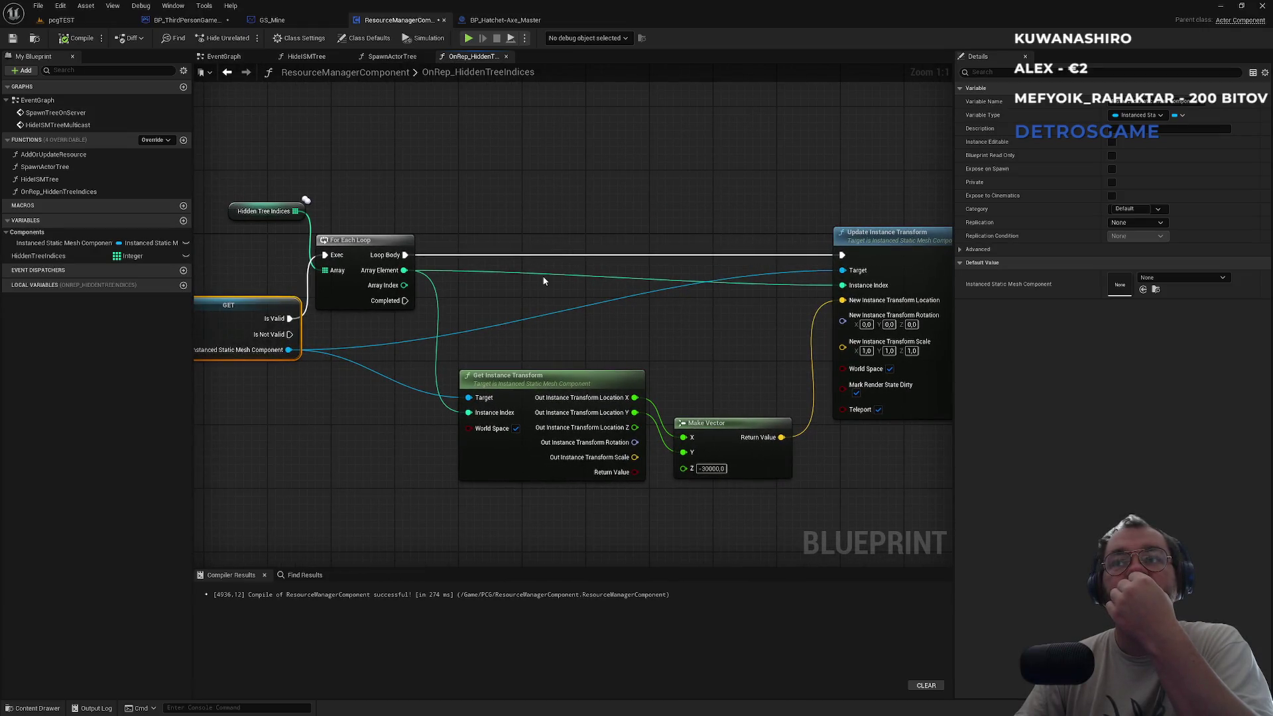
# Look over the SpawnActorTree and HideISMTree graphs, then the For Each Loop in OnRep_HiddenTreeIndices.
pyautogui.click(393, 57)
pyautogui.click(309, 58)
pyautogui.moveTo(325, 258)
pyautogui.mouseDown()
pyautogui.moveTo(588, 256)
pyautogui.moveTo(646, 276)
pyautogui.moveTo(916, 277)
pyautogui.mouseUp()
pyautogui.click(472, 57)
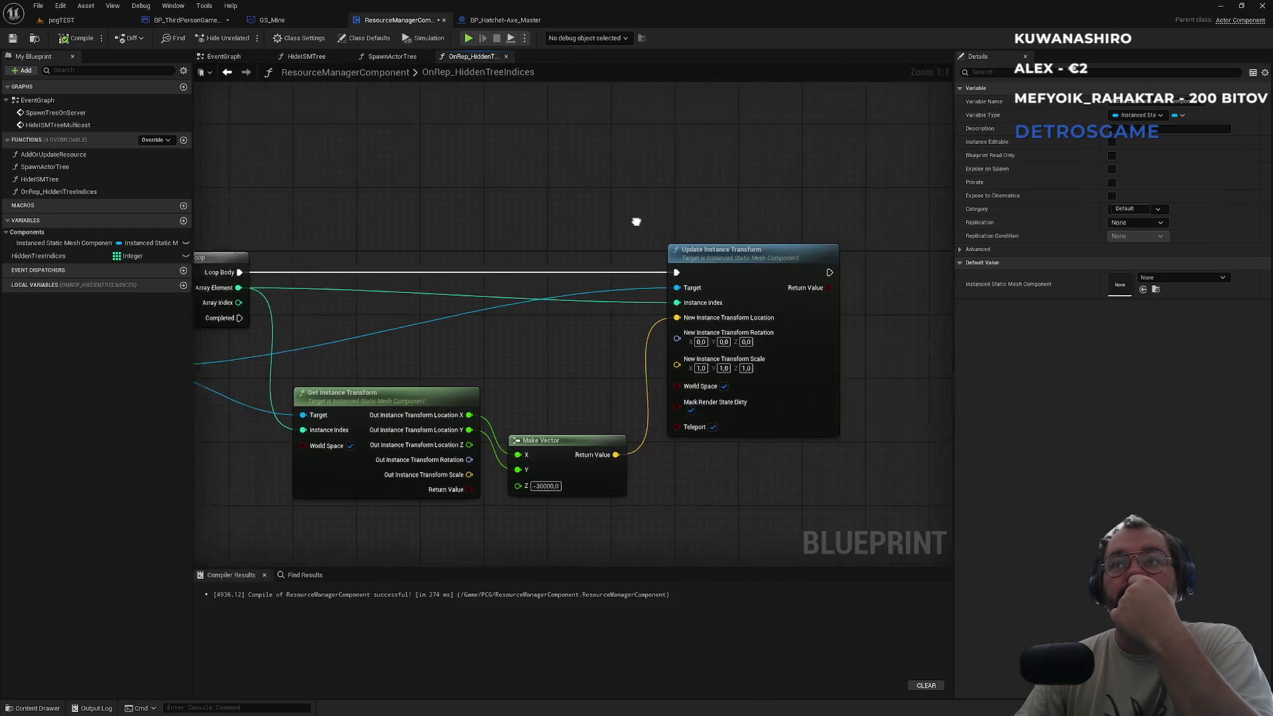
pyautogui.moveTo(396, 203); pyautogui.dragTo(557, 242)
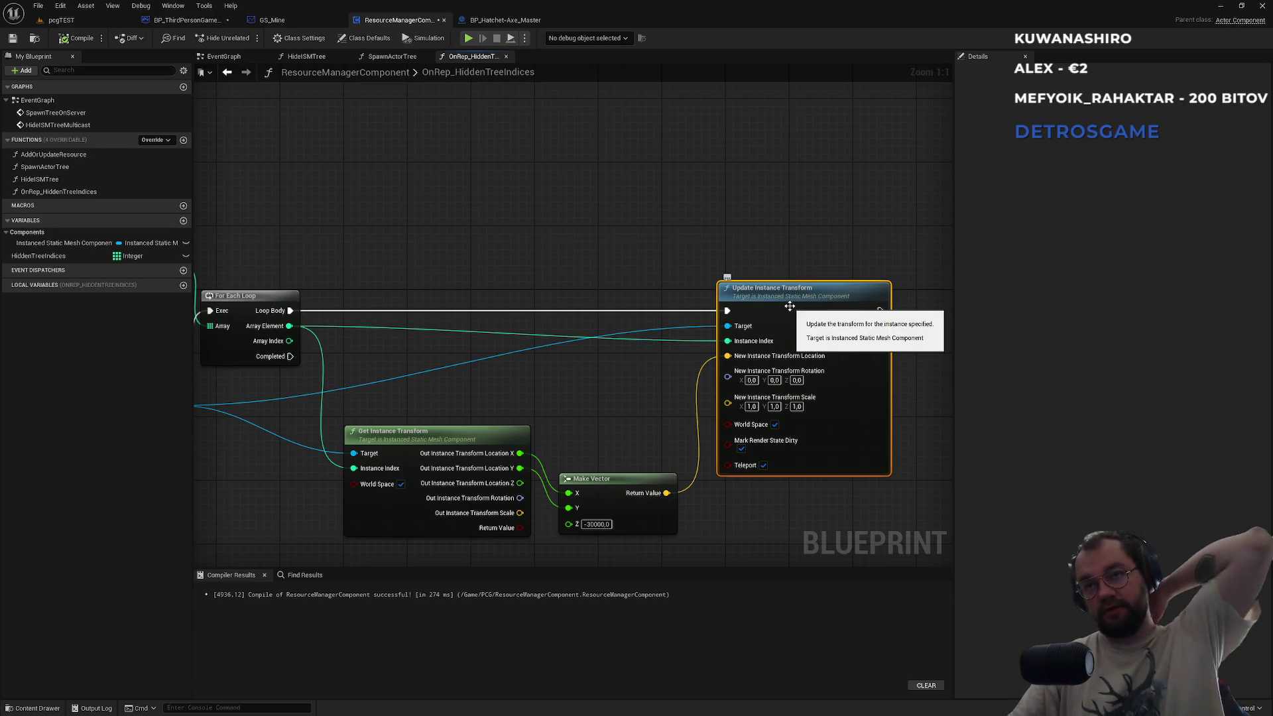
# Check the HideISMTreeMulticast event's inputs in the EventGraph, then drag a new connection from Loop Body.
pyautogui.click(384, 59)
pyautogui.click(306, 57)
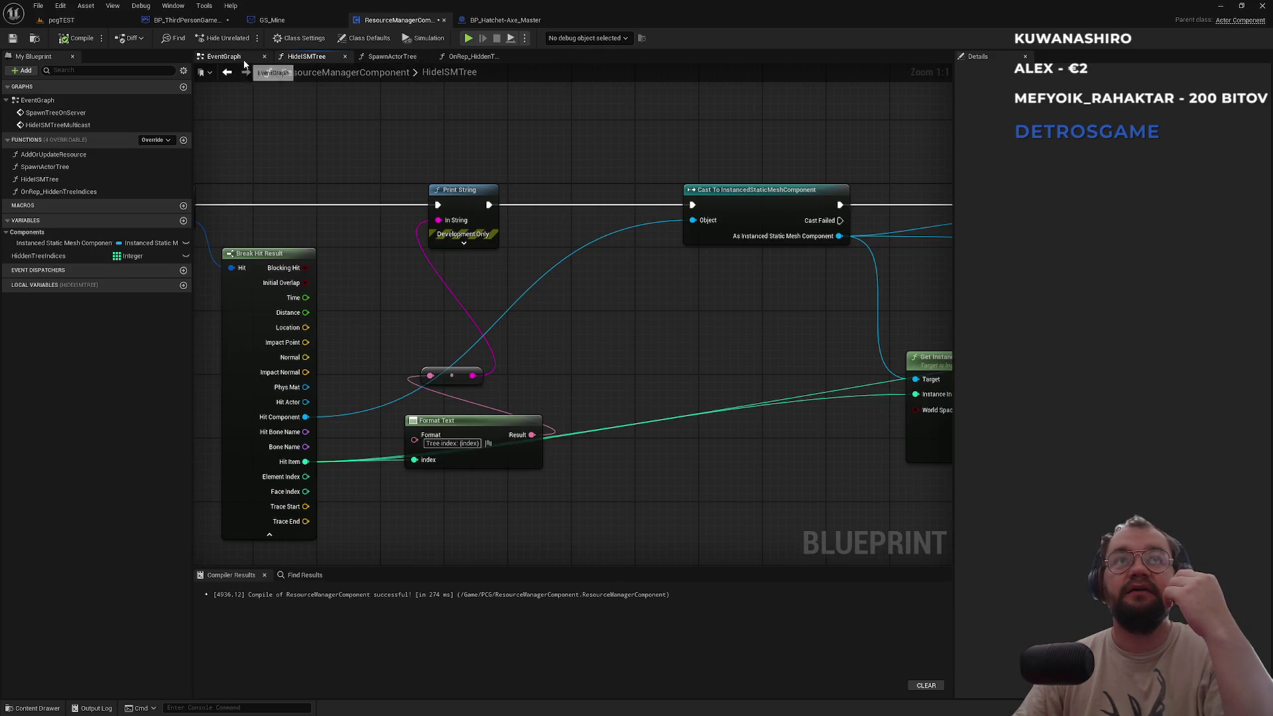
pyautogui.click(223, 57)
pyautogui.moveTo(457, 418); pyautogui.dragTo(438, 275)
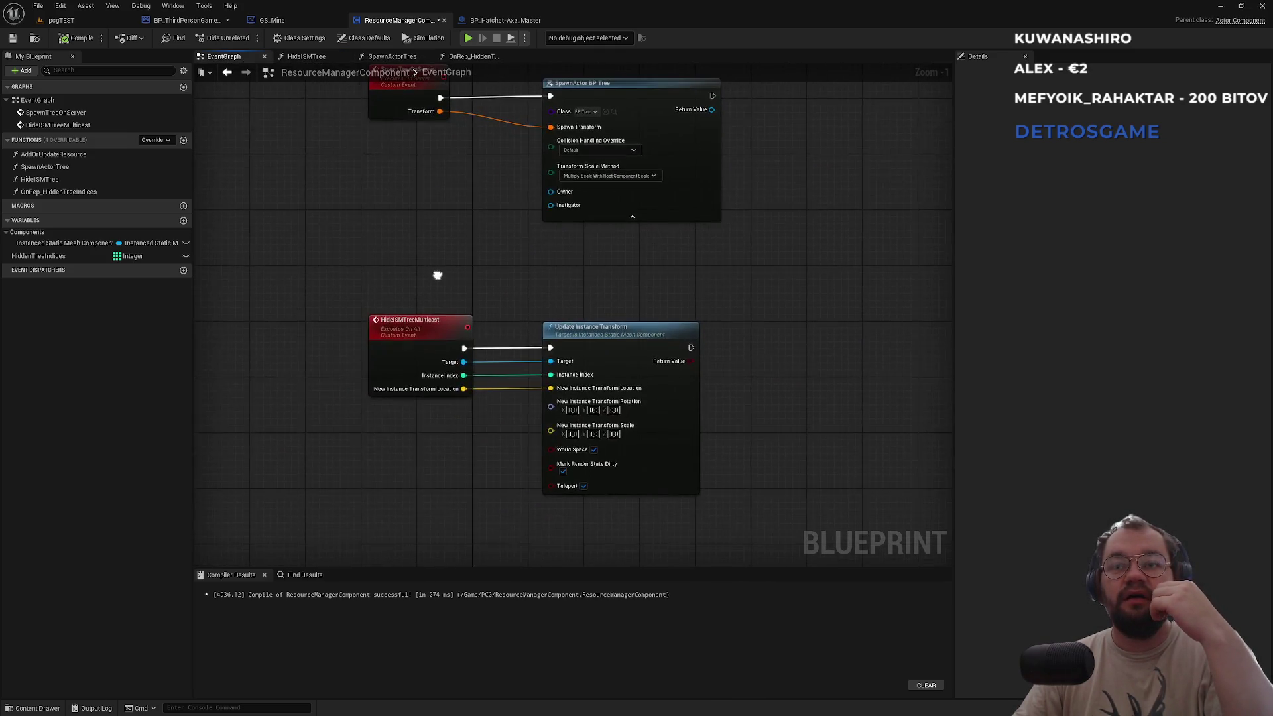
pyautogui.click(430, 337)
pyautogui.click(470, 57)
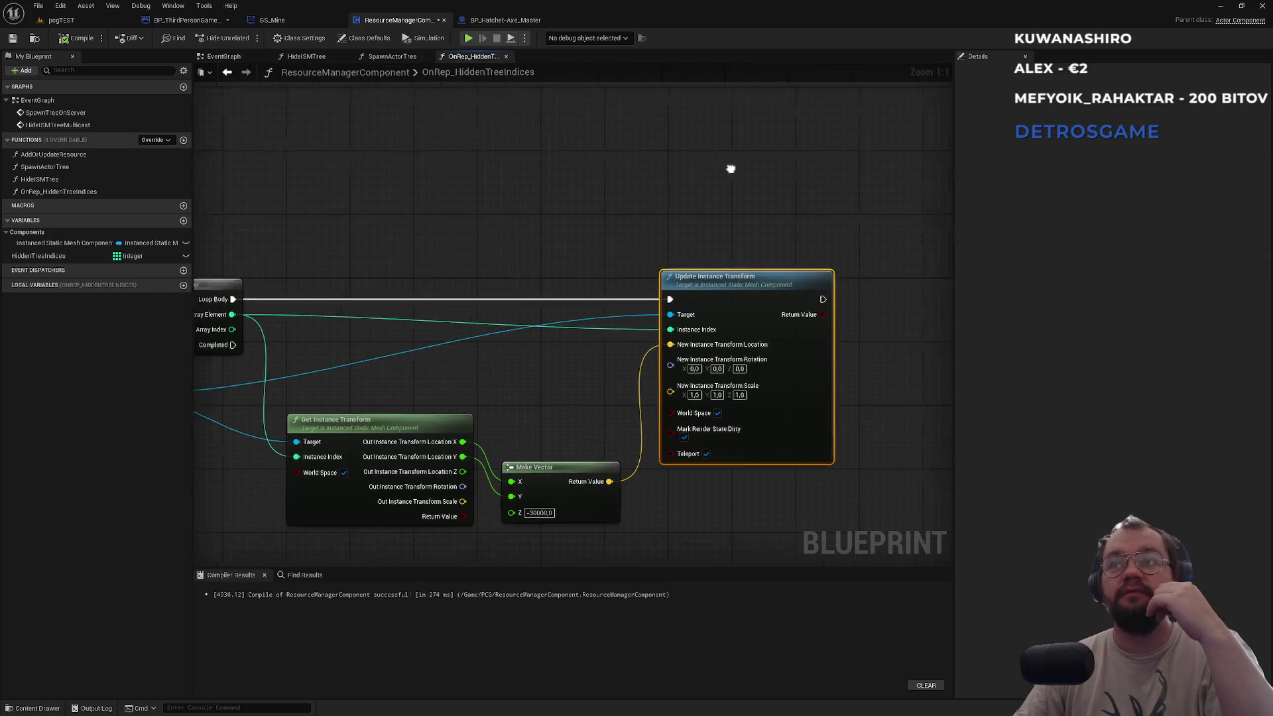
pyautogui.moveTo(331, 250)
pyautogui.mouseDown()
pyautogui.moveTo(603, 247)
pyautogui.moveTo(810, 171)
pyautogui.mouseUp()
# Add Hide ISMTree Multicast with the mesh component, Array Element index and lowered location.
pyautogui.write('hide')
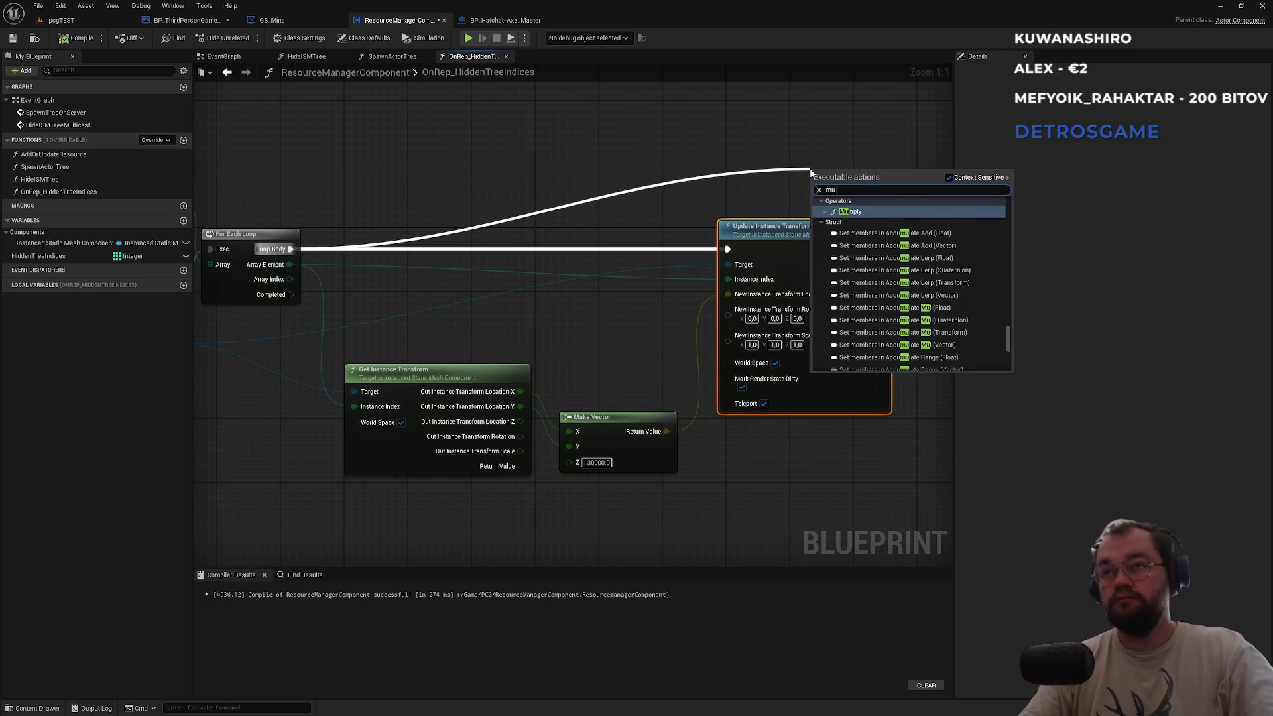
pyautogui.press('Return')
pyautogui.moveTo(812, 169)
pyautogui.mouseDown()
pyautogui.moveTo(711, 100)
pyautogui.moveTo(653, 107)
pyautogui.mouseUp()
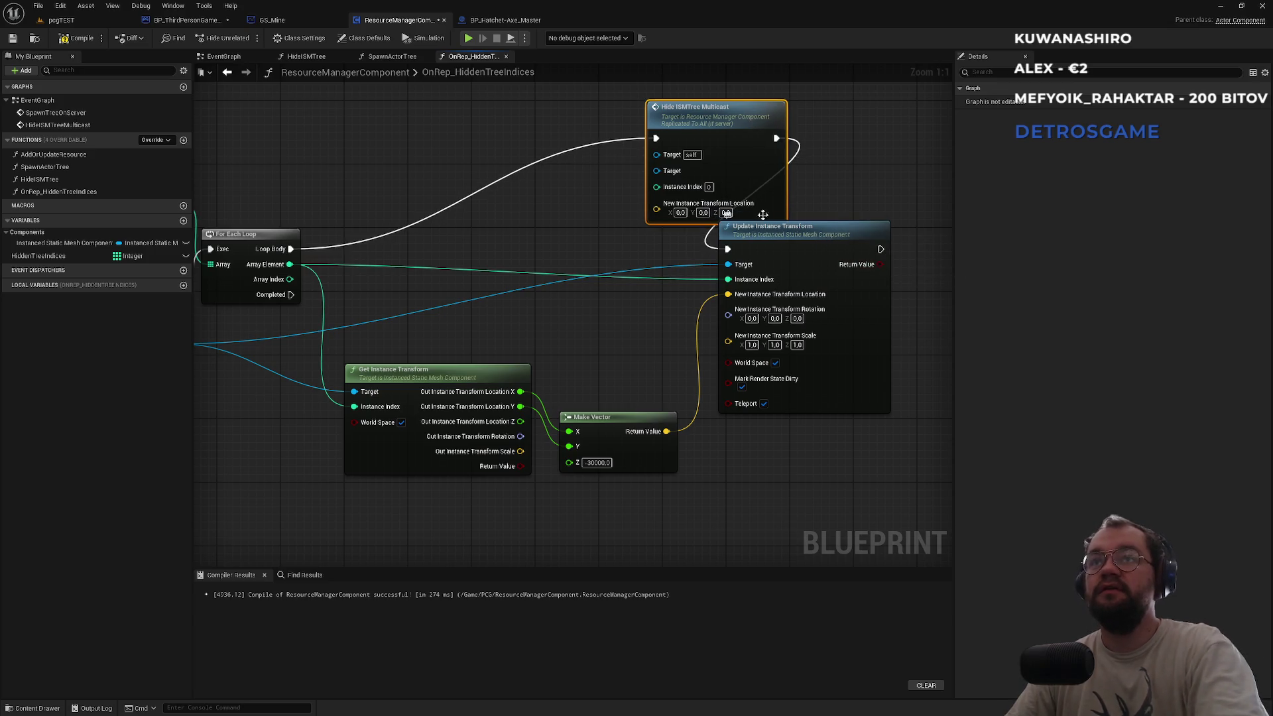
pyautogui.moveTo(657, 209); pyautogui.dragTo(667, 435)
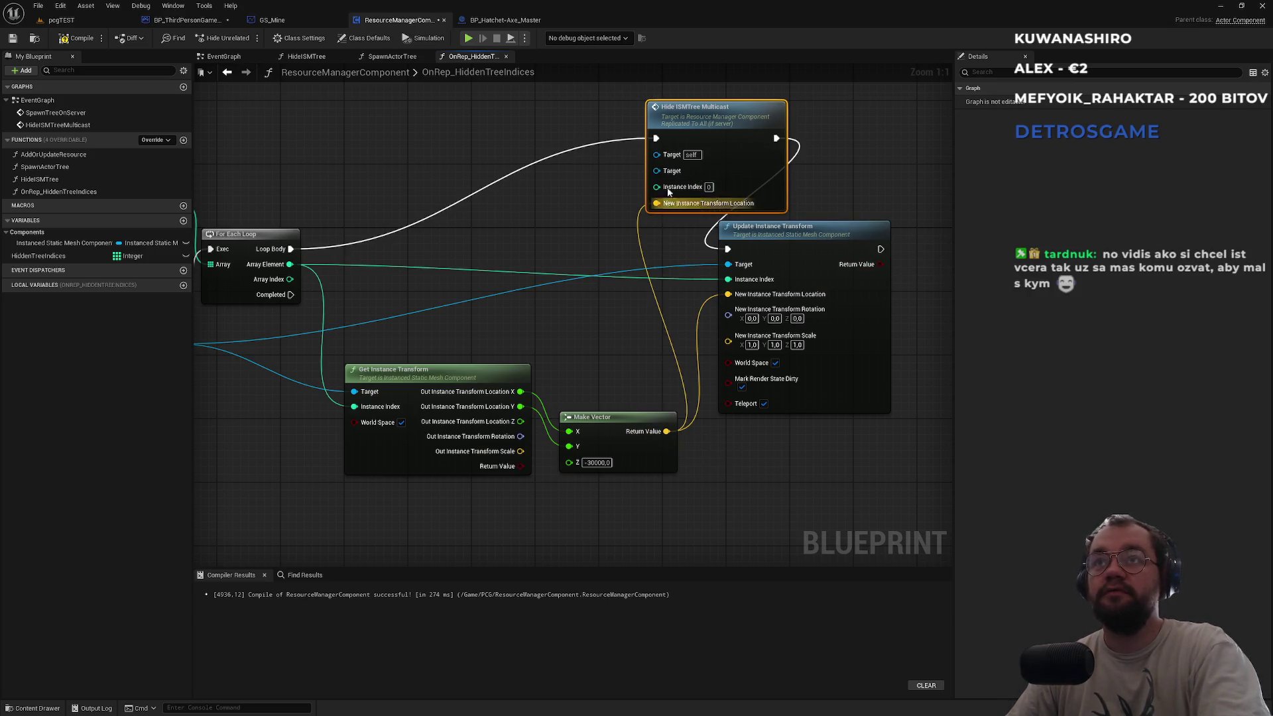
pyautogui.moveTo(670, 174)
pyautogui.mouseDown()
pyautogui.moveTo(212, 356)
pyautogui.moveTo(440, 370)
pyautogui.moveTo(401, 347)
pyautogui.mouseUp()
pyautogui.moveTo(882, 187)
pyautogui.mouseDown()
pyautogui.moveTo(583, 280)
pyautogui.moveTo(514, 265)
pyautogui.mouseUp()
# Delete the no-longer-needed node and reposition the multicast call.
pyautogui.moveTo(766, 306); pyautogui.dragTo(516, 364)
pyautogui.click(820, 295)
pyautogui.press('Delete')
pyautogui.moveTo(673, 184)
pyautogui.mouseDown()
pyautogui.moveTo(791, 275)
pyautogui.moveTo(754, 289)
pyautogui.mouseUp()
pyautogui.click(728, 220)
pyautogui.moveTo(513, 398)
pyautogui.mouseDown()
pyautogui.moveTo(630, 354)
pyautogui.moveTo(730, 358)
pyautogui.moveTo(514, 366)
pyautogui.mouseUp()
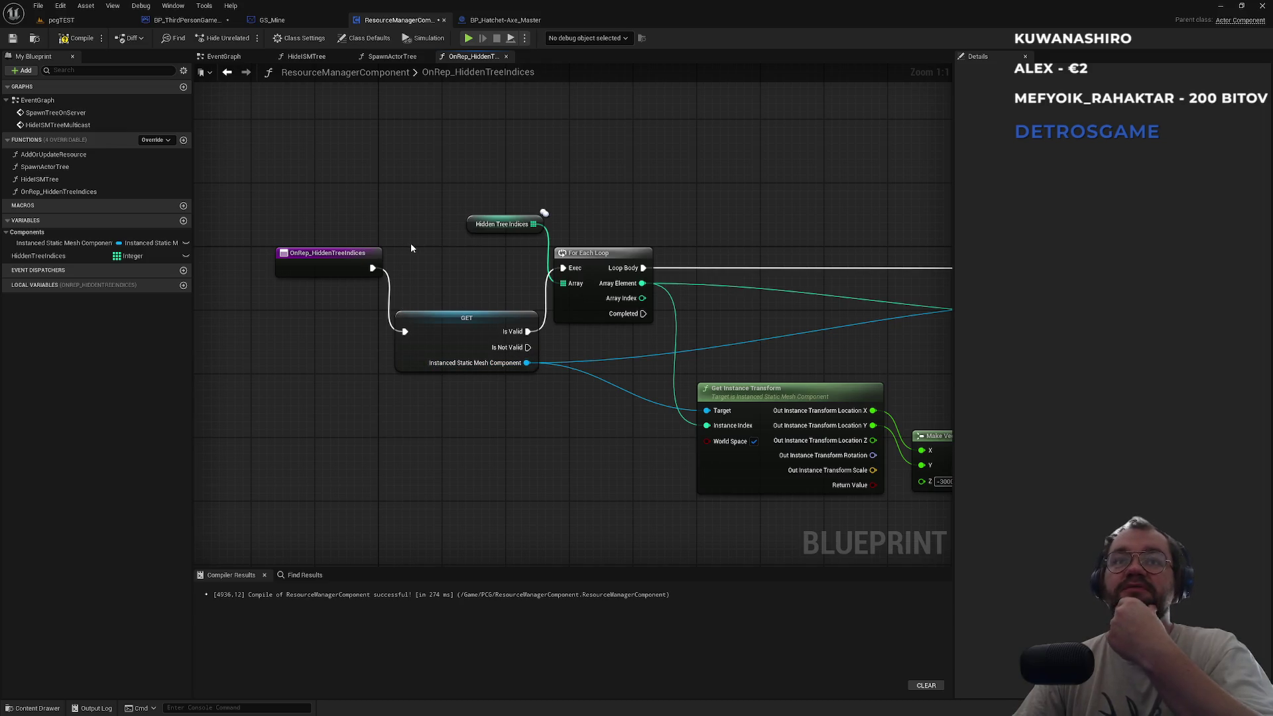
# Review the HideISMTree graph, then open GS_Mine's EventGraph.
pyautogui.click(396, 58)
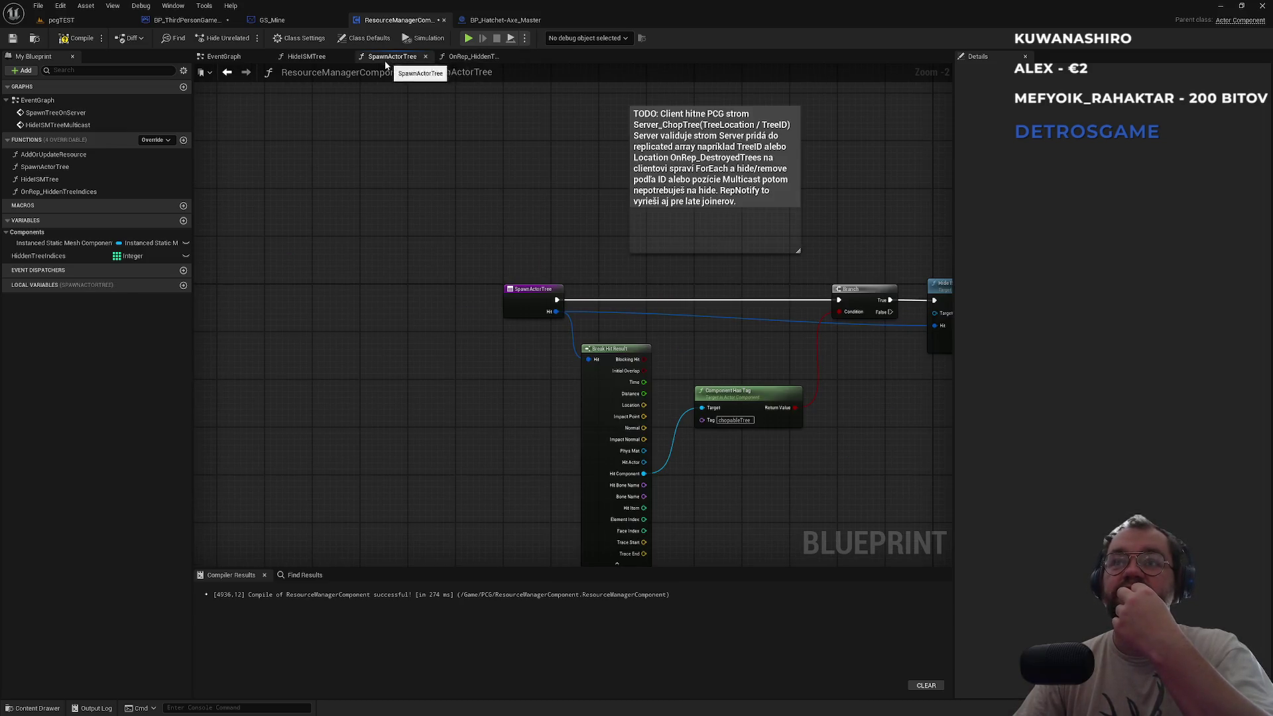
pyautogui.click(307, 58)
pyautogui.moveTo(308, 104)
pyautogui.mouseDown()
pyautogui.moveTo(574, 122)
pyautogui.moveTo(297, 117)
pyautogui.mouseUp()
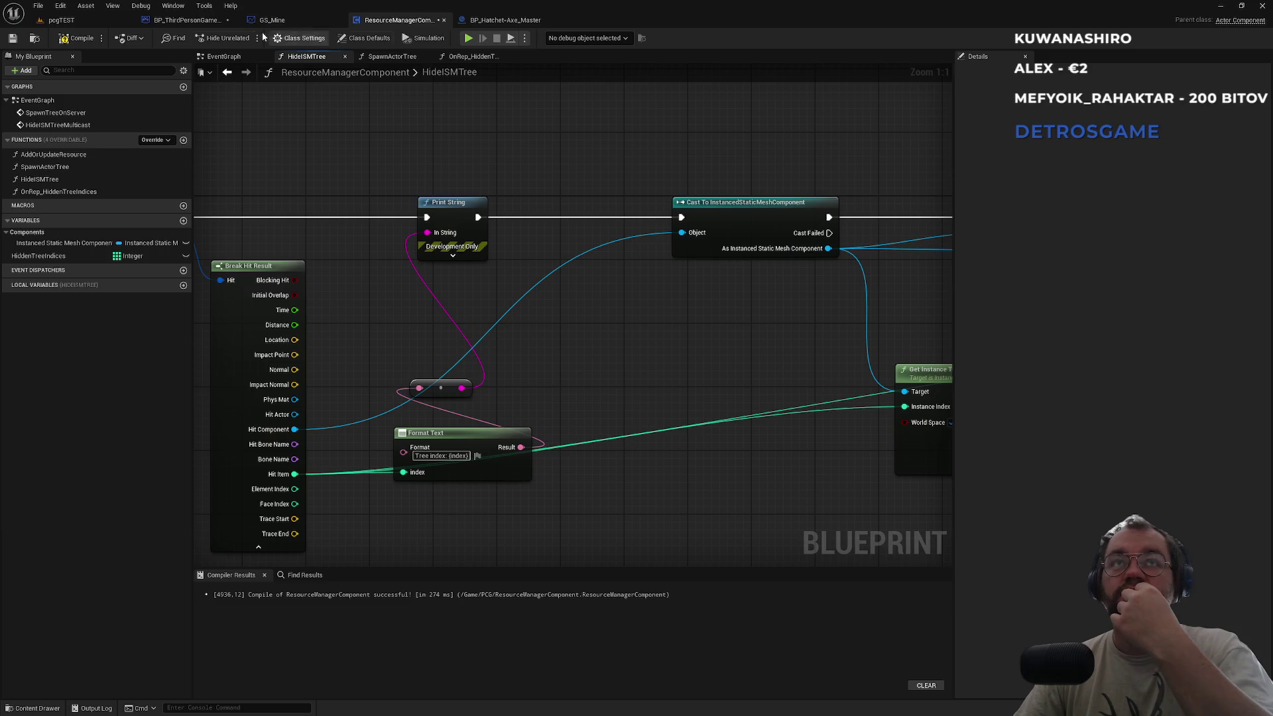
pyautogui.click(308, 20)
pyautogui.click(387, 57)
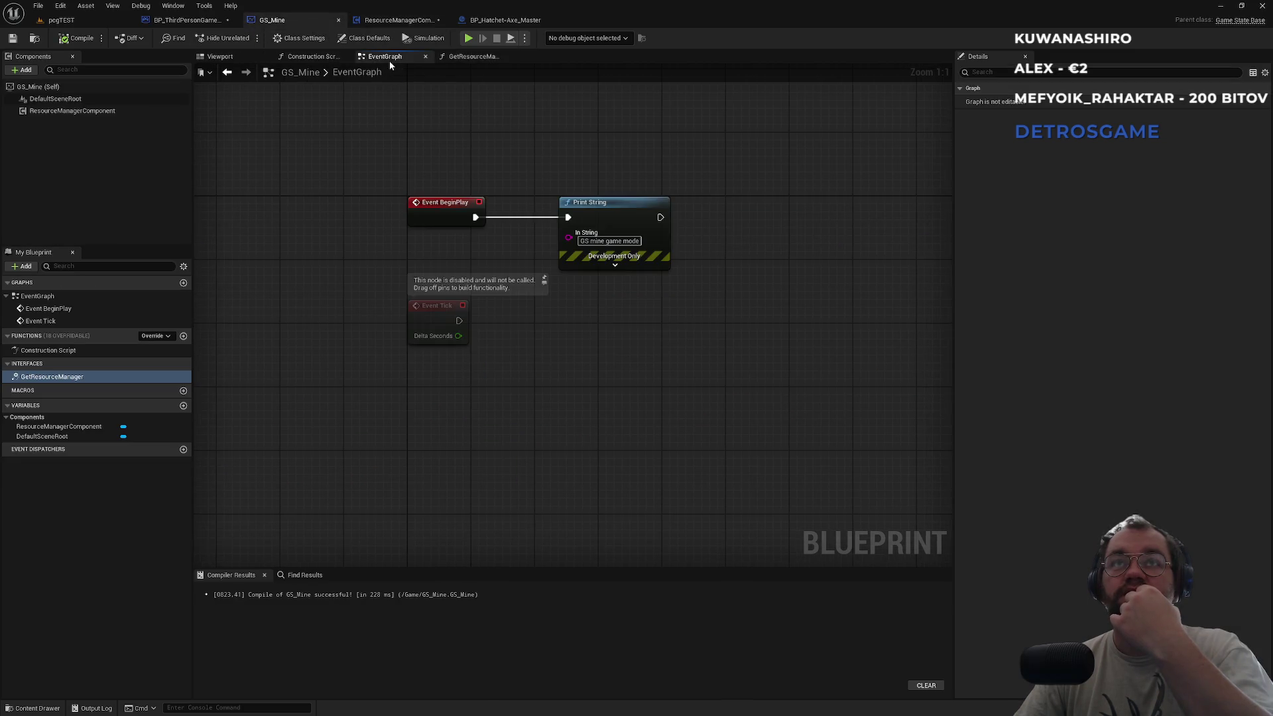
# Confirm Component Replicates is on for ResourceManagerComponent using the 'rep' Details filter.
pyautogui.click(71, 428)
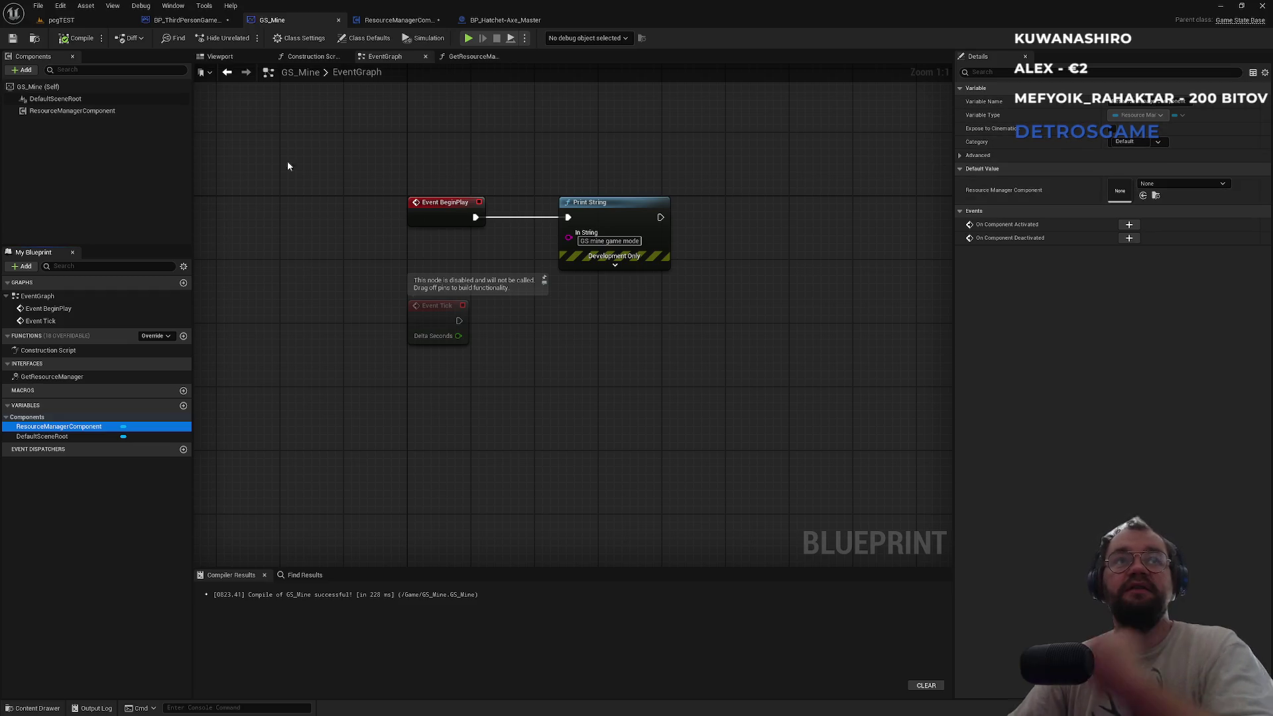
pyautogui.click(109, 112)
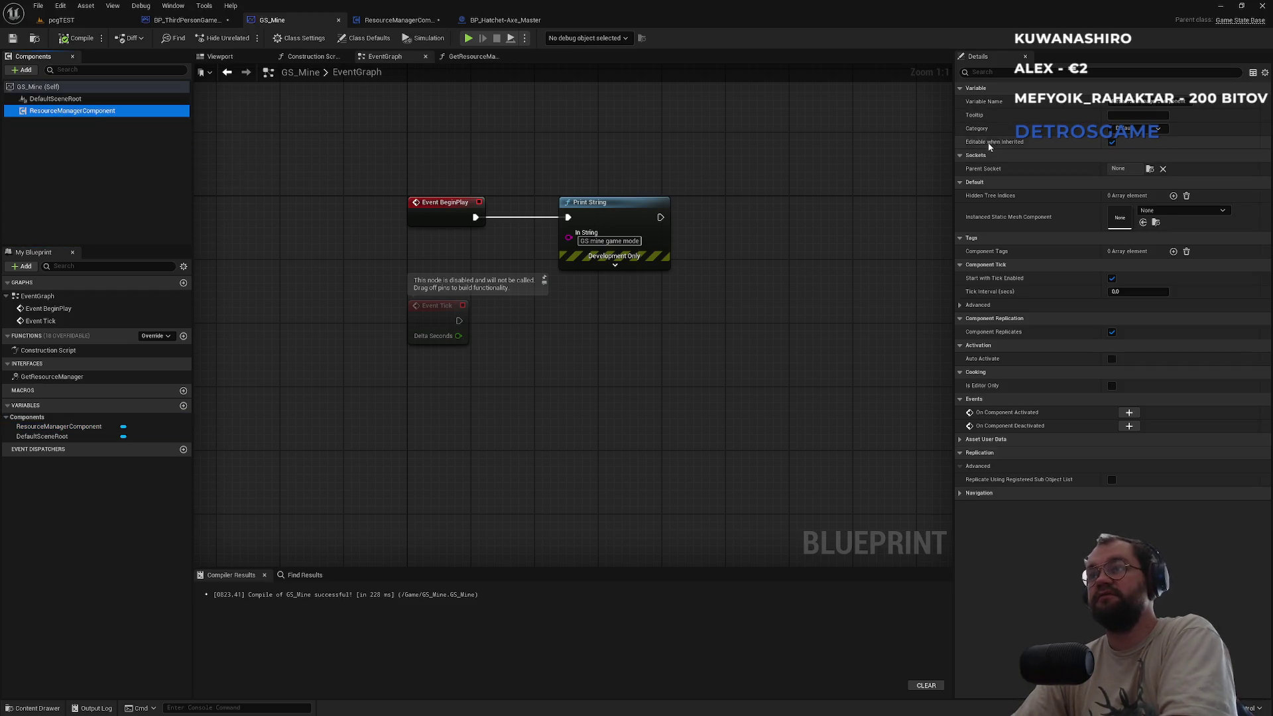
pyautogui.click(993, 73)
pyautogui.write('le')
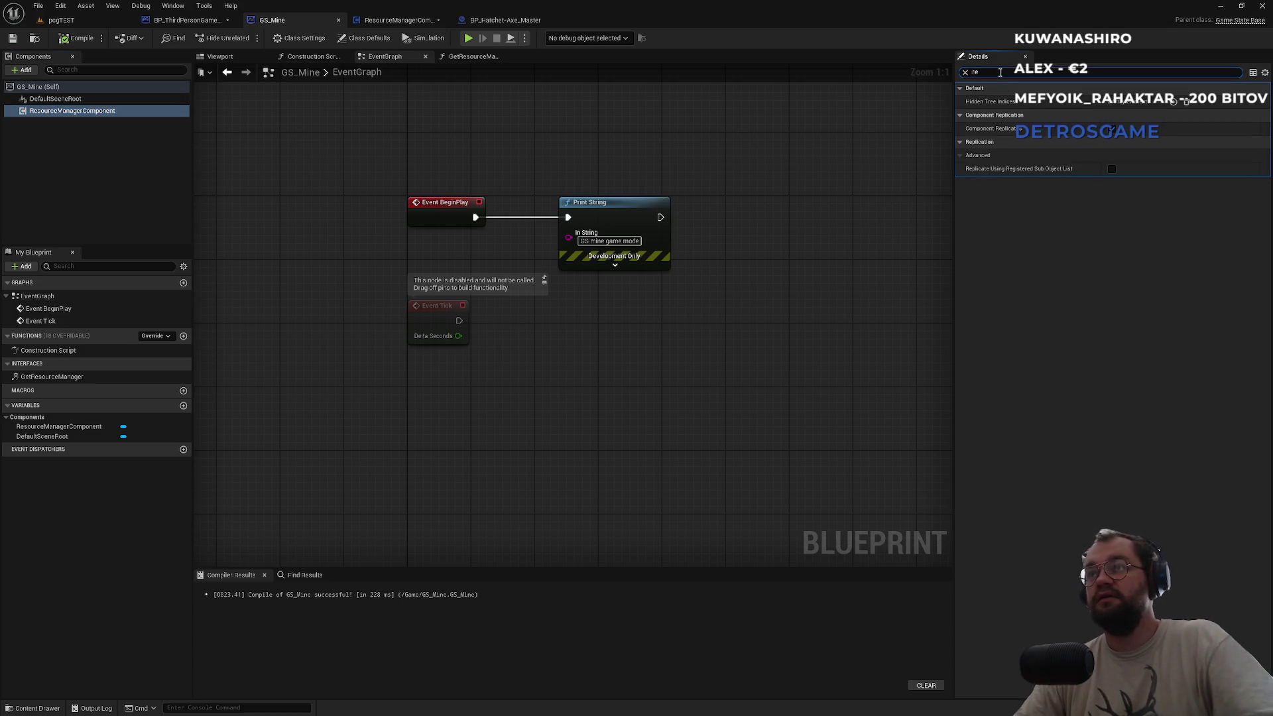
pyautogui.press('BackSpace')
pyautogui.press('BackSpace')
pyautogui.write('rep')
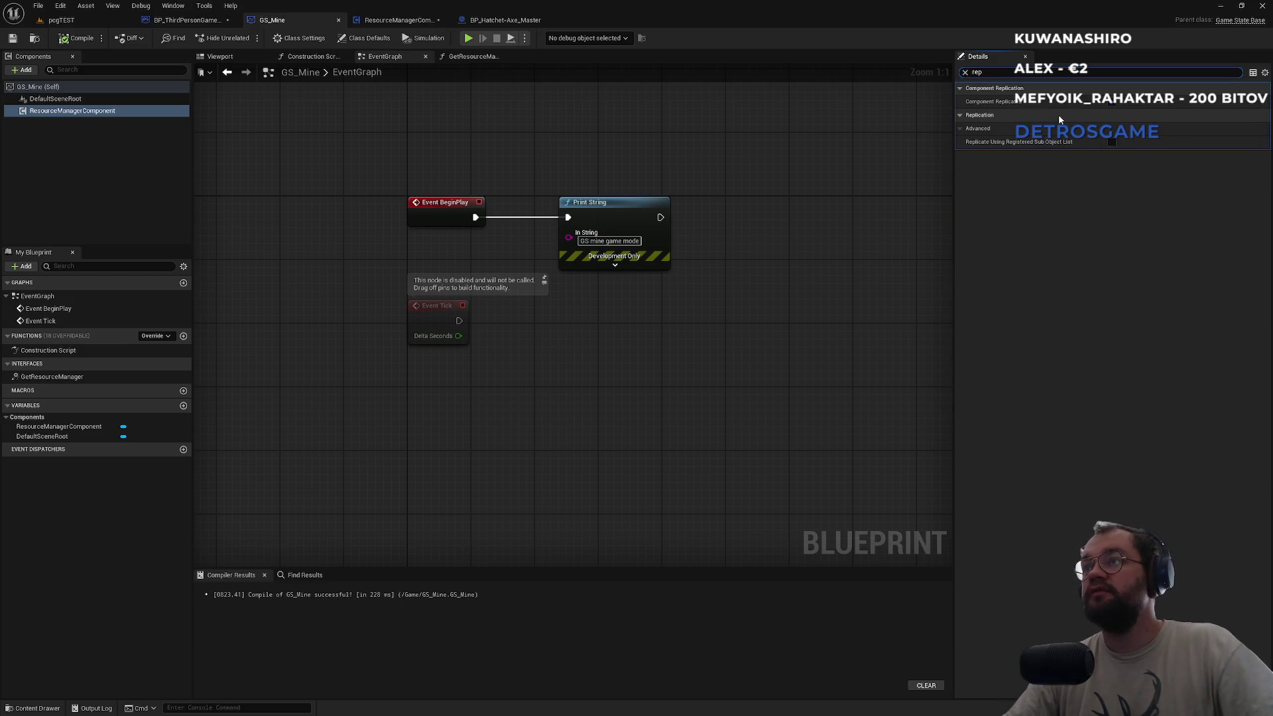
pyautogui.moveTo(1059, 143)
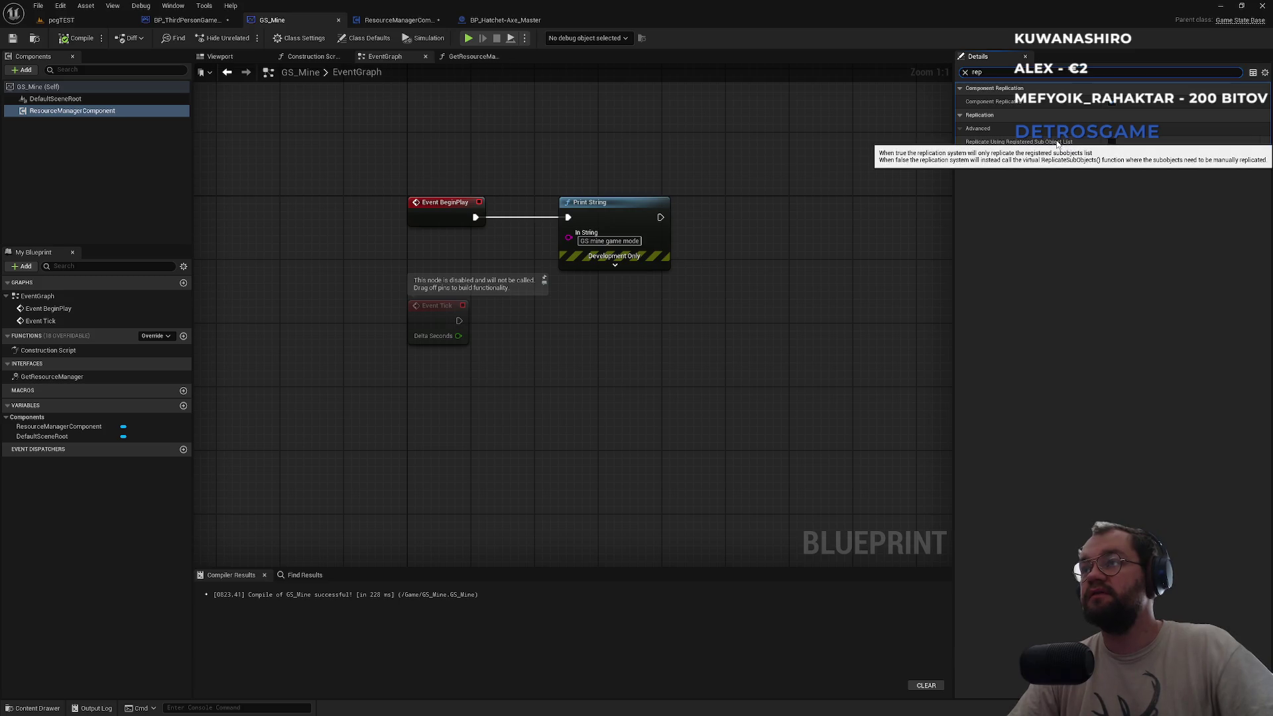
pyautogui.press('BackSpace')
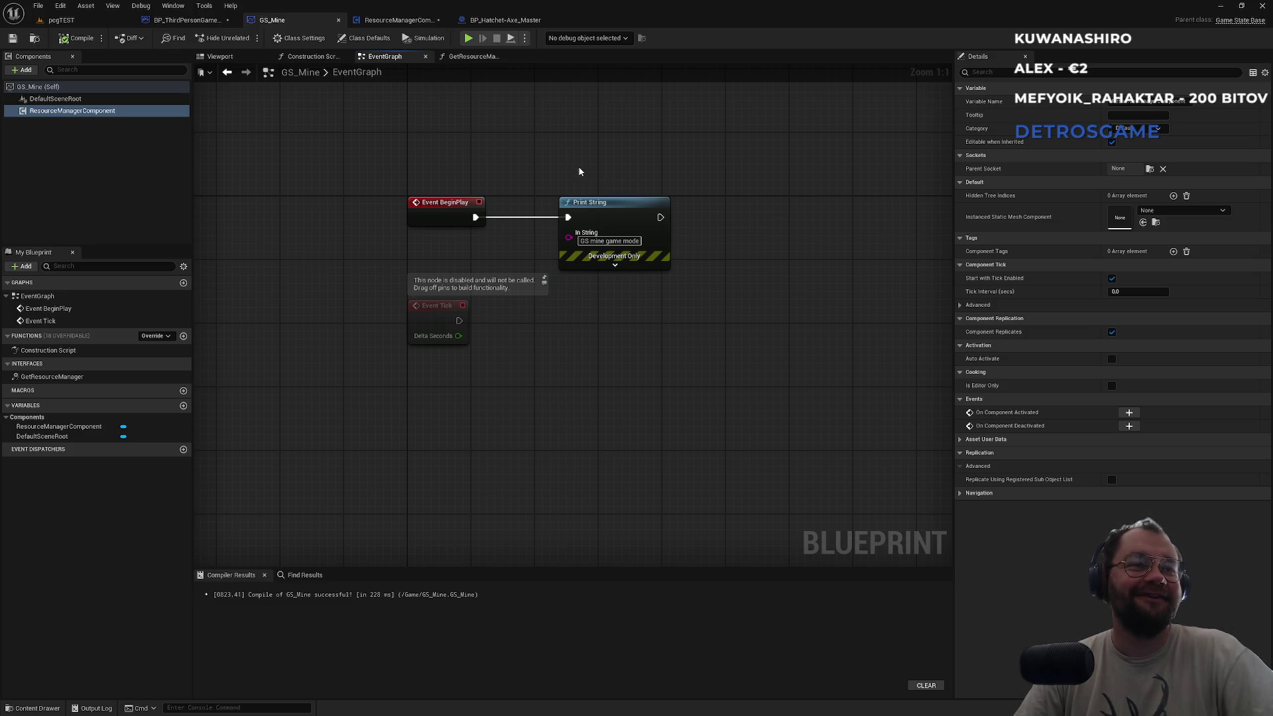
# Shift Print String right and line up Event BeginPlay and Event Tick.
pyautogui.moveTo(568, 161); pyautogui.dragTo(633, 166)
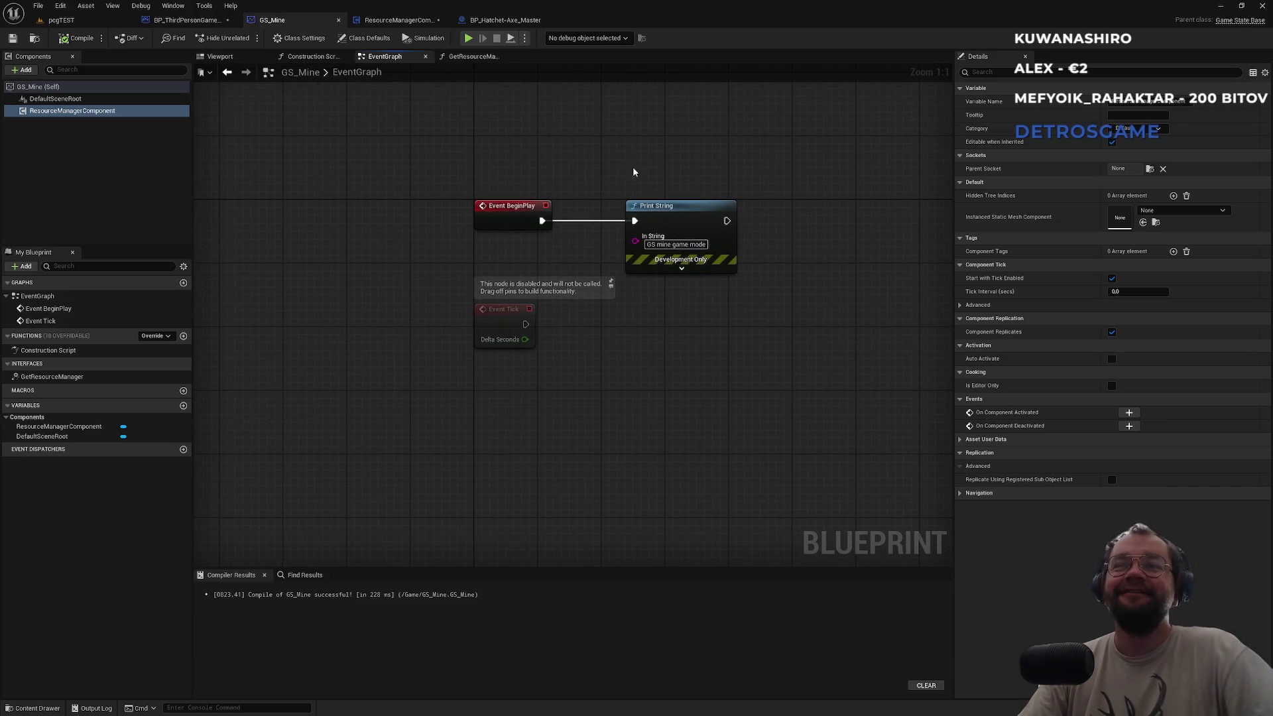
pyautogui.moveTo(655, 211); pyautogui.dragTo(704, 212)
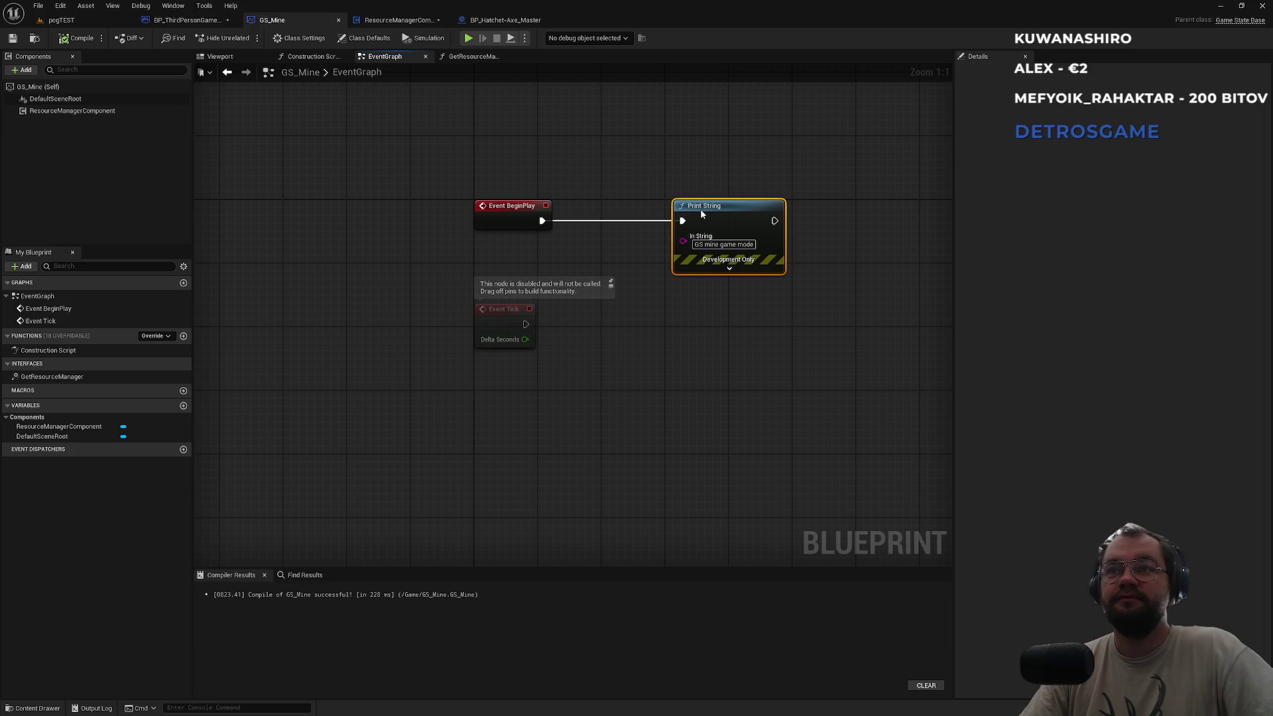
pyautogui.click(665, 193)
pyautogui.moveTo(490, 212); pyautogui.dragTo(498, 212)
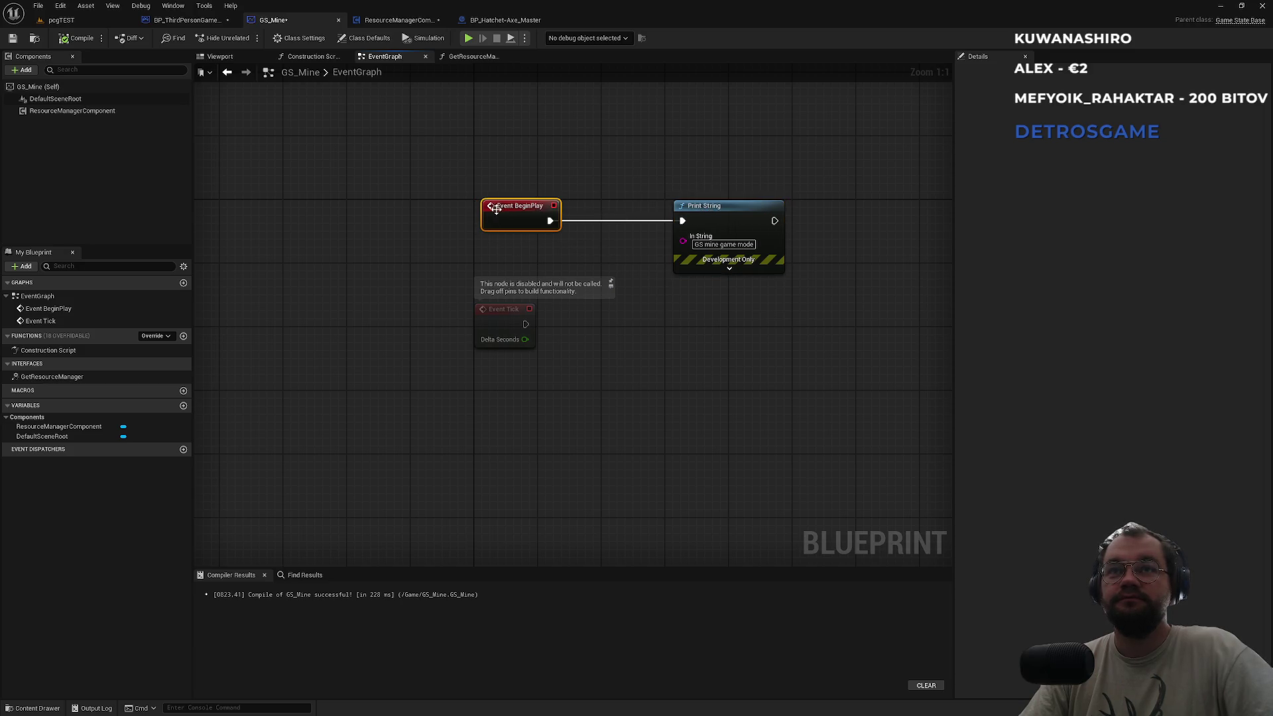
pyautogui.moveTo(493, 309); pyautogui.dragTo(501, 310)
pyautogui.click(523, 260)
# Lower BeginPlay with Print String and the disabled Event Tick, then recentre the view.
pyautogui.moveTo(477, 175); pyautogui.dragTo(729, 277)
pyautogui.moveTo(734, 228); pyautogui.dragTo(735, 236)
pyautogui.click(721, 183)
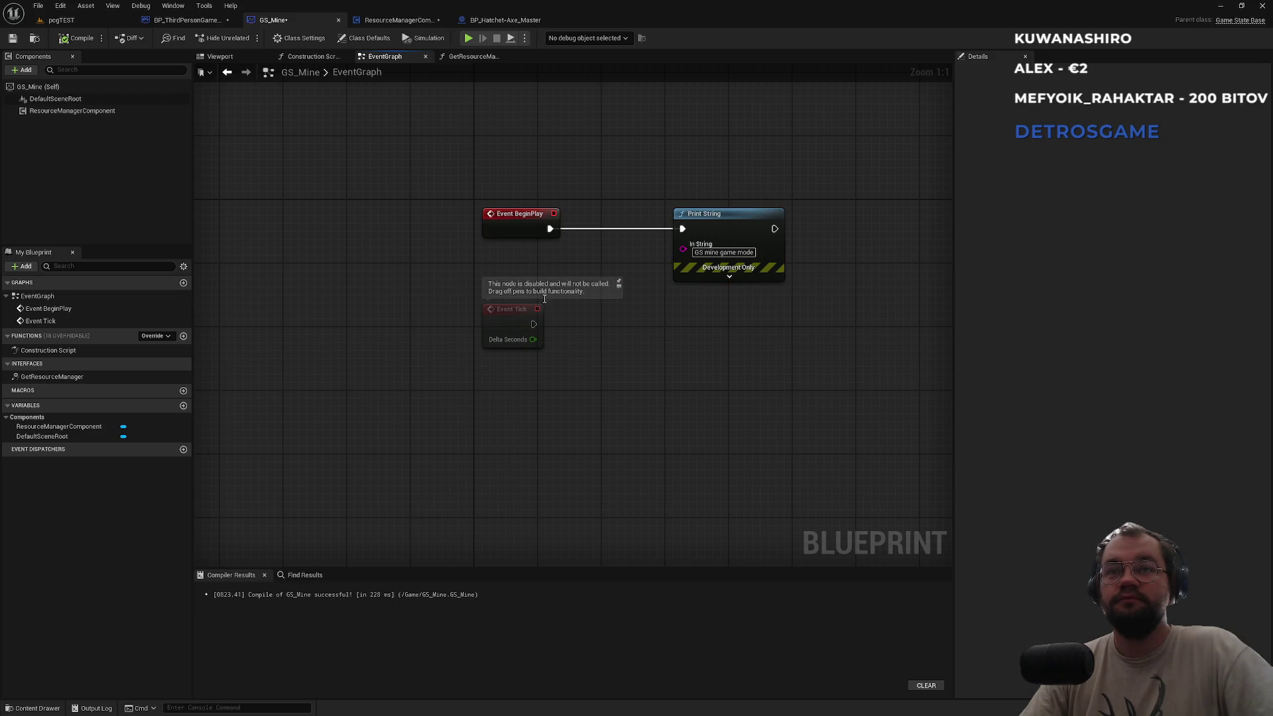
pyautogui.moveTo(501, 317); pyautogui.dragTo(508, 347)
pyautogui.click(502, 287)
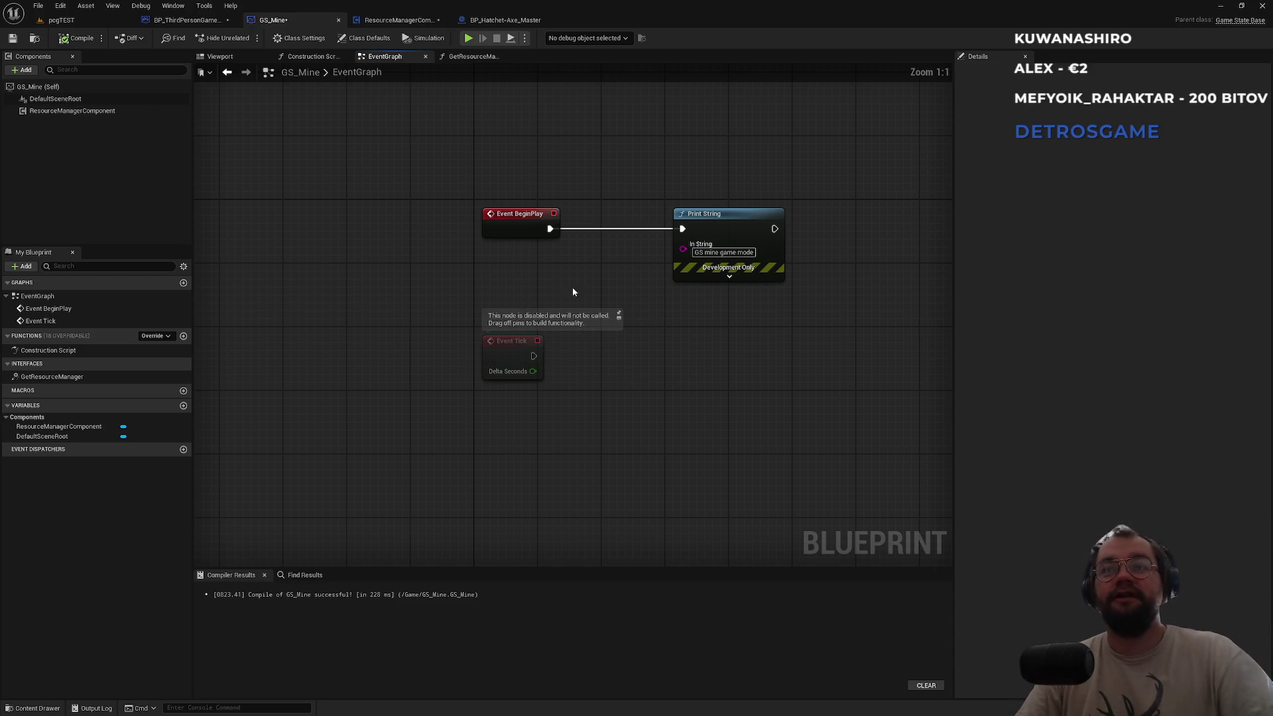
pyautogui.scroll(2, 583, 282)
pyautogui.scroll(-3, 581, 291)
pyautogui.scroll(3, 582, 292)
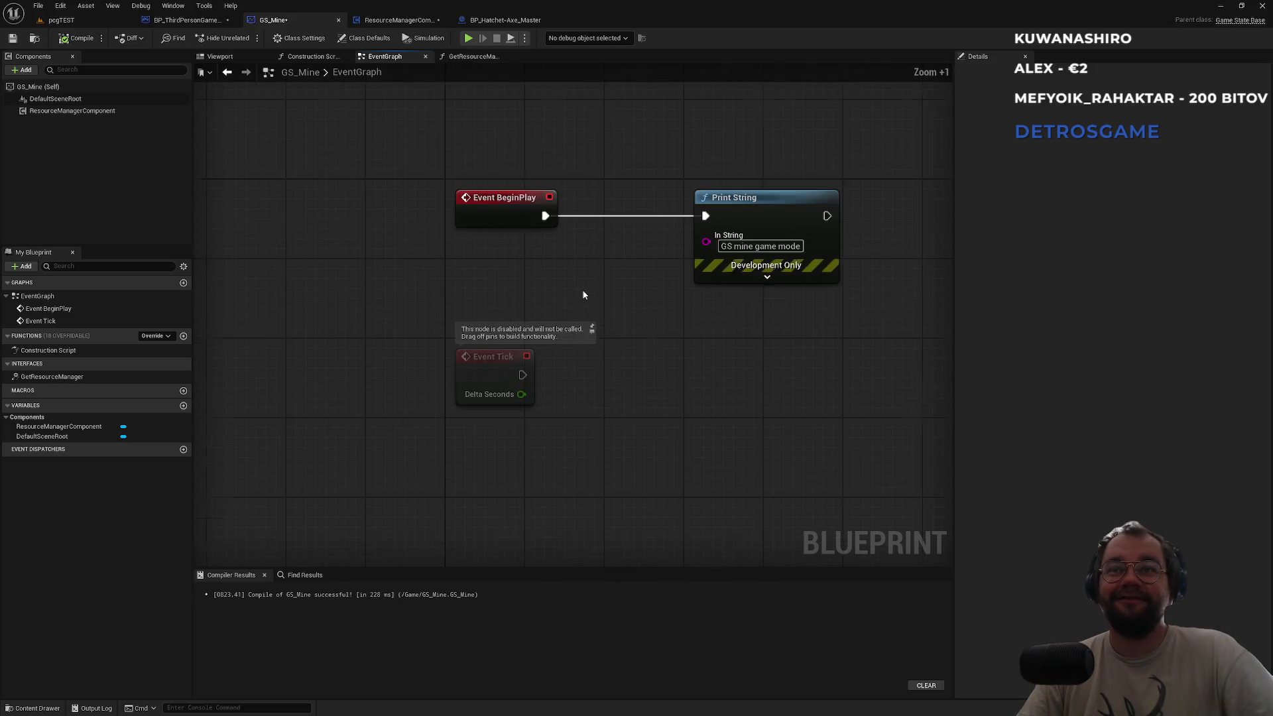
pyautogui.scroll(-1, 586, 297)
pyautogui.moveTo(587, 298); pyautogui.dragTo(497, 344)
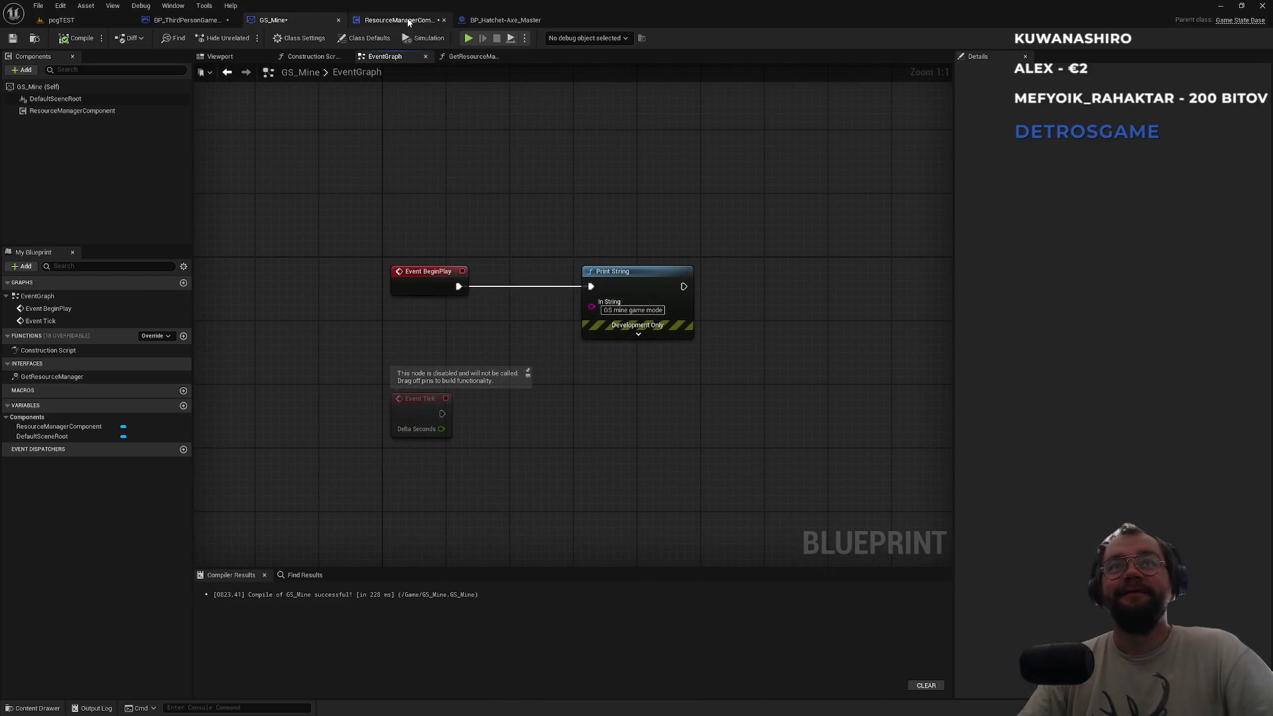
# Move the HideISMTree entry, Break Hit Result, Format Text and reroute node left.
pyautogui.click(409, 23)
pyautogui.moveTo(811, 142); pyautogui.dragTo(788, 181)
pyautogui.moveTo(575, 231)
pyautogui.mouseDown()
pyautogui.moveTo(548, 136)
pyautogui.moveTo(358, 265)
pyautogui.mouseUp()
pyautogui.moveTo(402, 151); pyautogui.dragTo(272, 149)
pyautogui.click(556, 141)
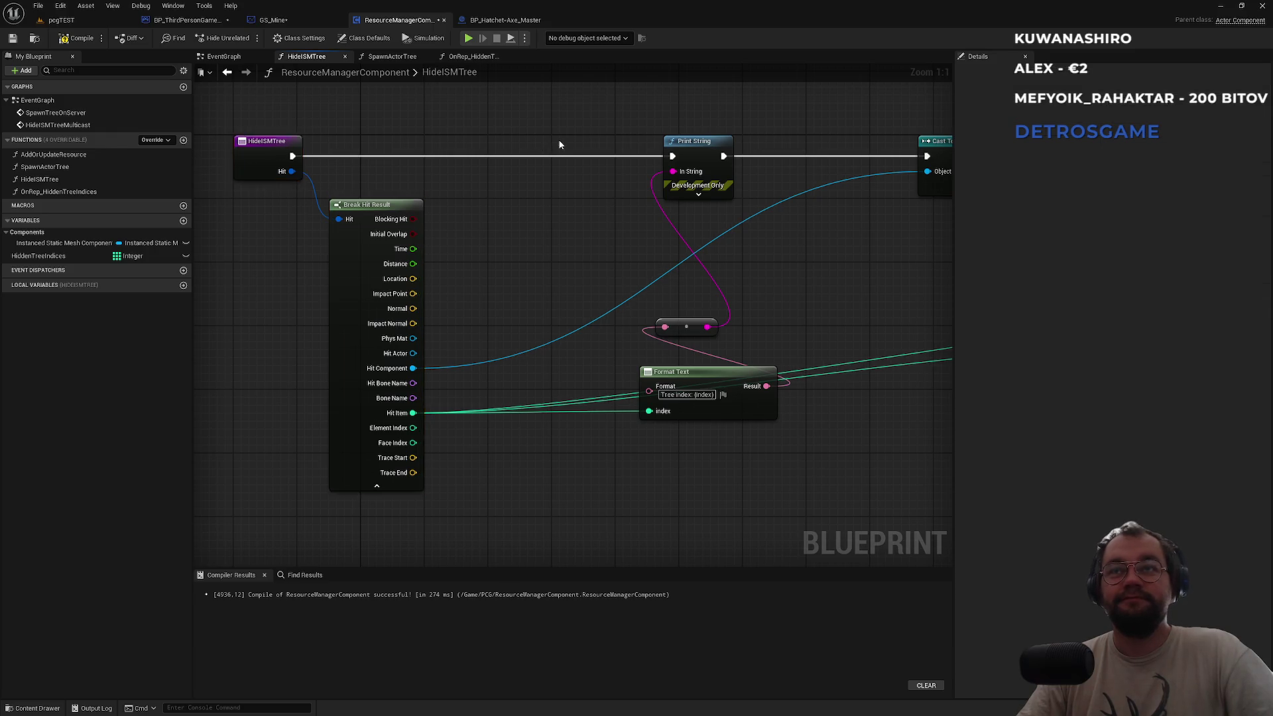
pyautogui.moveTo(556, 145); pyautogui.dragTo(417, 148)
pyautogui.keyDown('ctrl'); pyautogui.click(569, 385); pyautogui.keyUp('ctrl')
pyautogui.moveTo(569, 385)
pyautogui.mouseDown()
pyautogui.moveTo(521, 320)
pyautogui.moveTo(445, 259)
pyautogui.moveTo(393, 249)
pyautogui.mouseUp()
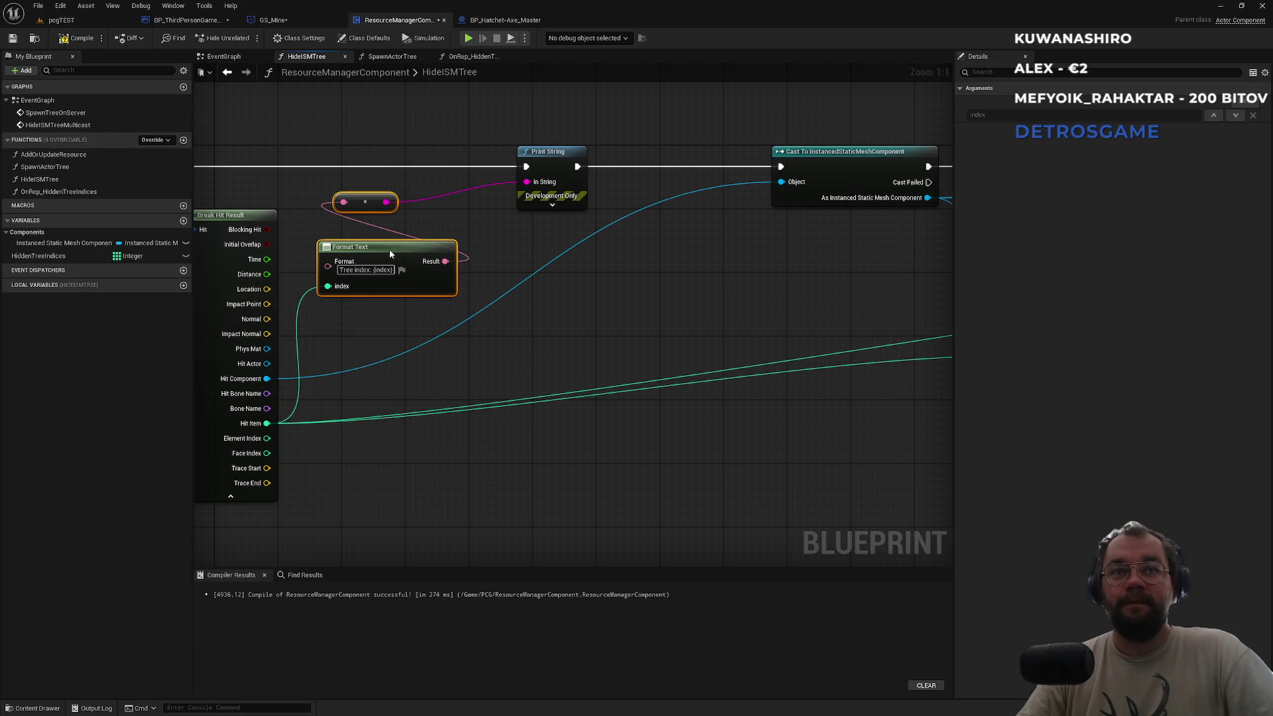
pyautogui.moveTo(369, 205); pyautogui.dragTo(353, 253)
pyautogui.click(370, 229)
pyautogui.moveTo(364, 298); pyautogui.dragTo(356, 290)
# Pull Print String, the InstancedStaticMeshComponent cast, Get Instance Transform and SET leftward.
pyautogui.moveTo(555, 155); pyautogui.dragTo(531, 155)
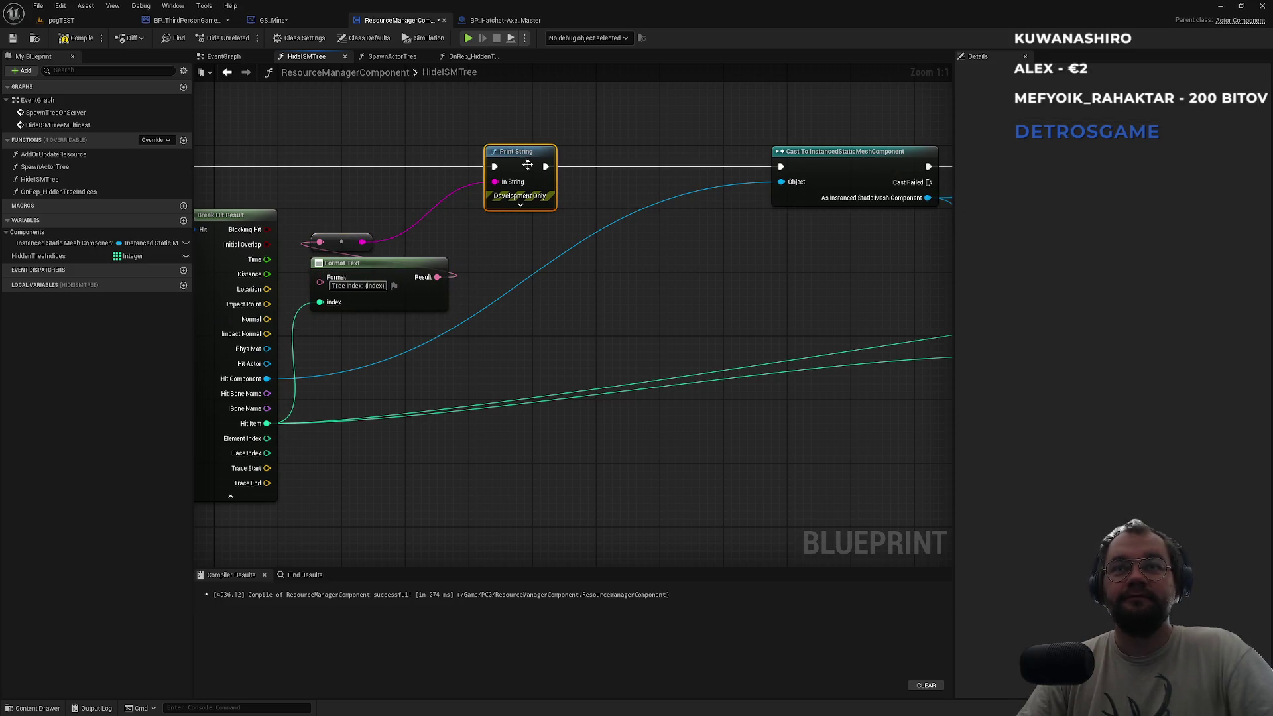
pyautogui.moveTo(741, 301); pyautogui.dragTo(581, 360)
pyautogui.moveTo(702, 213); pyautogui.dragTo(547, 213)
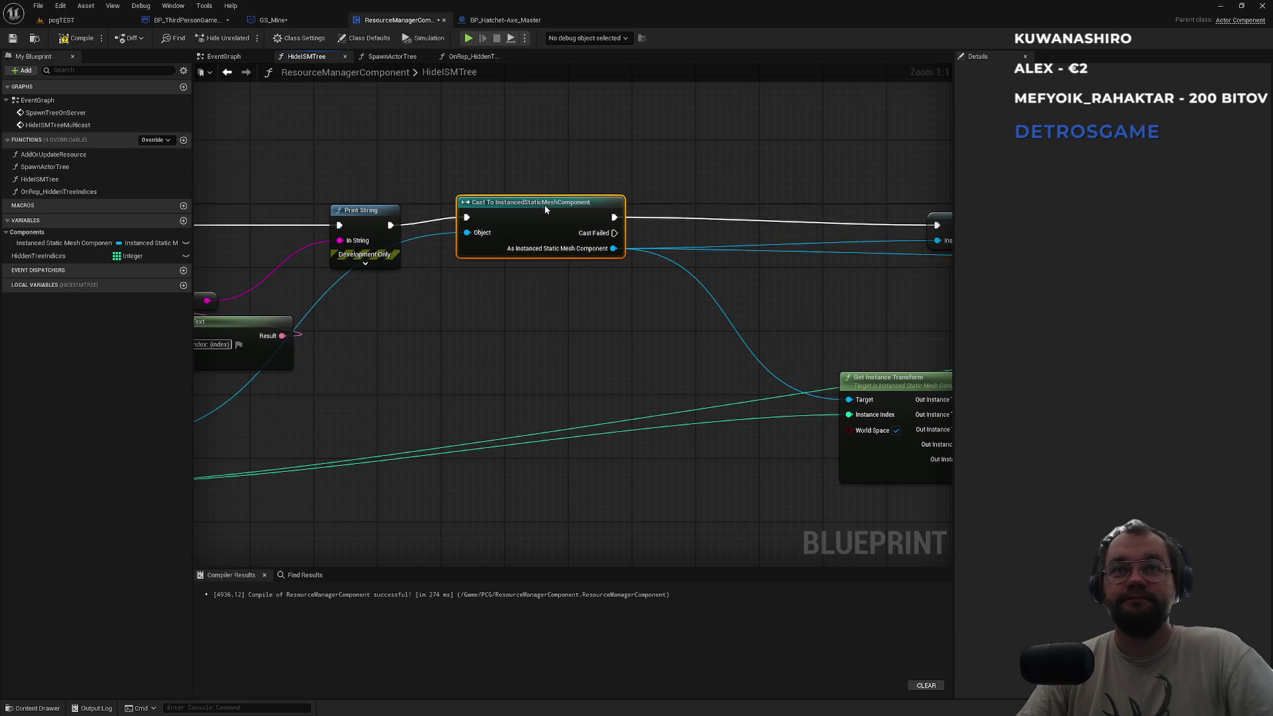
pyautogui.moveTo(871, 258); pyautogui.dragTo(508, 243)
pyautogui.moveTo(524, 364)
pyautogui.mouseDown()
pyautogui.moveTo(365, 350)
pyautogui.moveTo(378, 387)
pyautogui.moveTo(362, 403)
pyautogui.mouseUp()
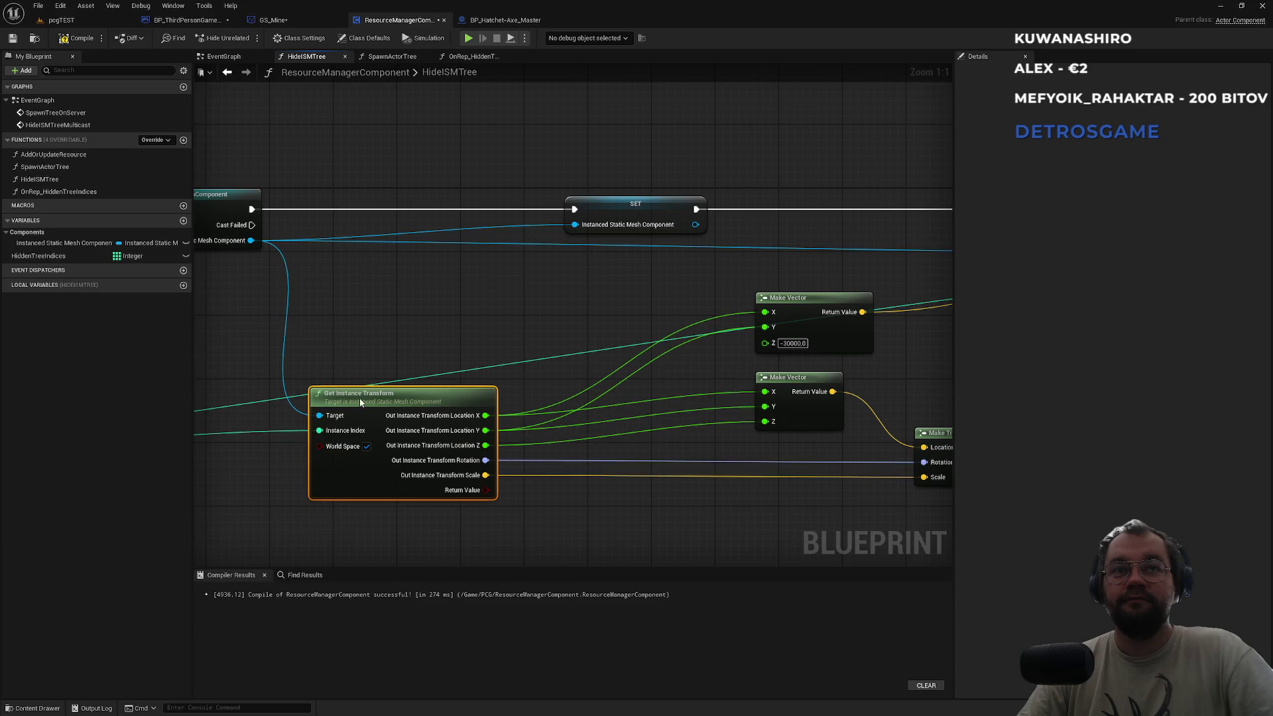
pyautogui.click(447, 332)
pyautogui.moveTo(617, 201); pyautogui.dragTo(416, 199)
# Move both Make Vector nodes, Make Transform and the Return Node left.
pyautogui.moveTo(765, 231); pyautogui.dragTo(652, 218)
pyautogui.click(696, 284)
pyautogui.keyDown('ctrl'); pyautogui.click(685, 366); pyautogui.keyUp('ctrl')
pyautogui.moveTo(684, 366); pyautogui.dragTo(524, 358)
pyautogui.click(810, 353)
pyautogui.moveTo(703, 333); pyautogui.dragTo(511, 297)
pyautogui.moveTo(668, 388); pyautogui.dragTo(506, 391)
pyautogui.moveTo(646, 339); pyautogui.dragTo(432, 369)
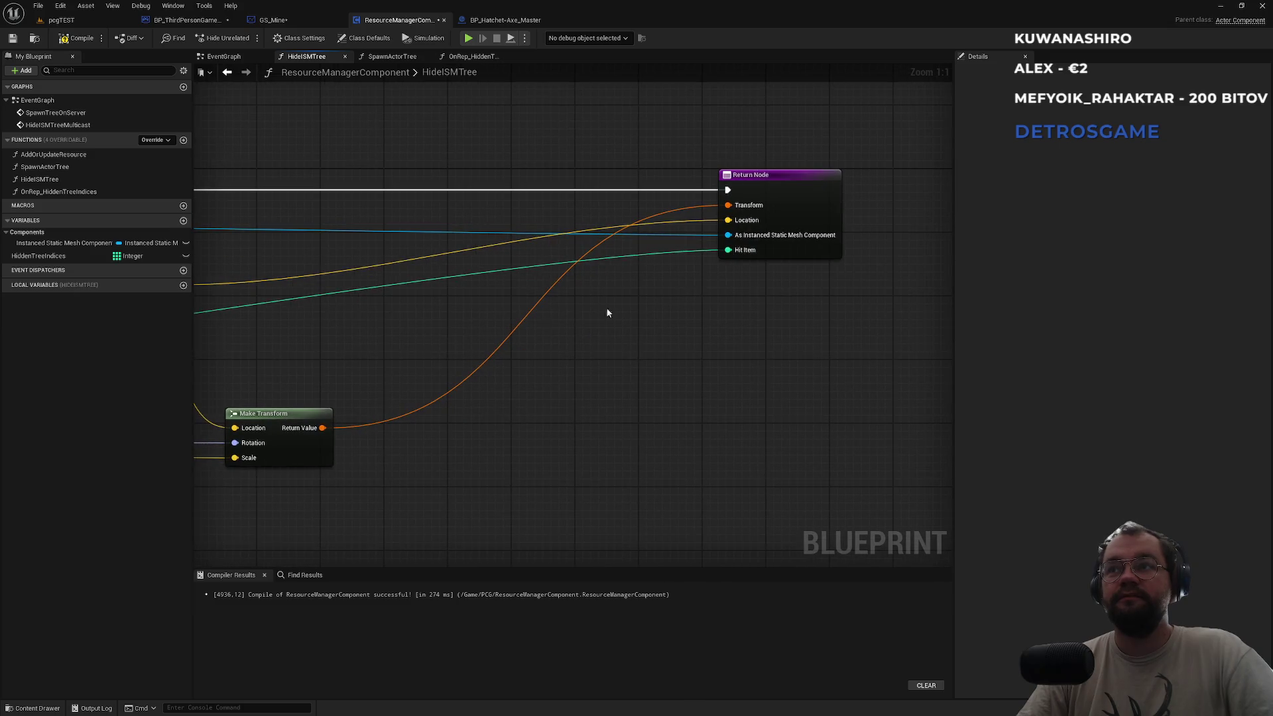
pyautogui.moveTo(794, 188); pyautogui.dragTo(511, 194)
pyautogui.click(521, 162)
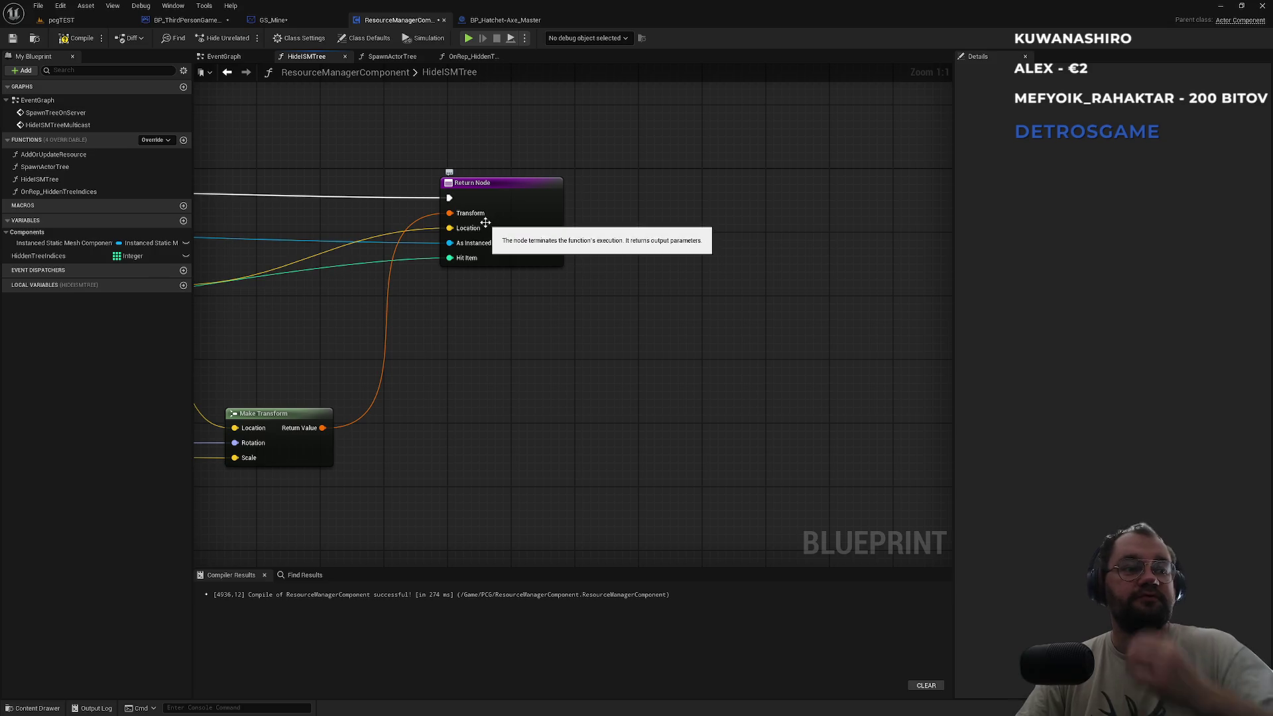
# Review the compacted layout and return to the pegTEST level editor.
pyautogui.moveTo(324, 179); pyautogui.dragTo(623, 187)
pyautogui.click(772, 196)
pyautogui.click(454, 159)
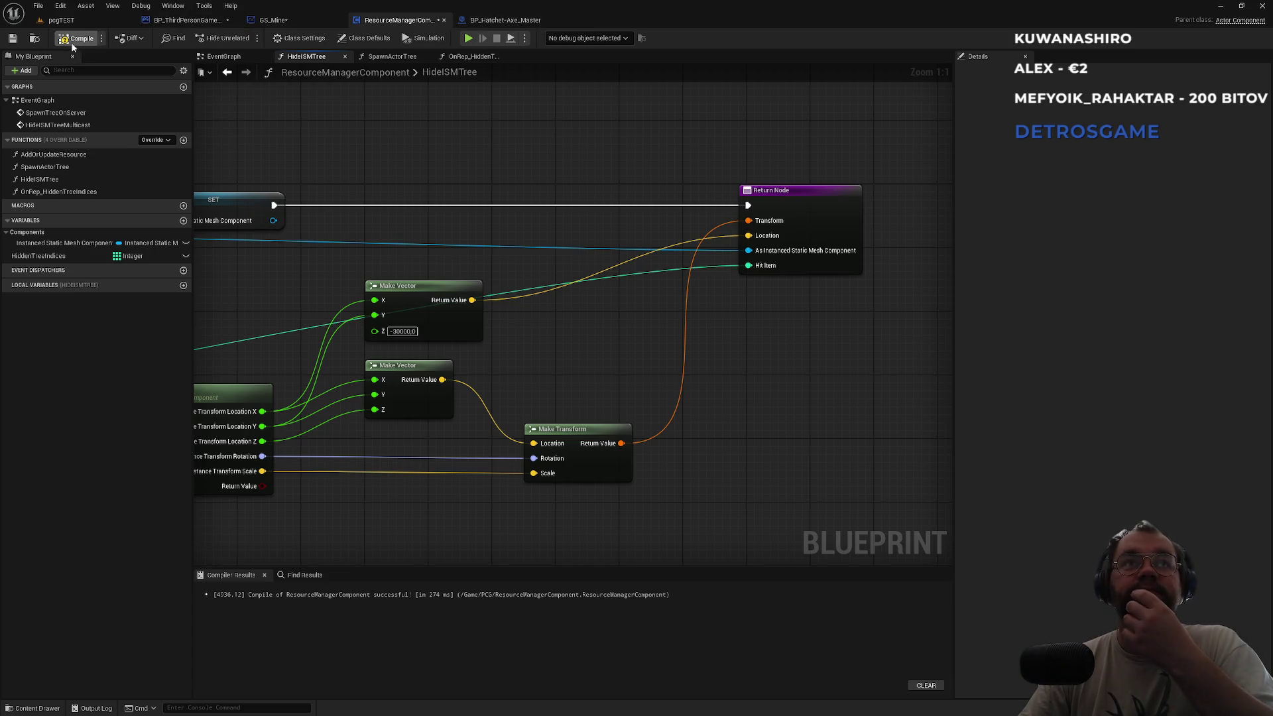
pyautogui.click(60, 20)
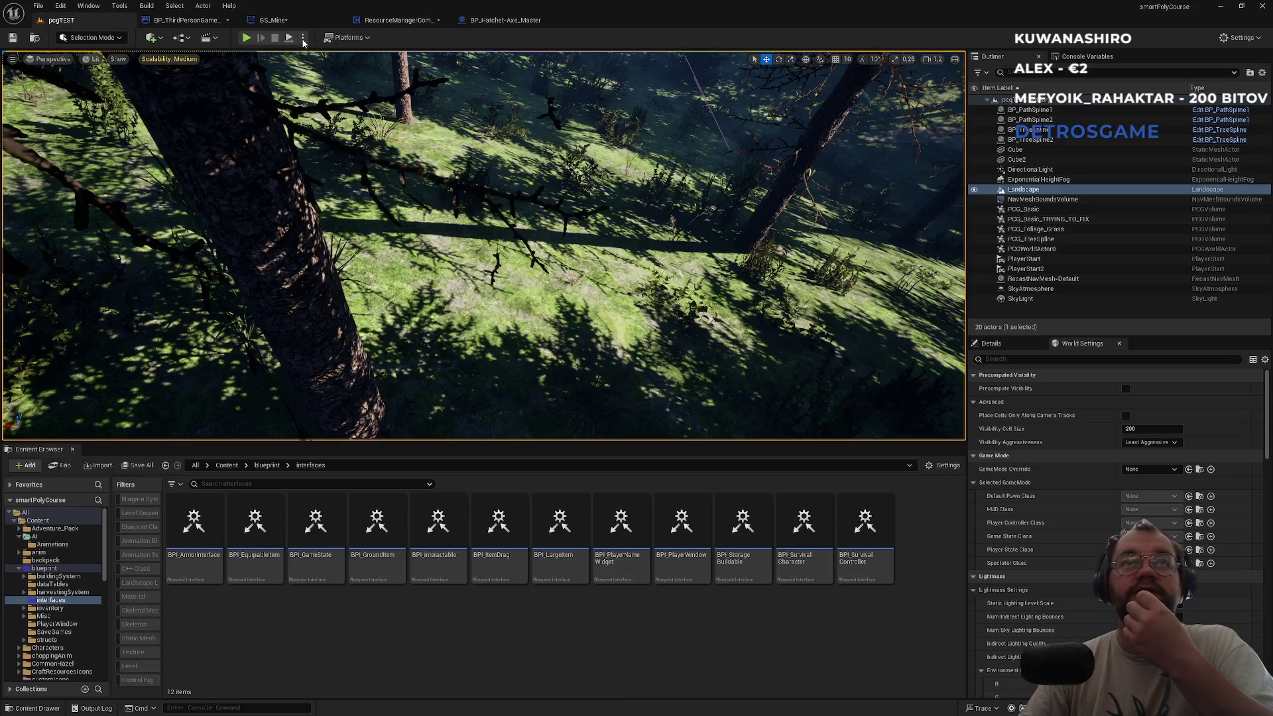
# Set a net mode and launch a Standalone Game with 2 players.
pyautogui.click(303, 39)
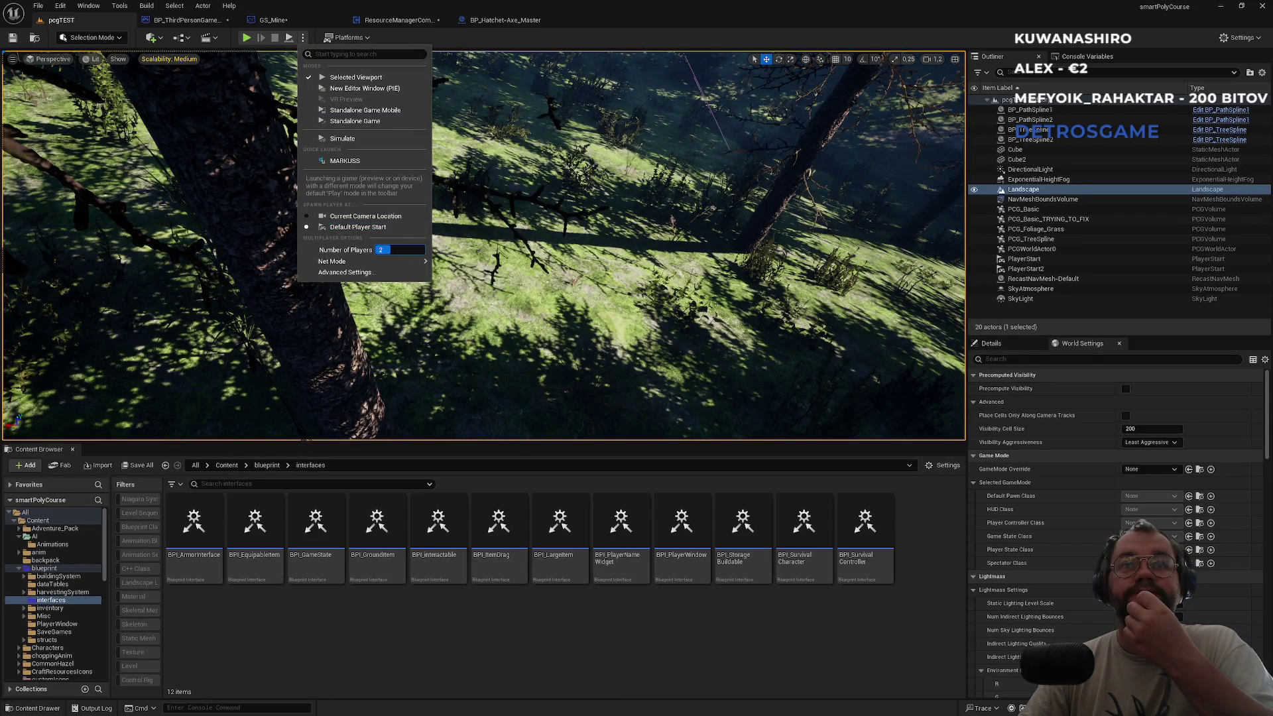
pyautogui.moveTo(398, 261)
pyautogui.click(465, 282)
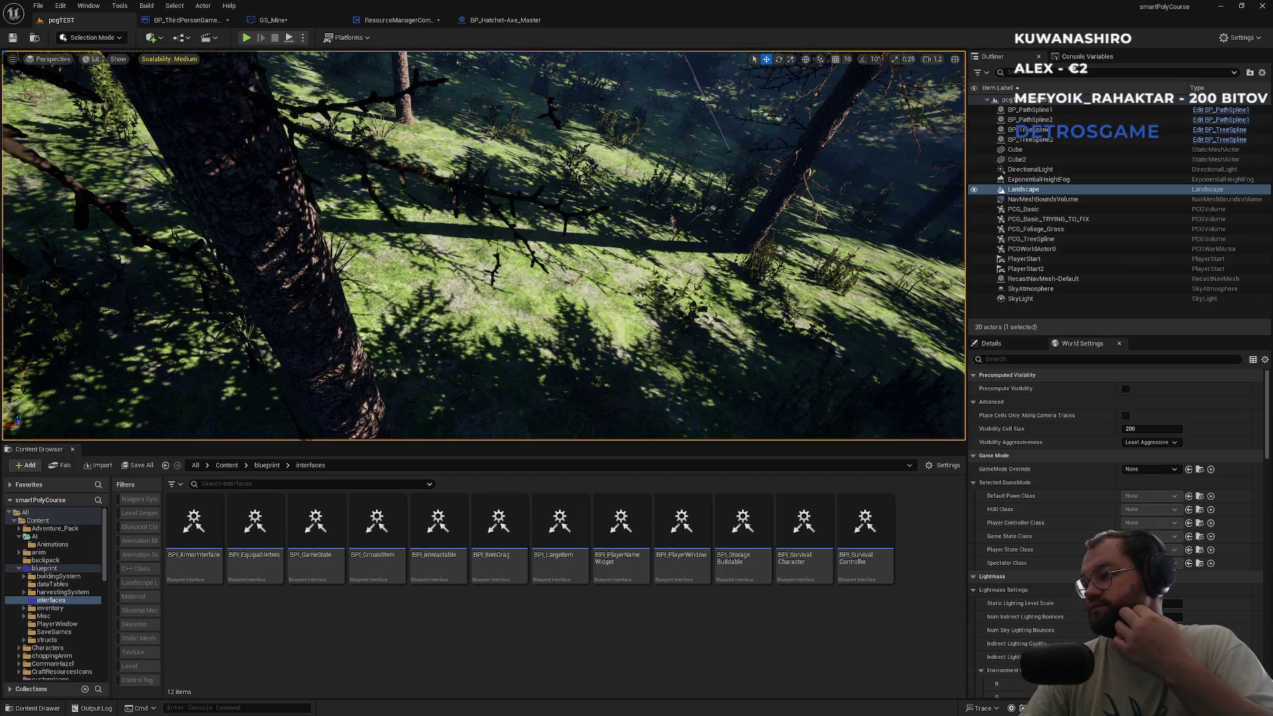
pyautogui.click(303, 39)
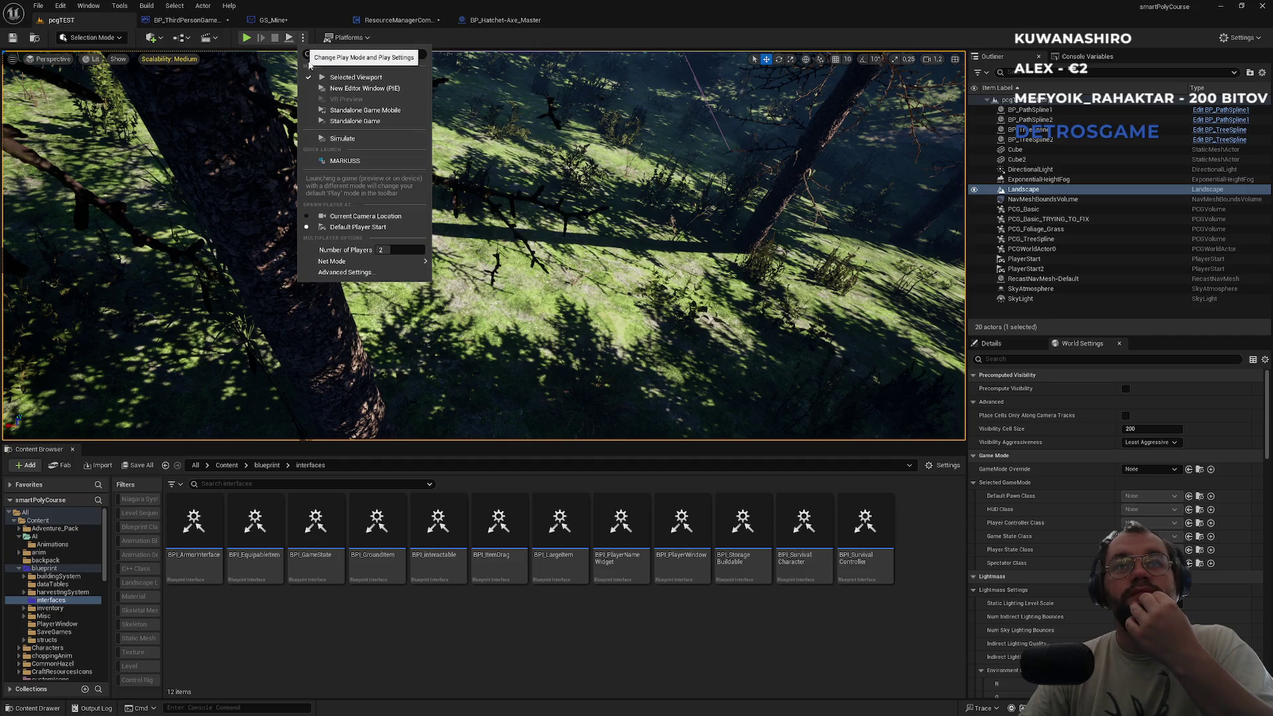
pyautogui.moveTo(383, 263)
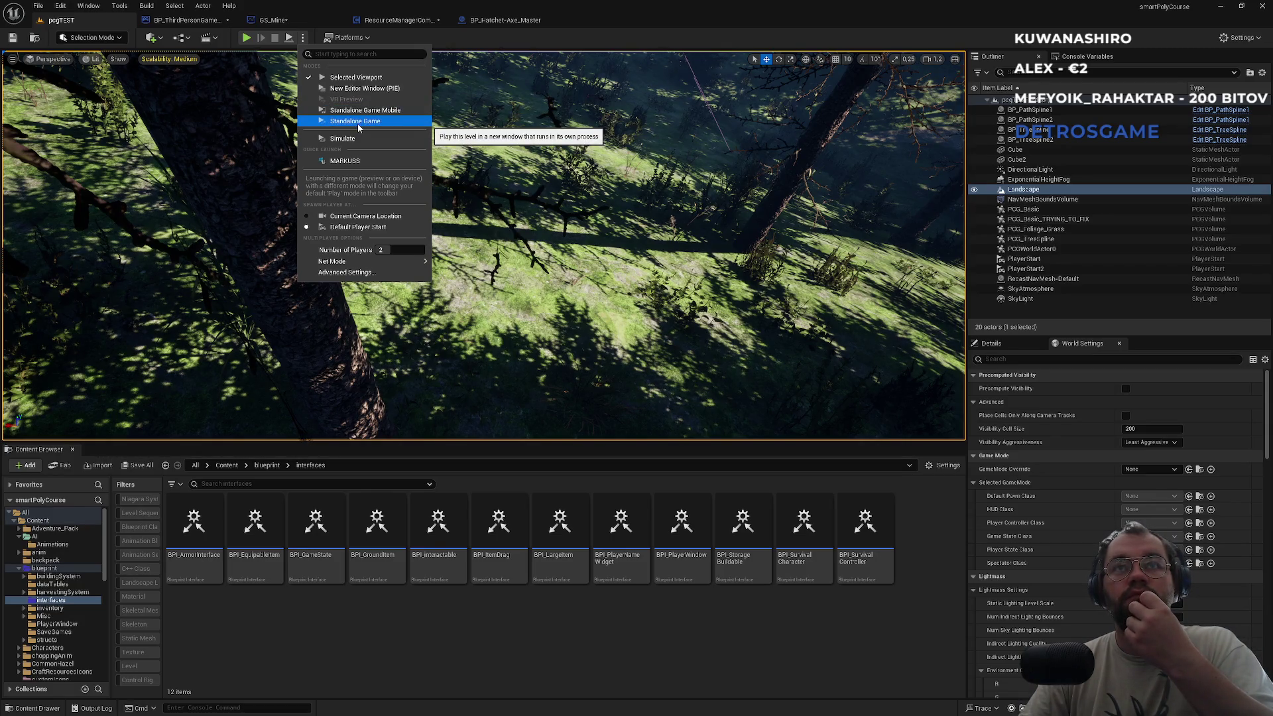
pyautogui.click(358, 122)
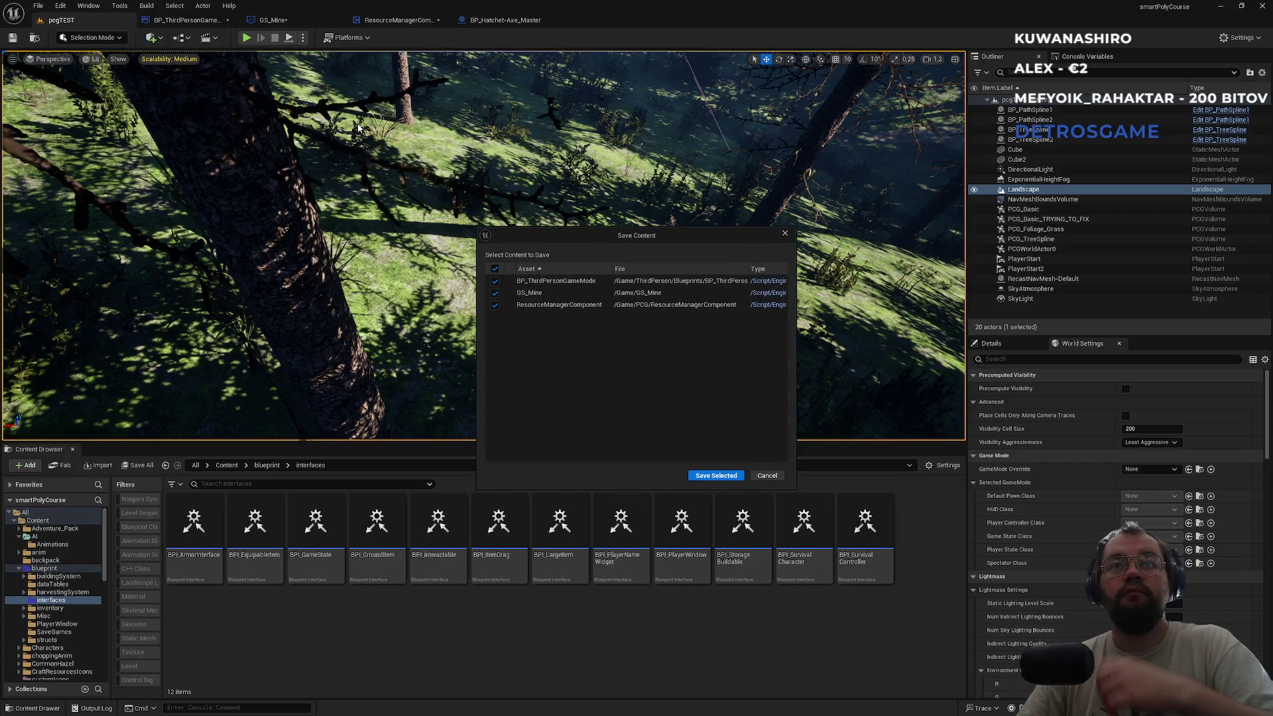
# Save BP_ThirdPersonGameMode, GS_Mine and ResourceManagerComponent.
pyautogui.click(713, 474)
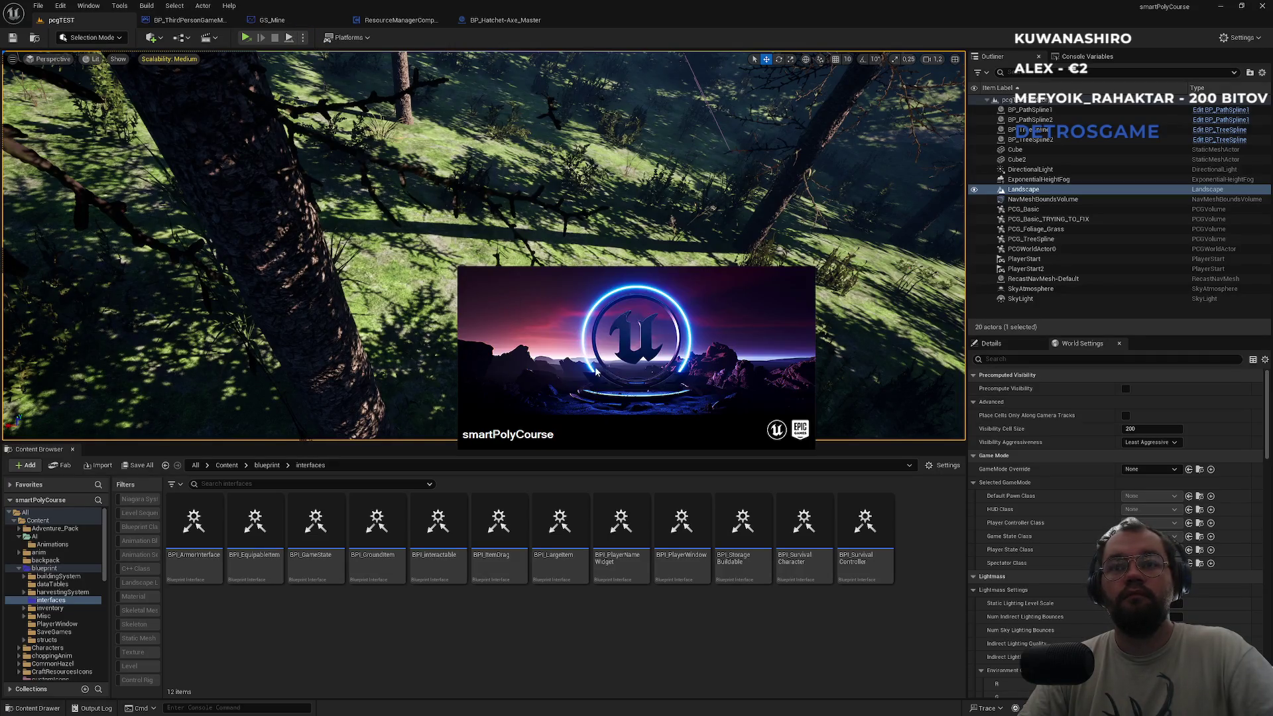
pyautogui.press('super')
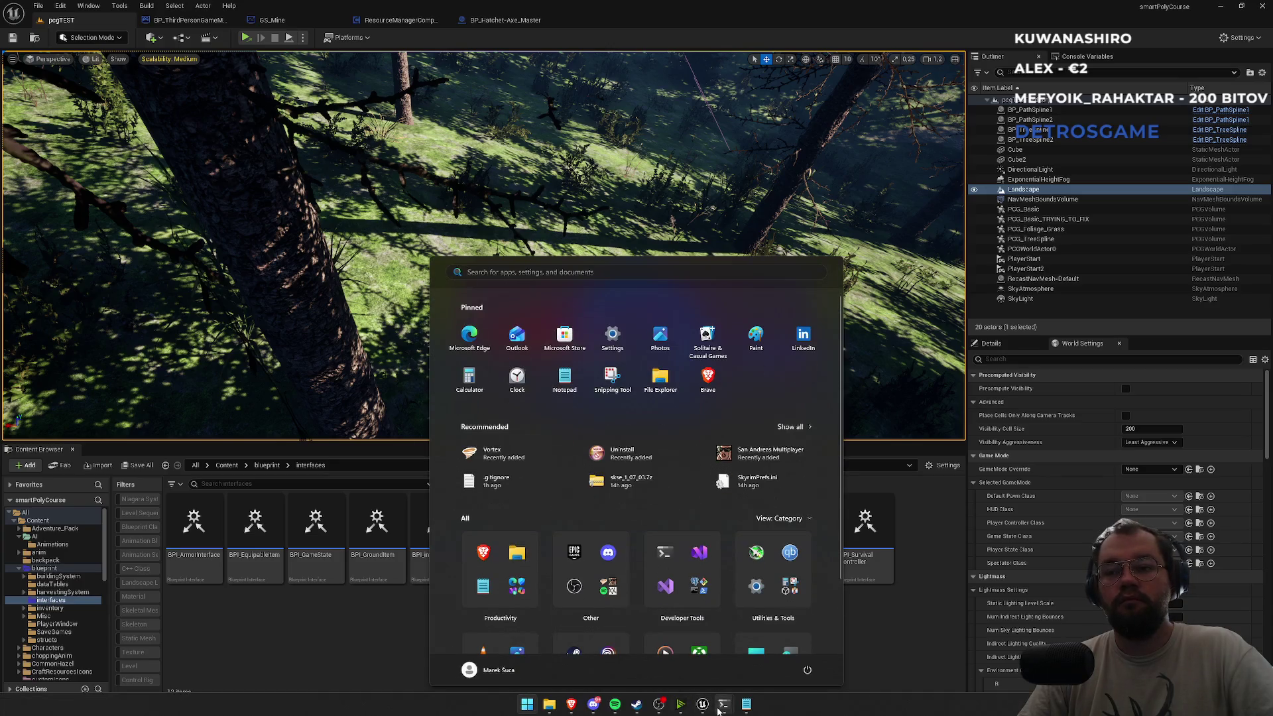
pyautogui.moveTo(707, 711)
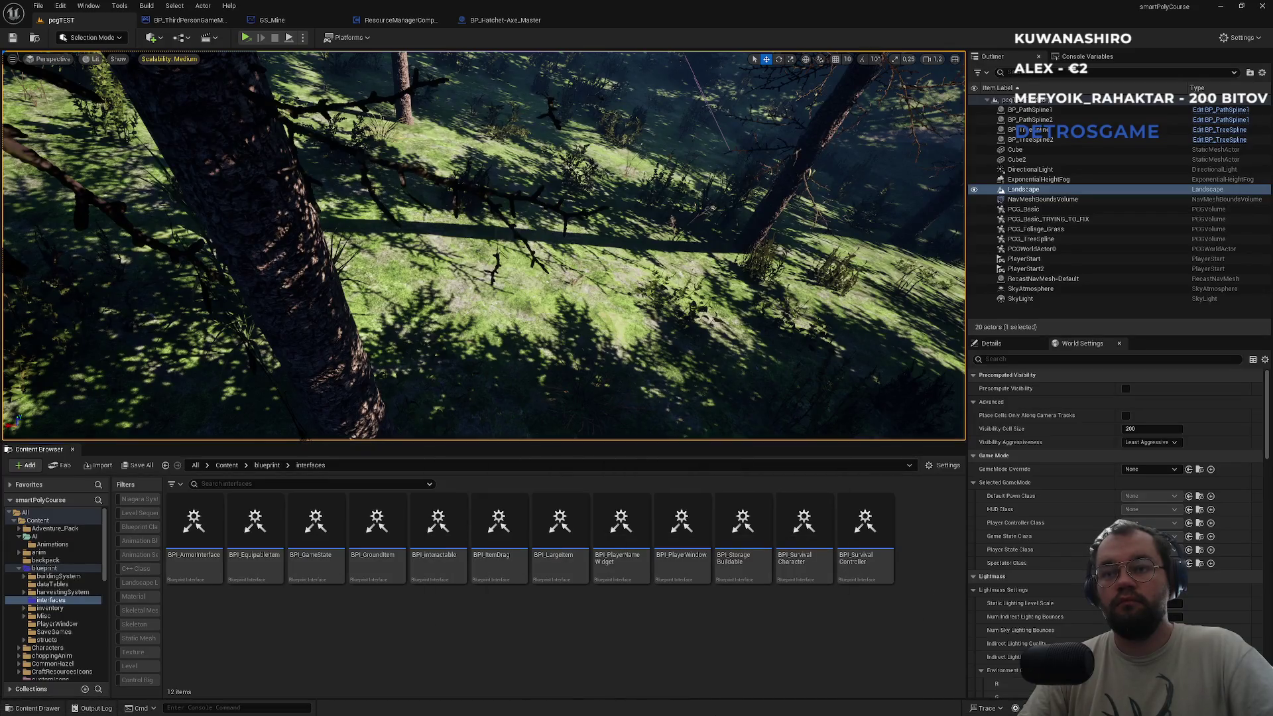
pyautogui.press('super')
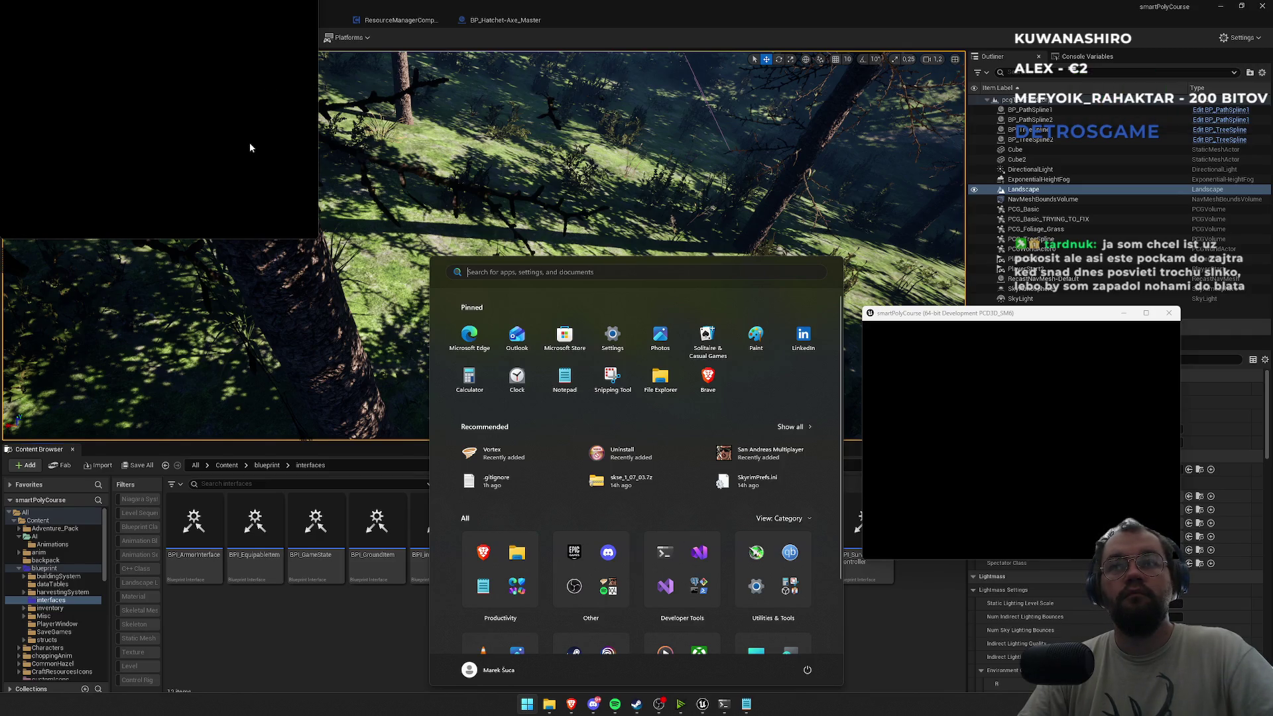
pyautogui.press('Escape')
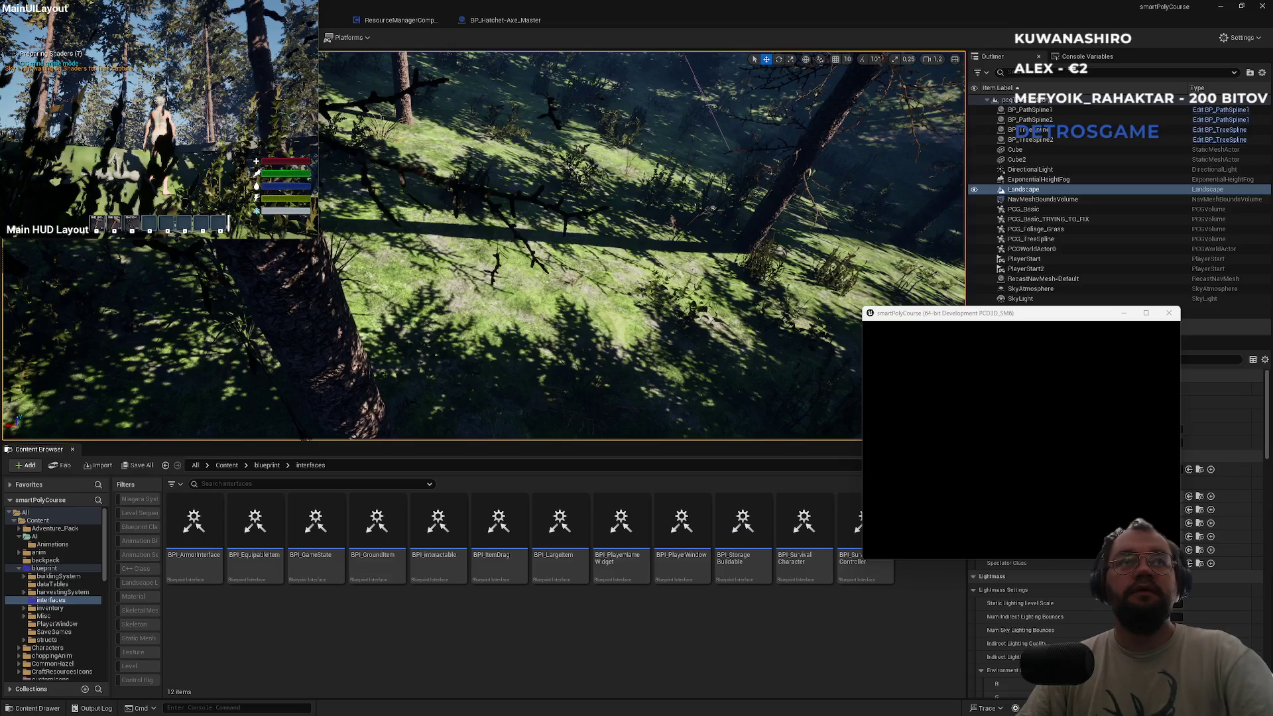
# Use the first hotbar item, arrange the game windows, and walk onto the wooden platform and back.
pyautogui.press('1')
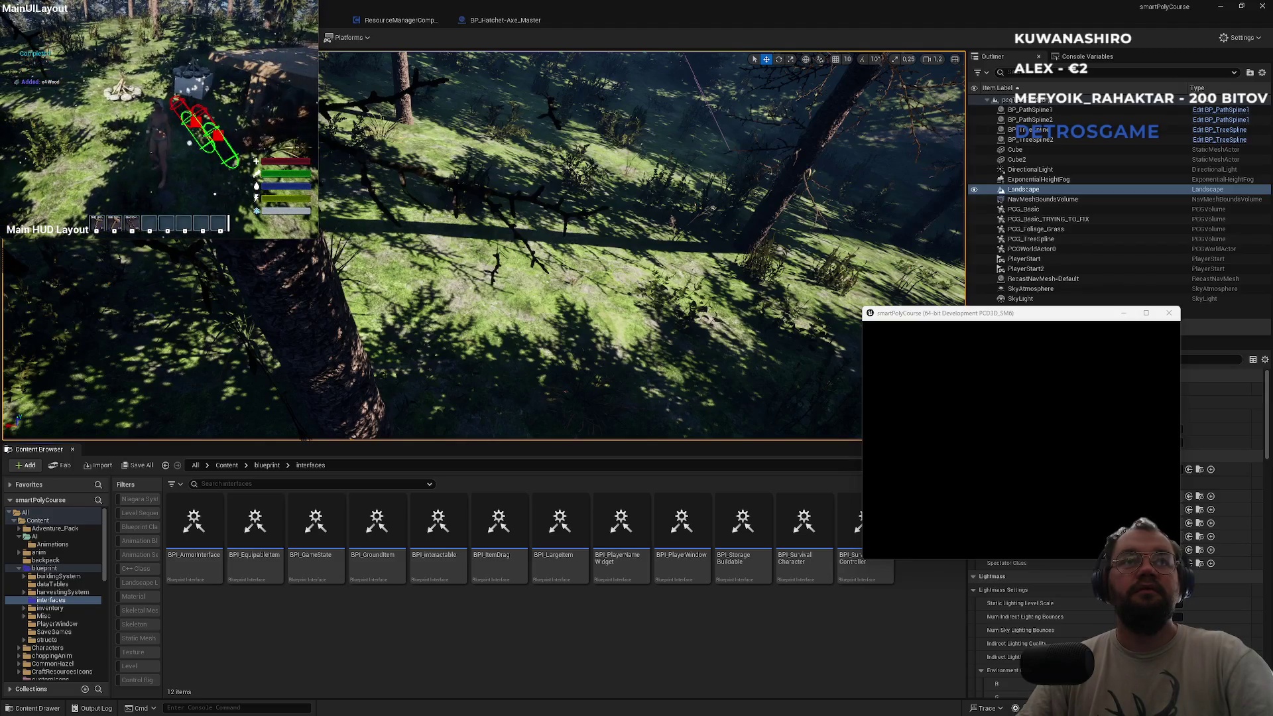
pyautogui.press('super')
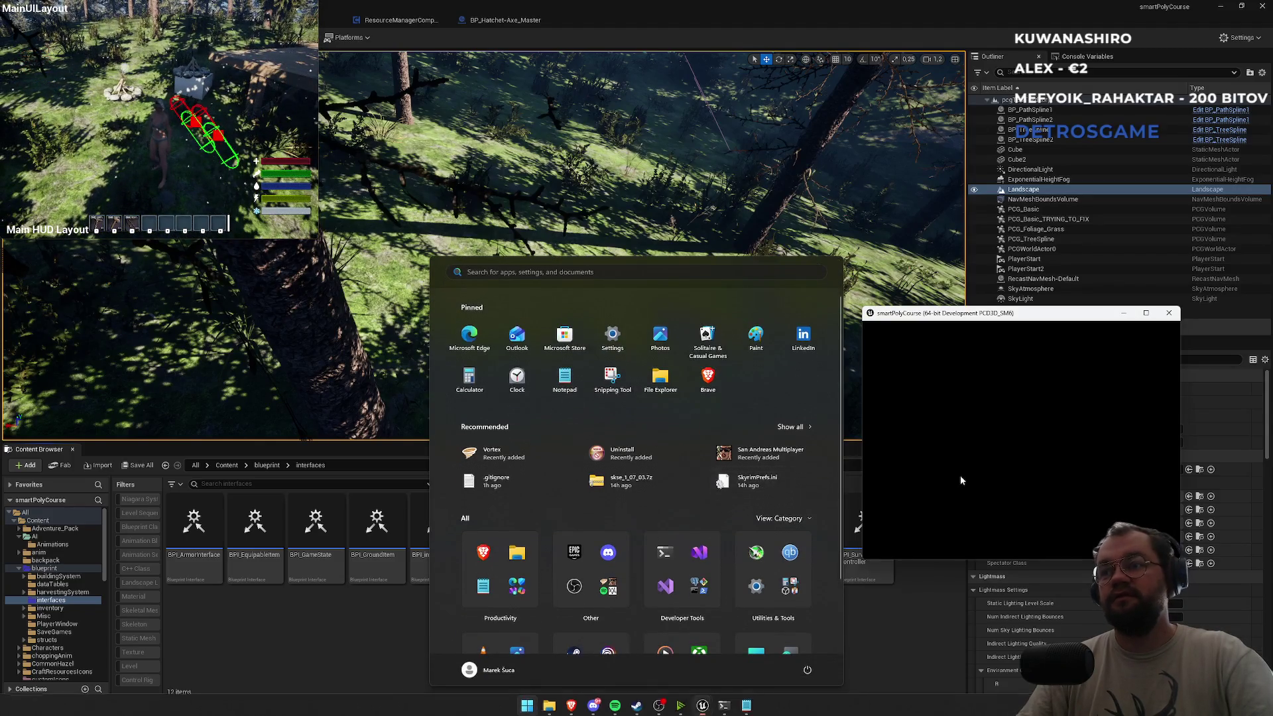
pyautogui.press('super')
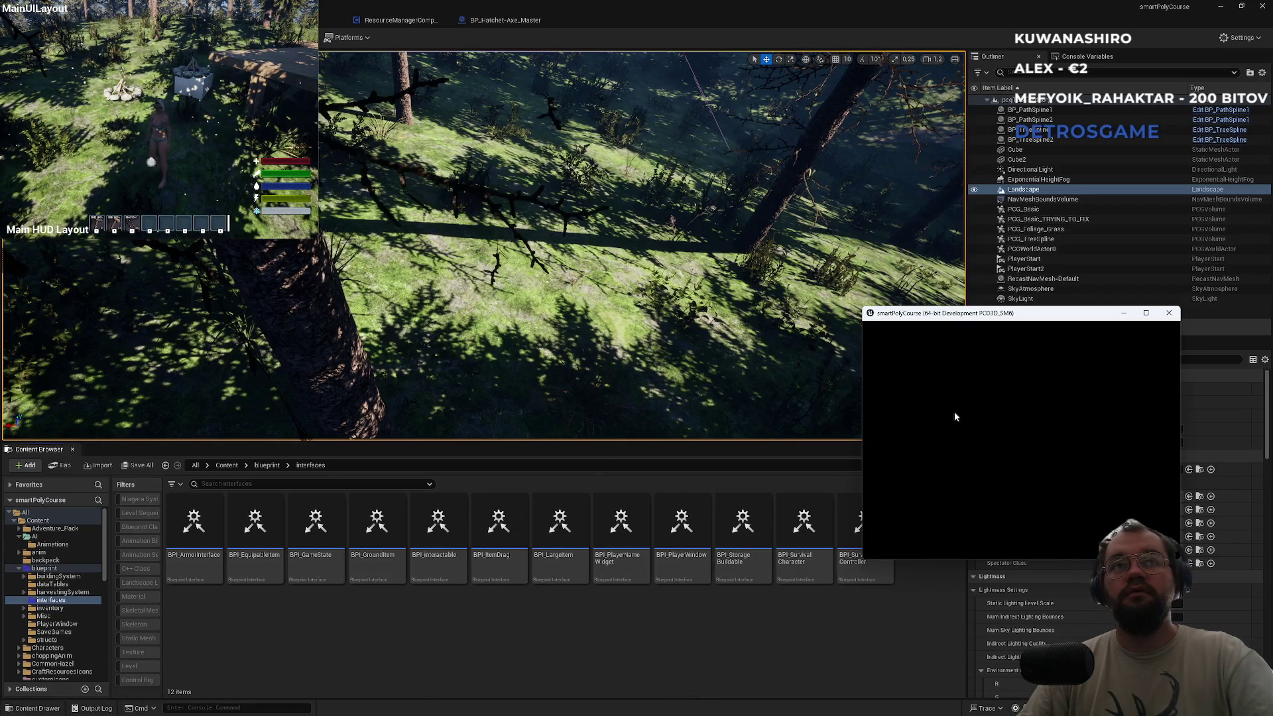
pyautogui.moveTo(895, 317); pyautogui.dragTo(770, 300)
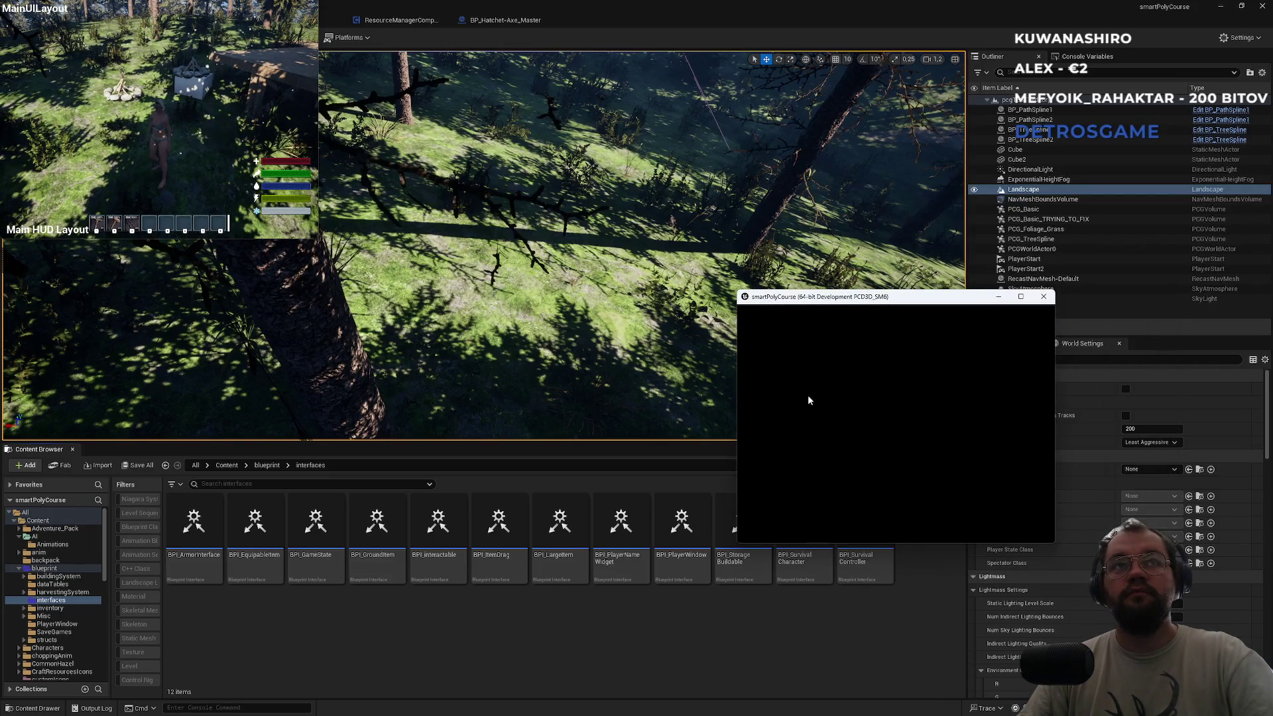
pyautogui.moveTo(811, 298)
pyautogui.mouseDown()
pyautogui.moveTo(571, 266)
pyautogui.moveTo(642, 326)
pyautogui.mouseUp()
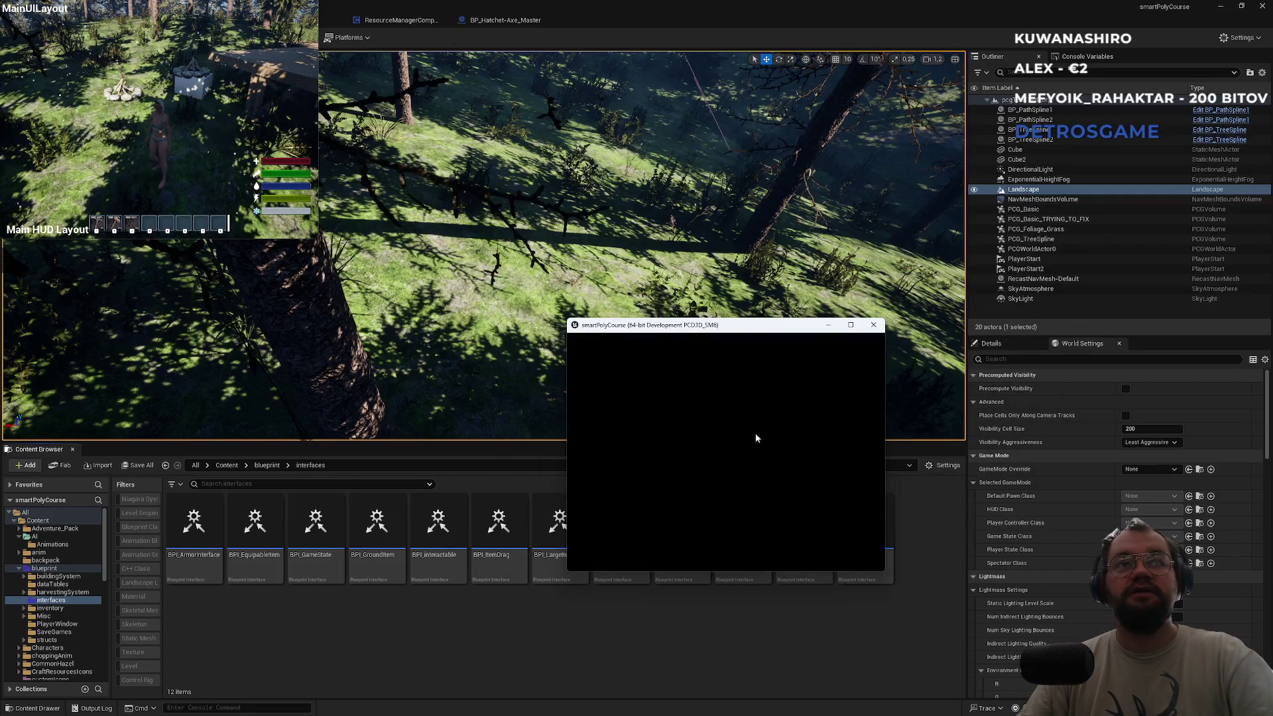
pyautogui.click(216, 164)
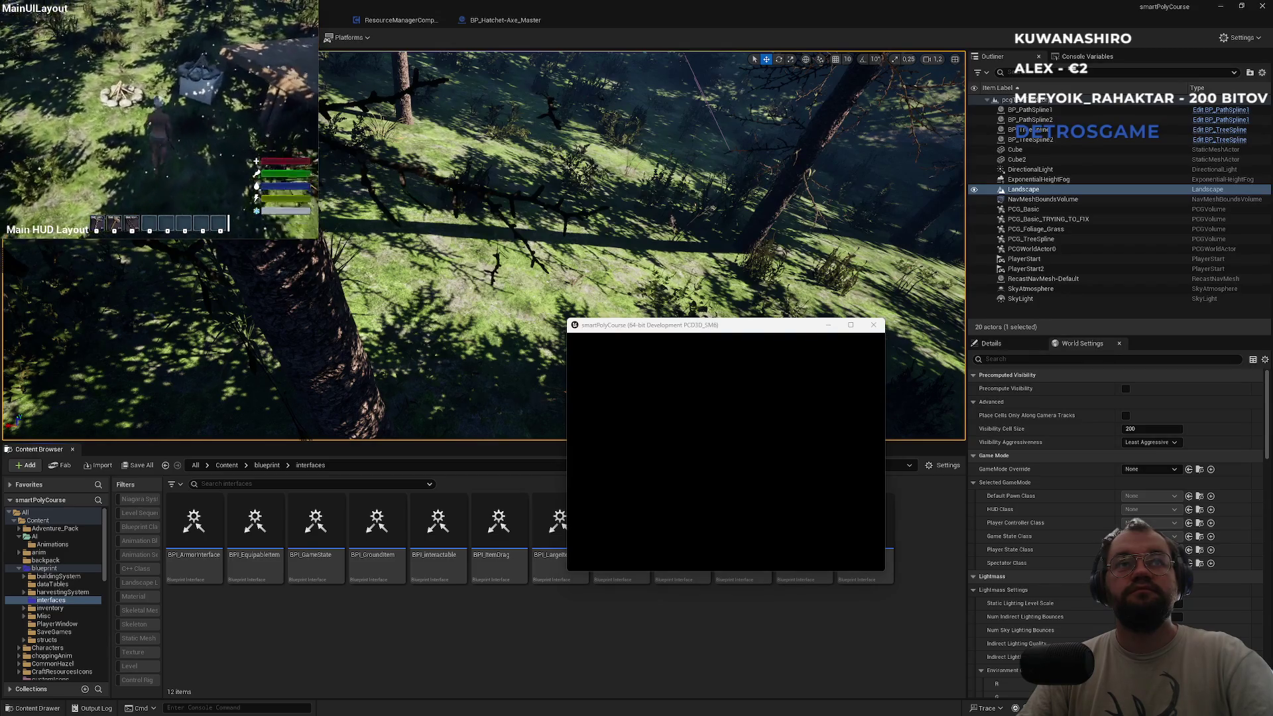
pyautogui.press('w')
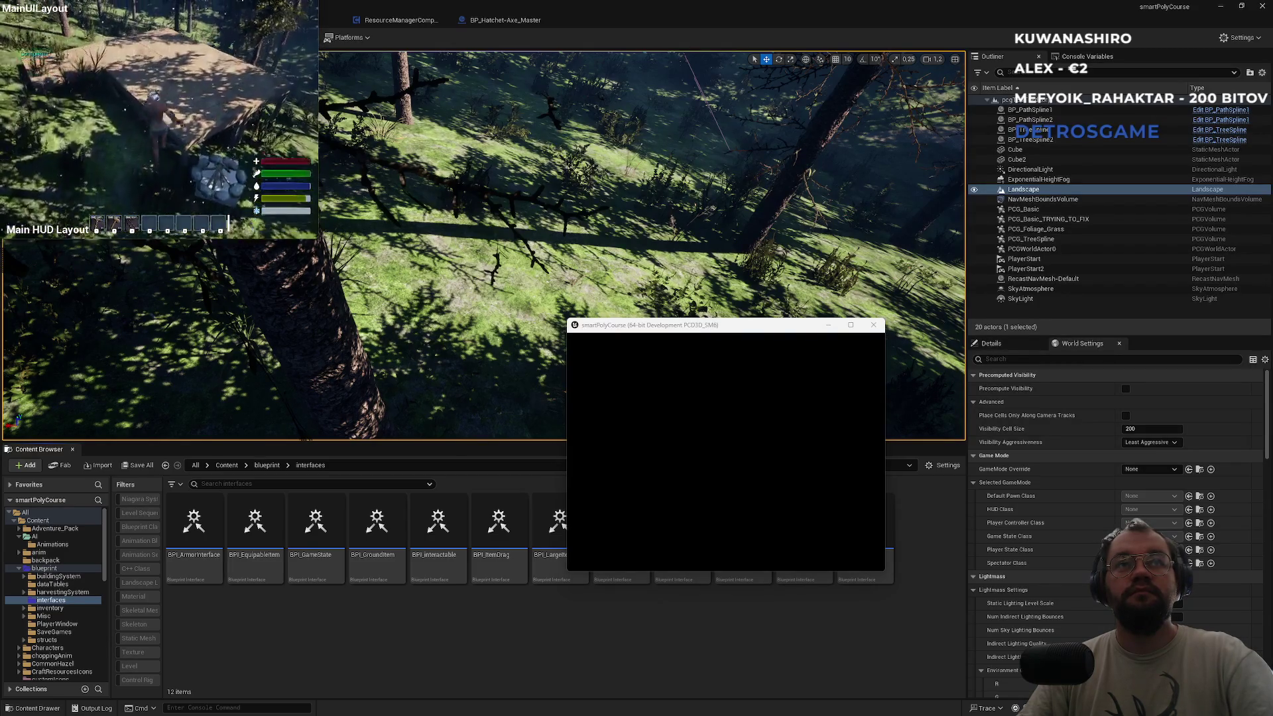
pyautogui.press('w')
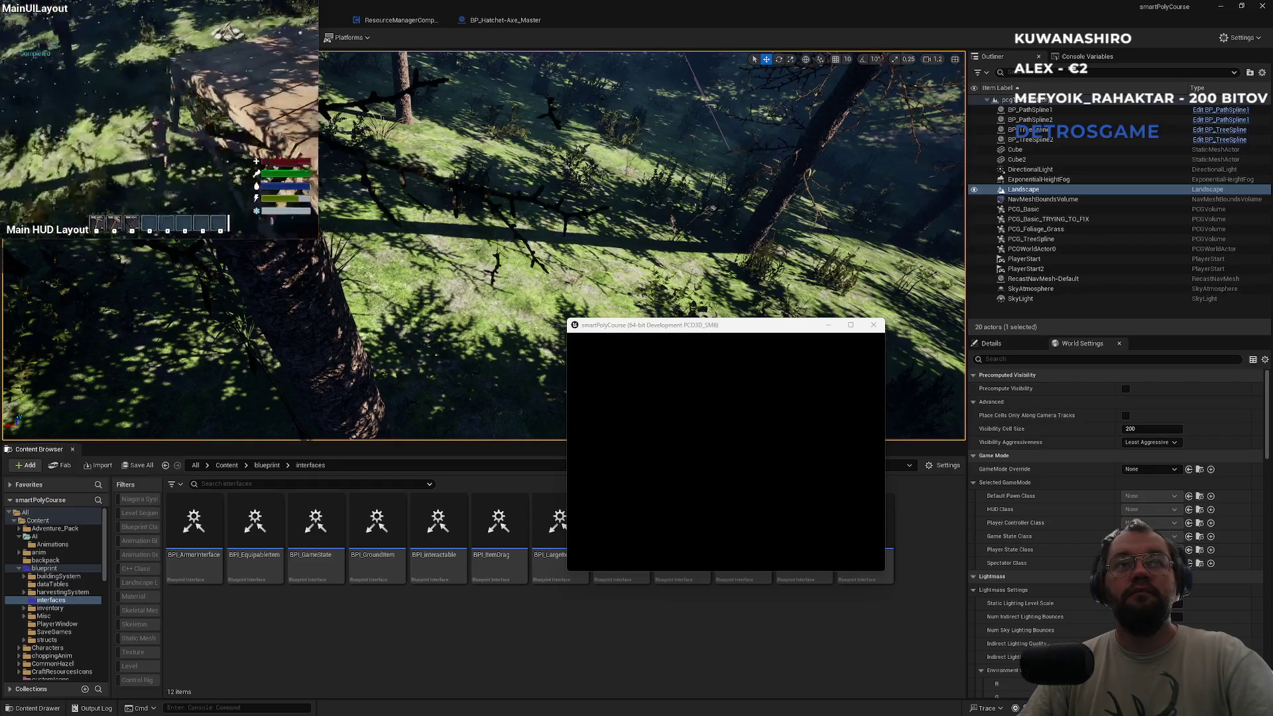
# Close the black second game window.
pyautogui.press('super')
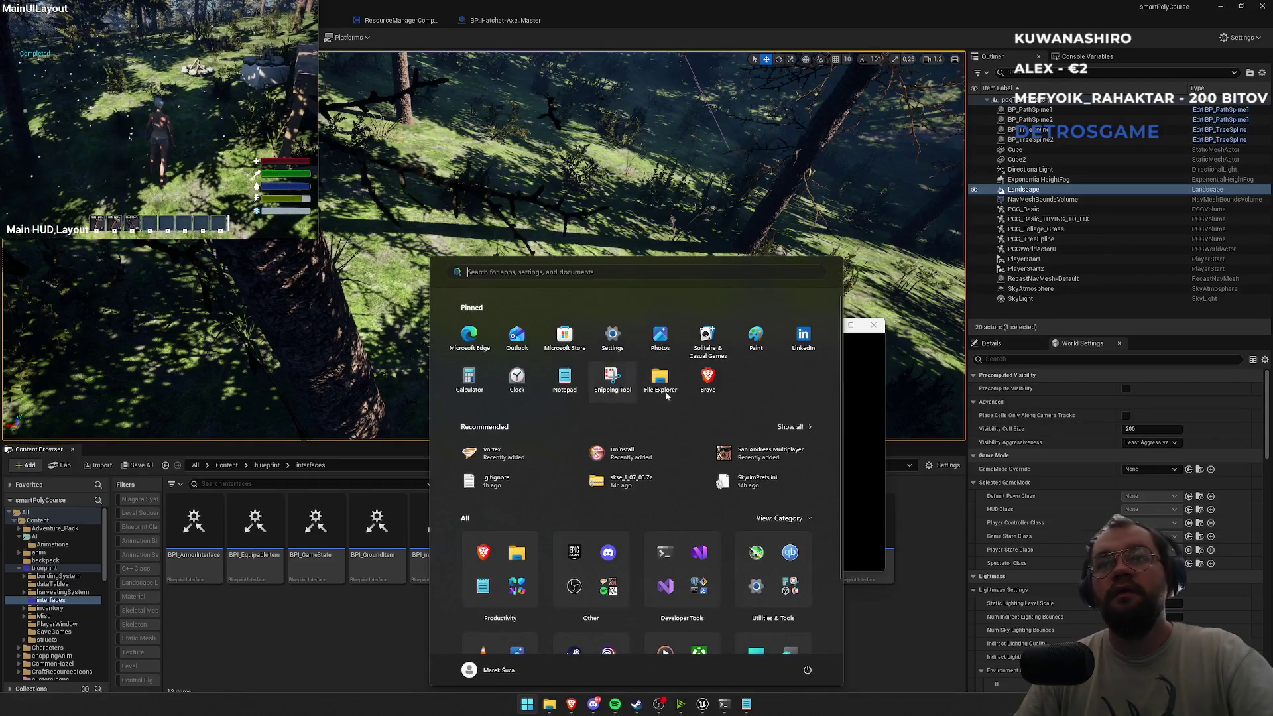
pyautogui.click(854, 435)
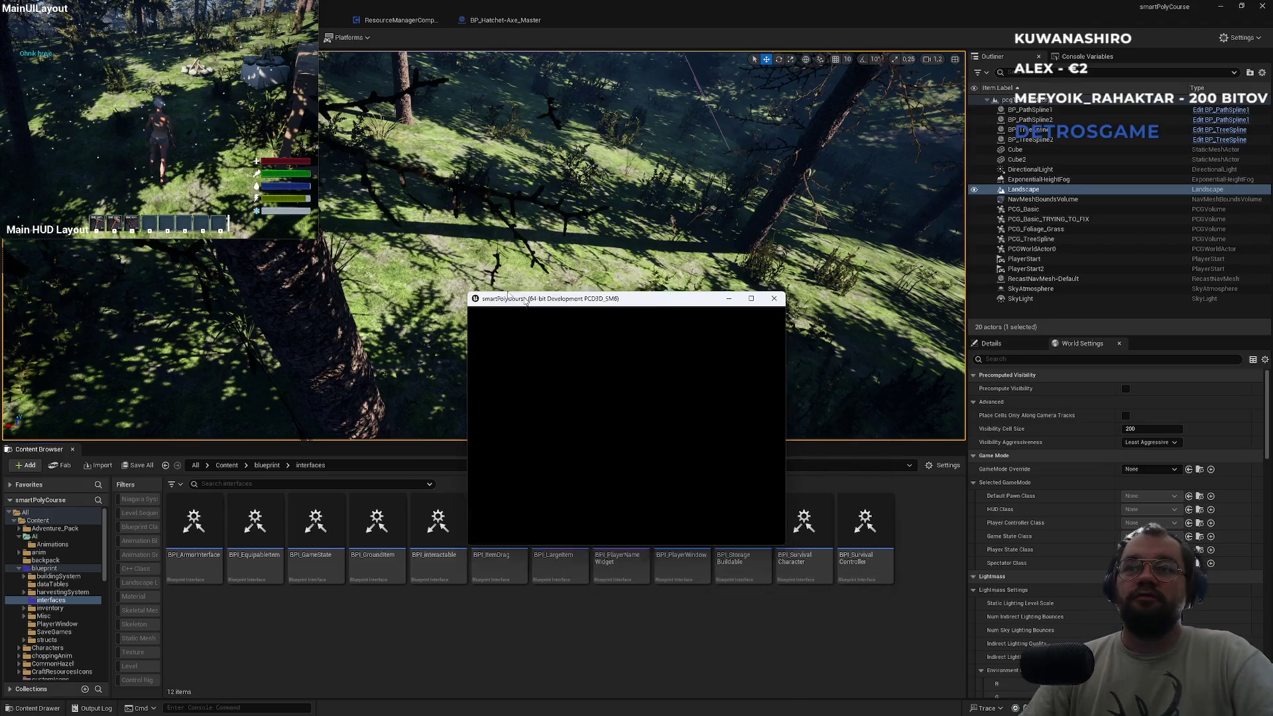
pyautogui.click(735, 285)
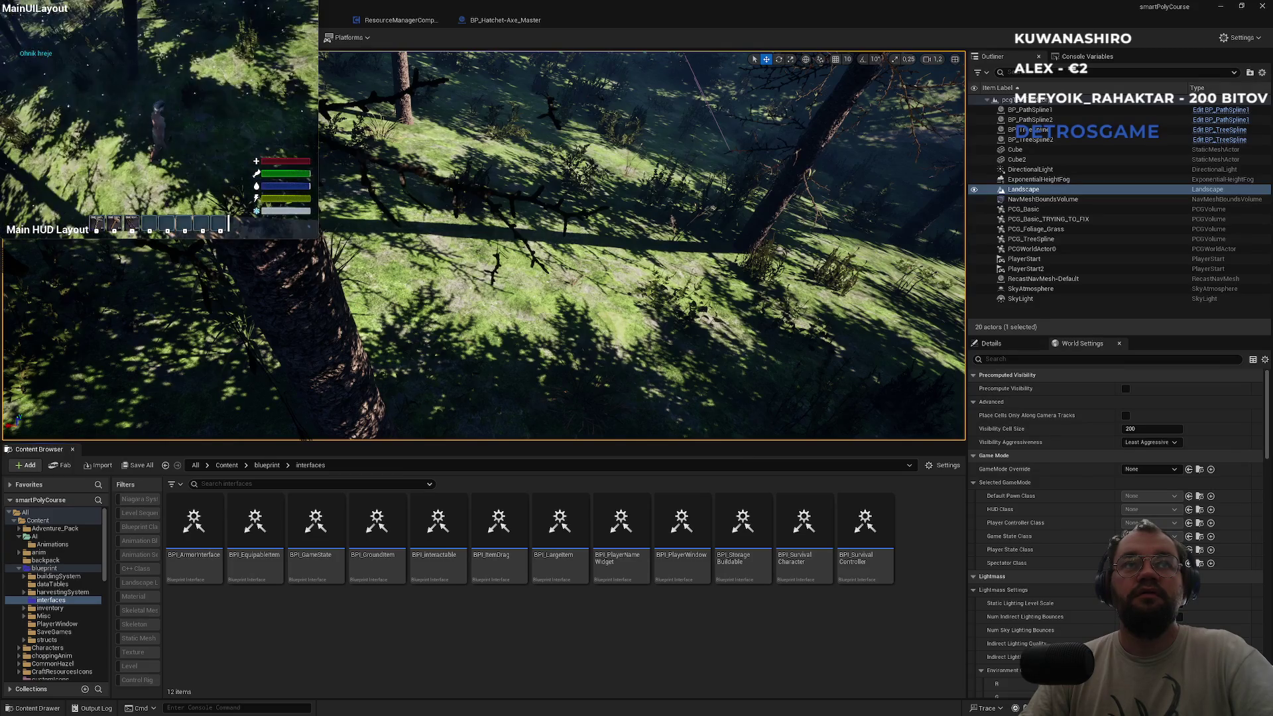
pyautogui.press('super')
pyautogui.press('super')
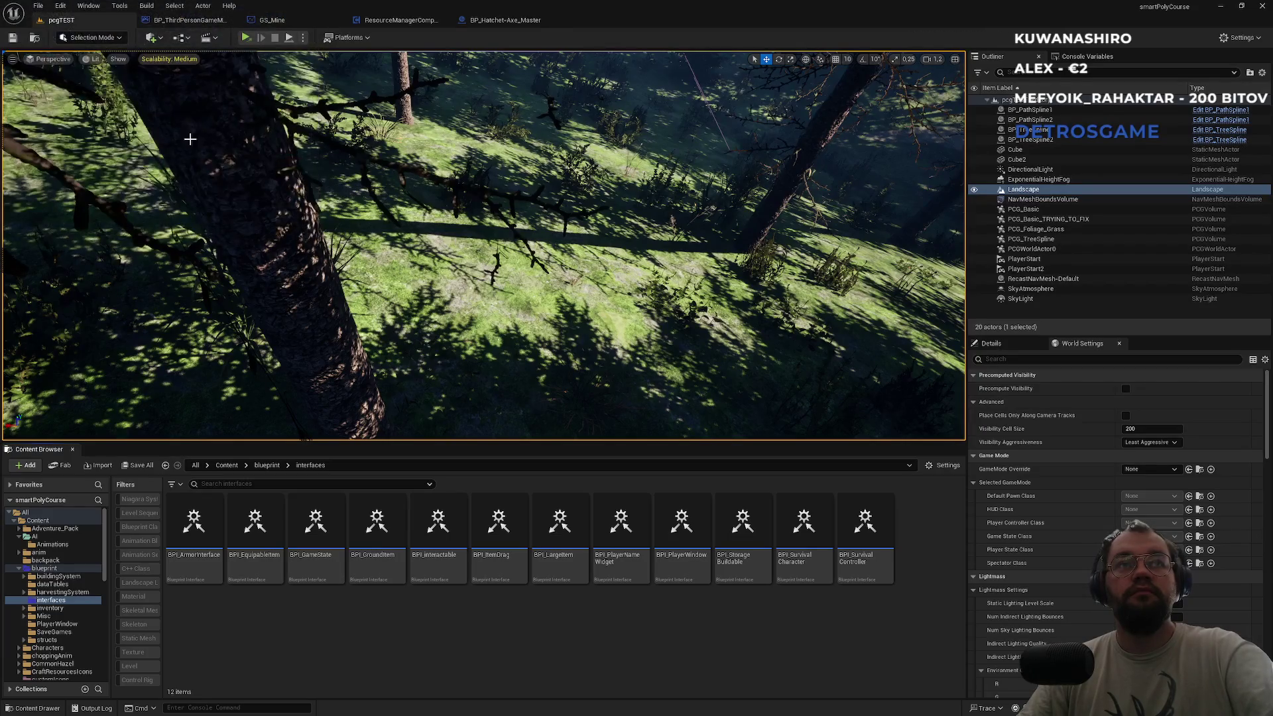
# Start a play-in-editor session in the level viewport.
pyautogui.click(303, 37)
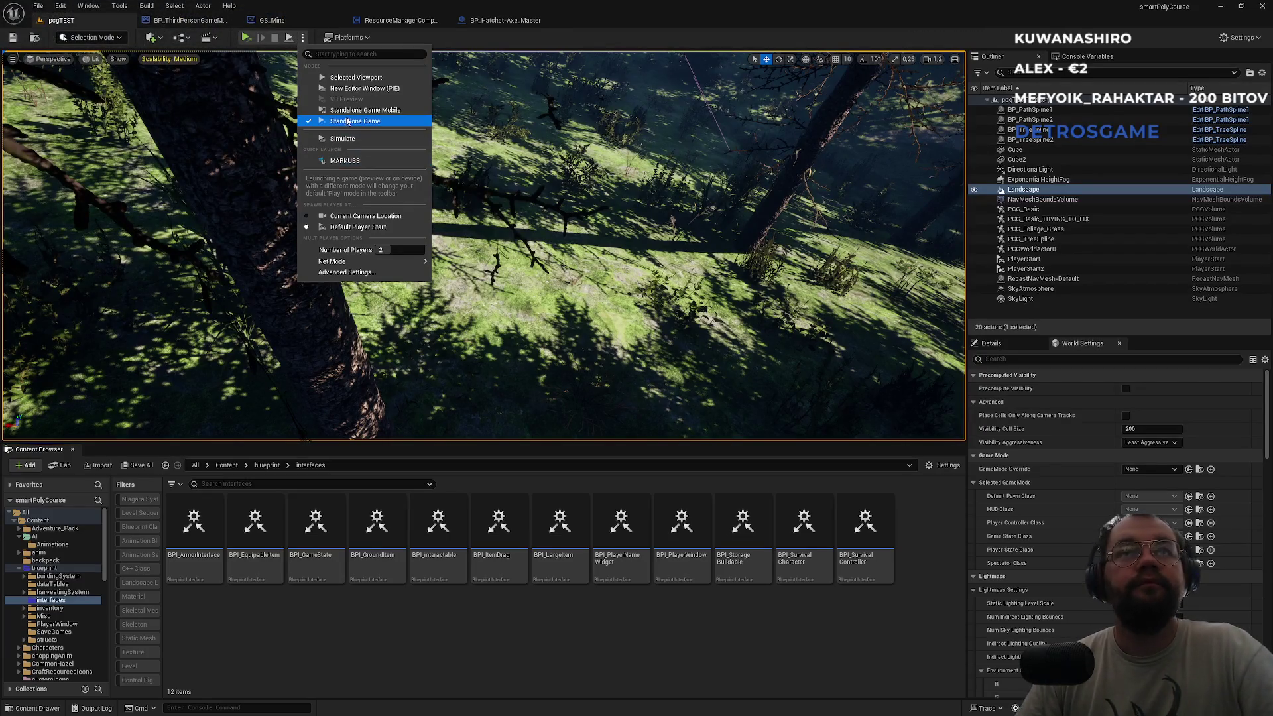
pyautogui.click(351, 78)
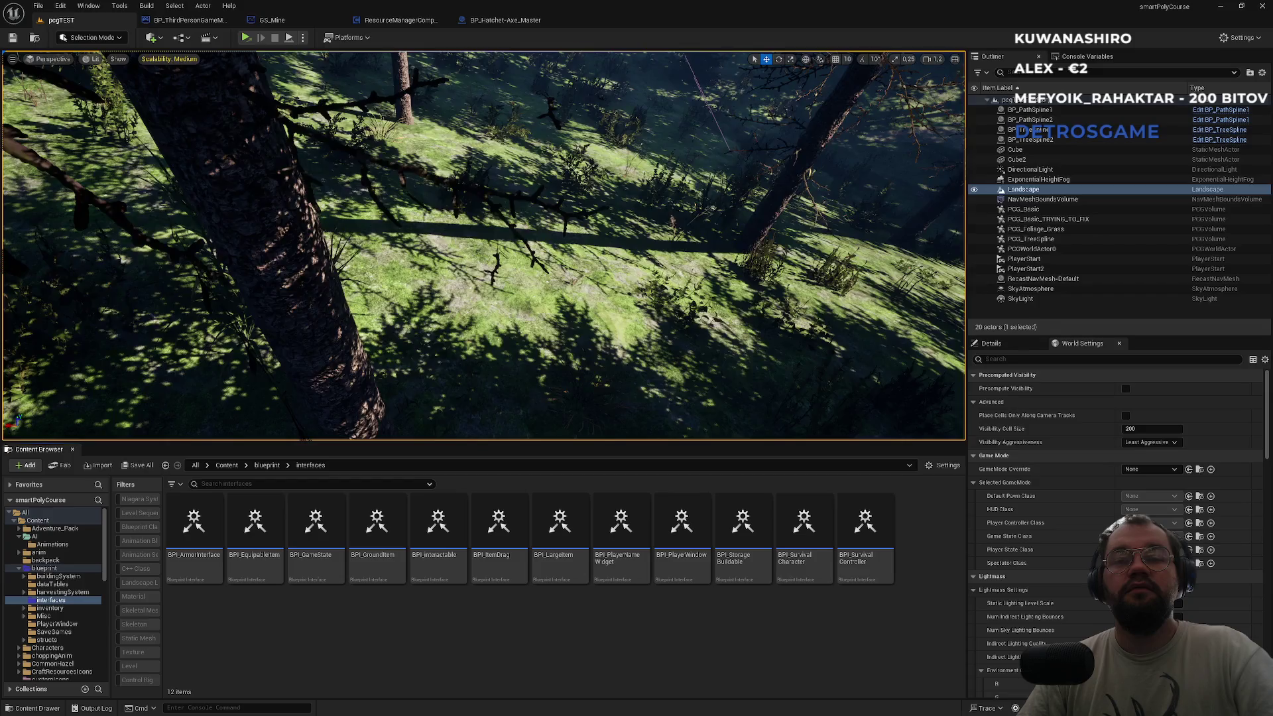
pyautogui.press('super')
pyautogui.press('super')
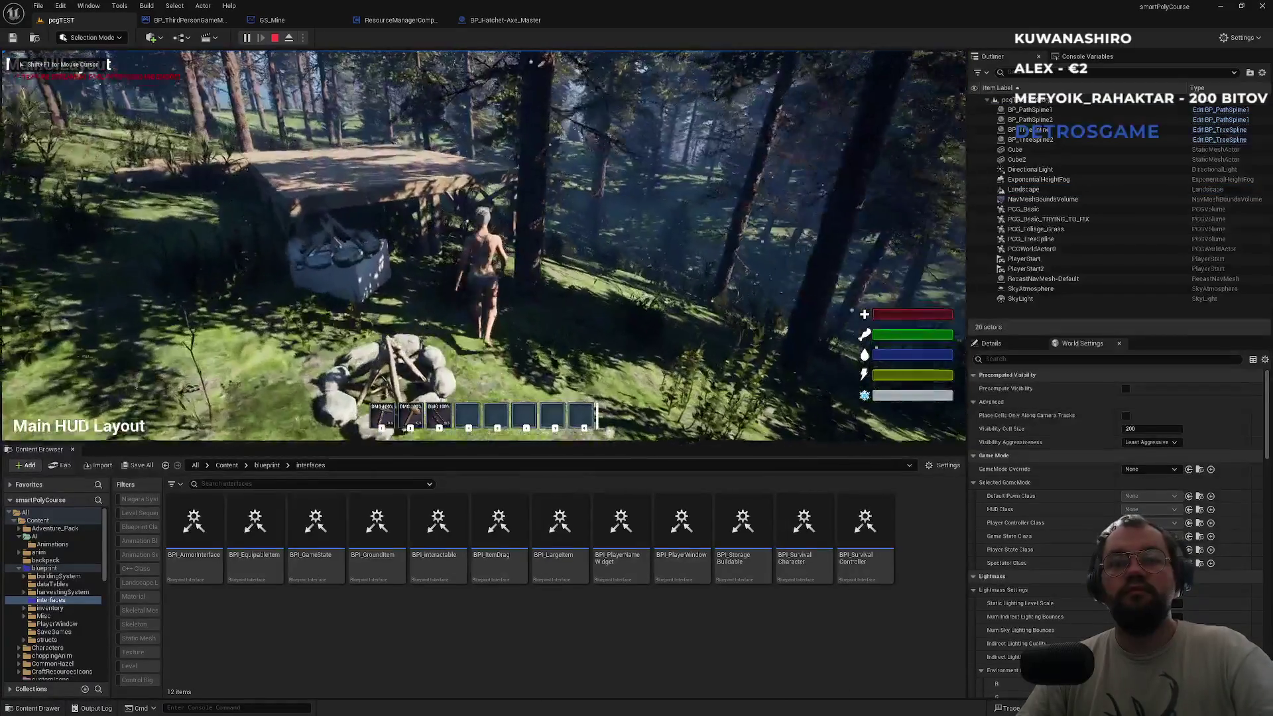
# Harvest wood from a tree and switch to the second client window.
pyautogui.press('e')
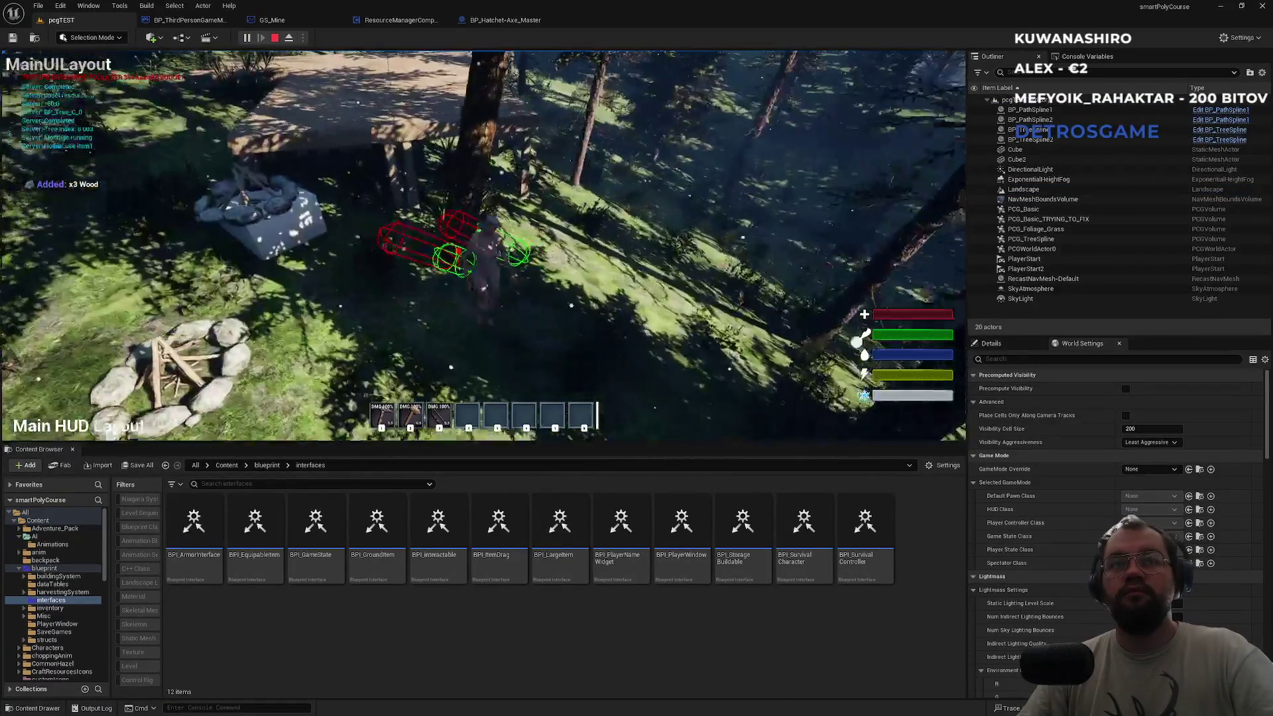
pyautogui.hotkey('alt', 'Tab')
pyautogui.hotkey('alt', 'Tab')
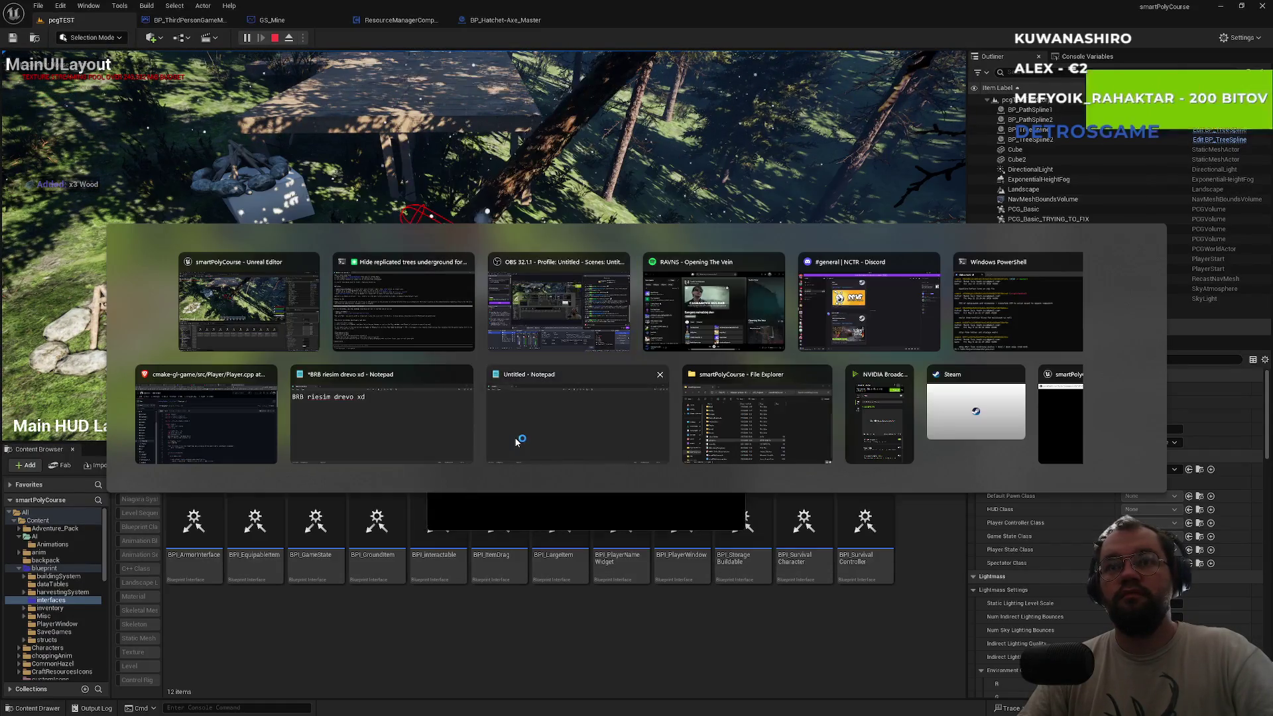
pyautogui.press('Escape')
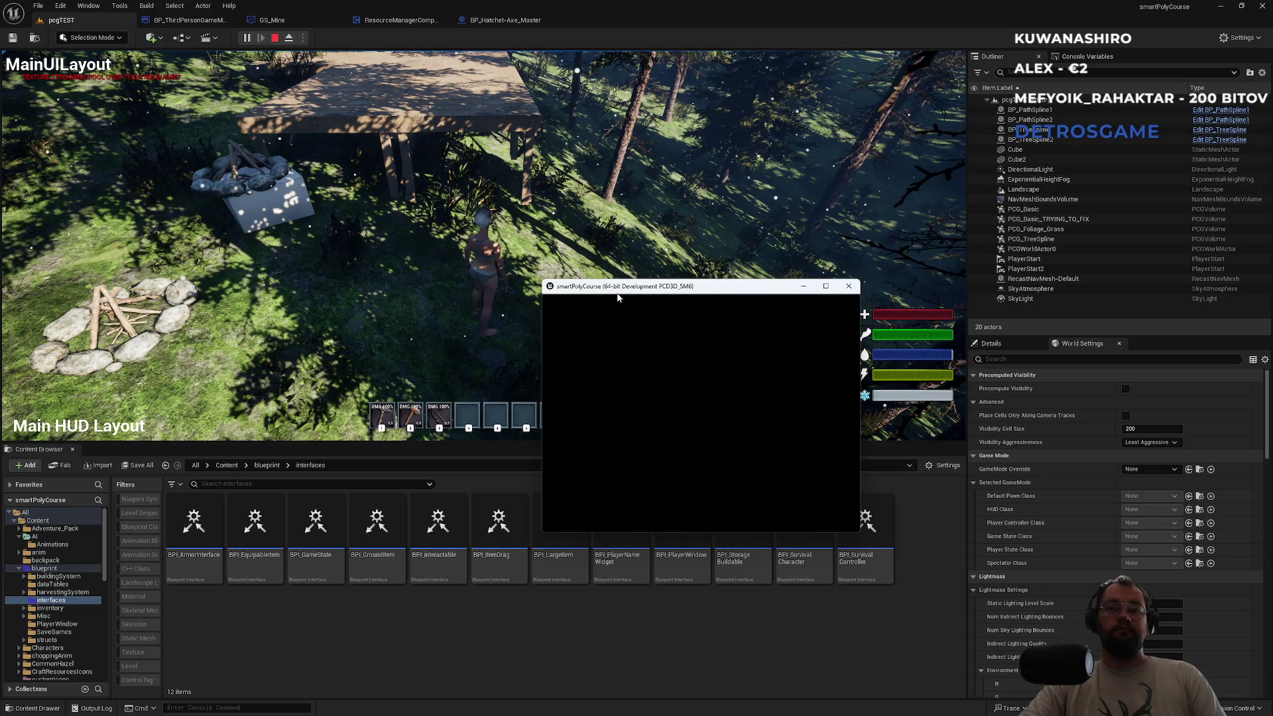
# Close the blank second game window, stop the play session and bring up the play options.
pyautogui.moveTo(631, 291); pyautogui.dragTo(908, 345)
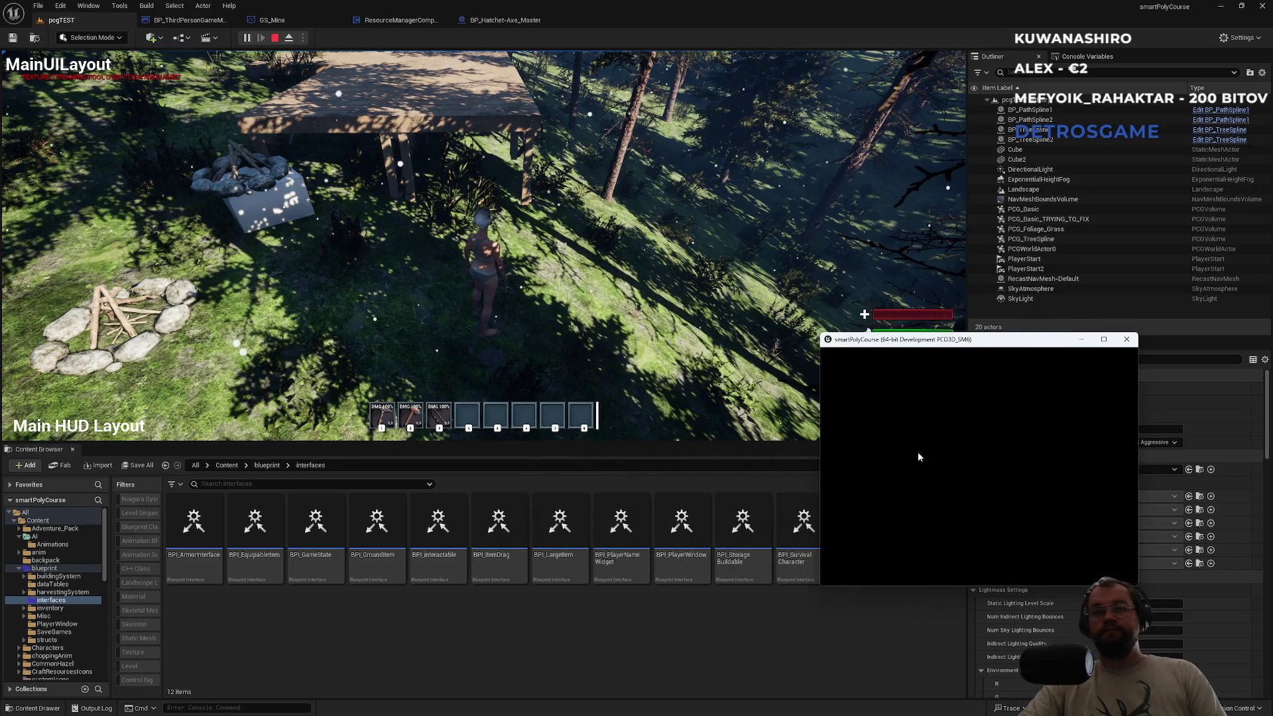
pyautogui.moveTo(918, 345)
pyautogui.mouseDown()
pyautogui.moveTo(922, 401)
pyautogui.moveTo(878, 416)
pyautogui.mouseUp()
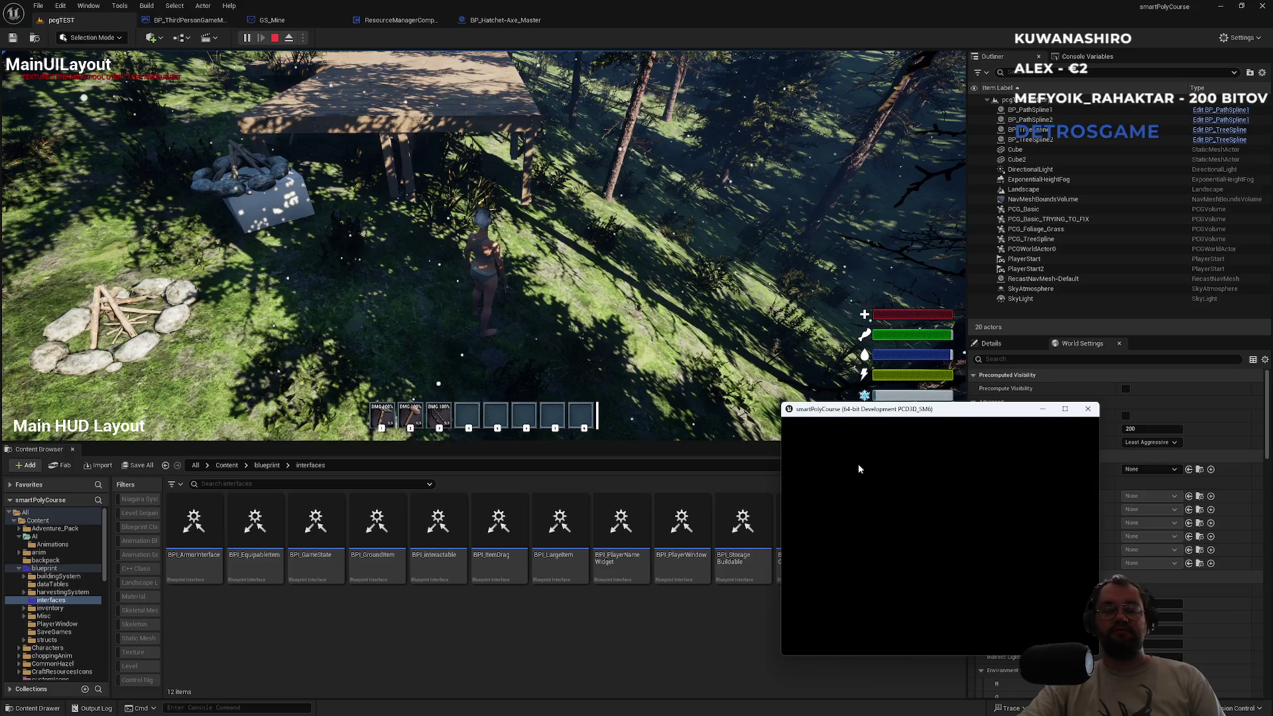
pyautogui.moveTo(839, 415)
pyautogui.mouseDown()
pyautogui.moveTo(906, 438)
pyautogui.moveTo(893, 454)
pyautogui.mouseUp()
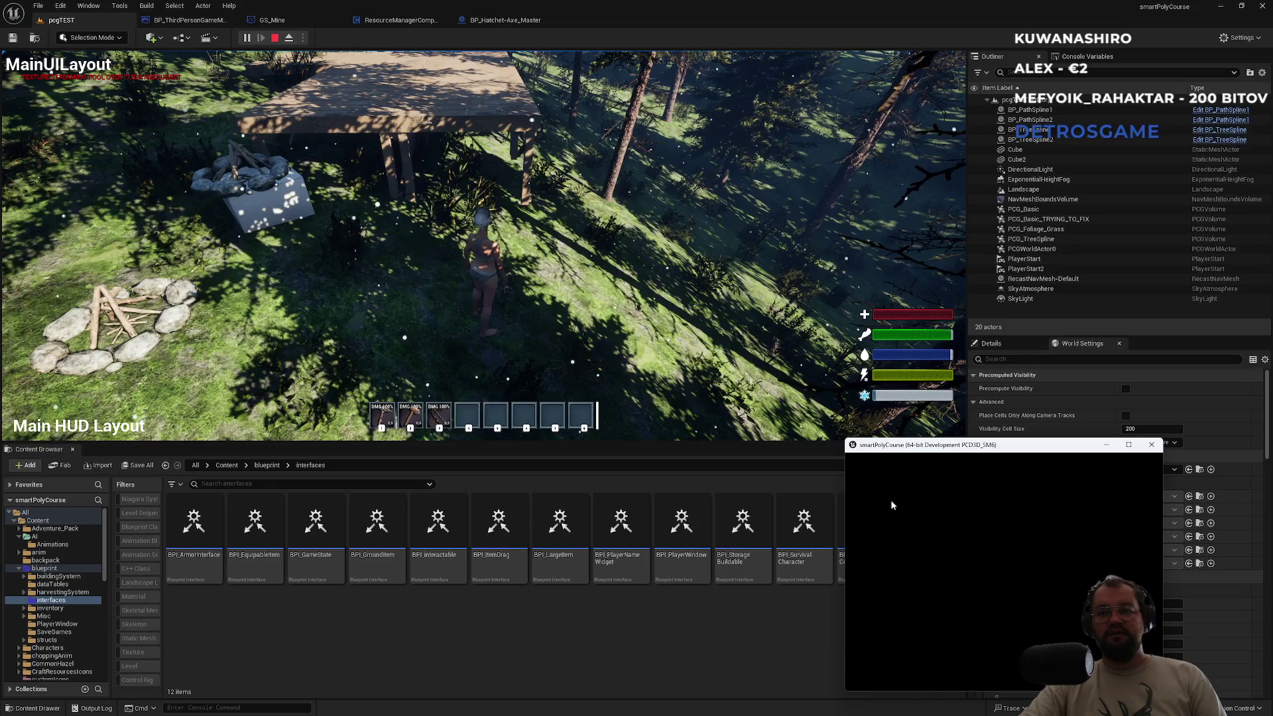
pyautogui.moveTo(911, 450)
pyautogui.mouseDown()
pyautogui.moveTo(791, 424)
pyautogui.moveTo(762, 443)
pyautogui.moveTo(757, 429)
pyautogui.mouseUp()
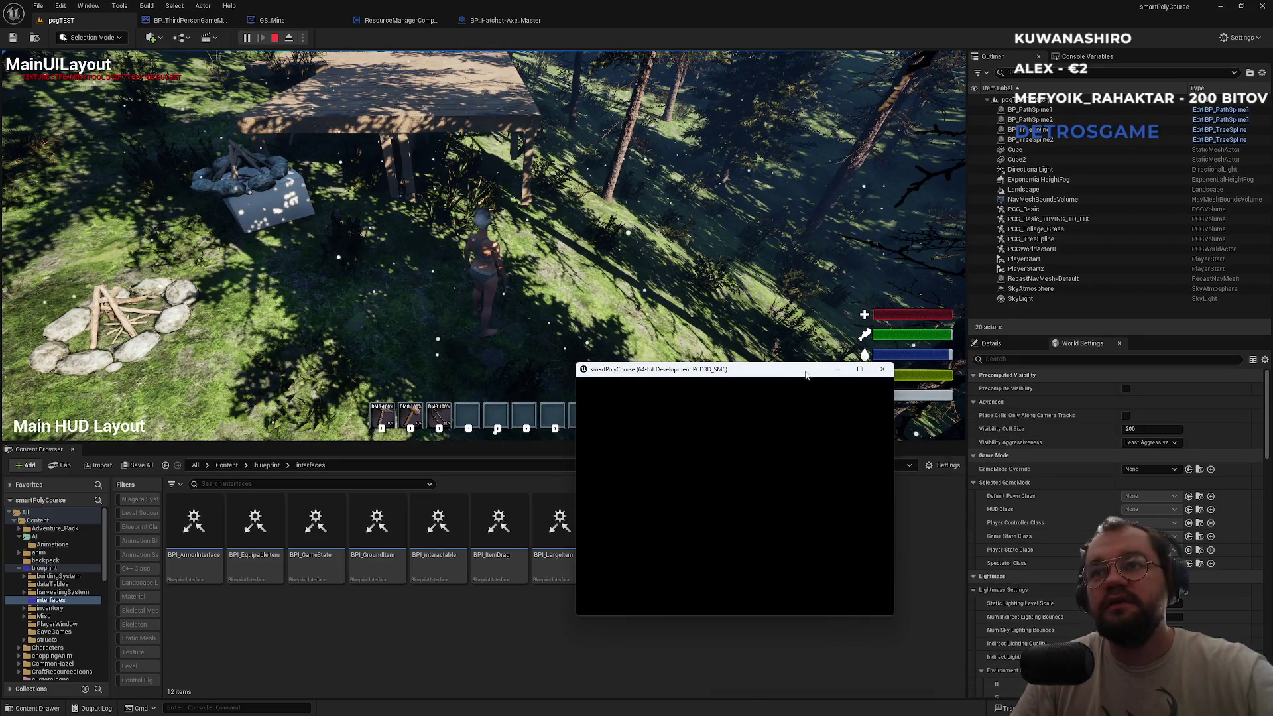
pyautogui.click(890, 376)
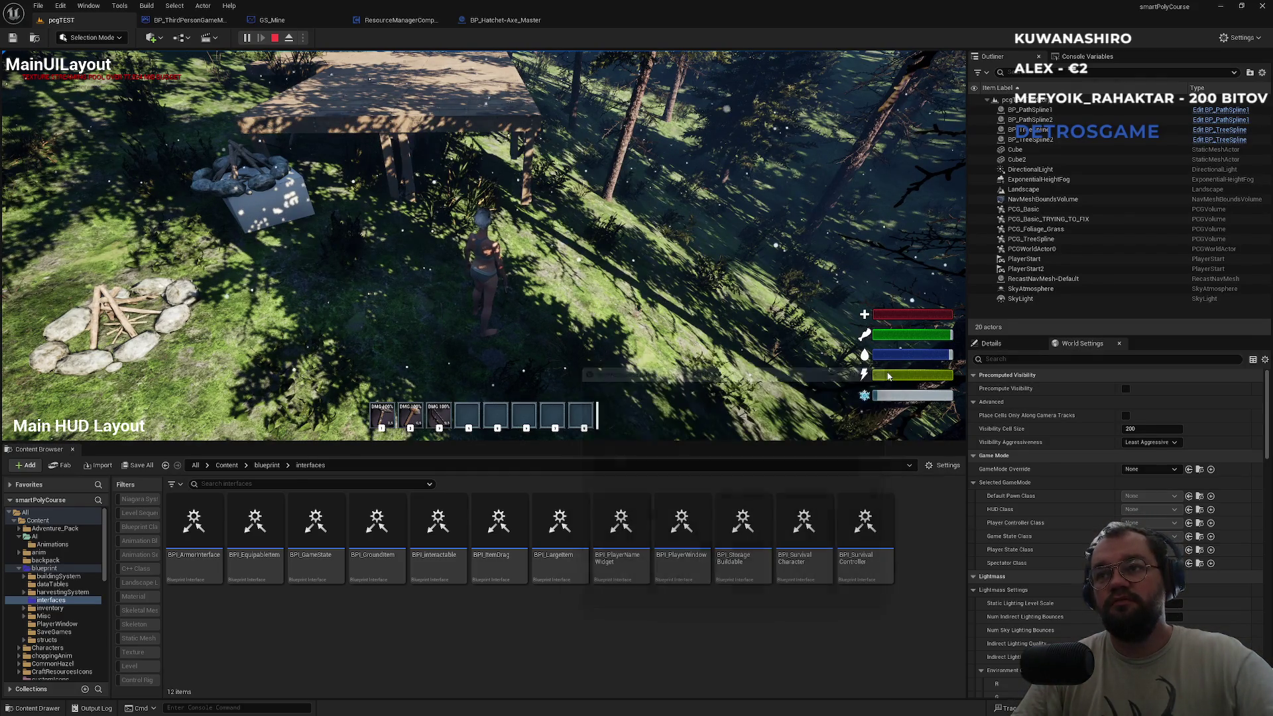
pyautogui.press('Escape')
pyautogui.click(303, 38)
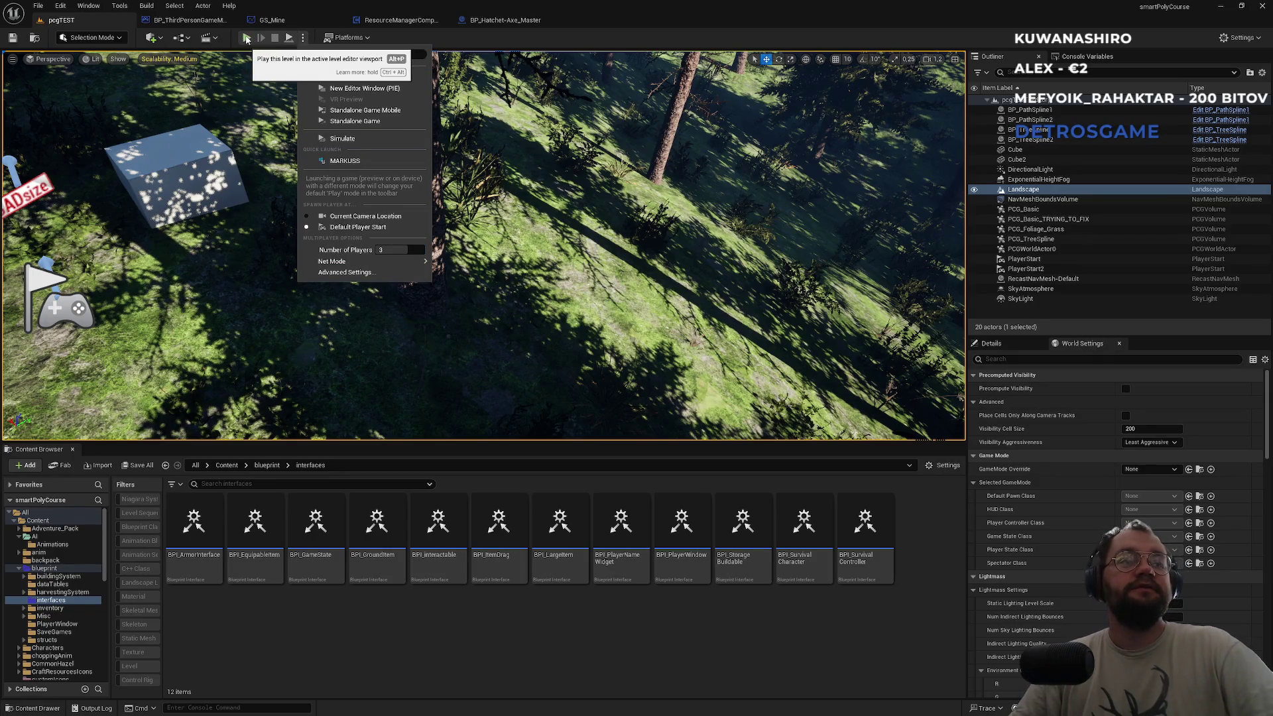
# Start a new play session and chop a tree for wood.
pyautogui.click(247, 39)
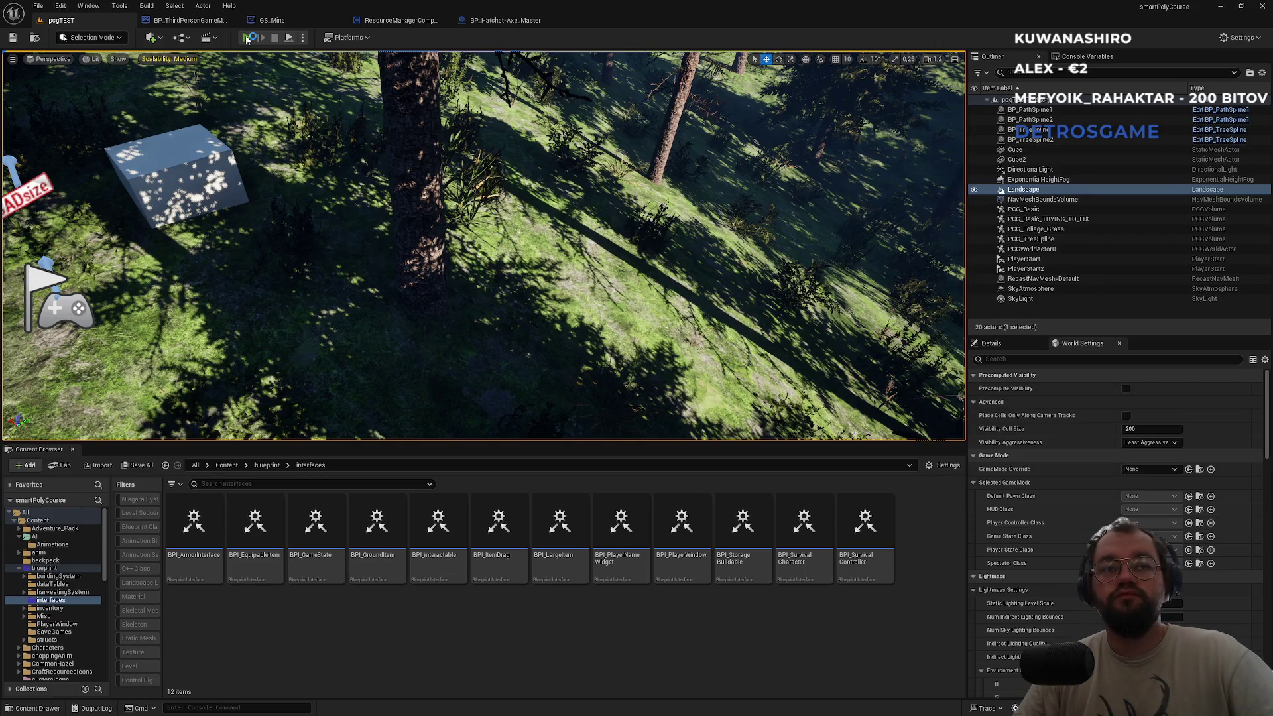
pyautogui.click(246, 38)
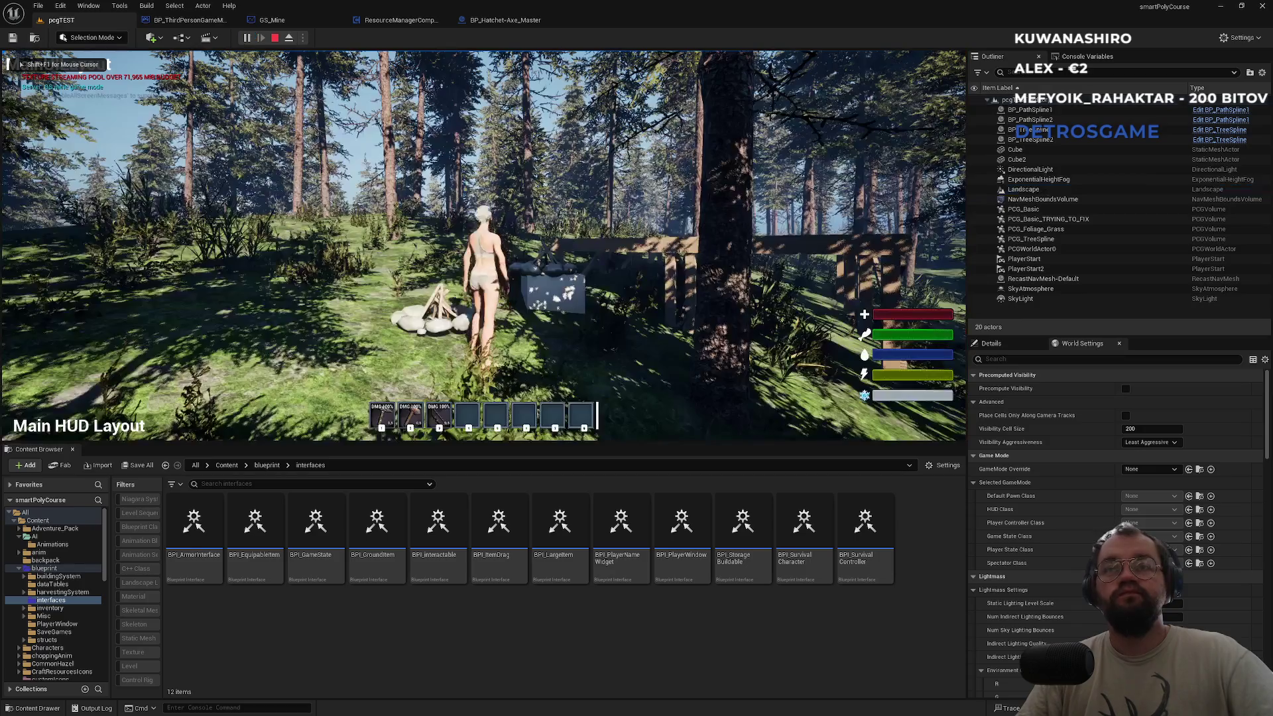
pyautogui.press('super')
pyautogui.press('Escape')
pyautogui.press('w')
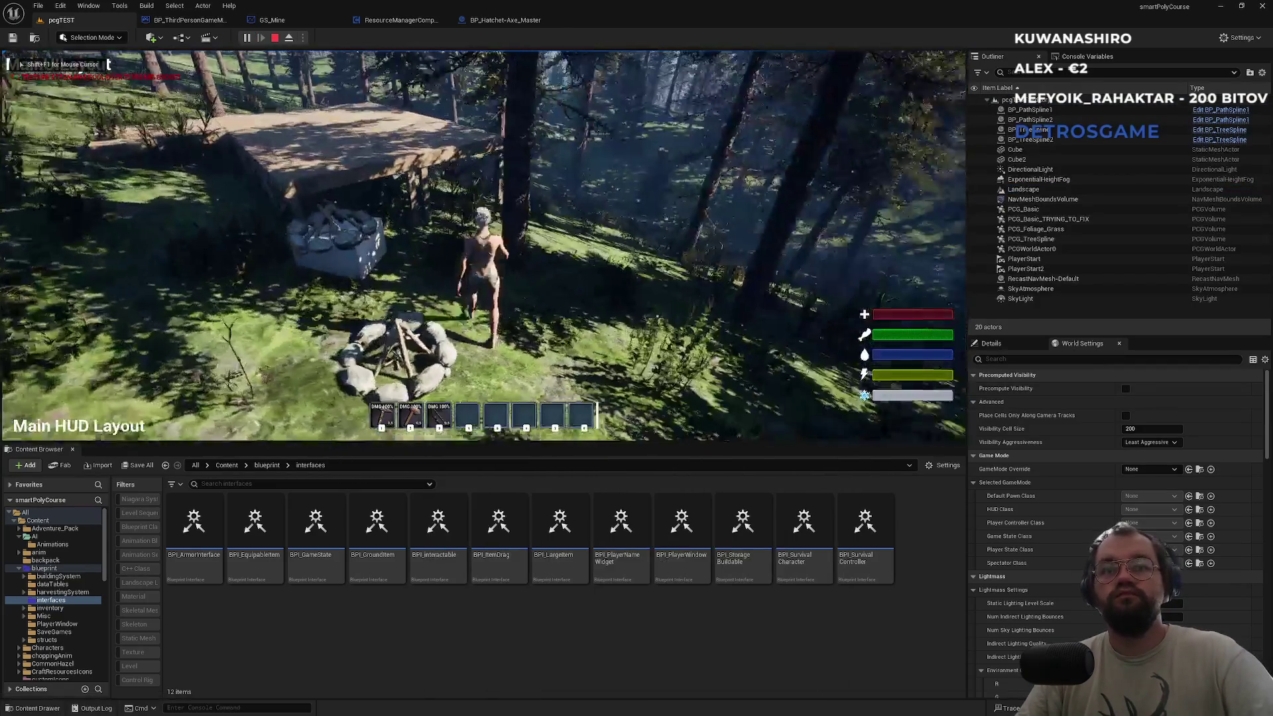
pyautogui.click(484, 246)
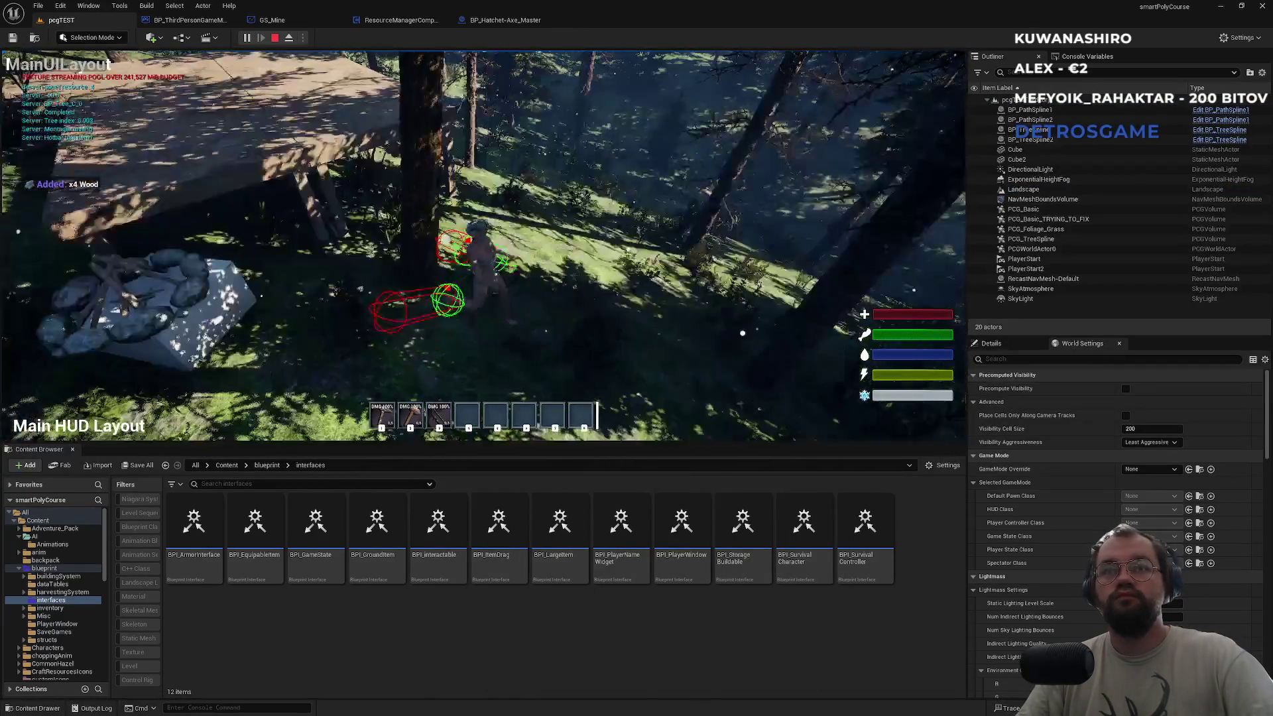
# Walk onto the wooden platform, back by the campfire, then release the mouse.
pyautogui.press('w')
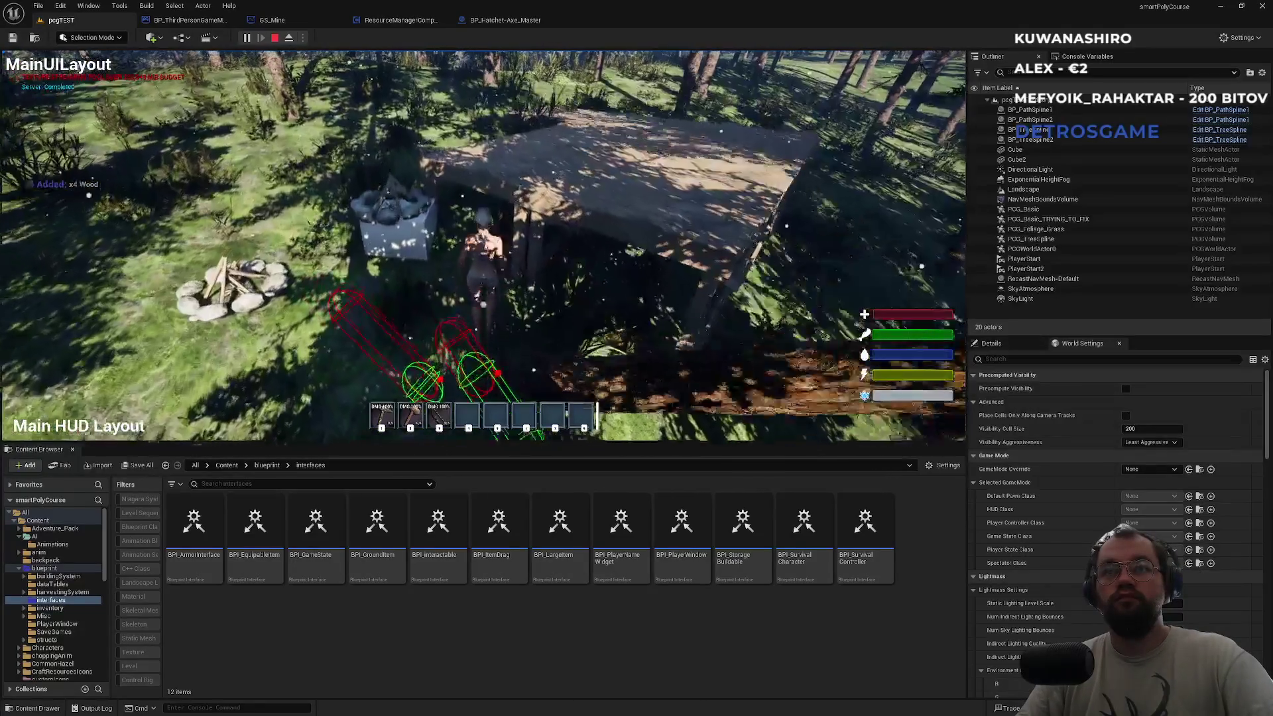
pyautogui.press('w')
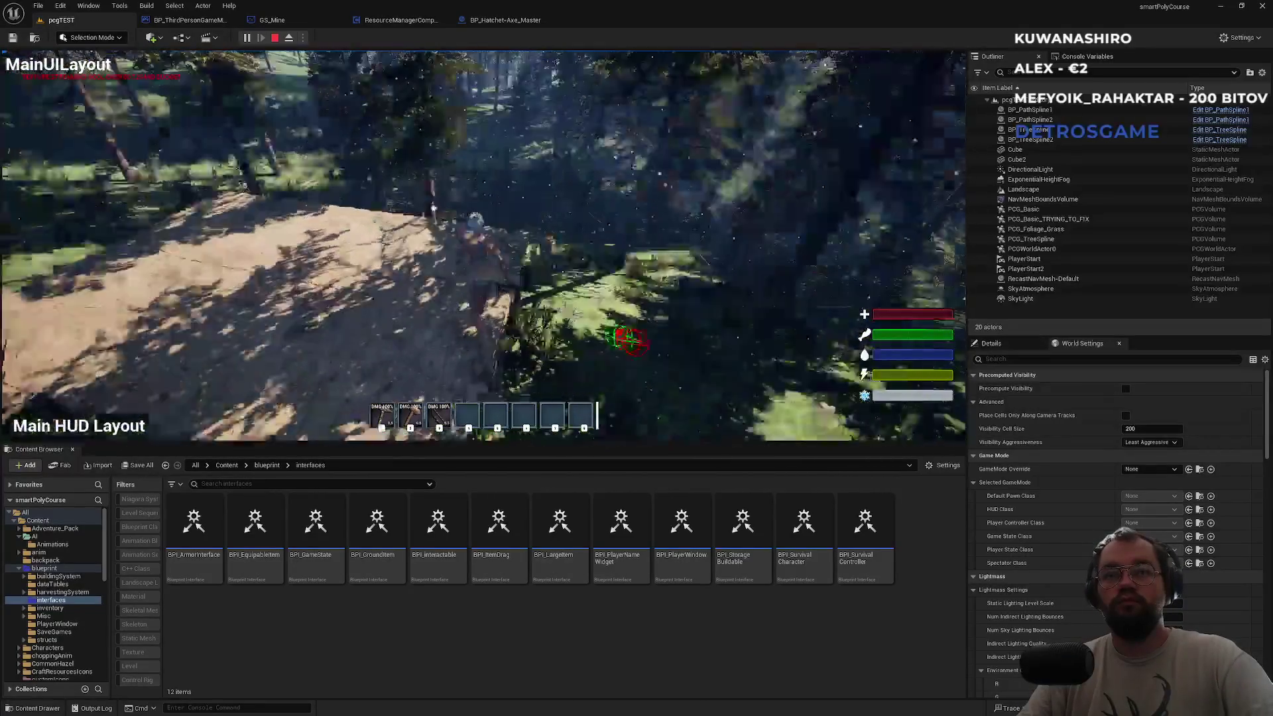
pyautogui.press('w')
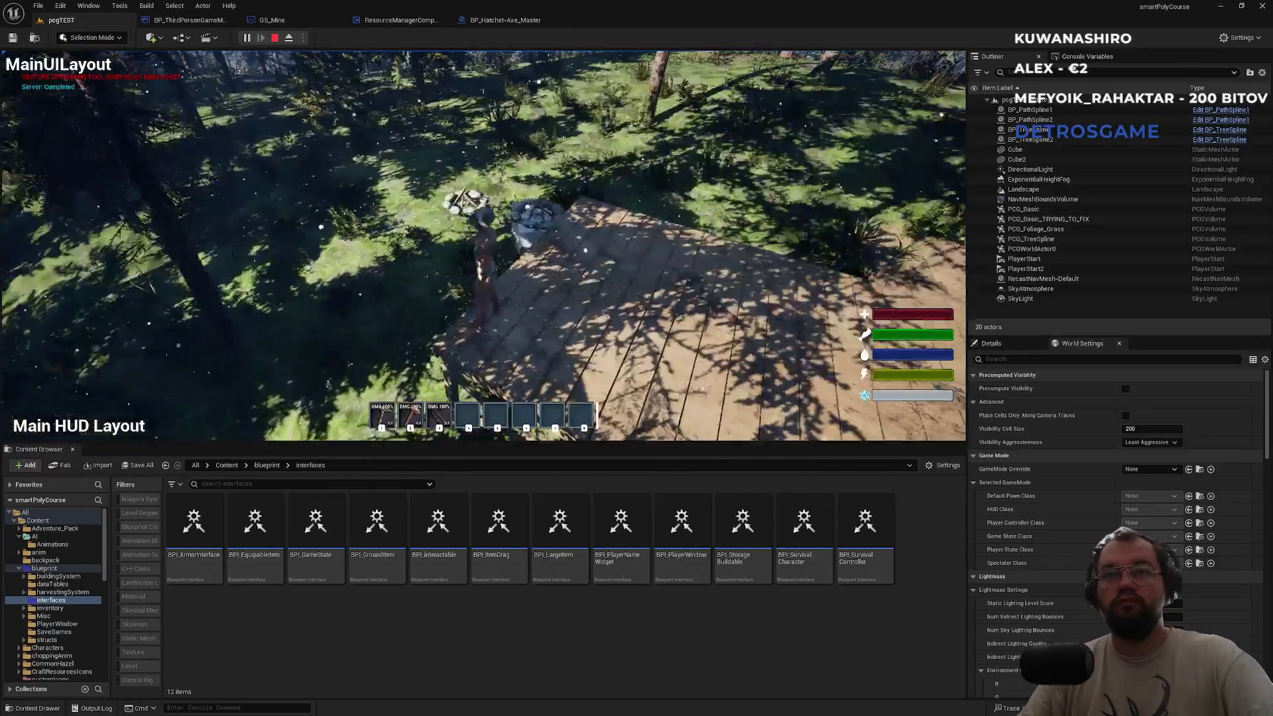
pyautogui.press('w')
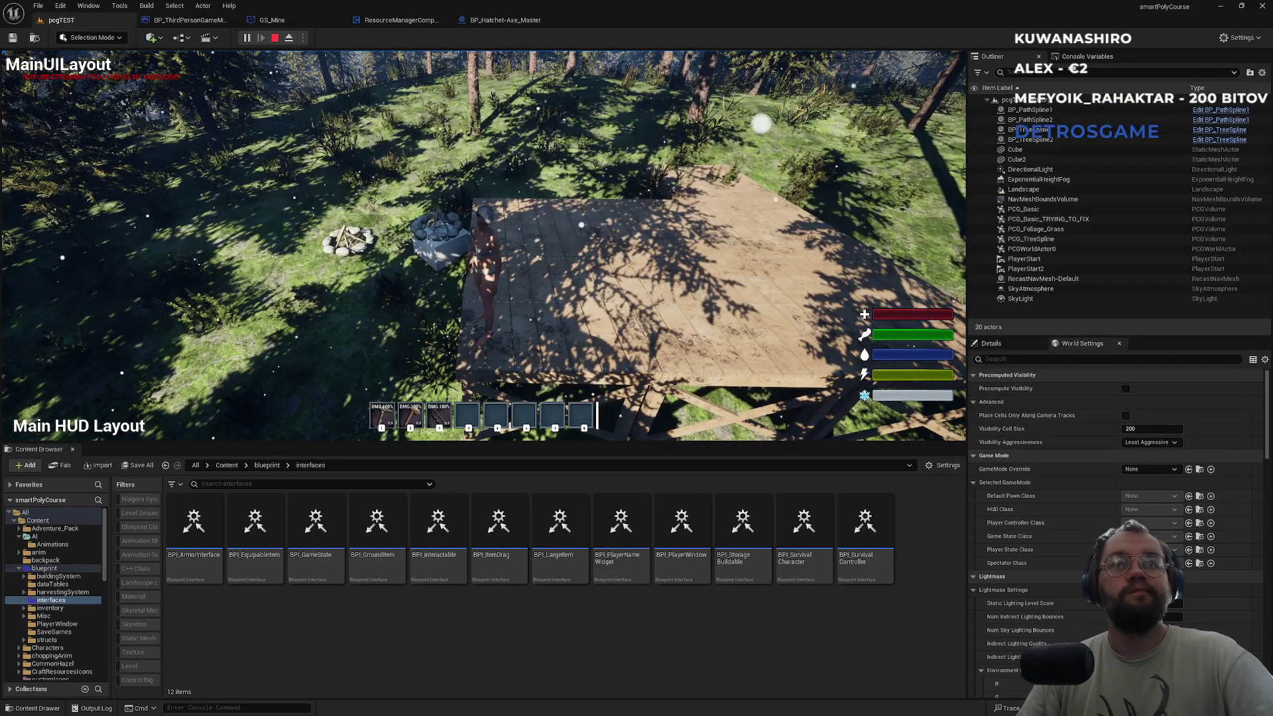
pyautogui.hotkey('alt', 'Tab')
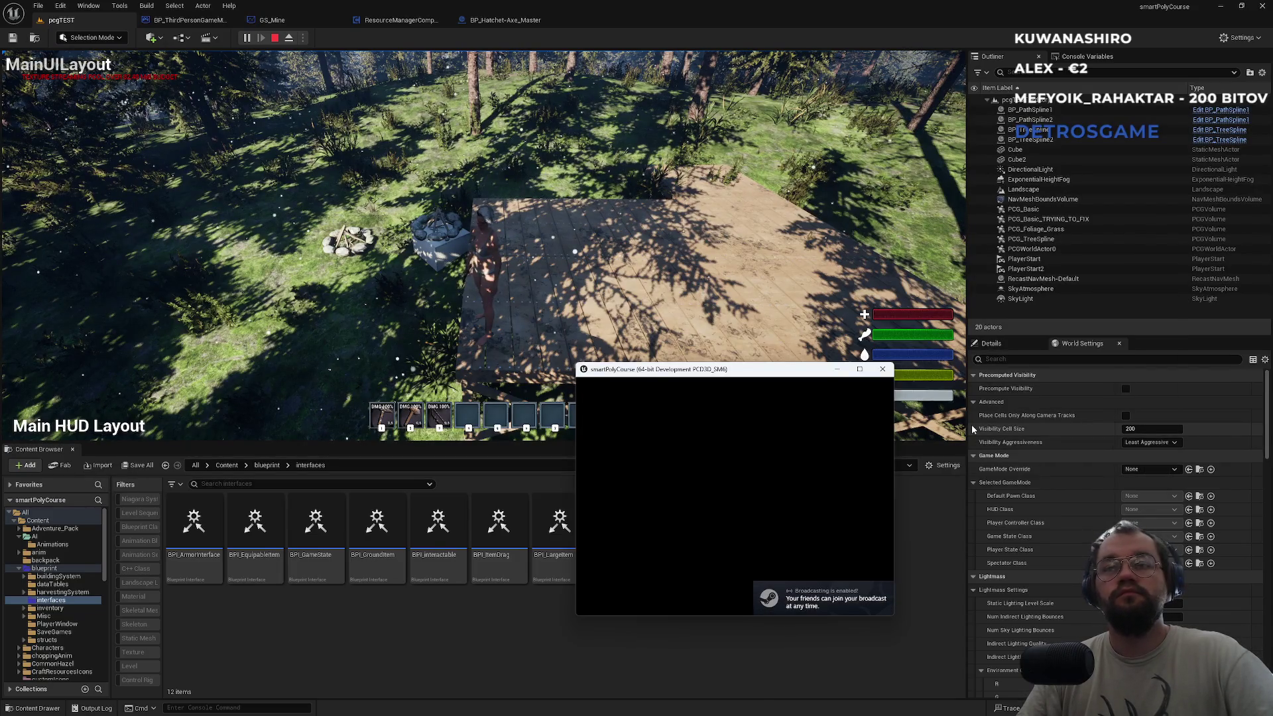
# Walk the lower client window's character toward the tree.
pyautogui.hotkey('alt', 'Tab')
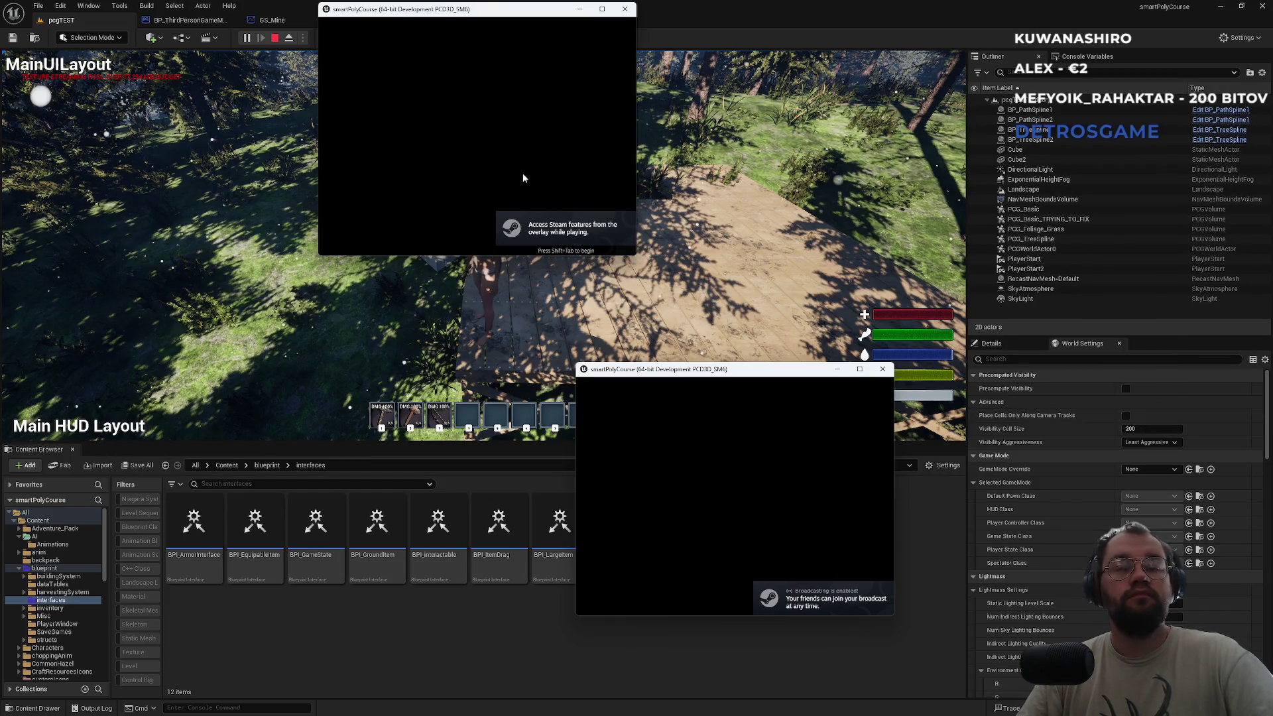
pyautogui.click(512, 169)
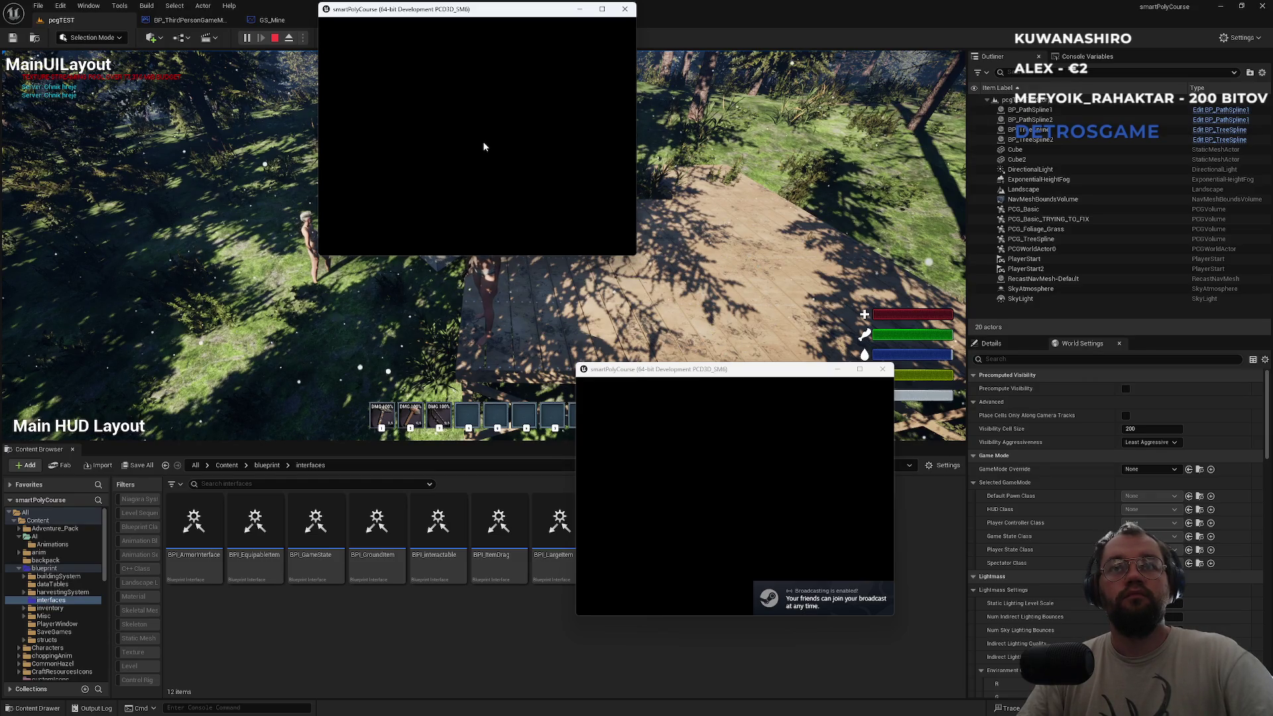
pyautogui.press('super')
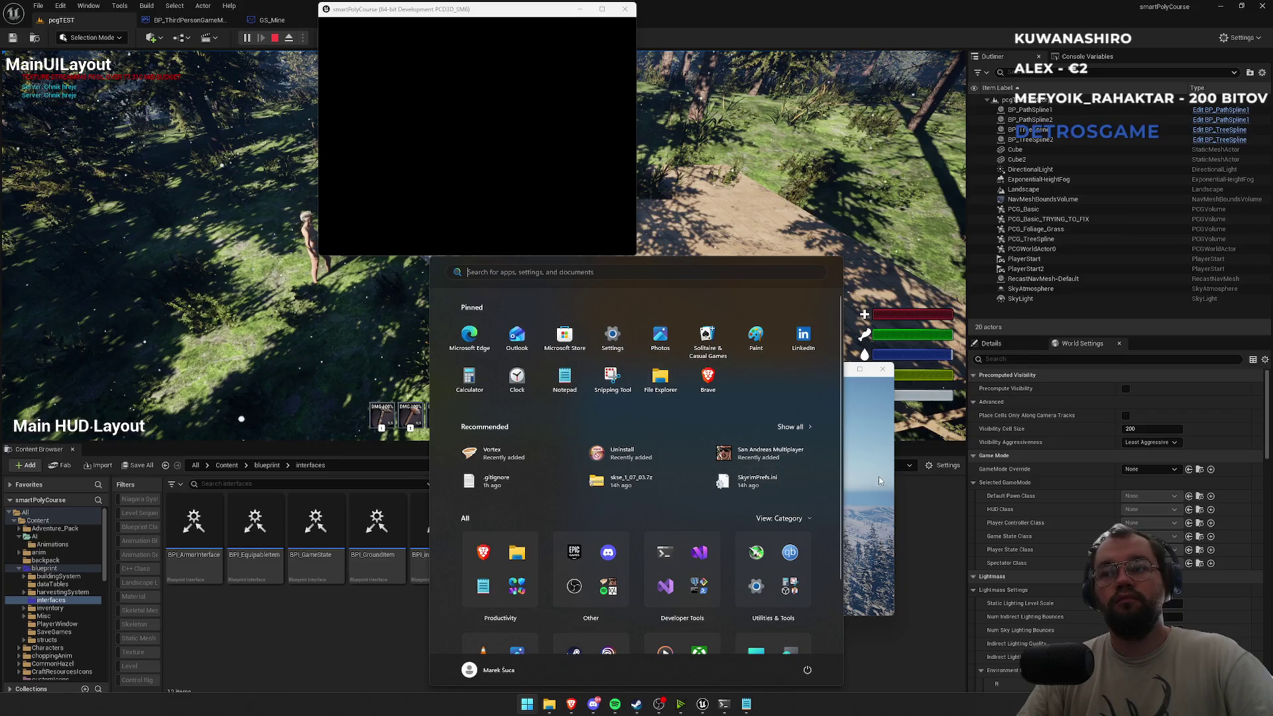
pyautogui.click(860, 470)
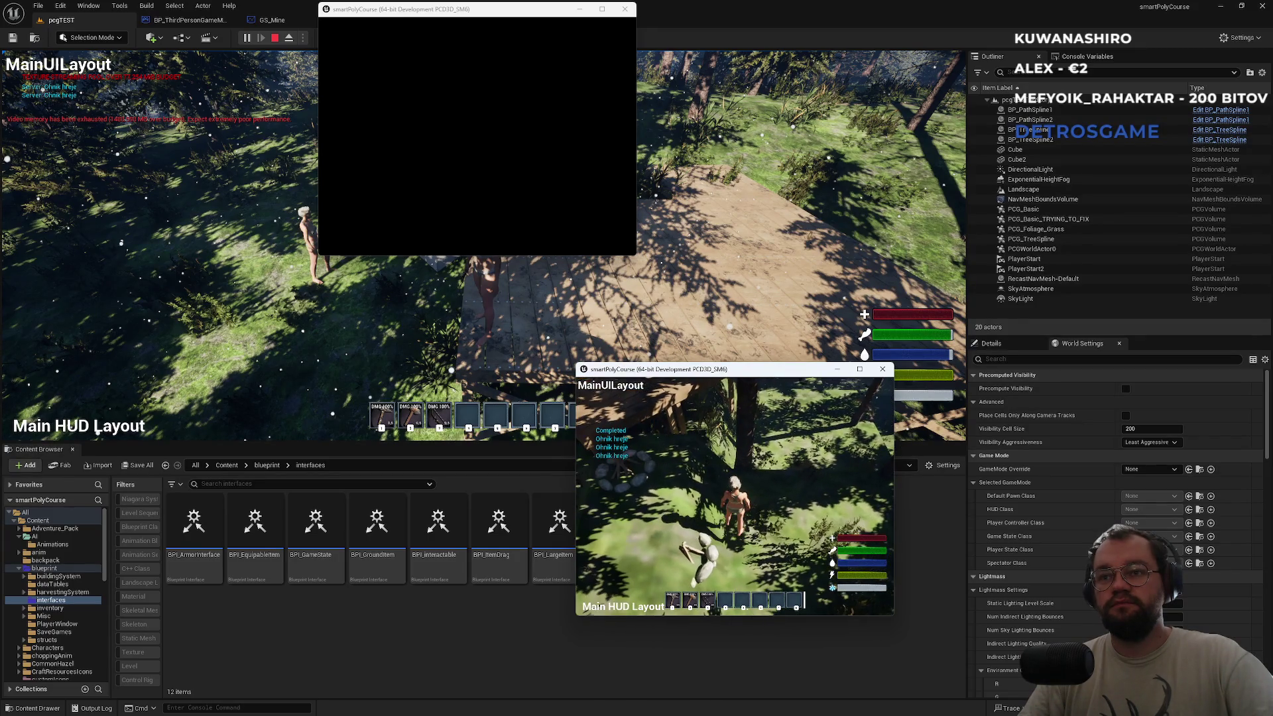
pyautogui.press('w')
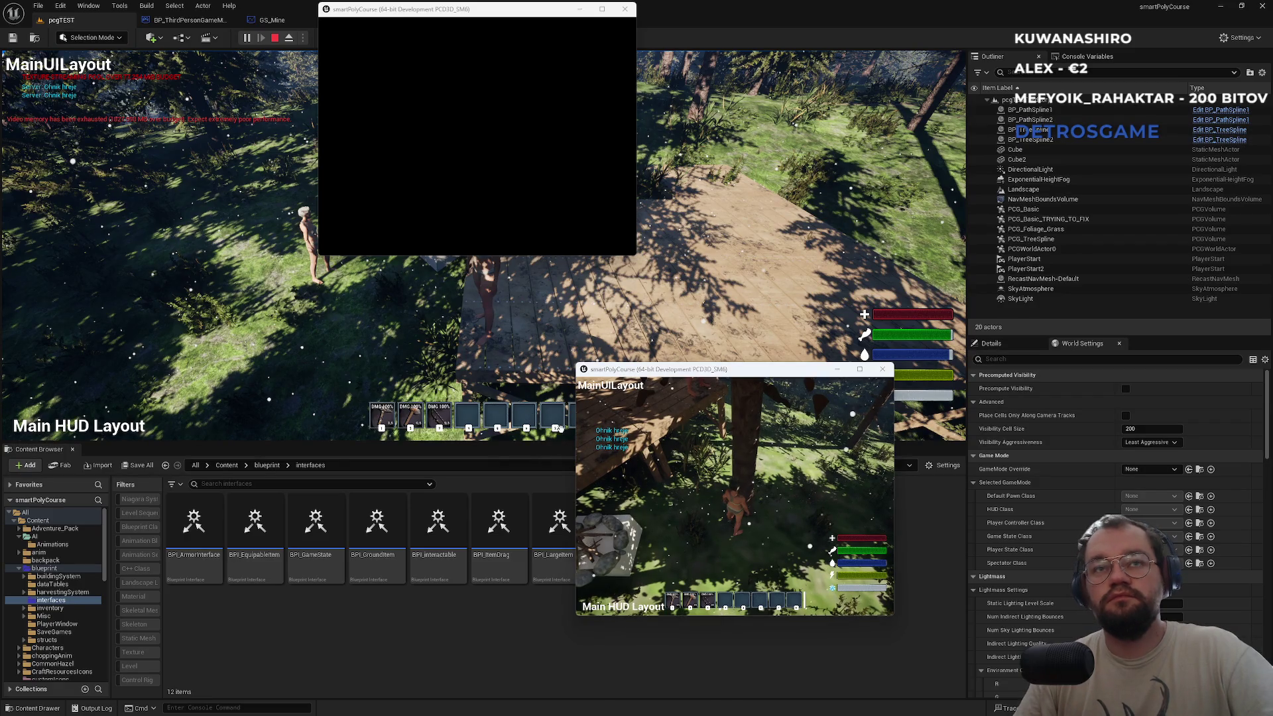
# Close both client game windows and stop the play session.
pyautogui.press('super')
pyautogui.press('Escape')
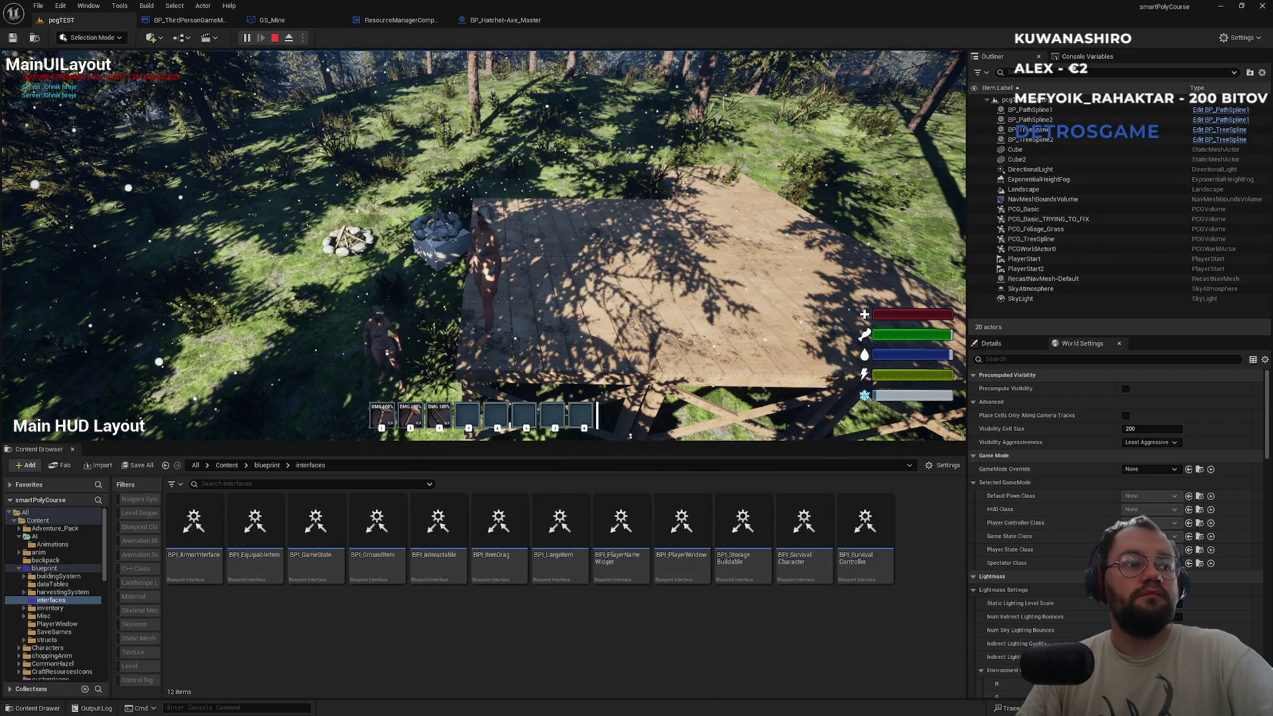
pyautogui.click(252, 268)
pyautogui.press('Escape')
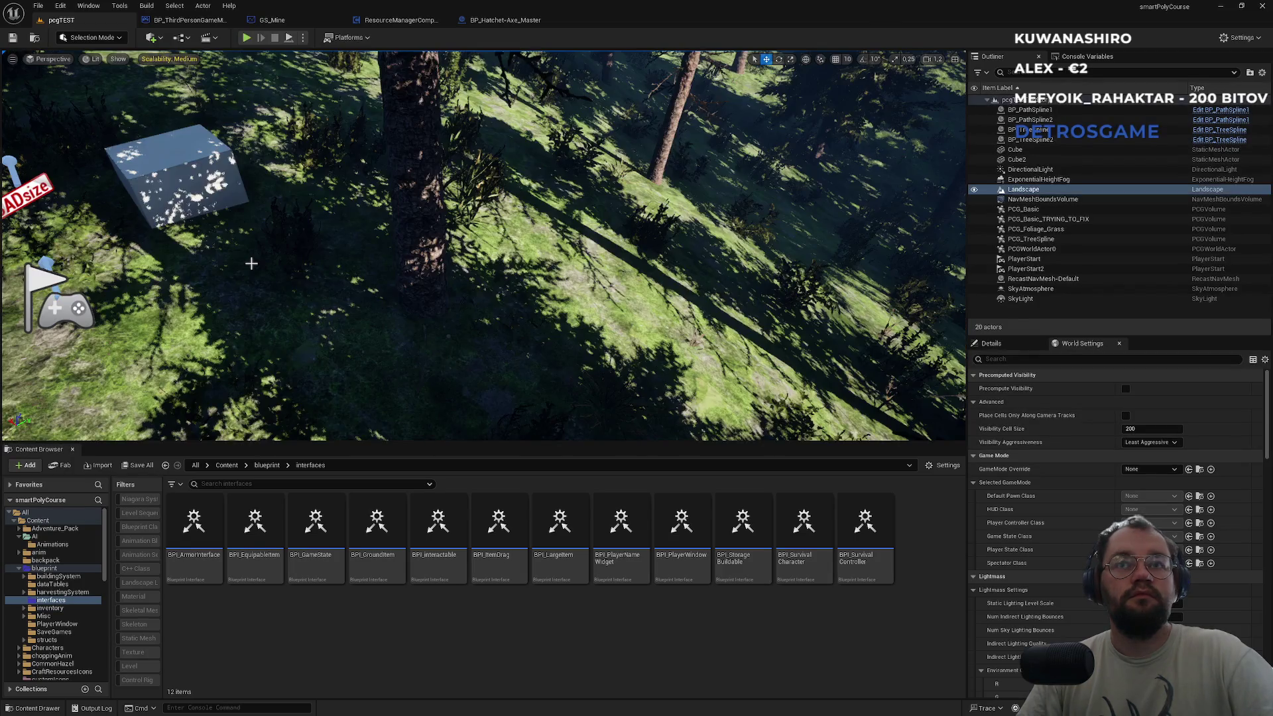
pyautogui.click(290, 100)
pyautogui.press('super')
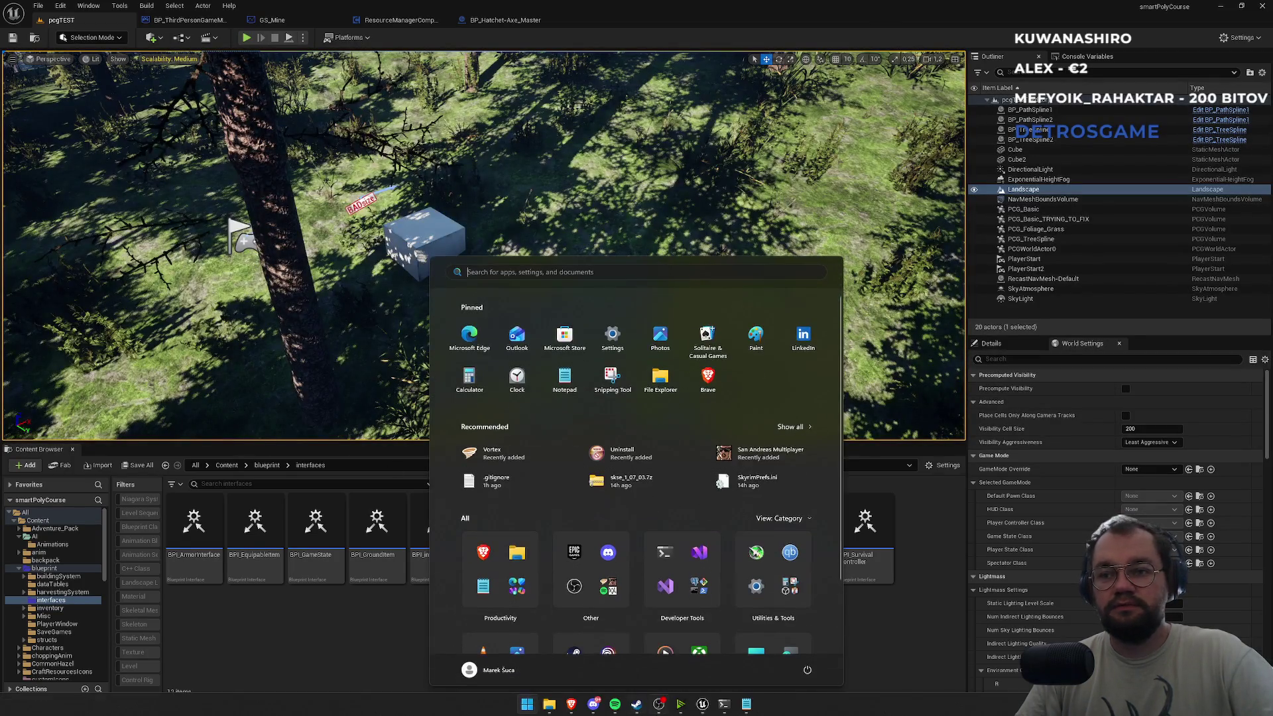
pyautogui.moveTo(723, 710)
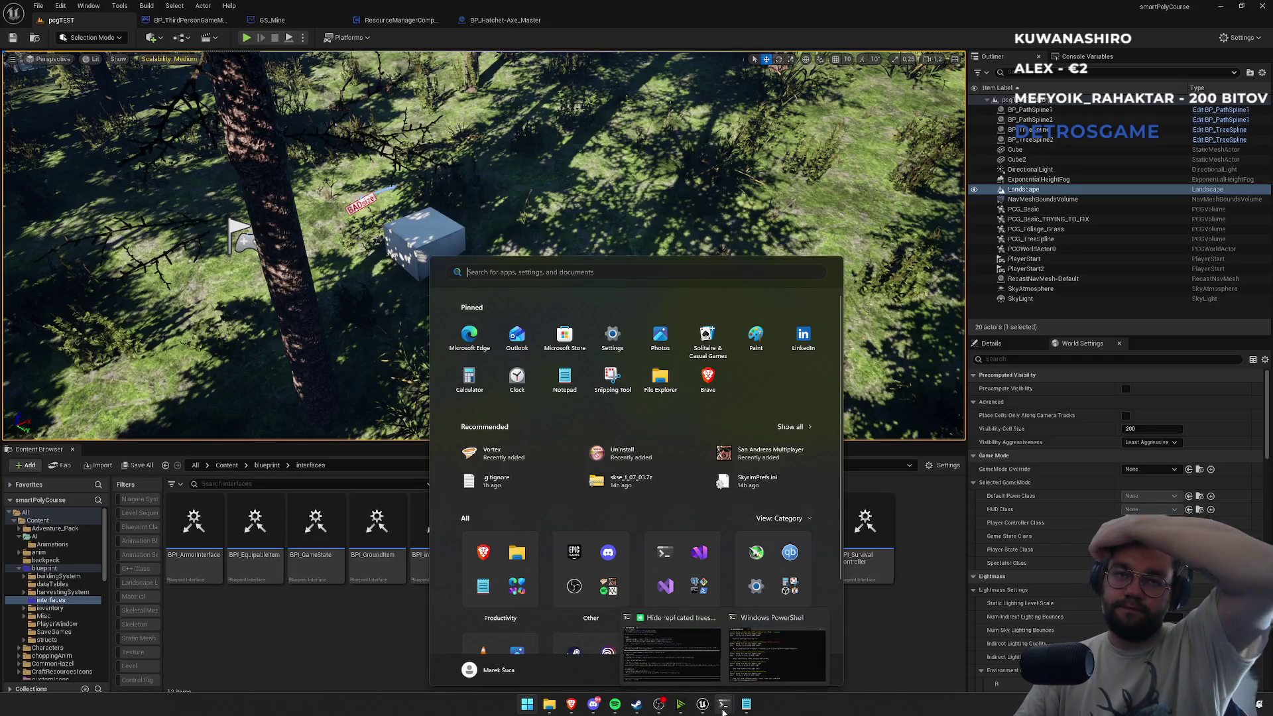
pyautogui.click(370, 632)
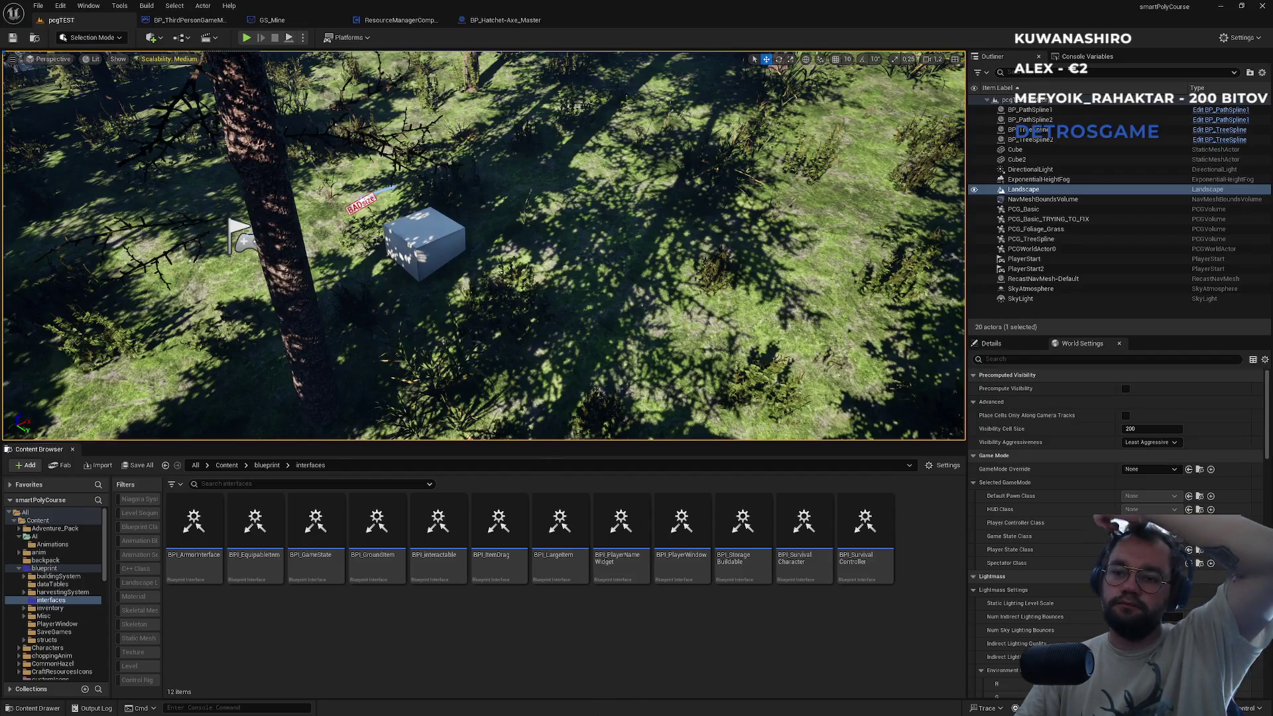
pyautogui.moveTo(594, 697)
pyautogui.click(528, 704)
pyautogui.click(489, 536)
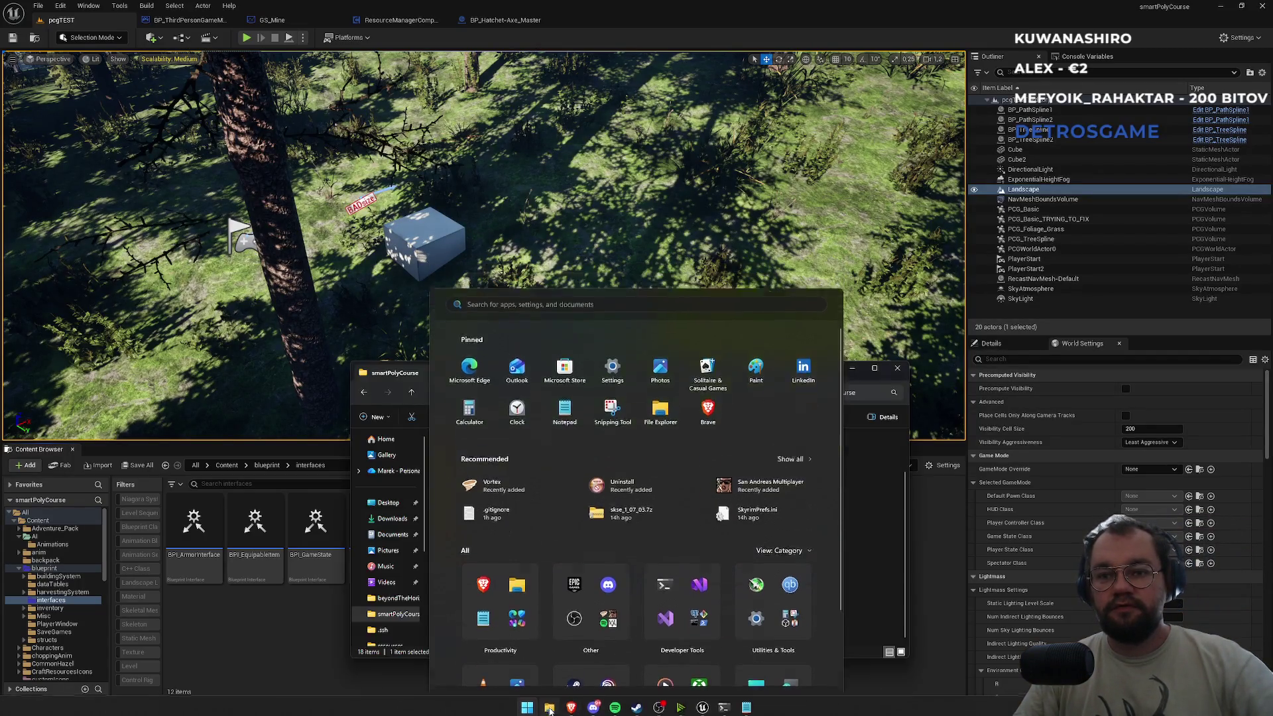
pyautogui.doubleClick(489, 530)
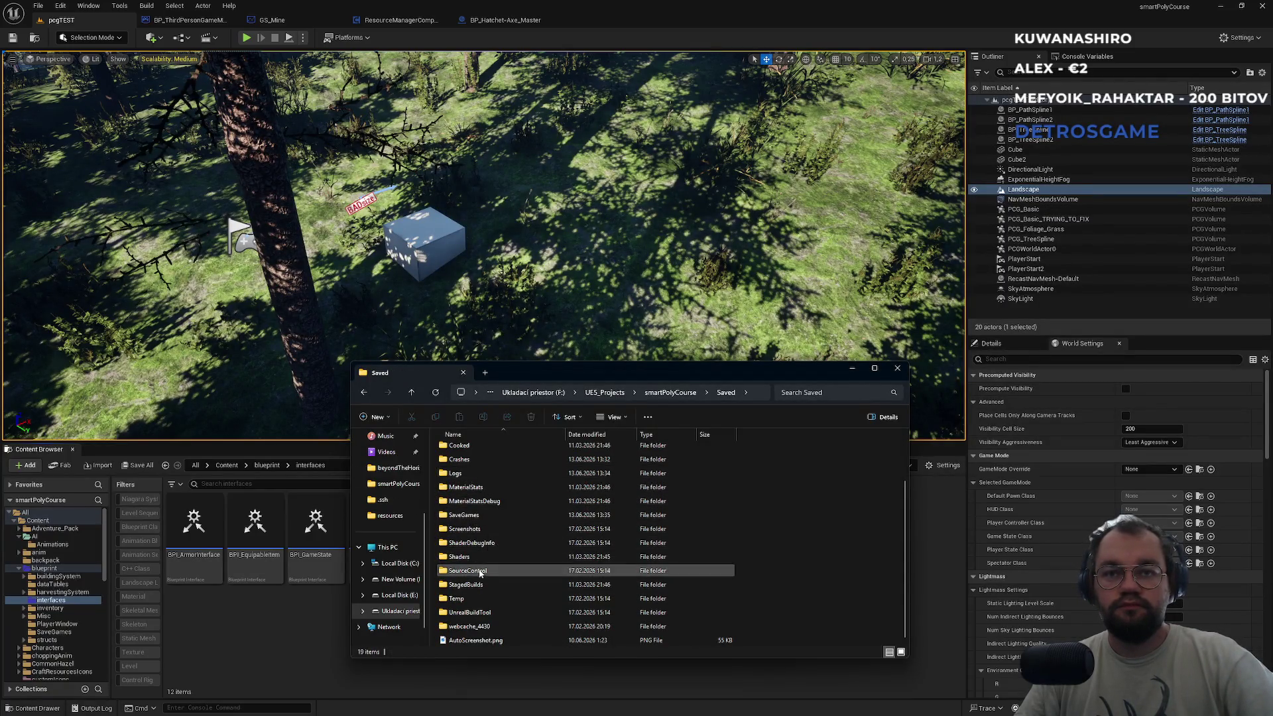
pyautogui.doubleClick(464, 516)
pyautogui.scroll(-5, 574, 566)
pyautogui.moveTo(906, 453); pyautogui.dragTo(906, 635)
pyautogui.click(484, 641)
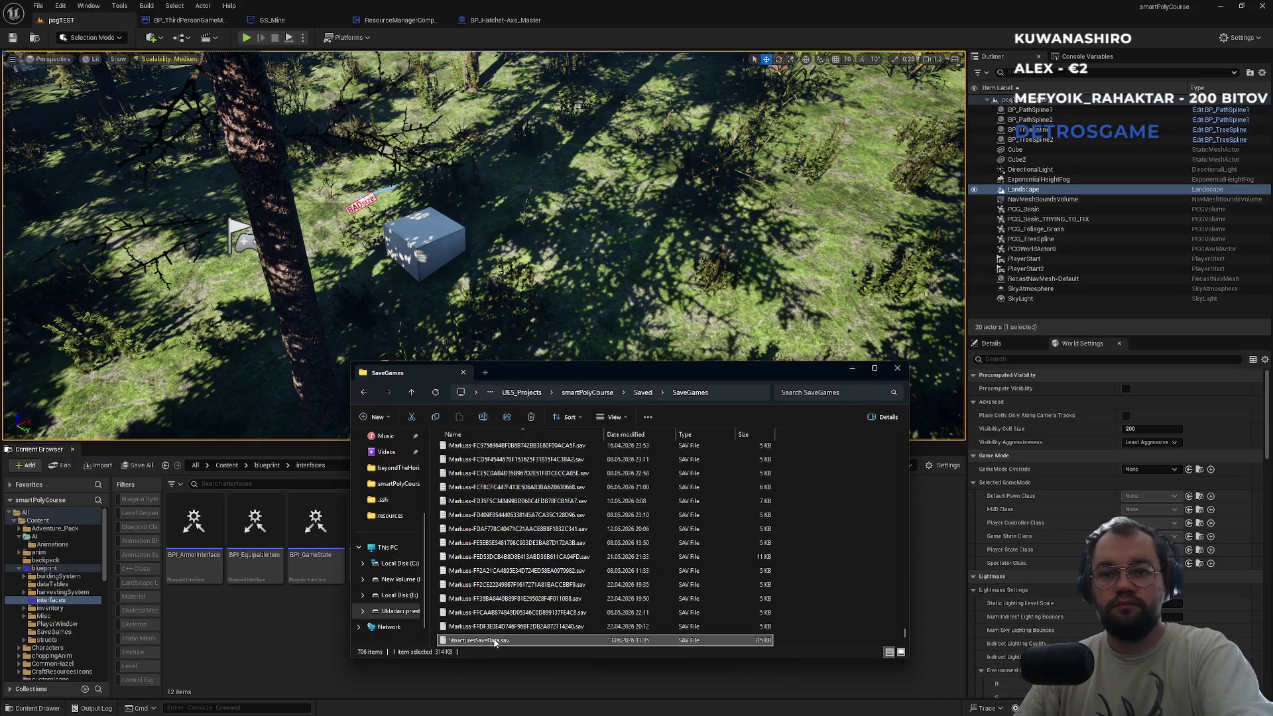
pyautogui.click(321, 623)
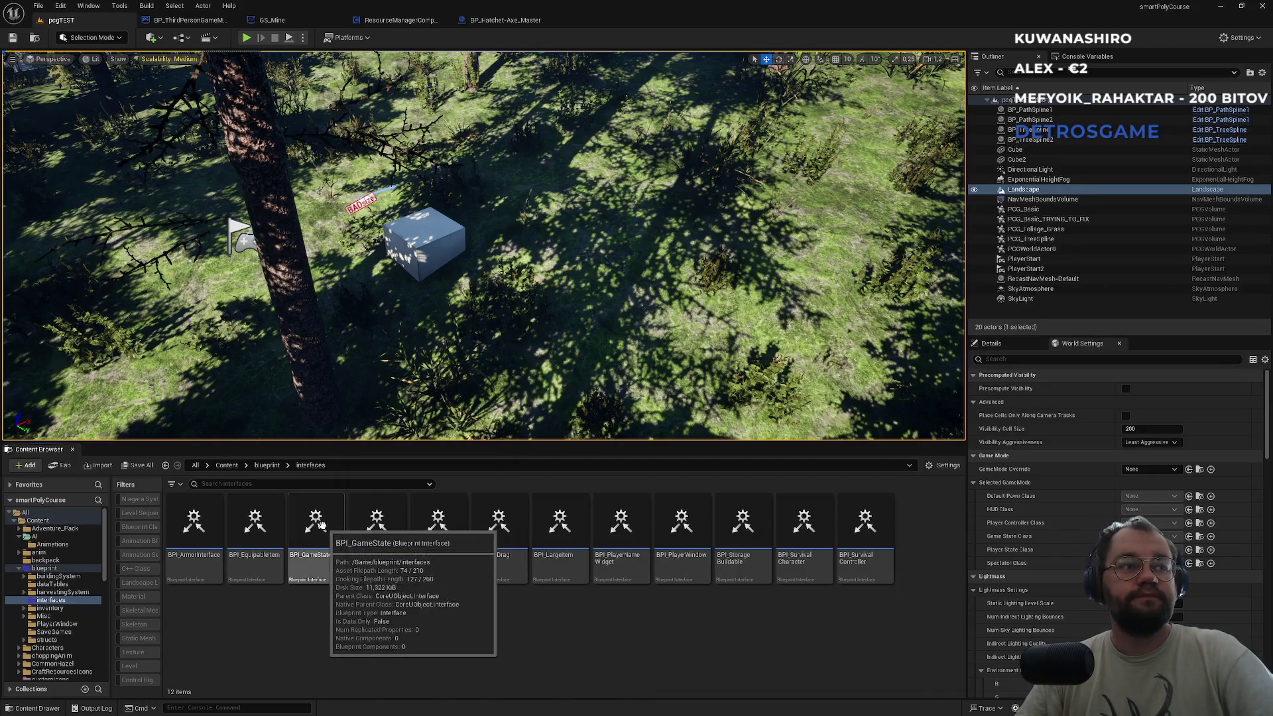
pyautogui.moveTo(504, 392); pyautogui.dragTo(464, 392)
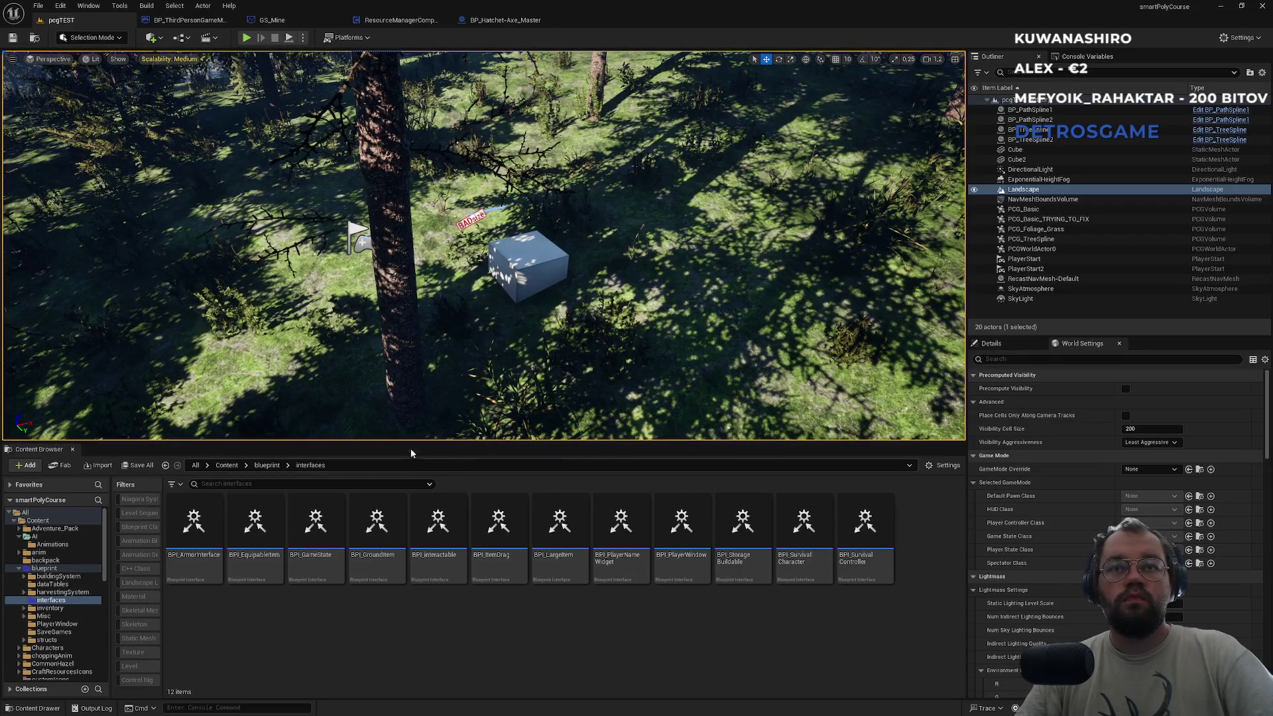
# Cycle through the Hatchet-Axe, GS_Mine and game mode blueprints, then open ResourceManagerComponent's OnRep_HiddenTreeIndices graph.
pyautogui.click(504, 20)
pyautogui.click(398, 20)
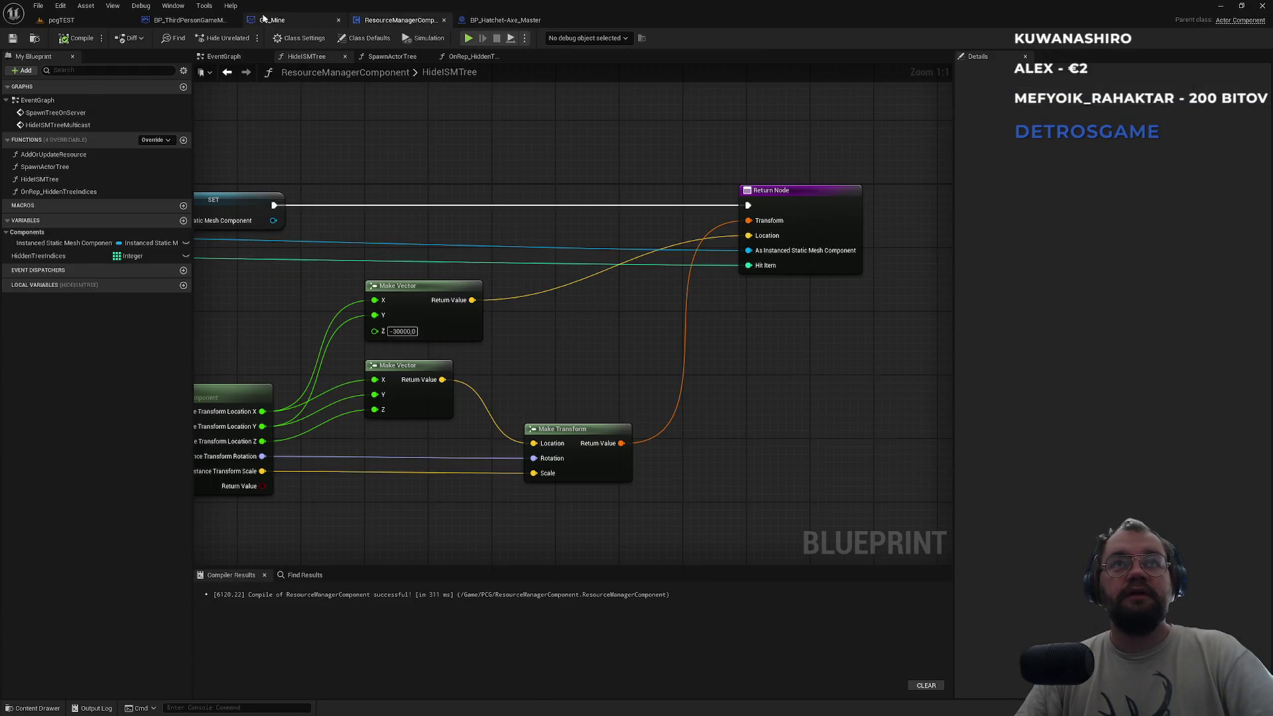
pyautogui.click(277, 21)
pyautogui.click(189, 19)
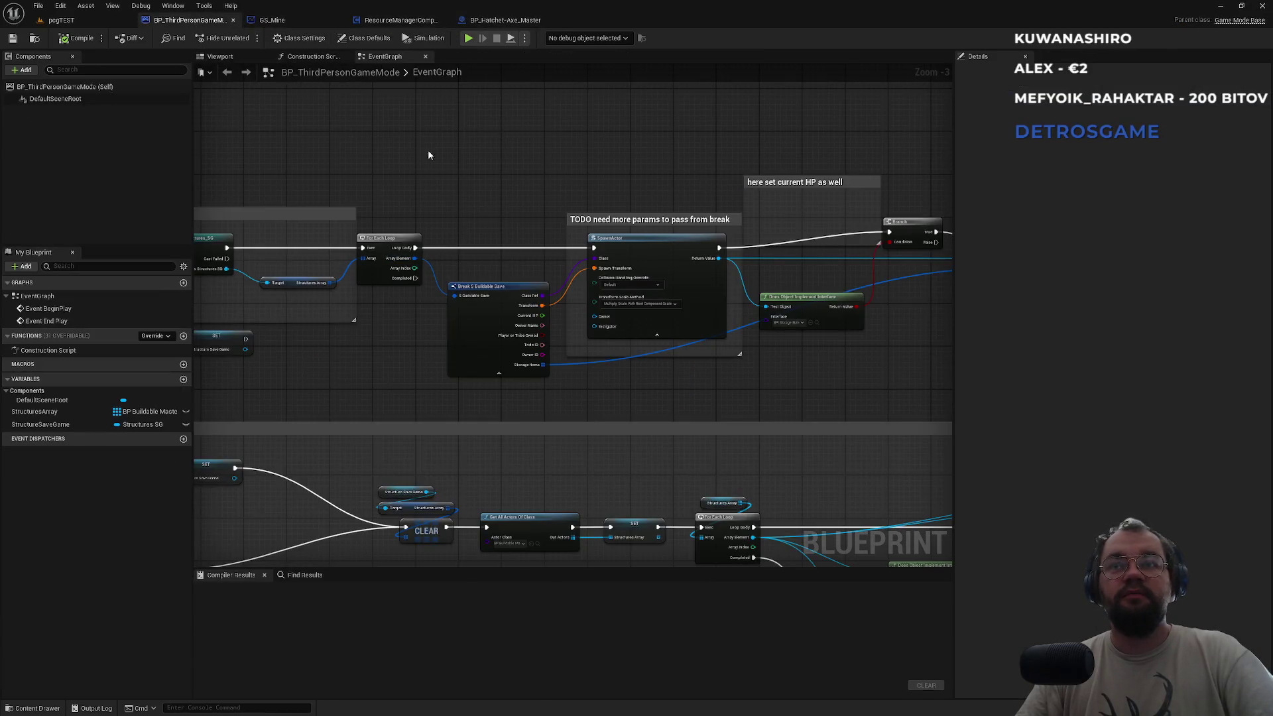
pyautogui.click(398, 20)
pyautogui.scroll(5, 429, 281)
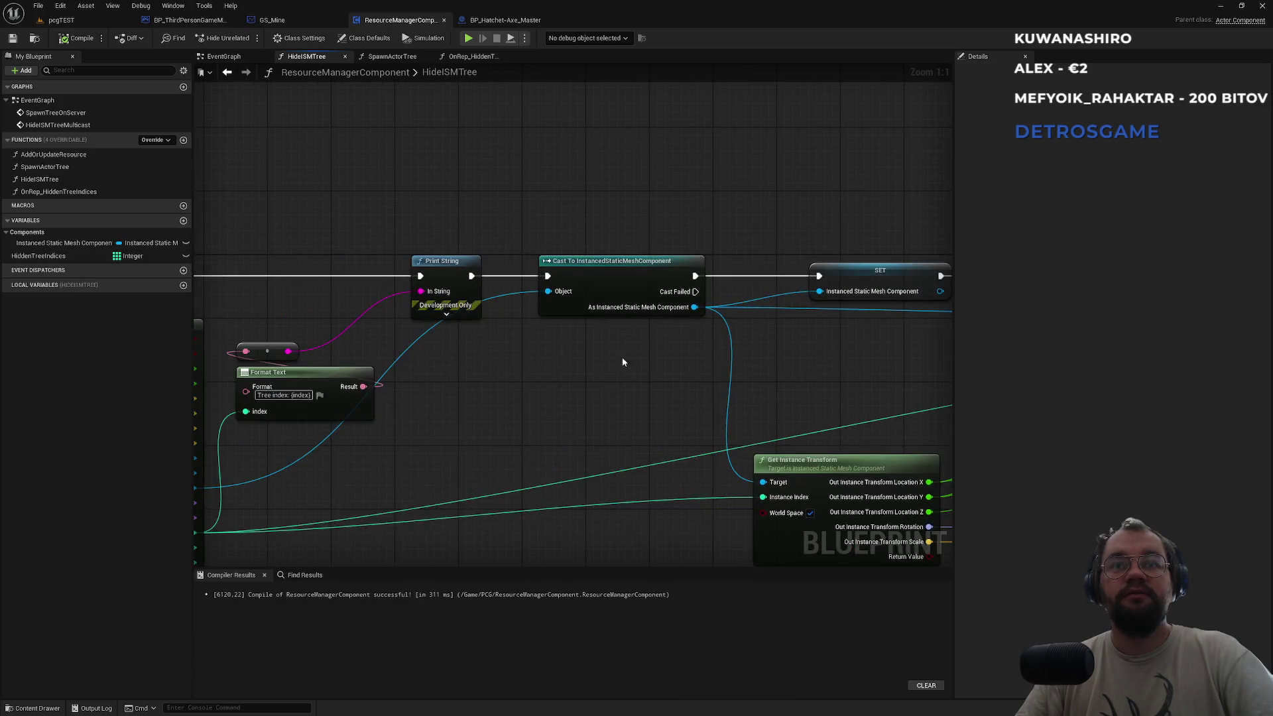
pyautogui.moveTo(622, 362); pyautogui.dragTo(585, 387)
pyautogui.click(473, 57)
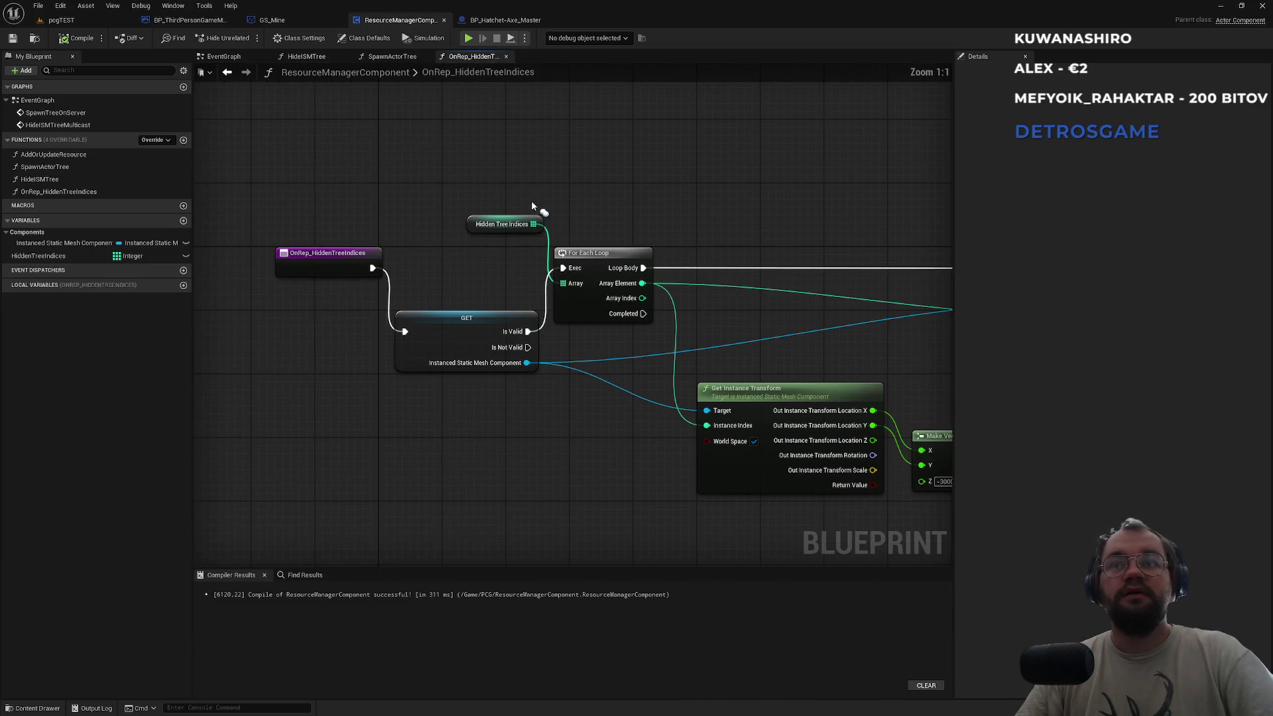
# Add a 'Some hidden trees' Print String on Loop Body, wired into Hide ISMTree Multicast.
pyautogui.moveTo(713, 241); pyautogui.dragTo(568, 252)
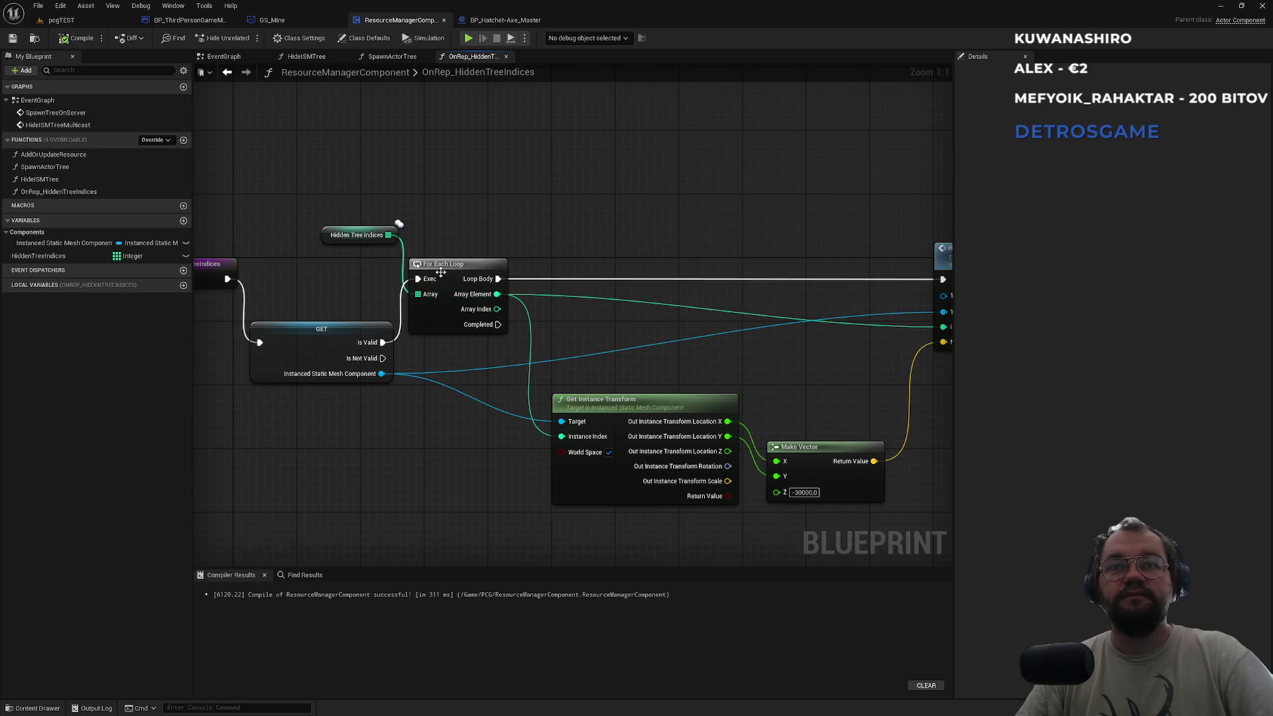
pyautogui.moveTo(399, 225); pyautogui.dragTo(398, 224)
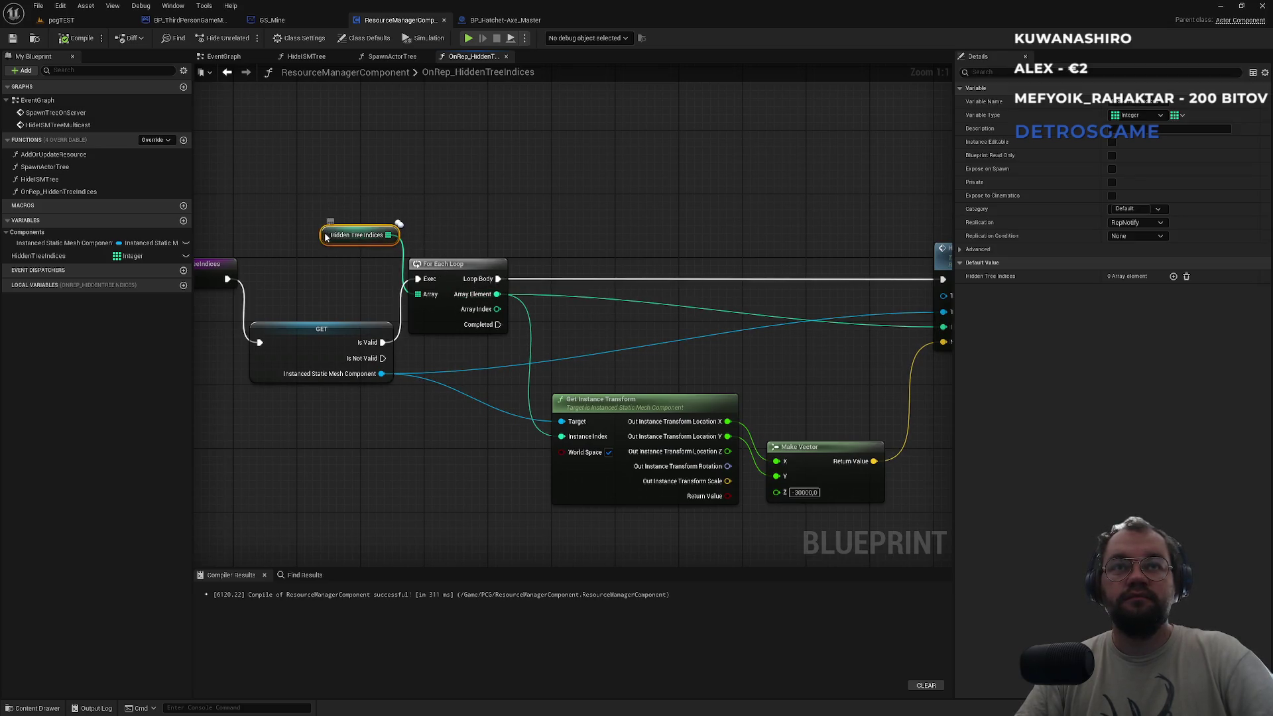
pyautogui.moveTo(323, 238); pyautogui.dragTo(410, 244)
pyautogui.click(520, 276)
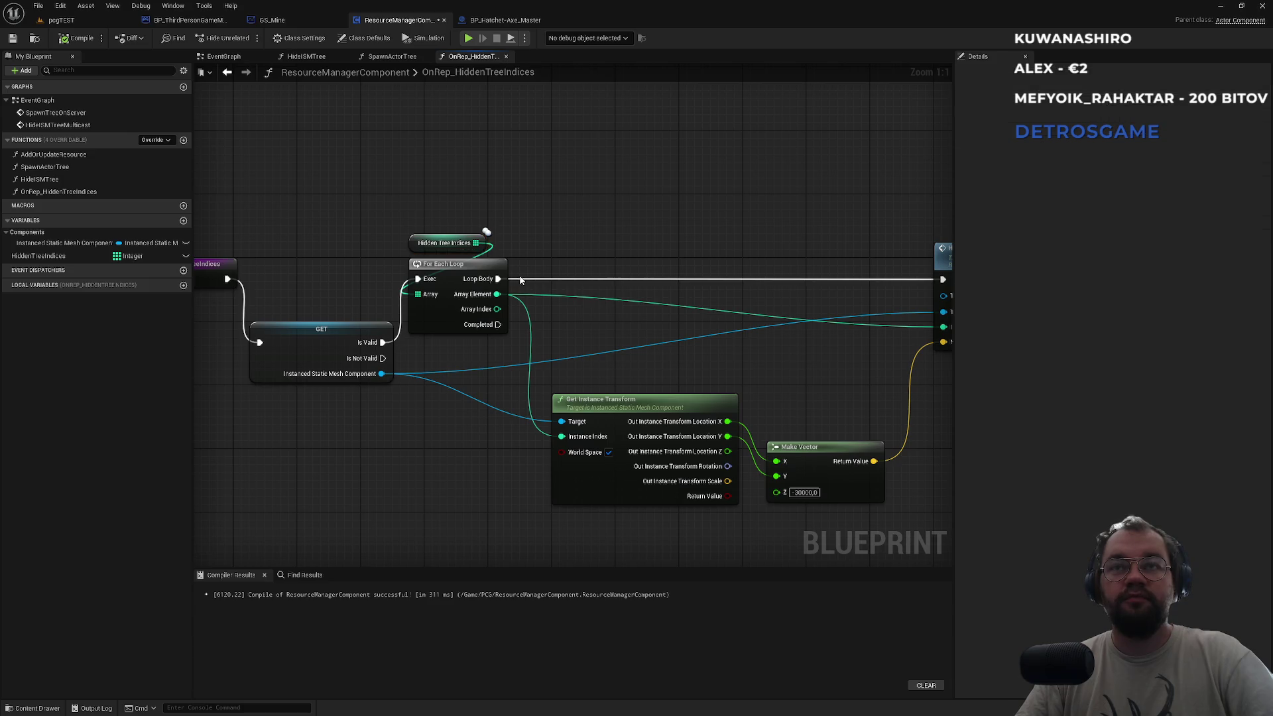
pyautogui.moveTo(498, 278)
pyautogui.mouseDown()
pyautogui.moveTo(563, 282)
pyautogui.moveTo(592, 269)
pyautogui.mouseUp()
pyautogui.write('print')
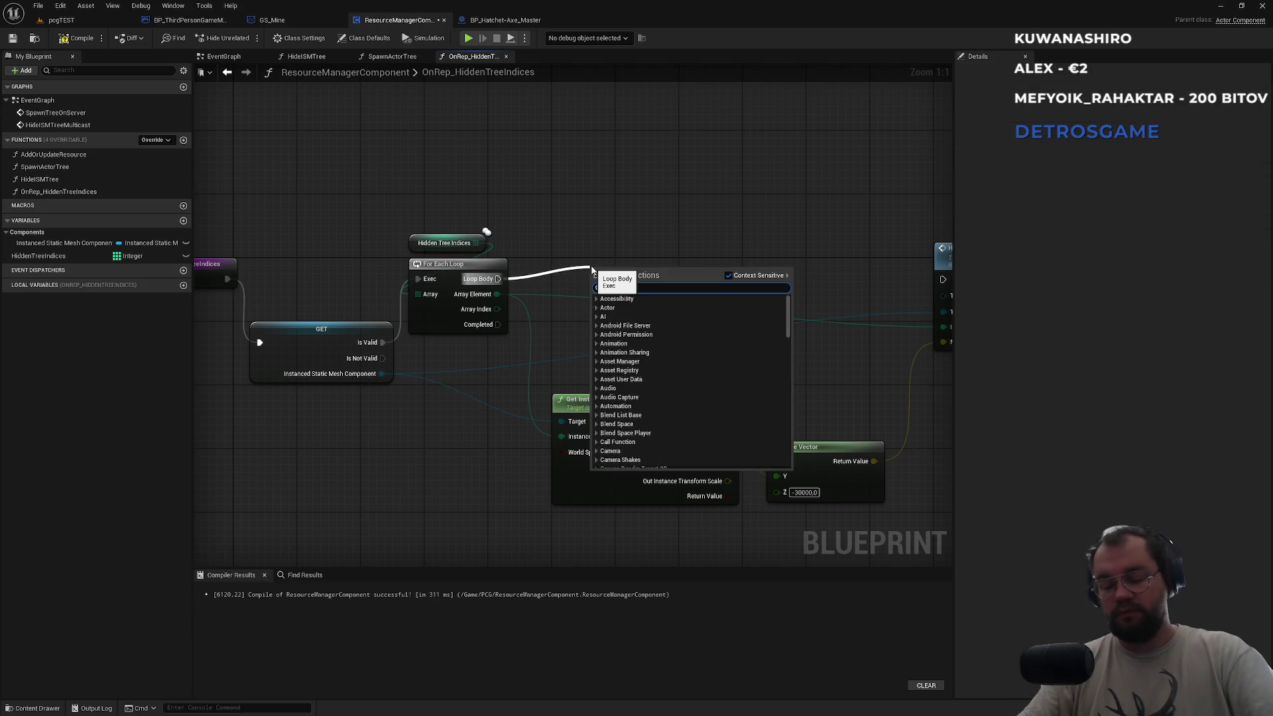
pyautogui.press('Return')
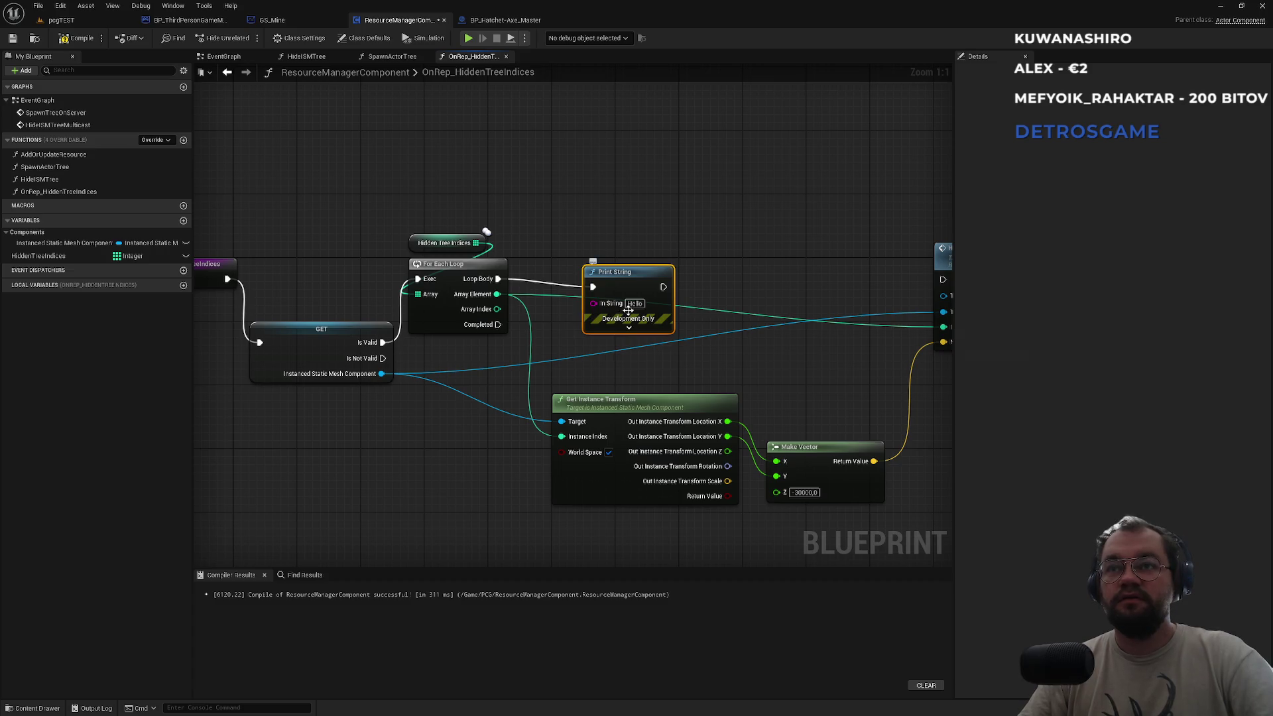
pyautogui.write('Some hidd')
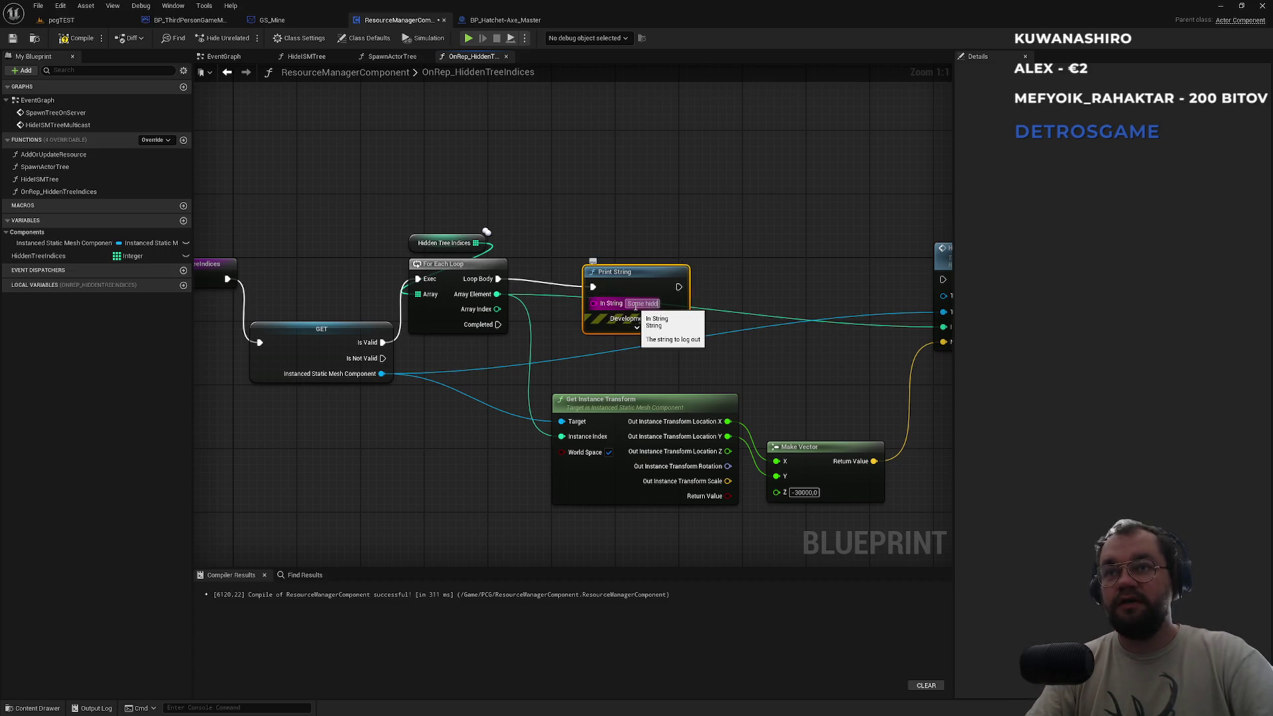
pyautogui.write('en trees')
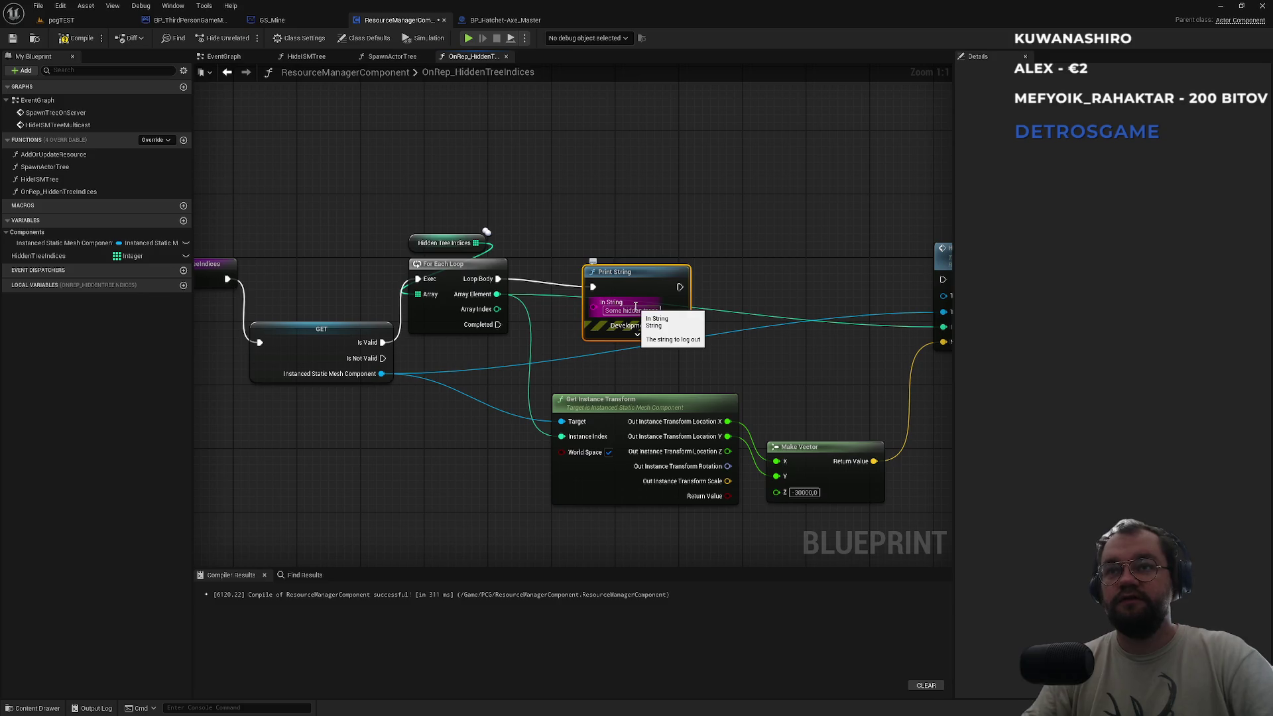
pyautogui.press('Return')
pyautogui.moveTo(677, 285); pyautogui.dragTo(942, 279)
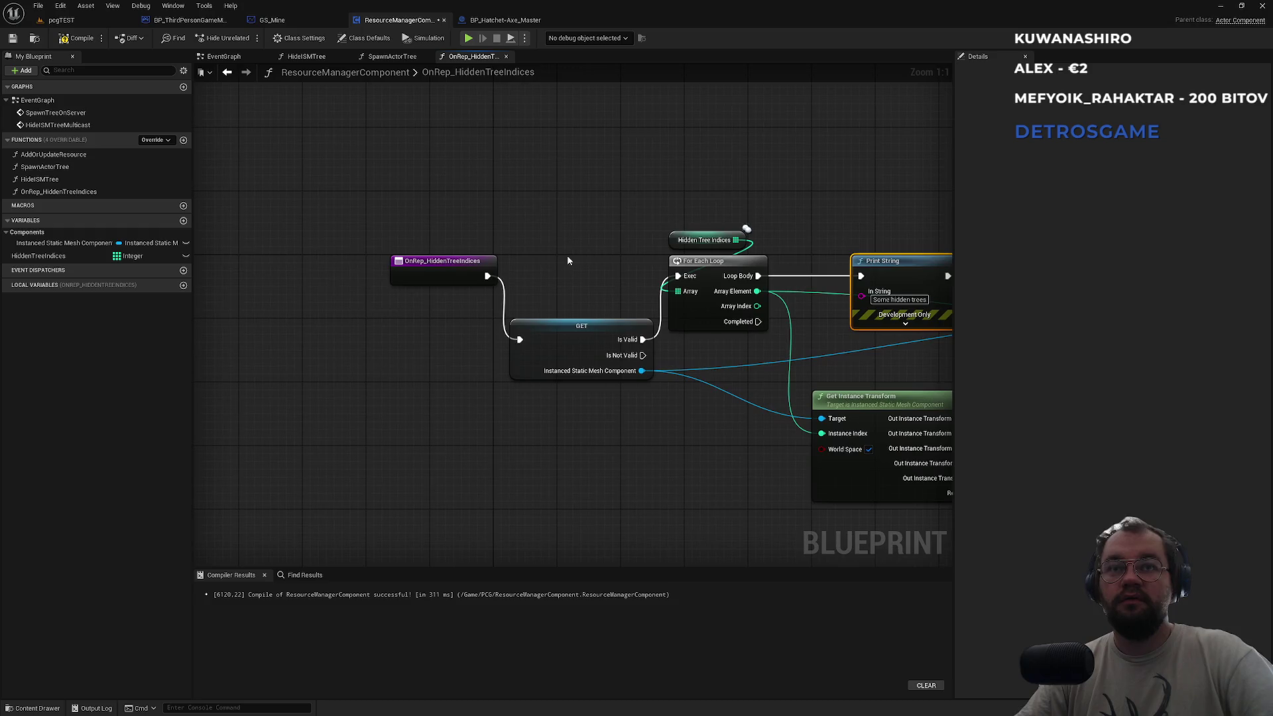
# Add a 'Before Valid' Print String directly after the OnRep_HiddenTreeIndices entry.
pyautogui.moveTo(403, 264); pyautogui.dragTo(289, 255)
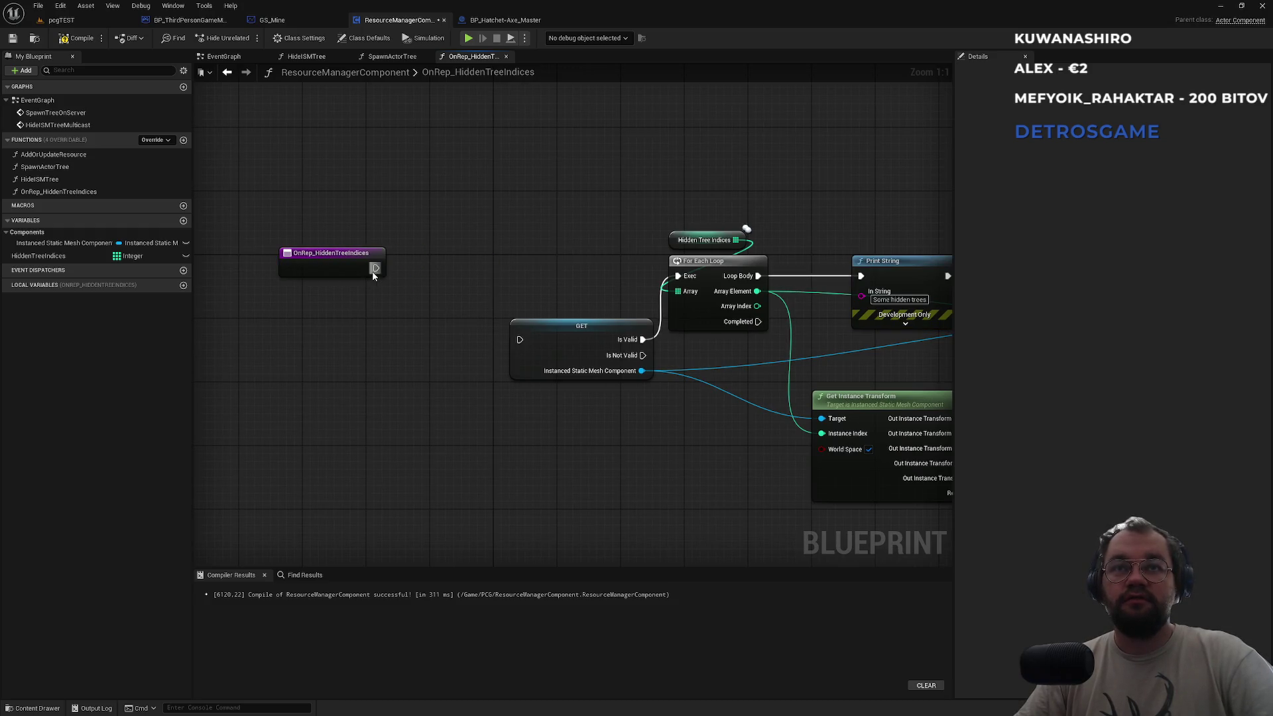
pyautogui.moveTo(375, 268); pyautogui.dragTo(380, 371)
pyautogui.write('púrint st')
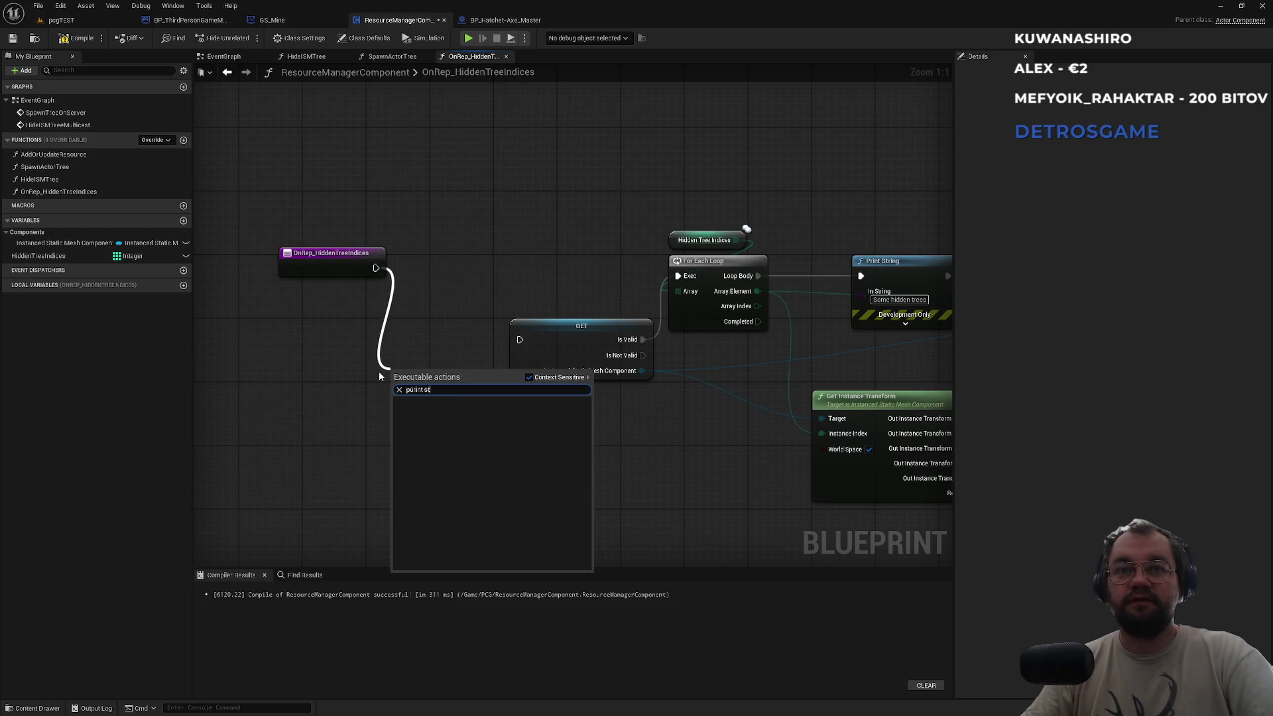
pyautogui.hotkey('ctrl', 'a')
pyautogui.write('print st')
pyautogui.press('Return')
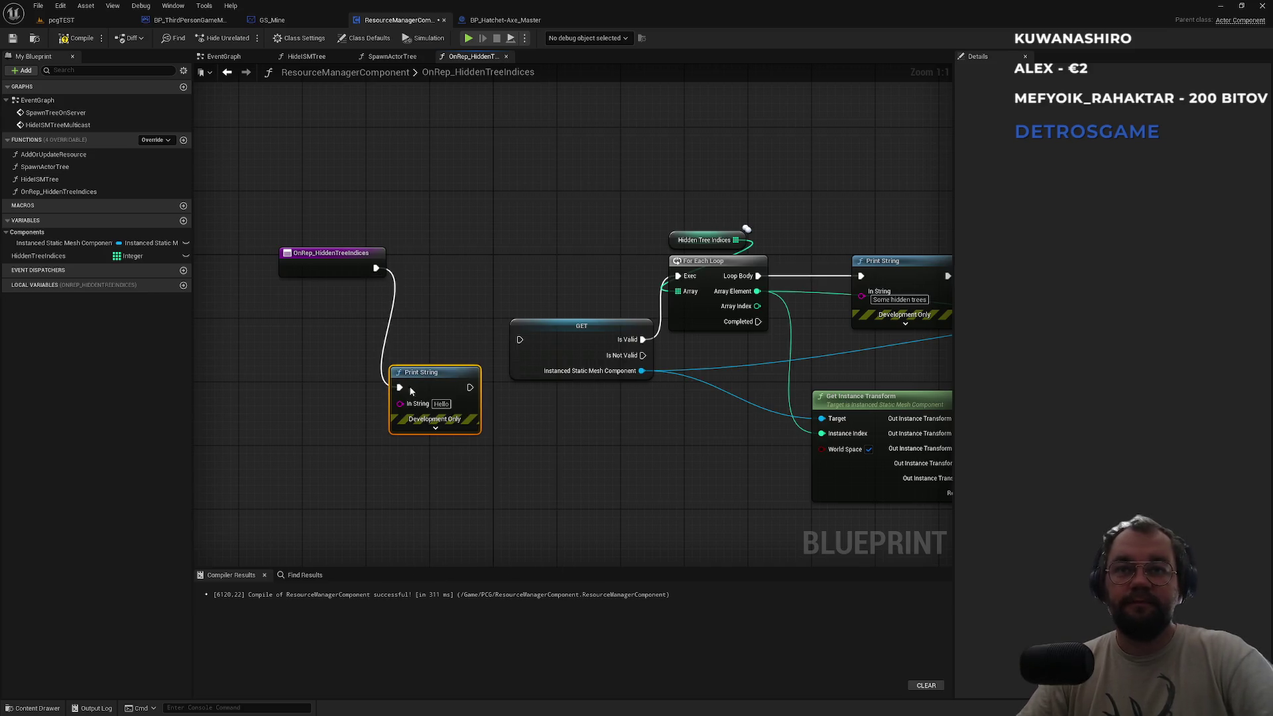
pyautogui.write('Before Valid')
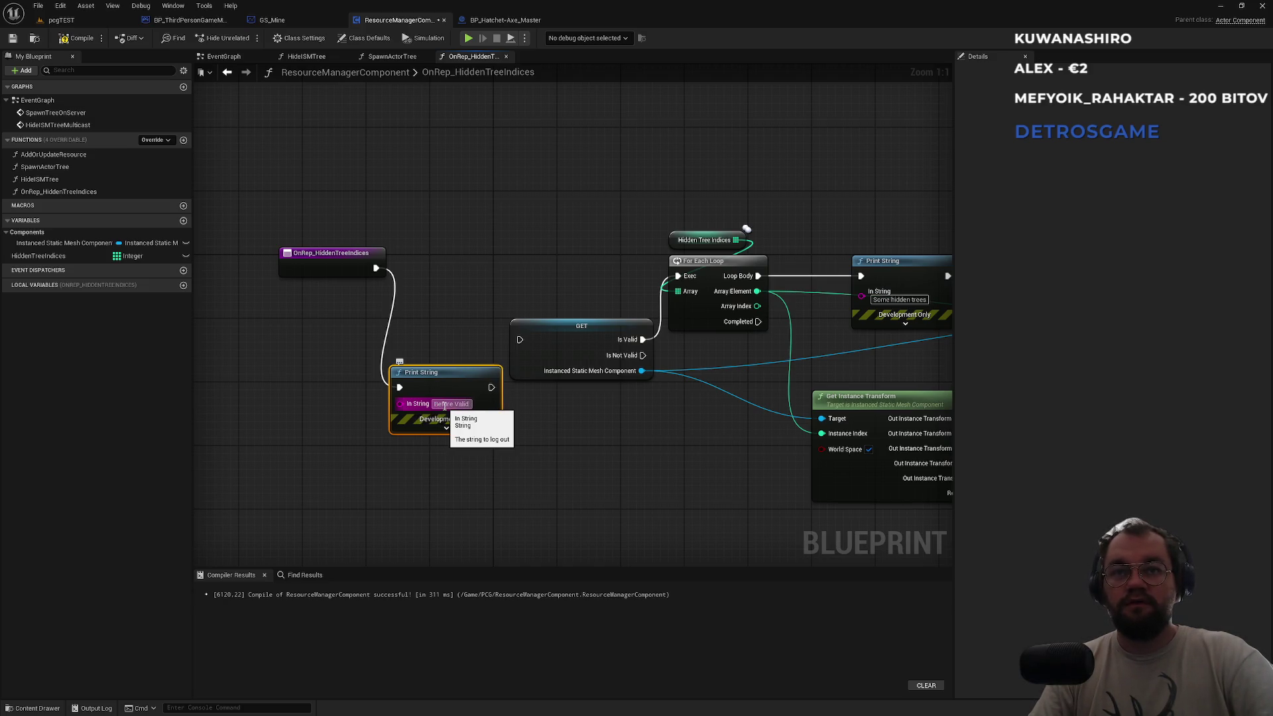
pyautogui.press('Return')
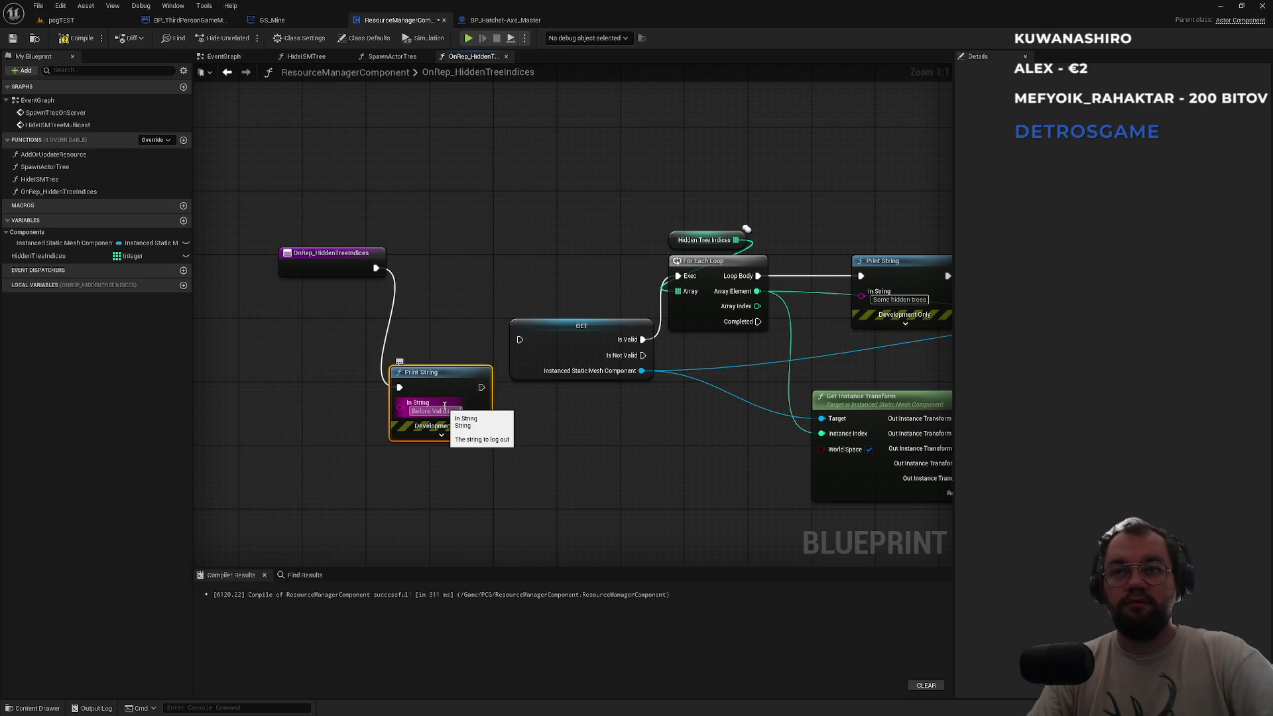
# Chain the Before Valid print between the entry and the GET node, tidying the layout.
pyautogui.moveTo(501, 387); pyautogui.dragTo(520, 340)
pyautogui.moveTo(464, 372); pyautogui.dragTo(433, 356)
pyautogui.click(339, 217)
pyautogui.moveTo(340, 216); pyautogui.dragTo(665, 510)
pyautogui.moveTo(316, 247)
pyautogui.mouseDown()
pyautogui.moveTo(418, 434)
pyautogui.moveTo(471, 459)
pyautogui.mouseUp()
pyautogui.click(328, 357)
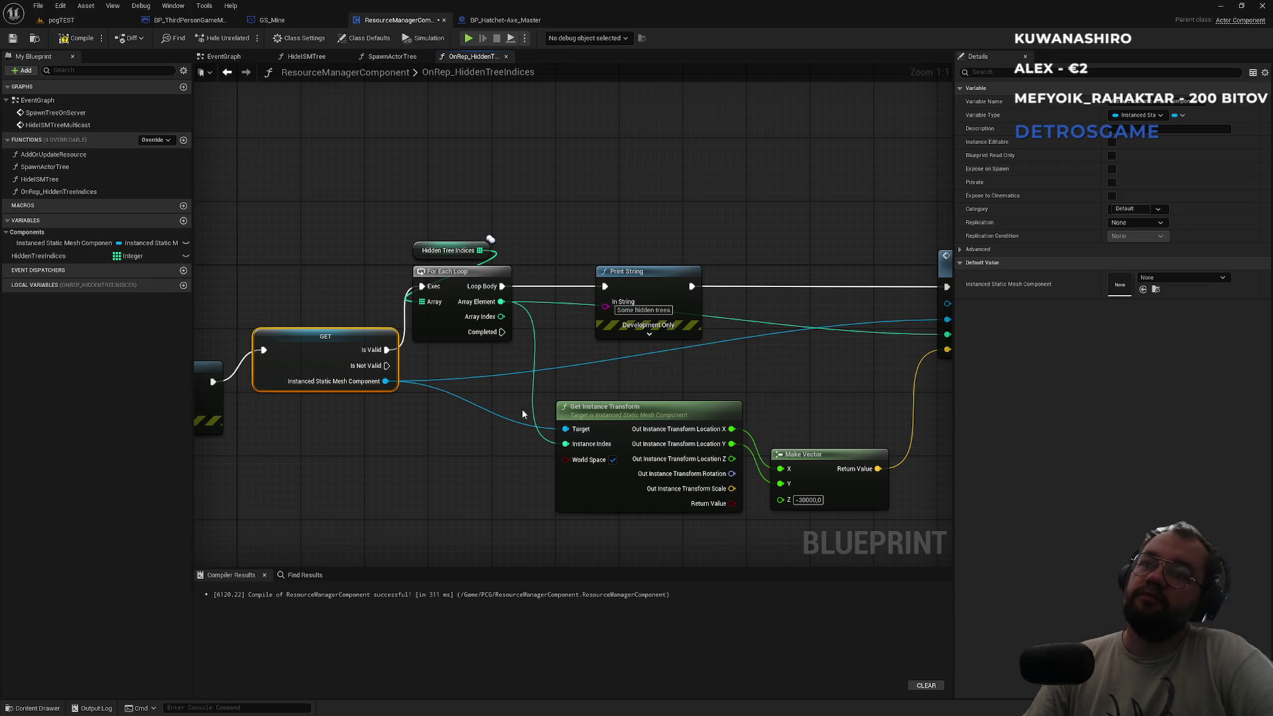
pyautogui.moveTo(432, 367)
pyautogui.mouseDown()
pyautogui.moveTo(812, 482)
pyautogui.moveTo(538, 431)
pyautogui.moveTo(885, 495)
pyautogui.mouseUp()
# Compile ResourceManagerComponent, review the multicast wiring, and open the SpawnActorTree graph.
pyautogui.click(78, 39)
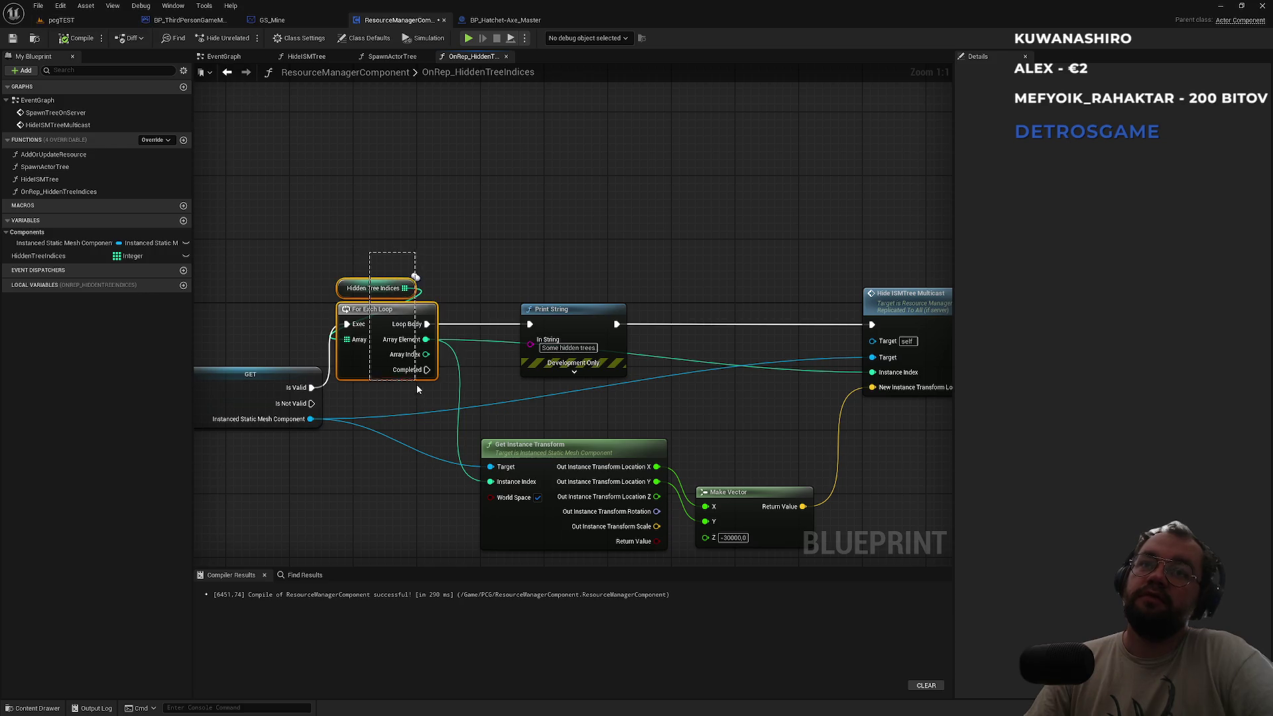
pyautogui.click(603, 310)
pyautogui.moveTo(577, 310)
pyautogui.mouseDown()
pyautogui.moveTo(733, 330)
pyautogui.moveTo(866, 322)
pyautogui.mouseUp()
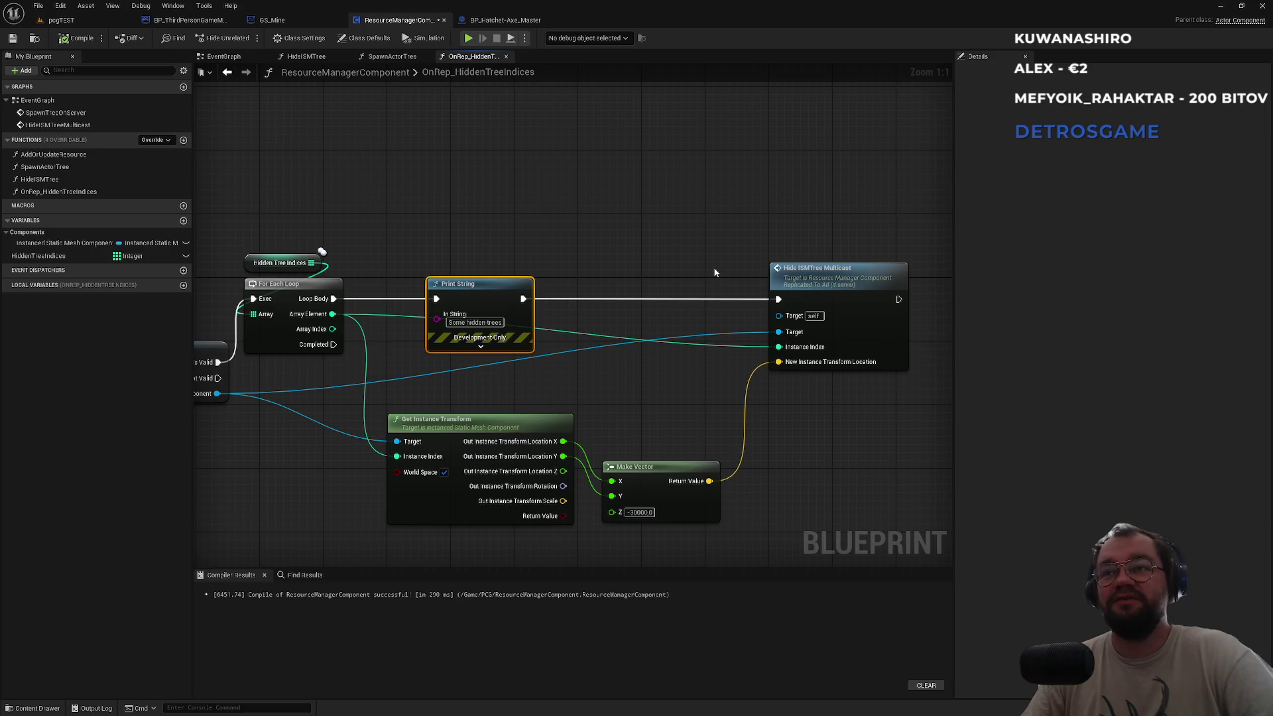
pyautogui.click(395, 57)
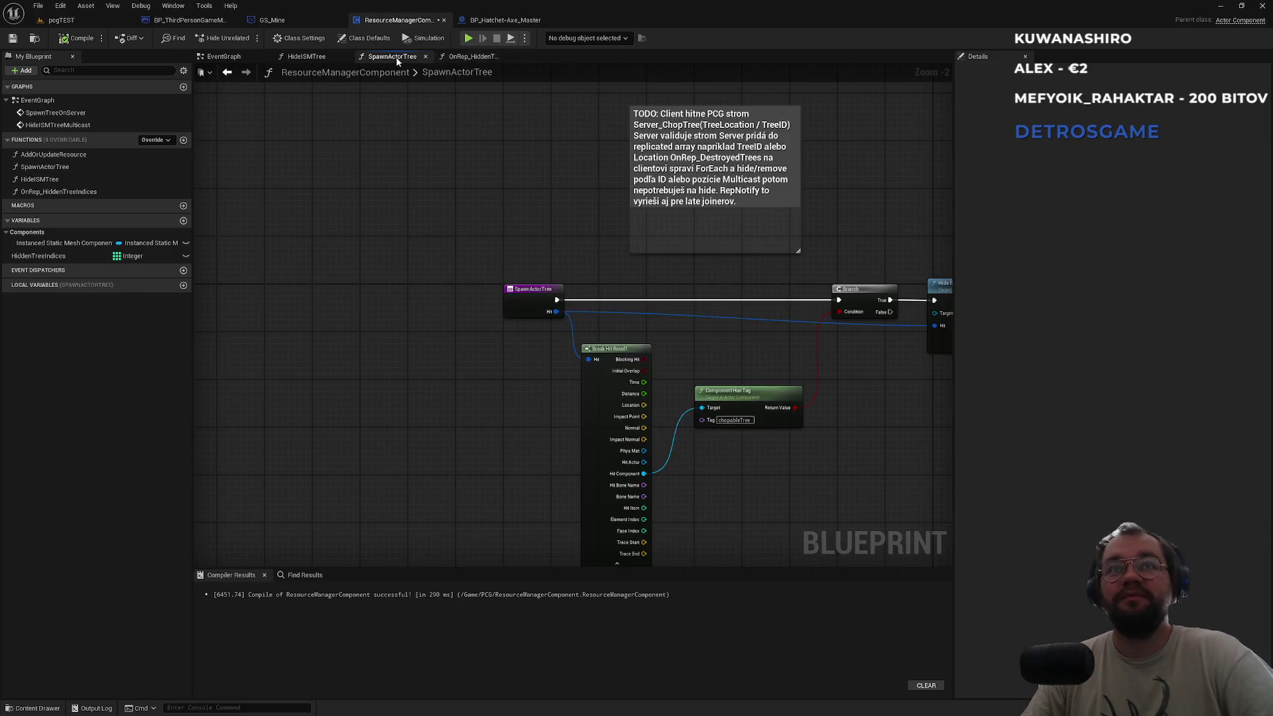
# Find references to the HideISMTreeMulticast event and jump to its call in SpawnActorTree.
pyautogui.click(316, 60)
pyautogui.click(222, 57)
pyautogui.moveTo(482, 232)
pyautogui.mouseDown()
pyautogui.moveTo(475, 321)
pyautogui.moveTo(464, 255)
pyautogui.mouseUp()
pyautogui.click(393, 353)
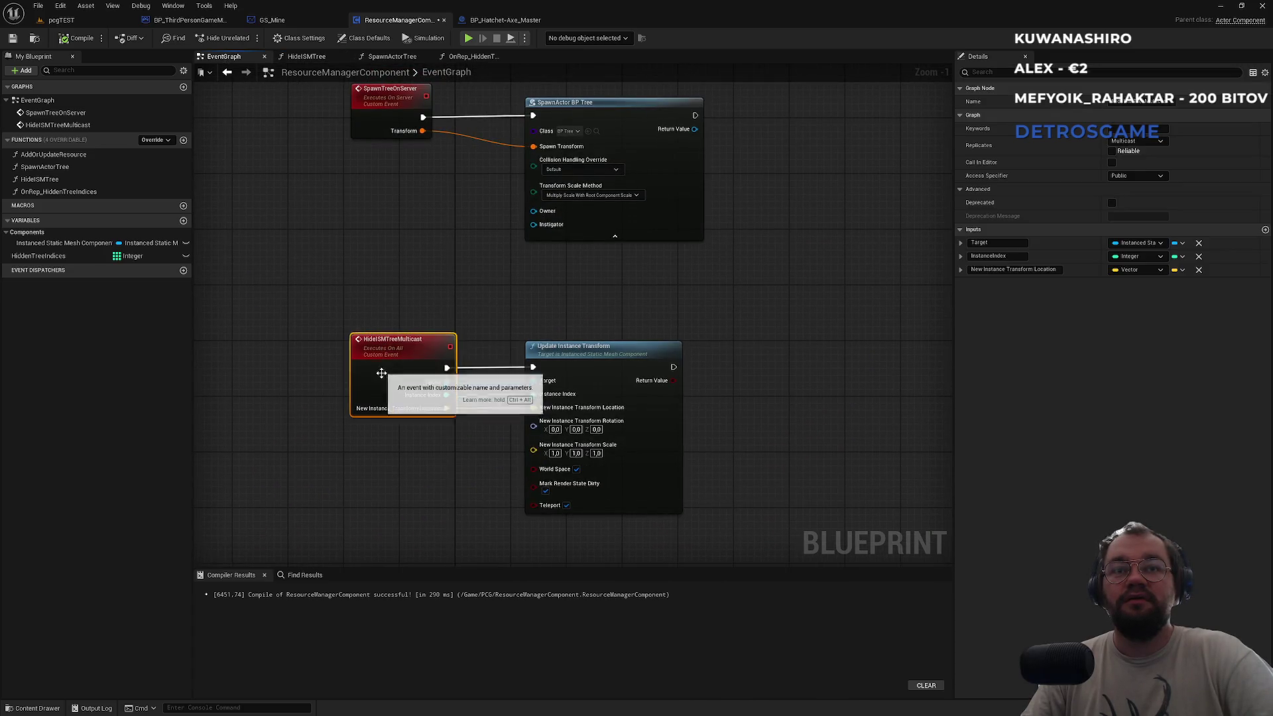
pyautogui.rightClick(393, 353)
pyautogui.moveTo(456, 467)
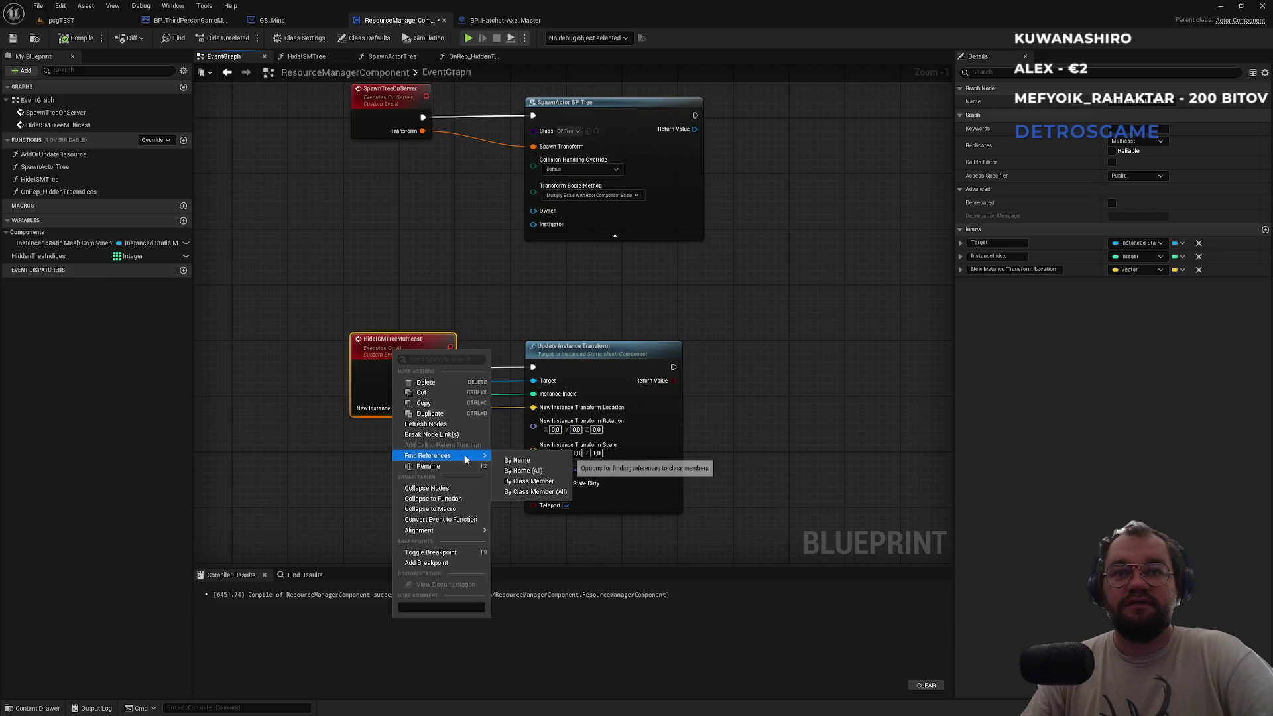
pyautogui.click(511, 458)
pyautogui.click(252, 617)
pyautogui.click(252, 636)
pyautogui.doubleClick(252, 636)
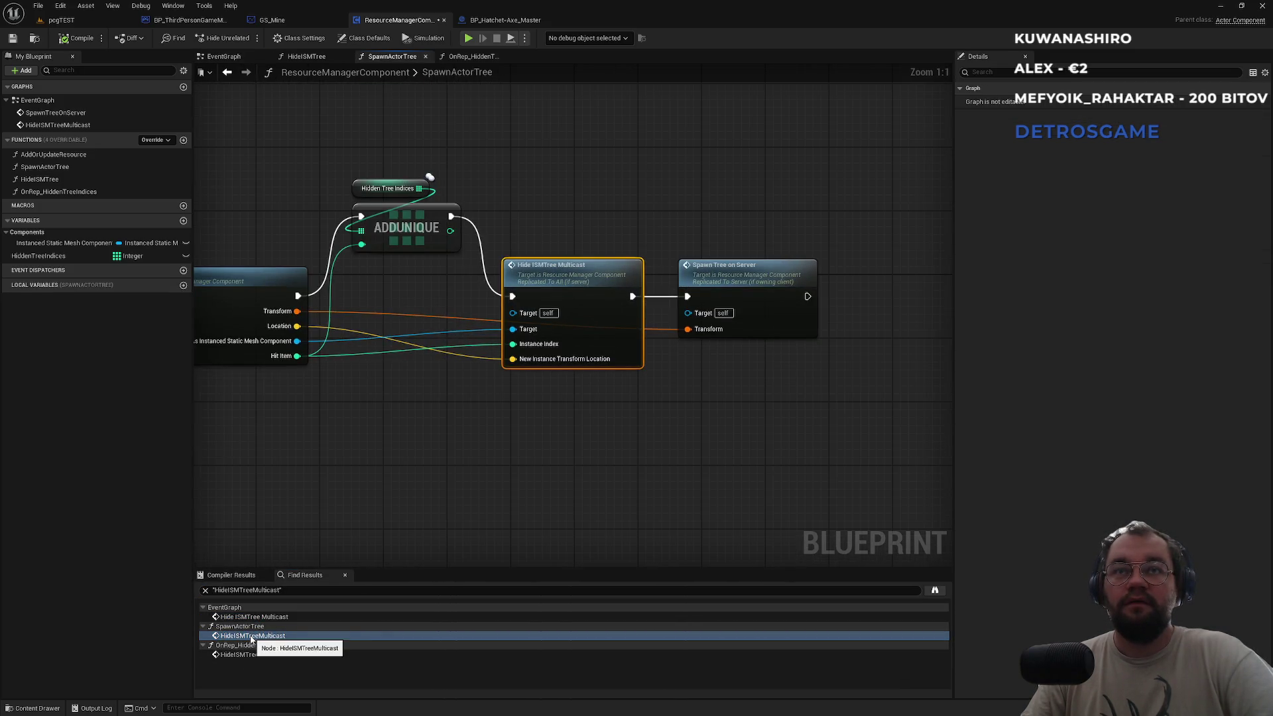
# Open the HideISMTree function graph from its call node and pan through it.
pyautogui.moveTo(266, 466); pyautogui.dragTo(428, 489)
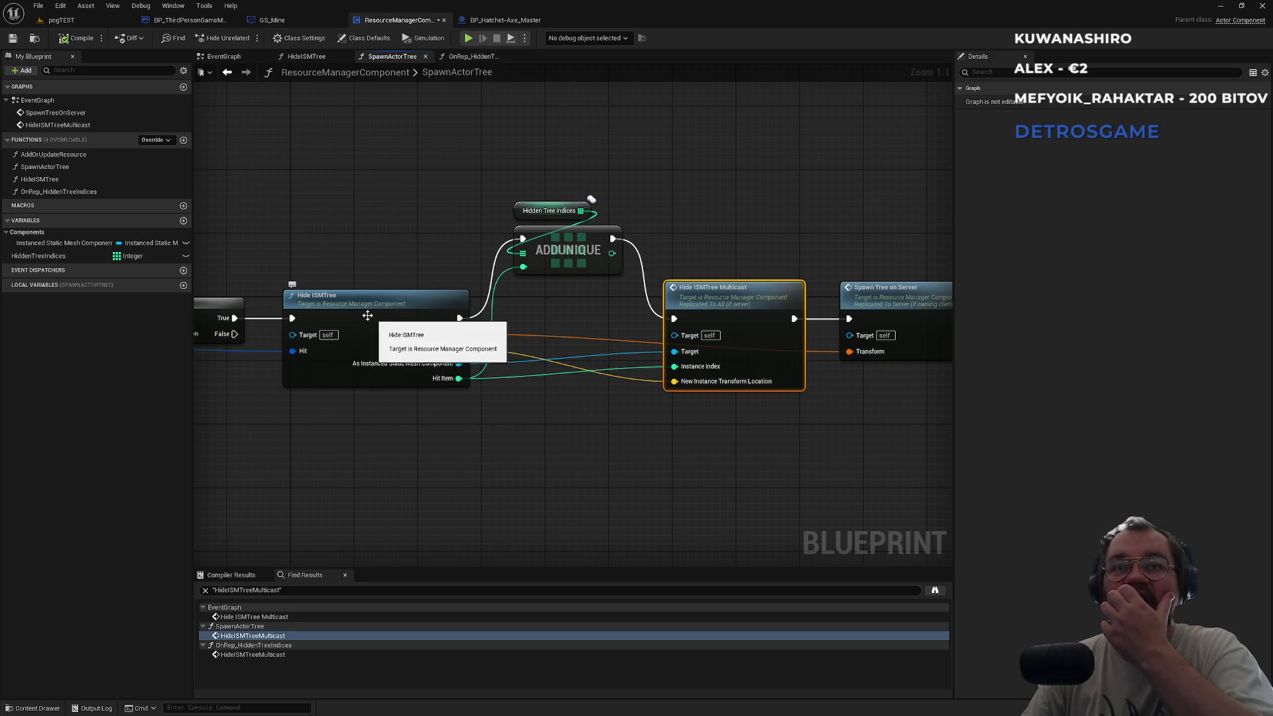
pyautogui.click(364, 314)
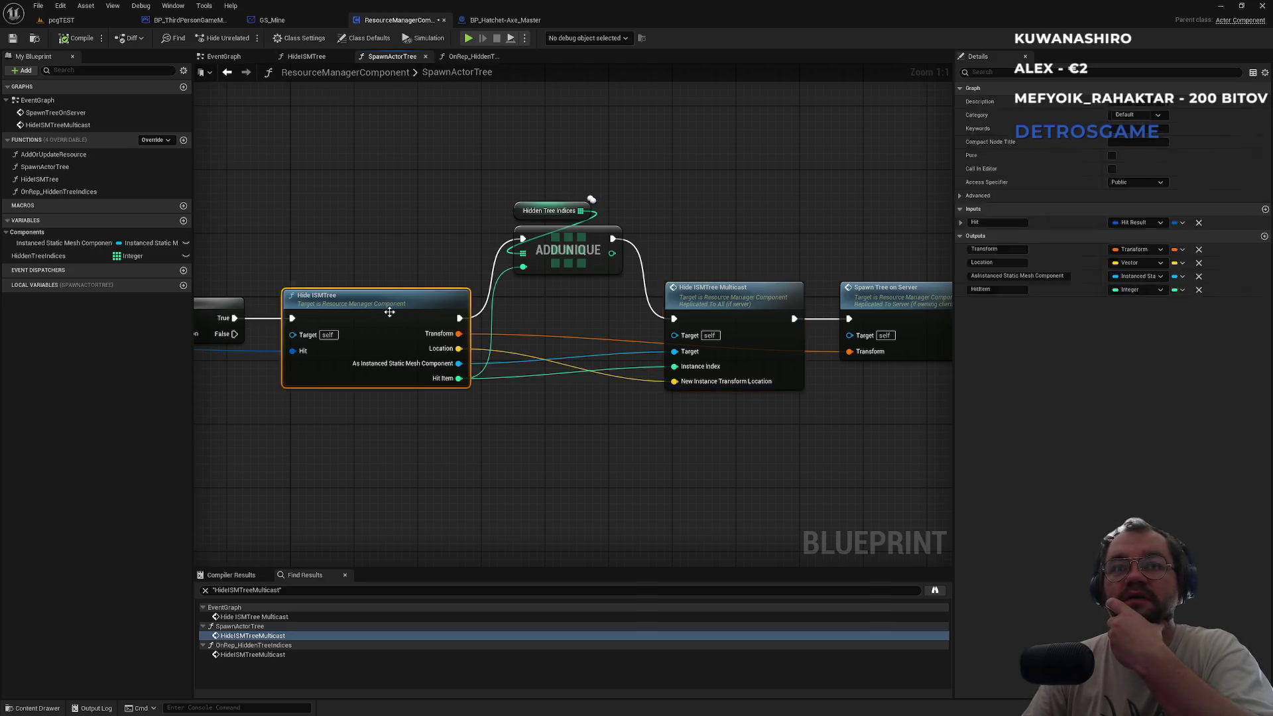
pyautogui.doubleClick(390, 312)
pyautogui.moveTo(439, 265)
pyautogui.mouseDown()
pyautogui.moveTo(488, 251)
pyautogui.moveTo(433, 248)
pyautogui.mouseUp()
pyautogui.moveTo(668, 342); pyautogui.dragTo(384, 332)
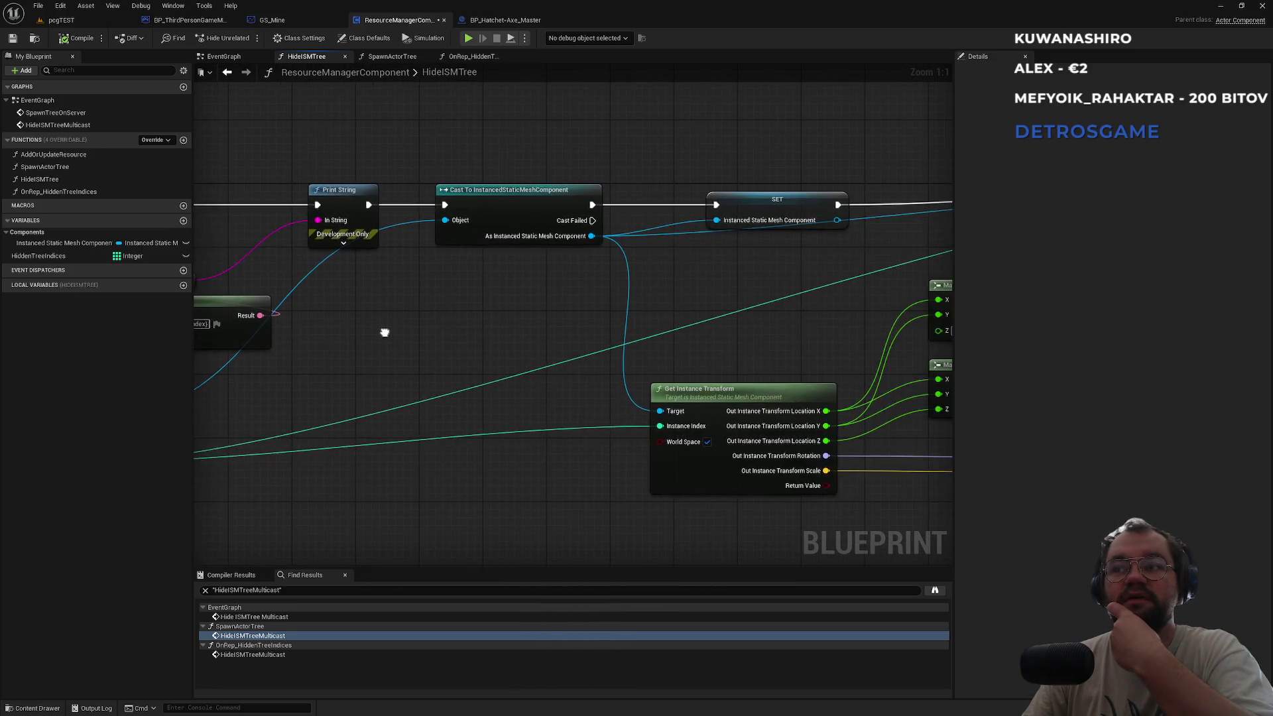
# Review the HideISMTree graph's Get Instance Transform, Make Vector, Make Transform and SET nodes.
pyautogui.moveTo(683, 358); pyautogui.dragTo(373, 354)
pyautogui.click(425, 396)
pyautogui.moveTo(512, 338); pyautogui.dragTo(387, 327)
pyautogui.moveTo(352, 269)
pyautogui.mouseDown()
pyautogui.moveTo(782, 520)
pyautogui.moveTo(746, 510)
pyautogui.mouseUp()
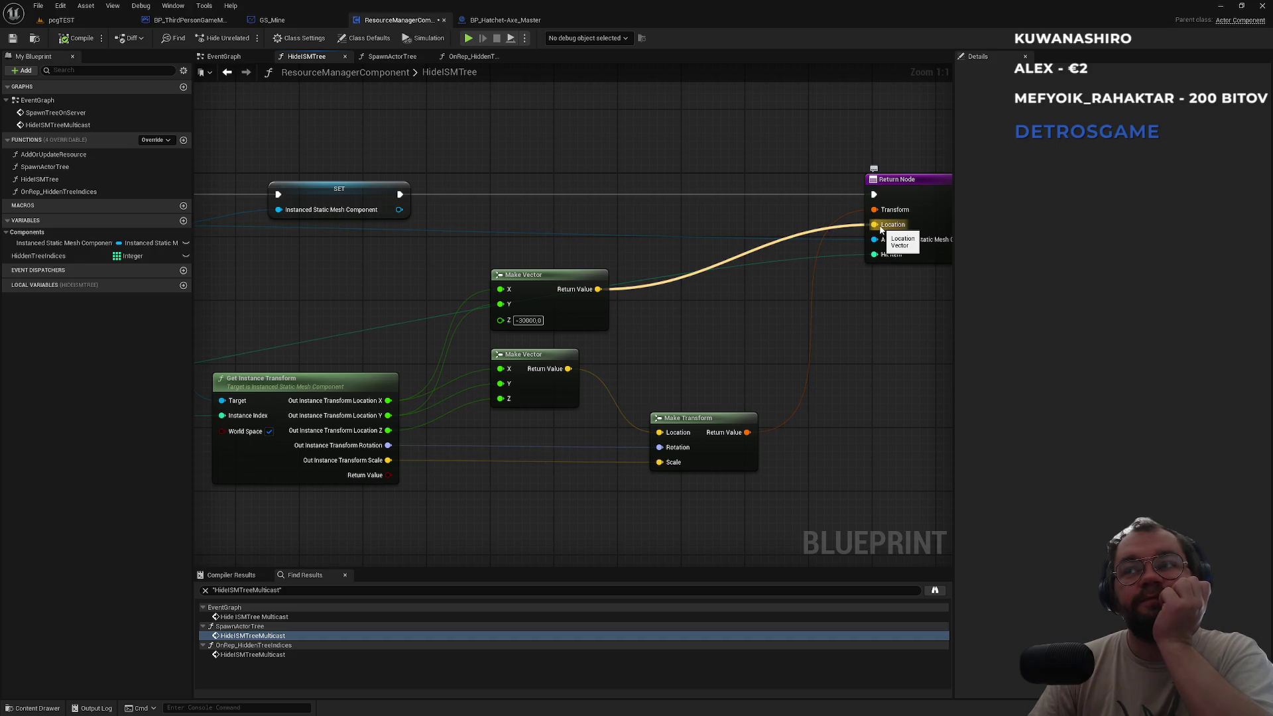
pyautogui.moveTo(482, 204); pyautogui.dragTo(808, 258)
pyautogui.moveTo(611, 276); pyautogui.dragTo(407, 252)
# Select the HideISMTreeMulticast event in the EventGraph and show its Replicates options.
pyautogui.click(391, 56)
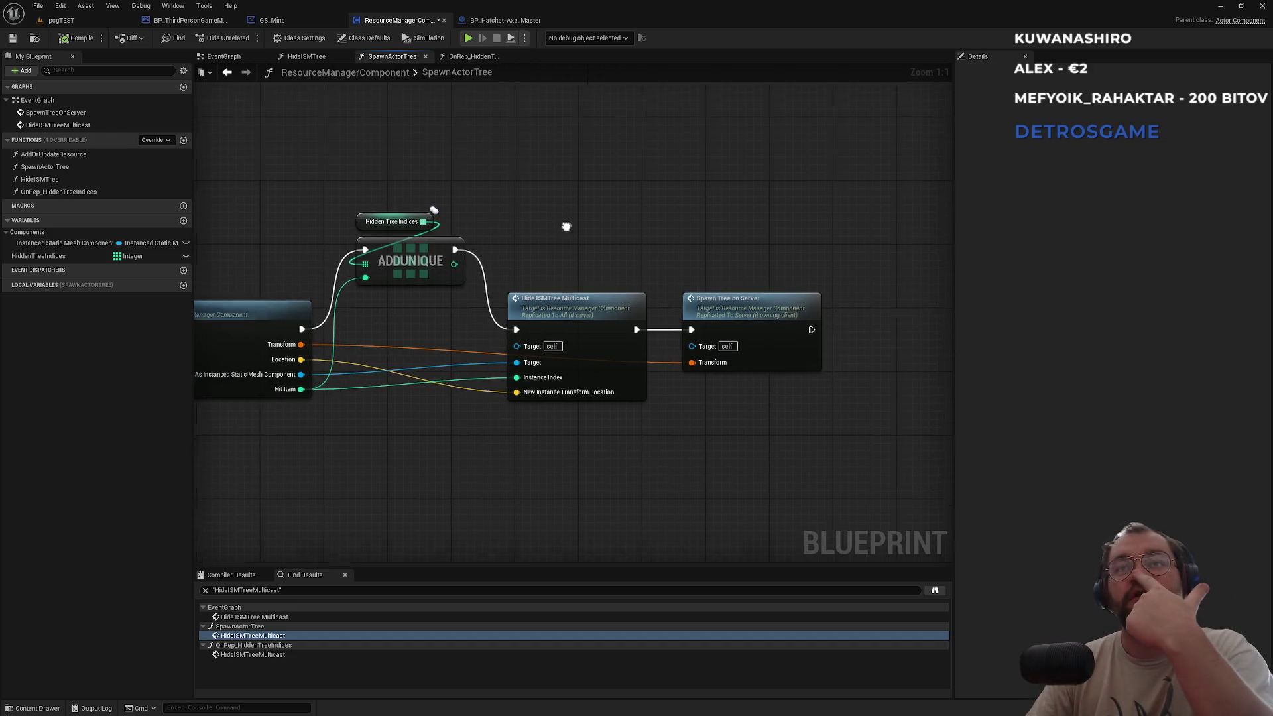
pyautogui.click(713, 307)
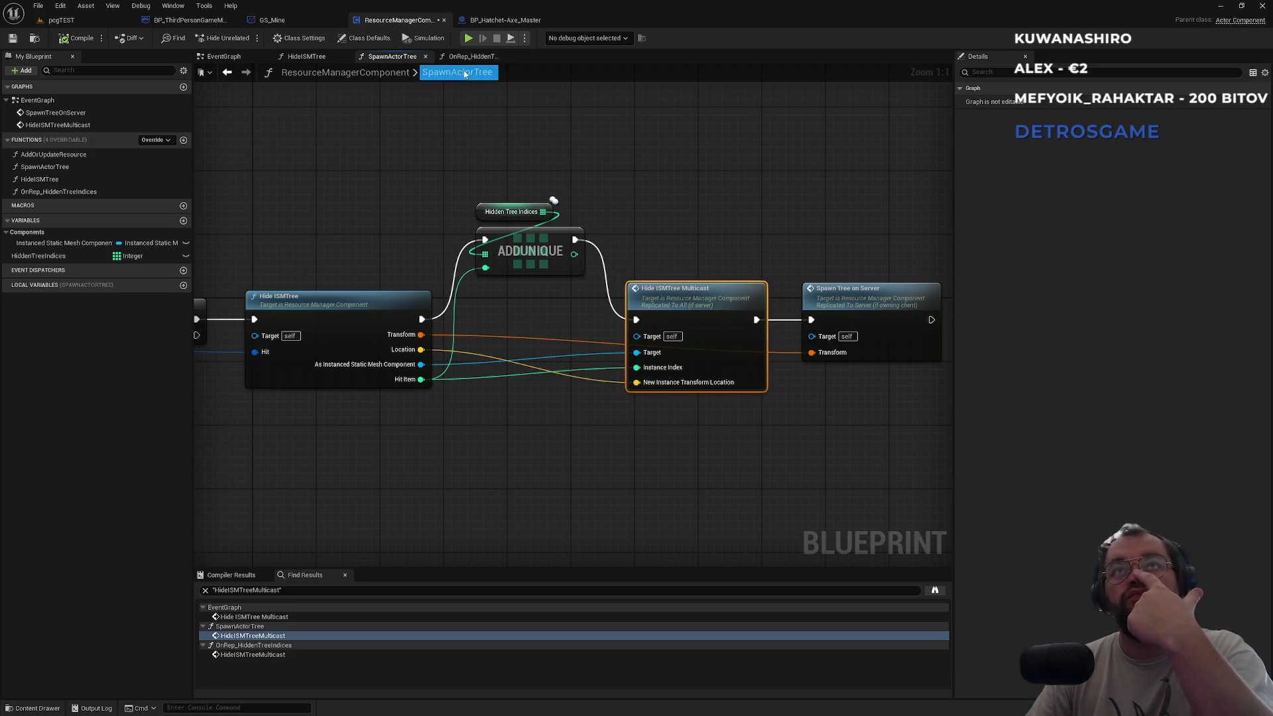
pyautogui.click(234, 58)
pyautogui.click(427, 359)
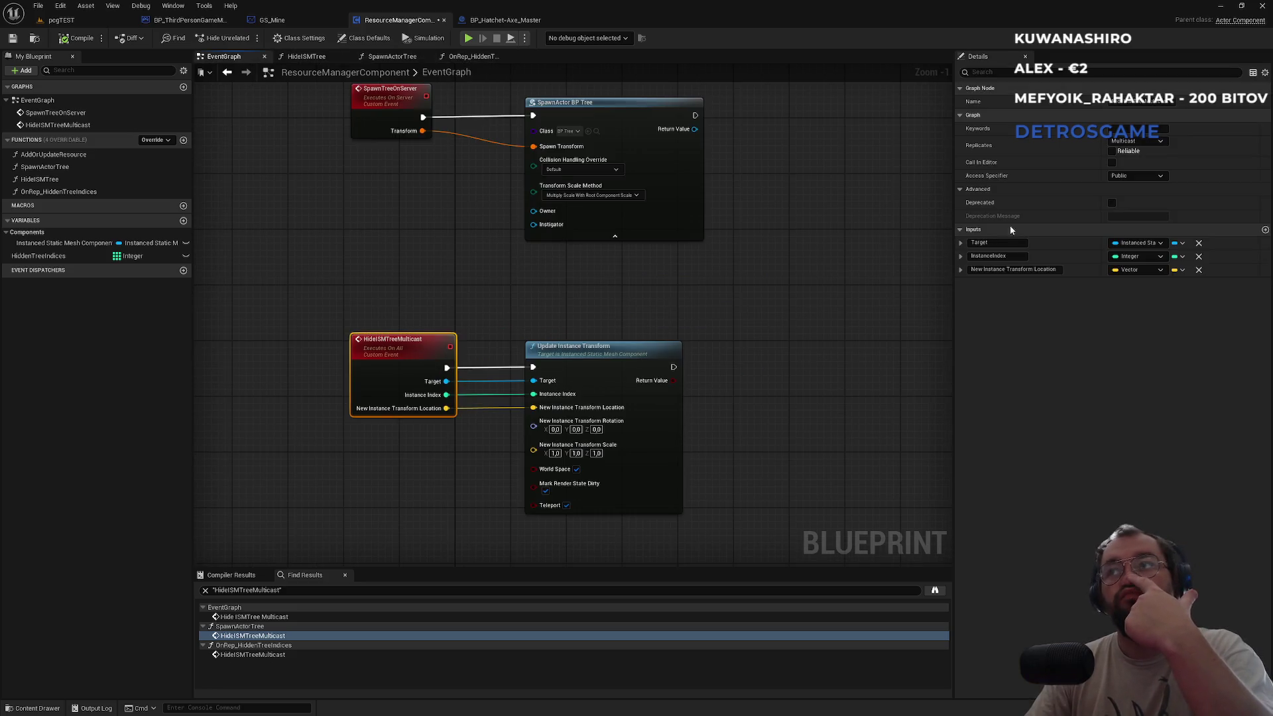
pyautogui.click(1138, 140)
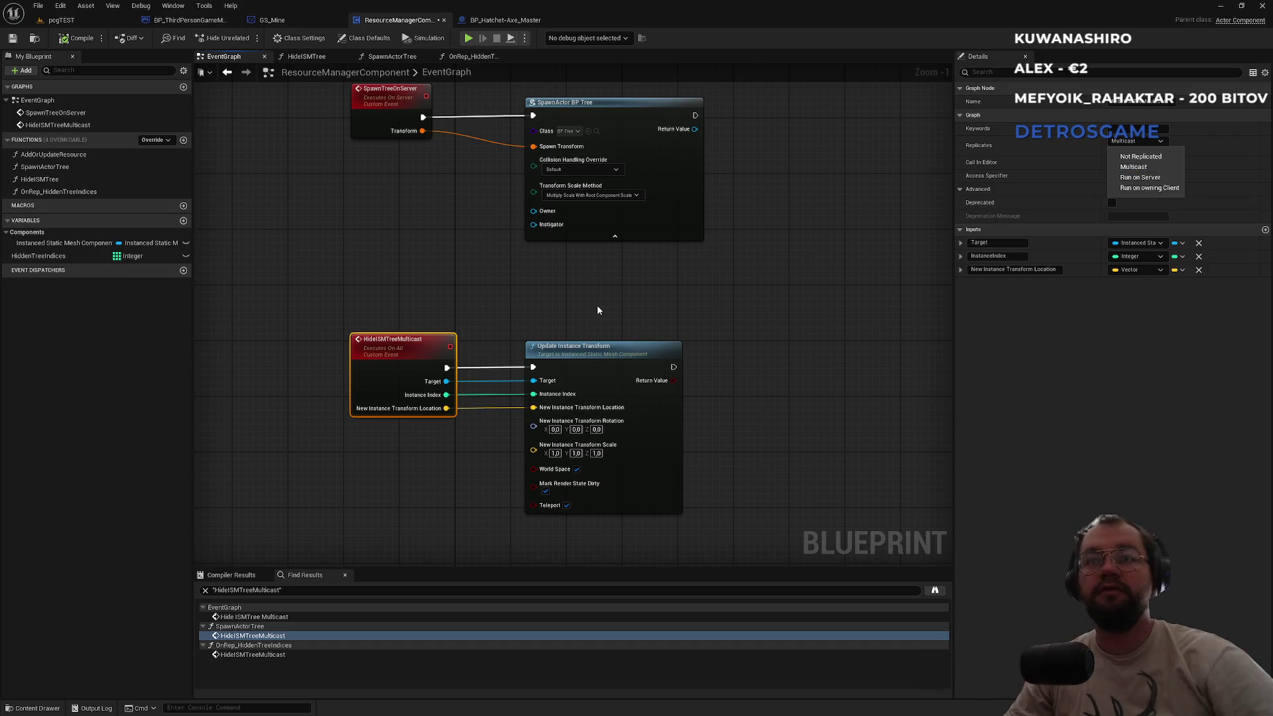
# Paste Update Instance Transform into OnRep_HiddenTreeIndices, wiring Instance Index, Make Vector location and mesh Target.
pyautogui.click(597, 347)
pyautogui.click(471, 56)
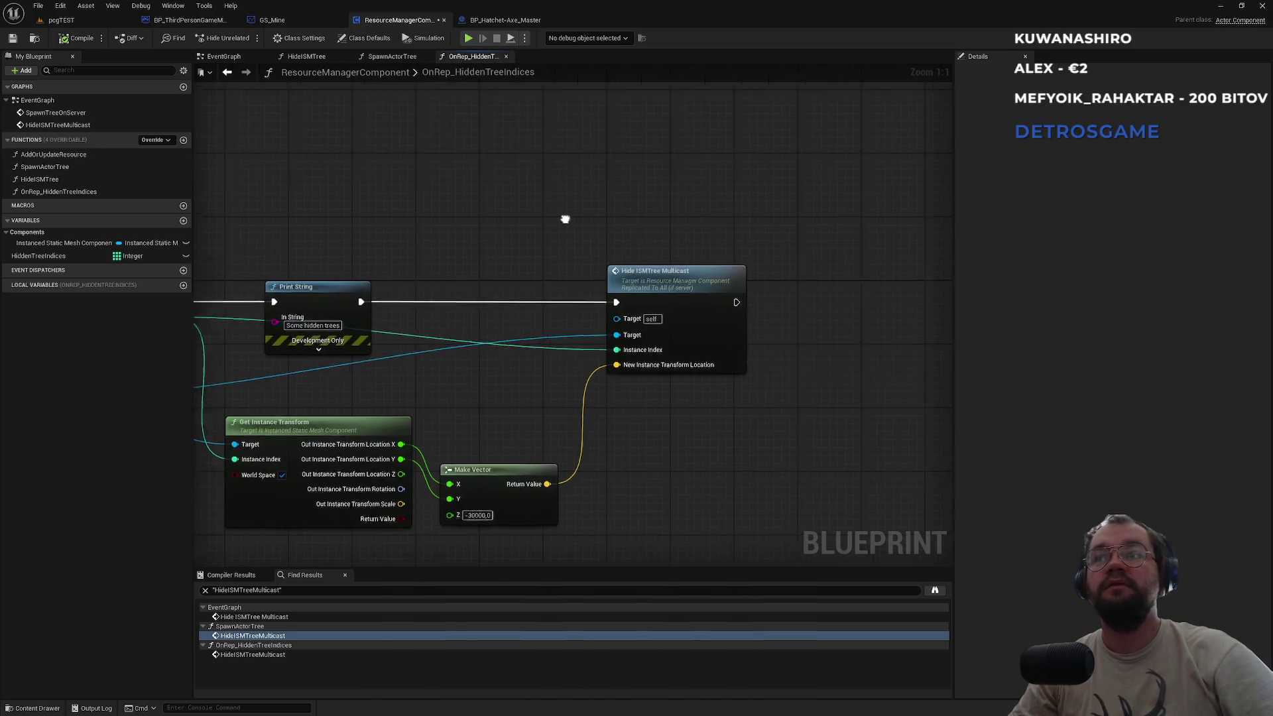
pyautogui.hotkey('ctrl', 'v')
pyautogui.moveTo(606, 259); pyautogui.dragTo(715, 234)
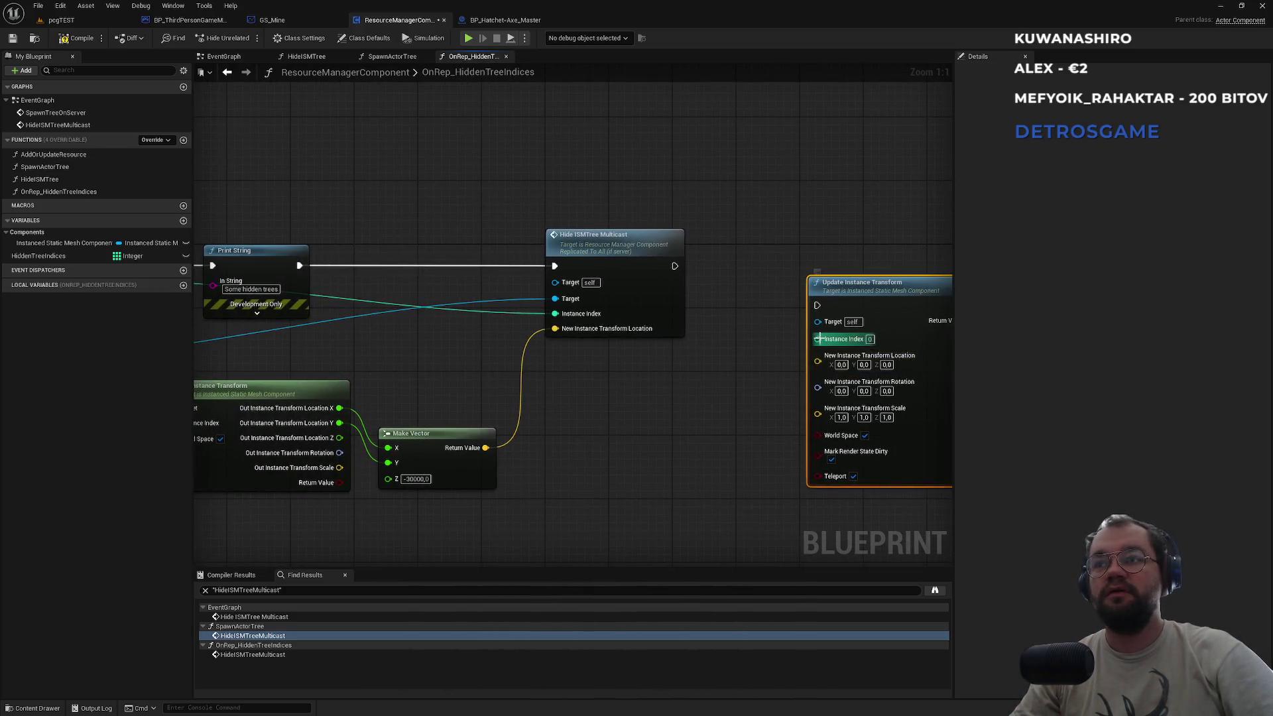
pyautogui.moveTo(819, 339)
pyautogui.mouseDown()
pyautogui.moveTo(348, 325)
pyautogui.moveTo(141, 377)
pyautogui.moveTo(246, 281)
pyautogui.mouseUp()
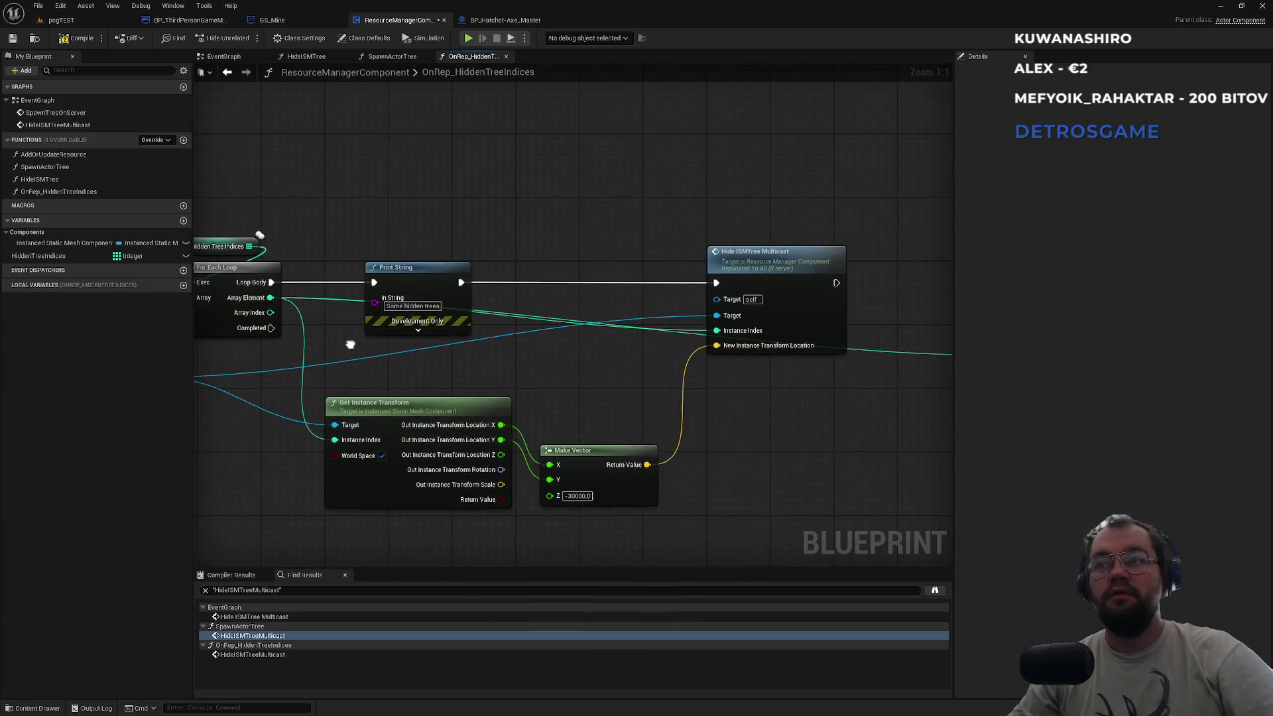
pyautogui.moveTo(350, 344); pyautogui.dragTo(225, 338)
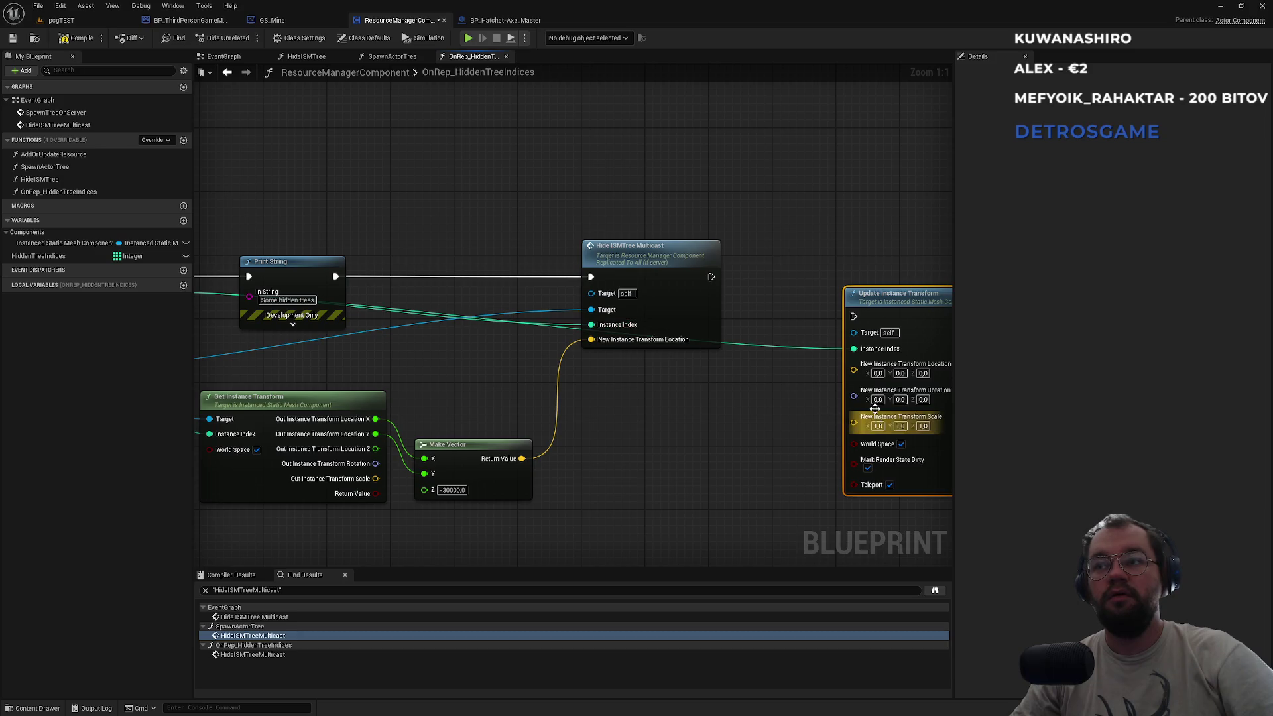
pyautogui.moveTo(854, 370); pyautogui.dragTo(772, 390)
pyautogui.moveTo(529, 467); pyautogui.dragTo(523, 459)
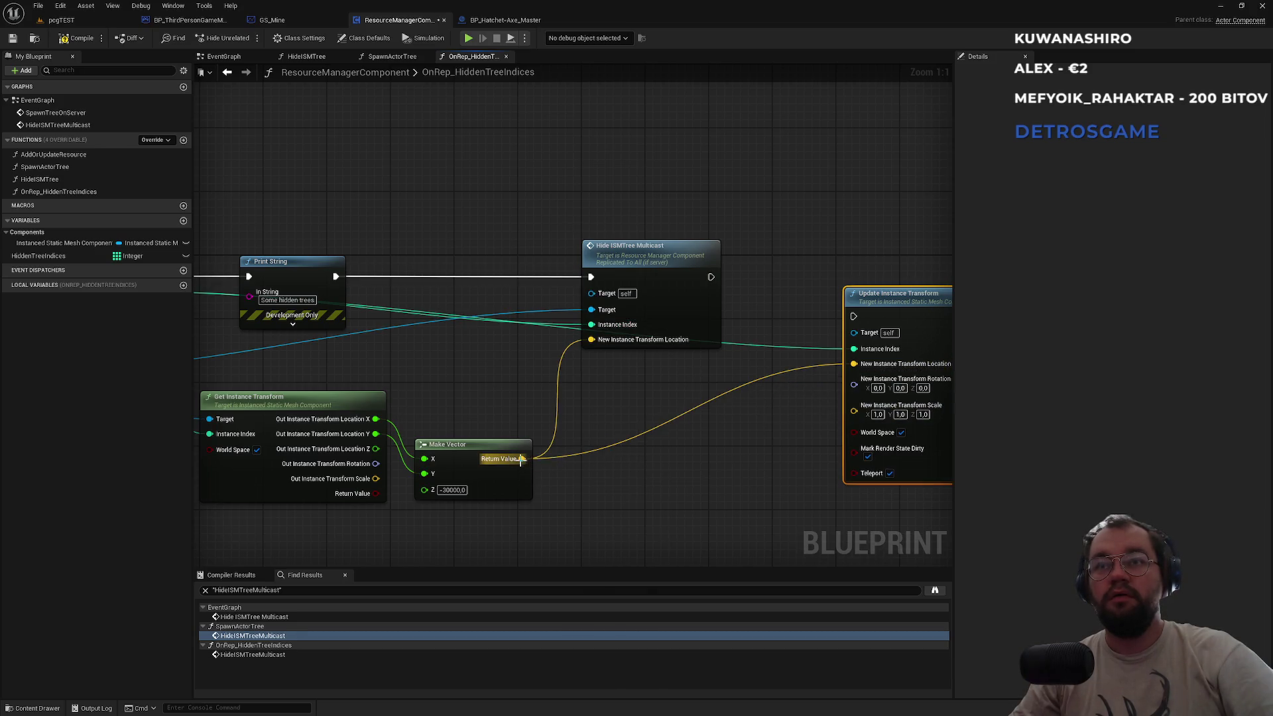
pyautogui.moveTo(854, 335)
pyautogui.mouseDown()
pyautogui.moveTo(219, 371)
pyautogui.moveTo(282, 418)
pyautogui.moveTo(394, 371)
pyautogui.mouseUp()
# Run the new node after Hide ISMTree Multicast, compile, and straighten its wire.
pyautogui.moveTo(520, 397); pyautogui.dragTo(42, 393)
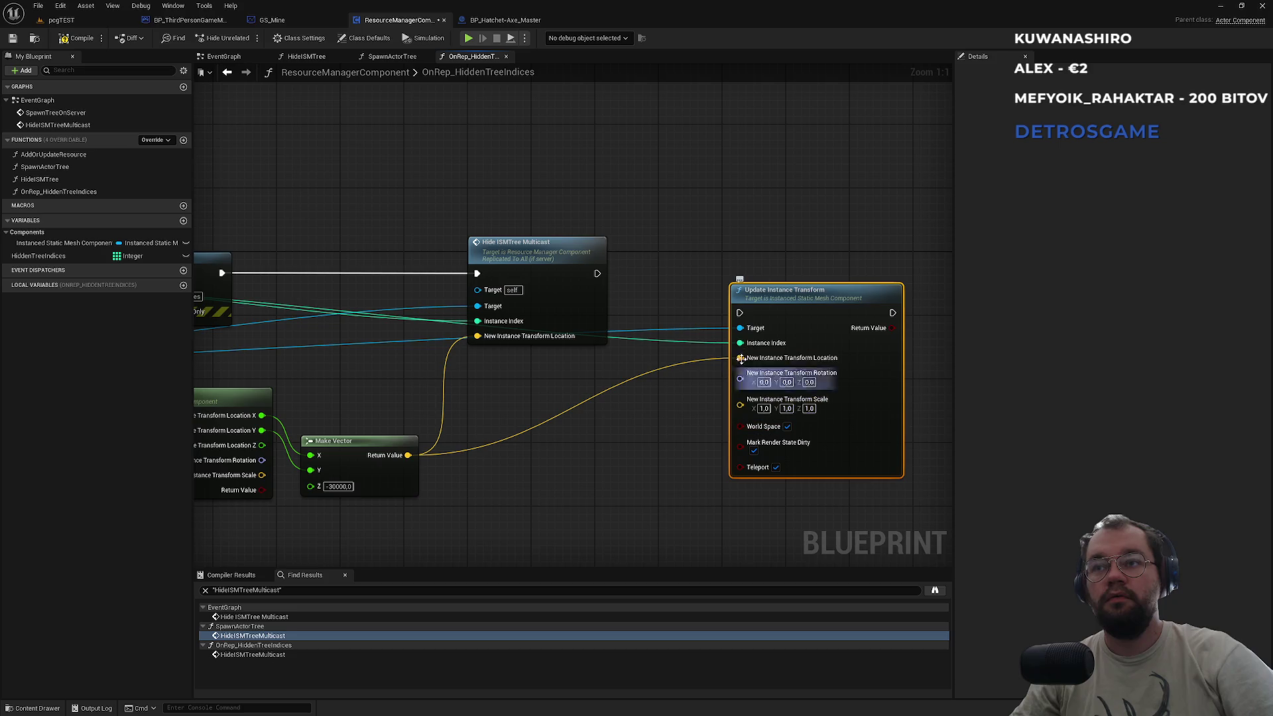
pyautogui.moveTo(739, 312)
pyautogui.mouseDown()
pyautogui.moveTo(566, 265)
pyautogui.moveTo(597, 274)
pyautogui.mouseUp()
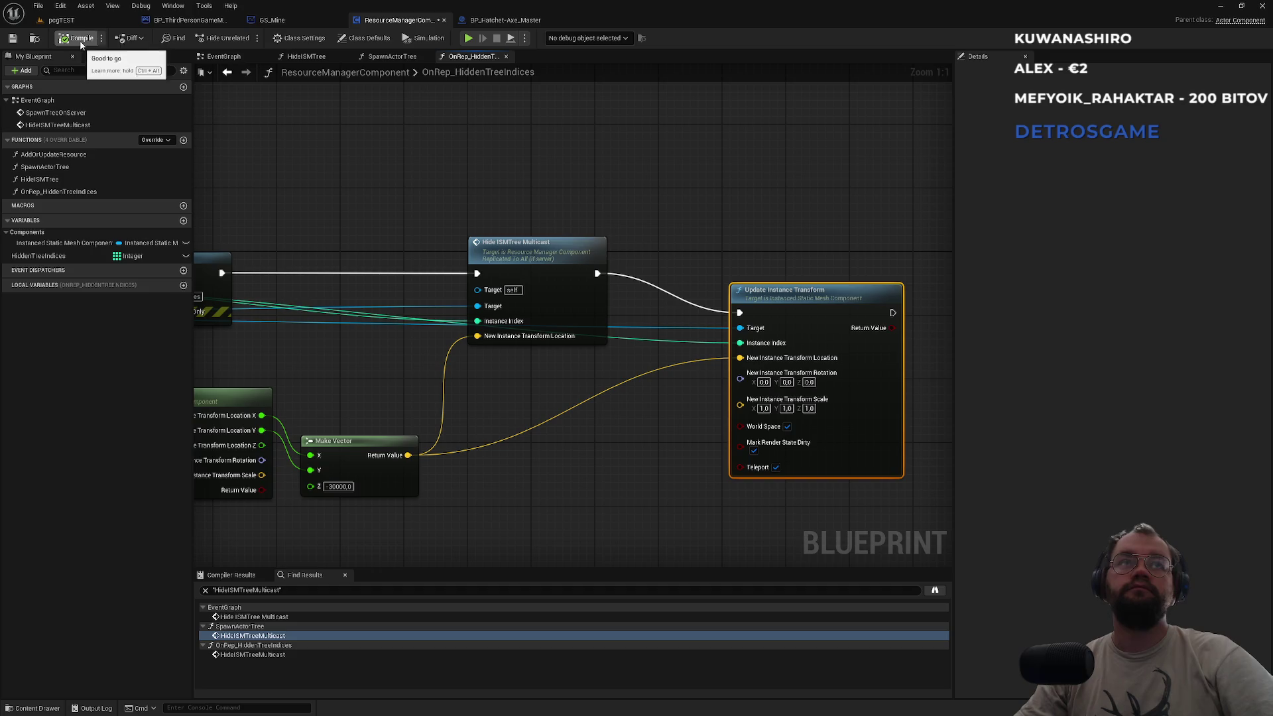
pyautogui.click(586, 214)
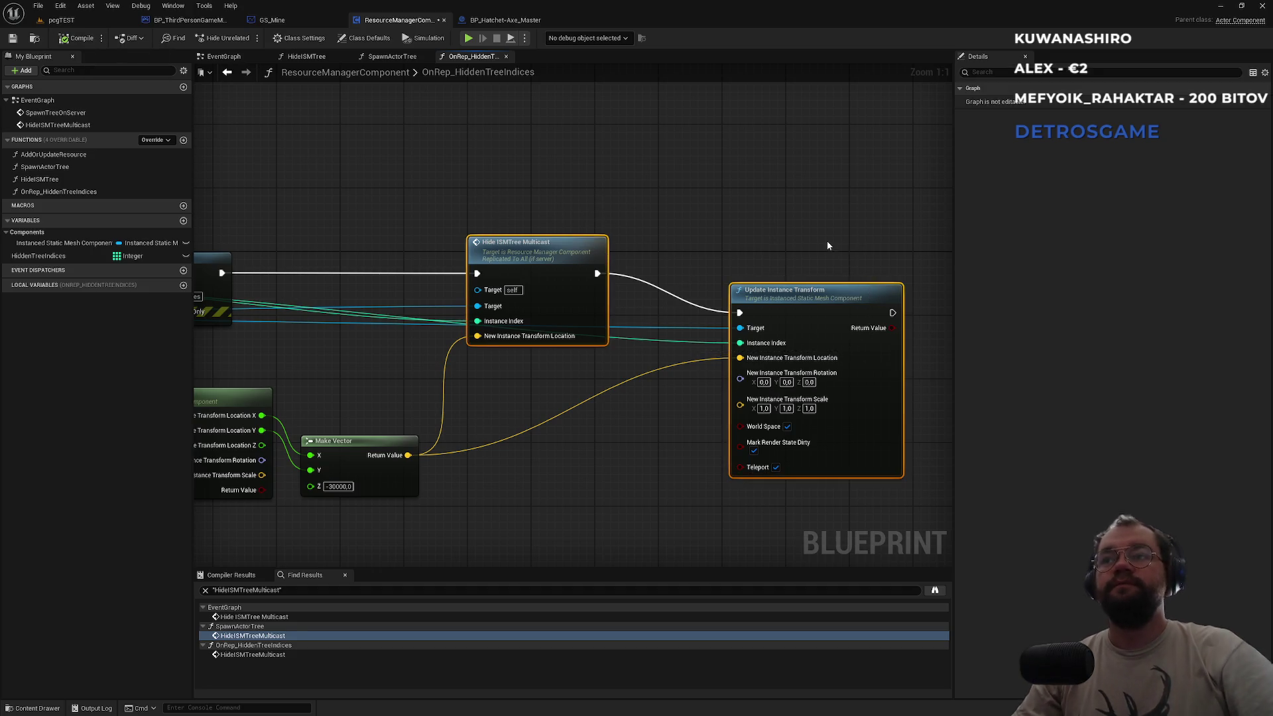
pyautogui.moveTo(816, 301); pyautogui.dragTo(808, 261)
pyautogui.click(801, 216)
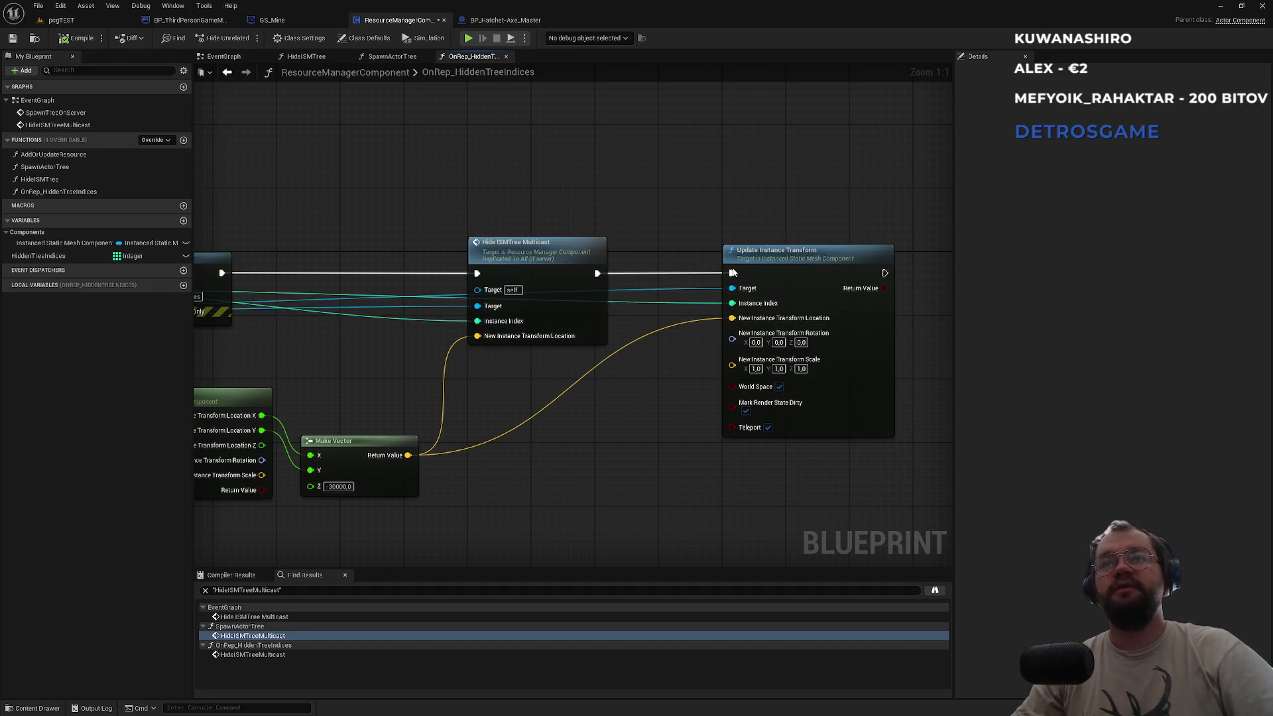
pyautogui.scroll(-3, 730, 310)
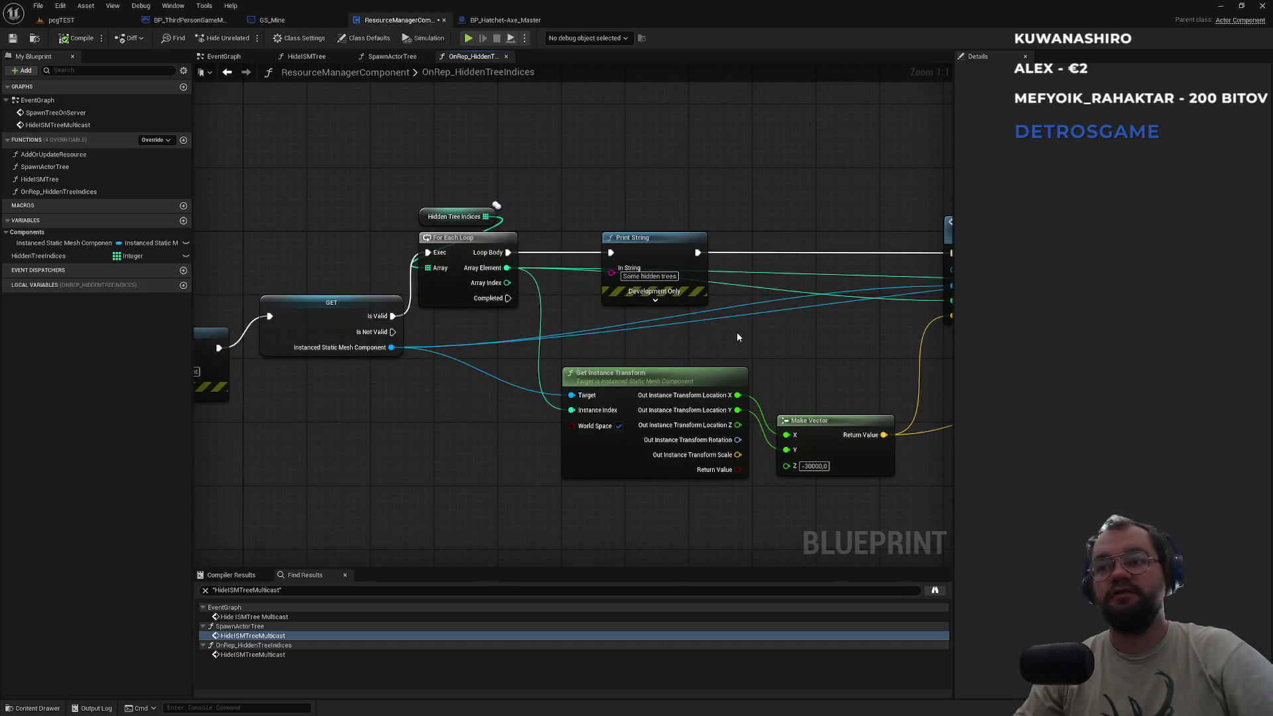
pyautogui.scroll(3, 574, 381)
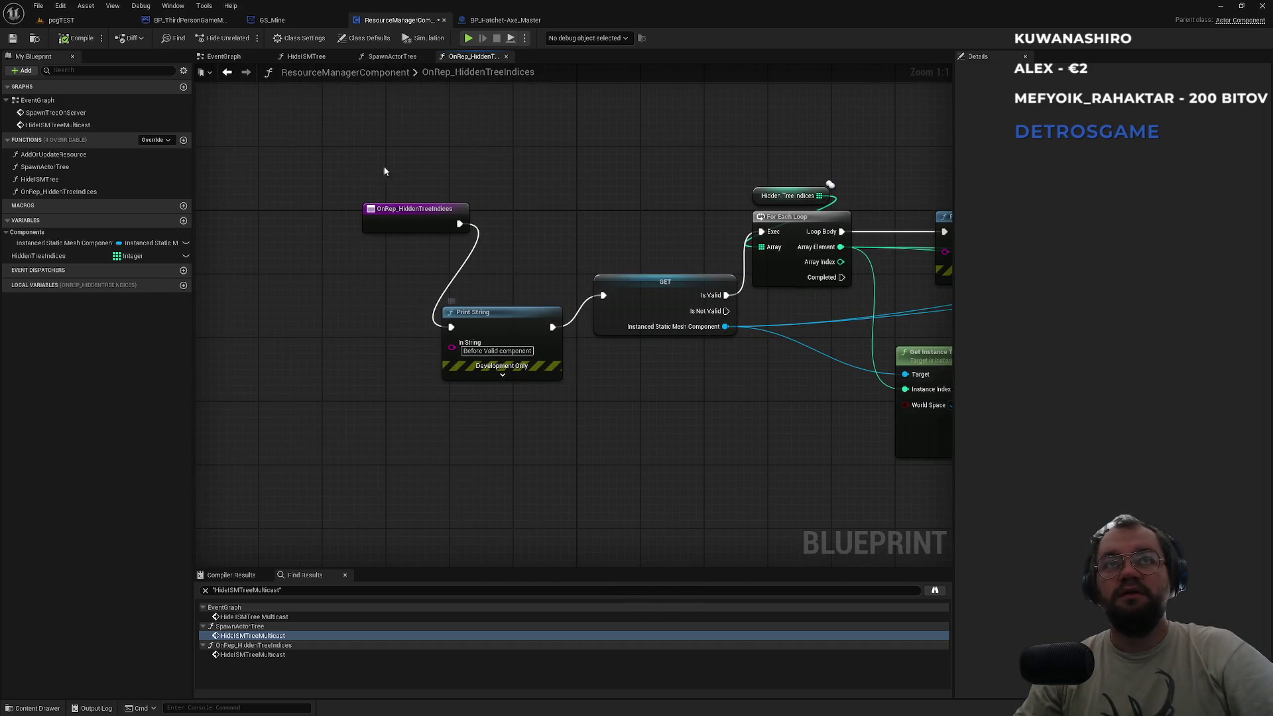
pyautogui.click(79, 20)
# Launch a multiplayer Play session, saving ResourceManagerComponent with Save Selected.
pyautogui.click(302, 38)
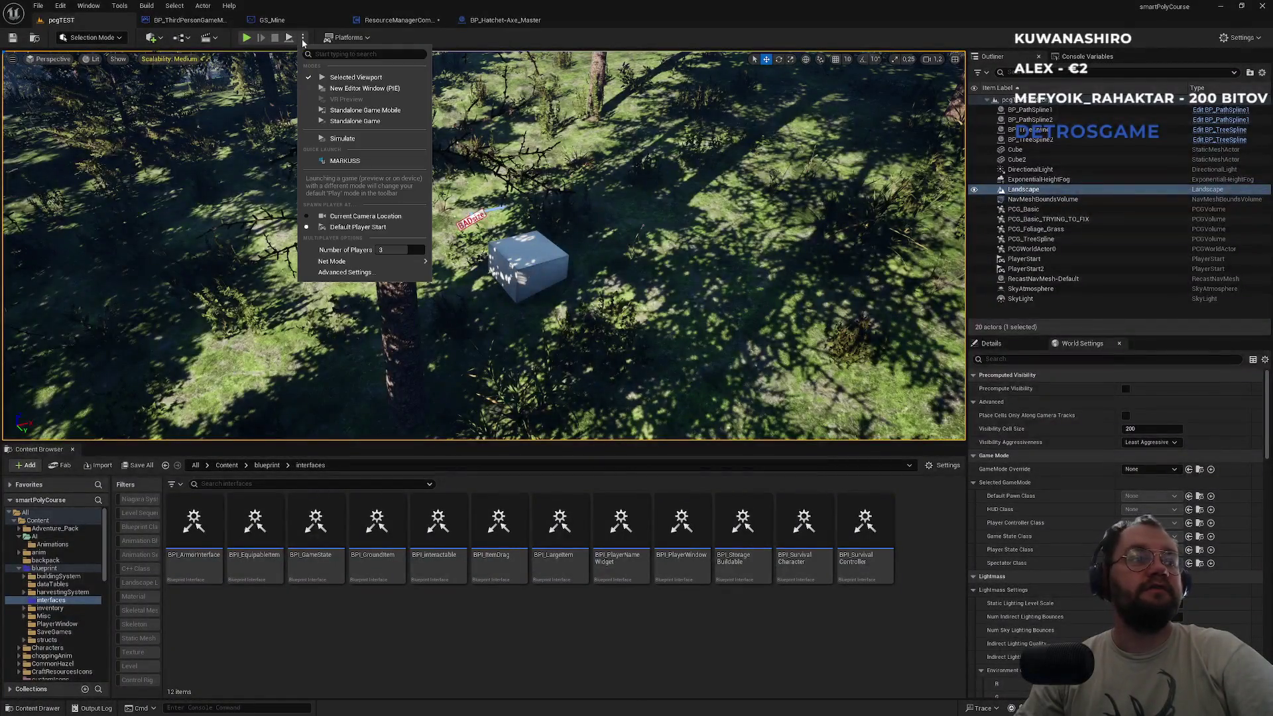
pyautogui.click(243, 39)
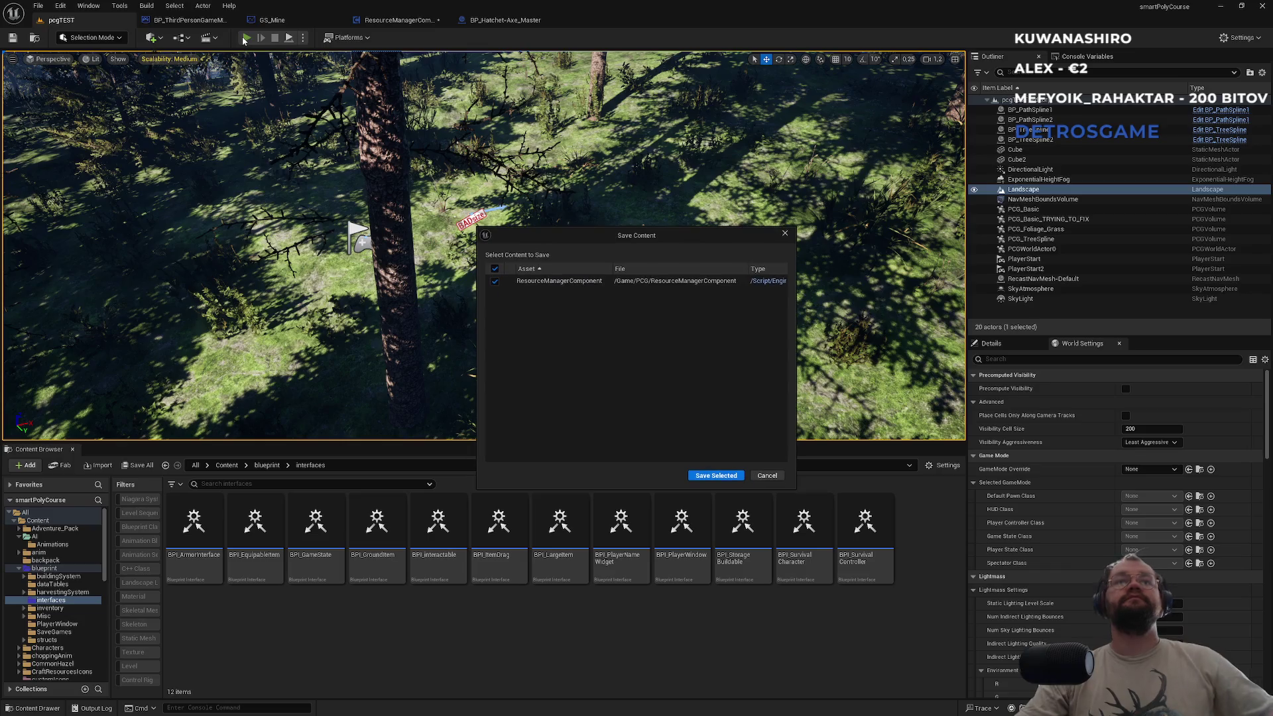
pyautogui.click(713, 477)
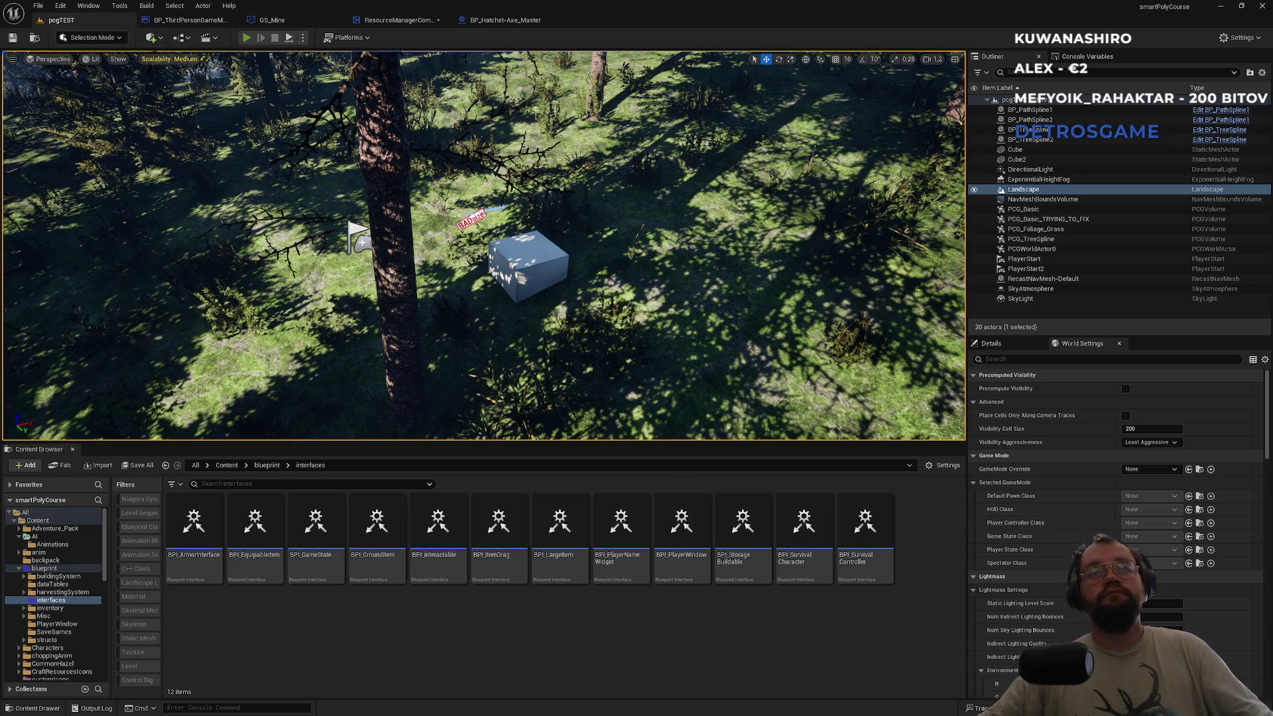
# Start play-in-editor, chop a tree, and close the SaveGames folder window.
pyautogui.hotkey('alt', 'p')
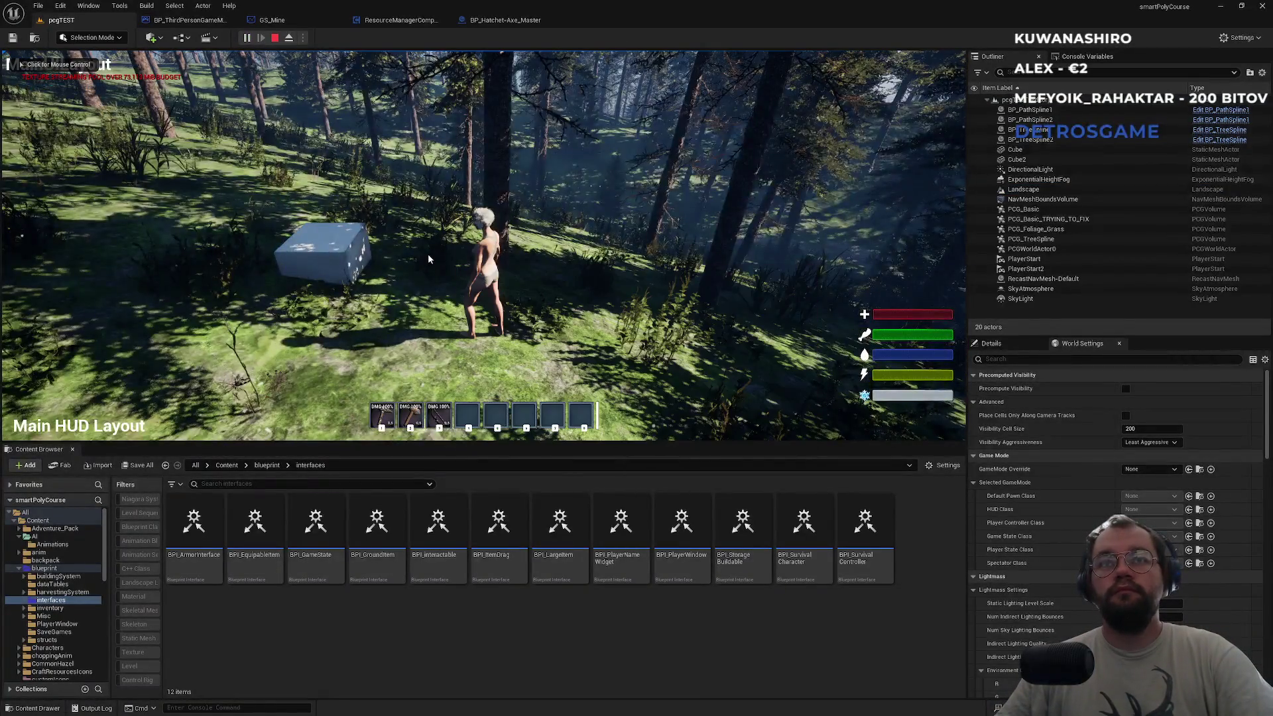
pyautogui.click(587, 360)
pyautogui.press('w')
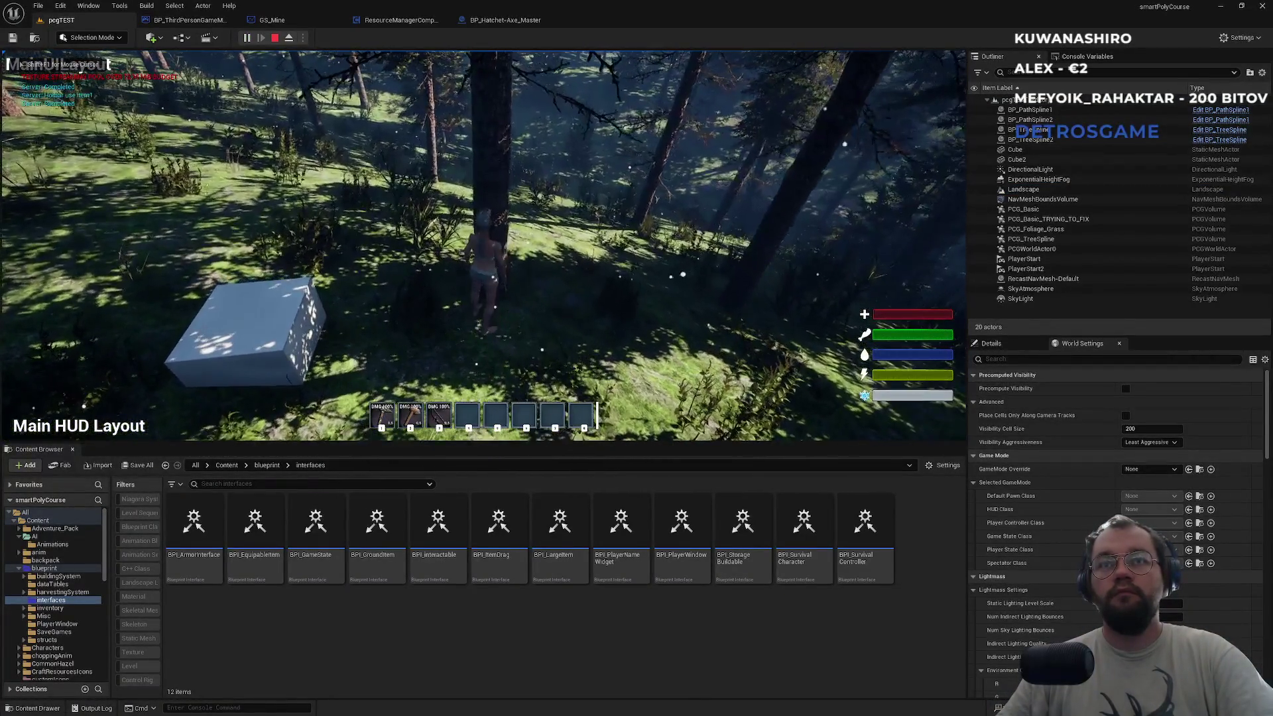
pyautogui.click(483, 245)
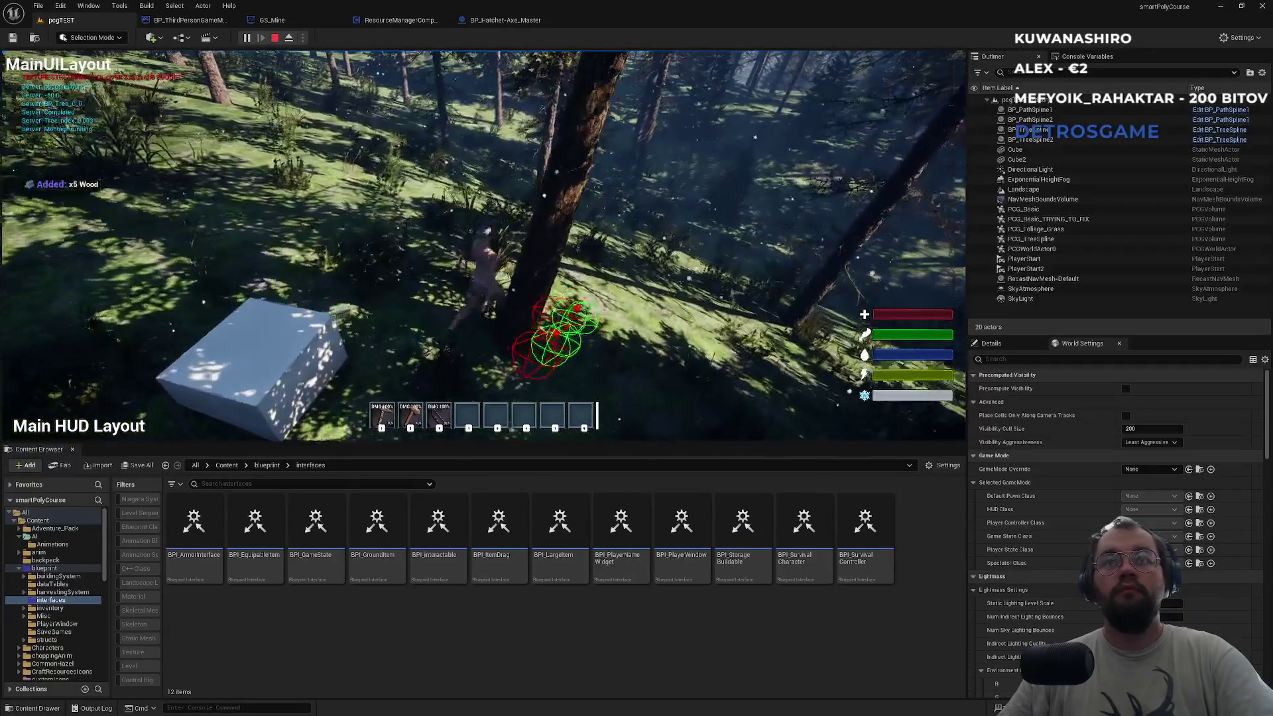
pyautogui.hotkey('alt', 'Tab')
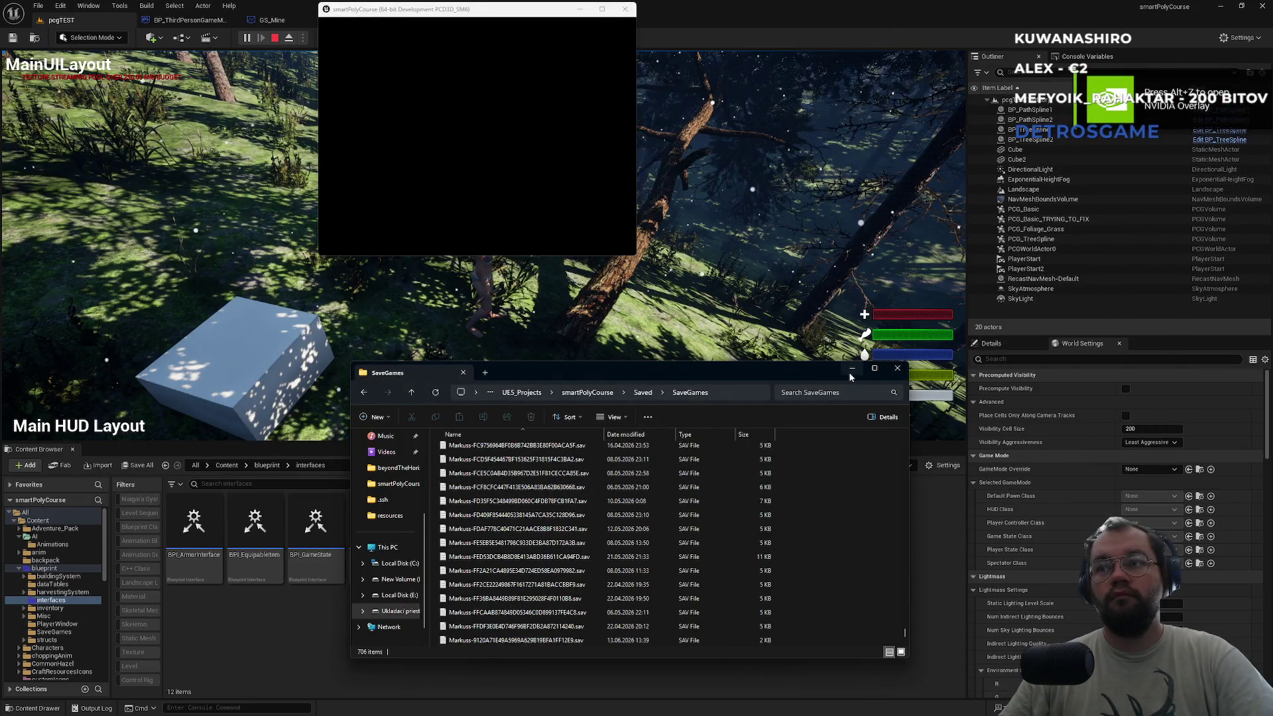
pyautogui.click(852, 369)
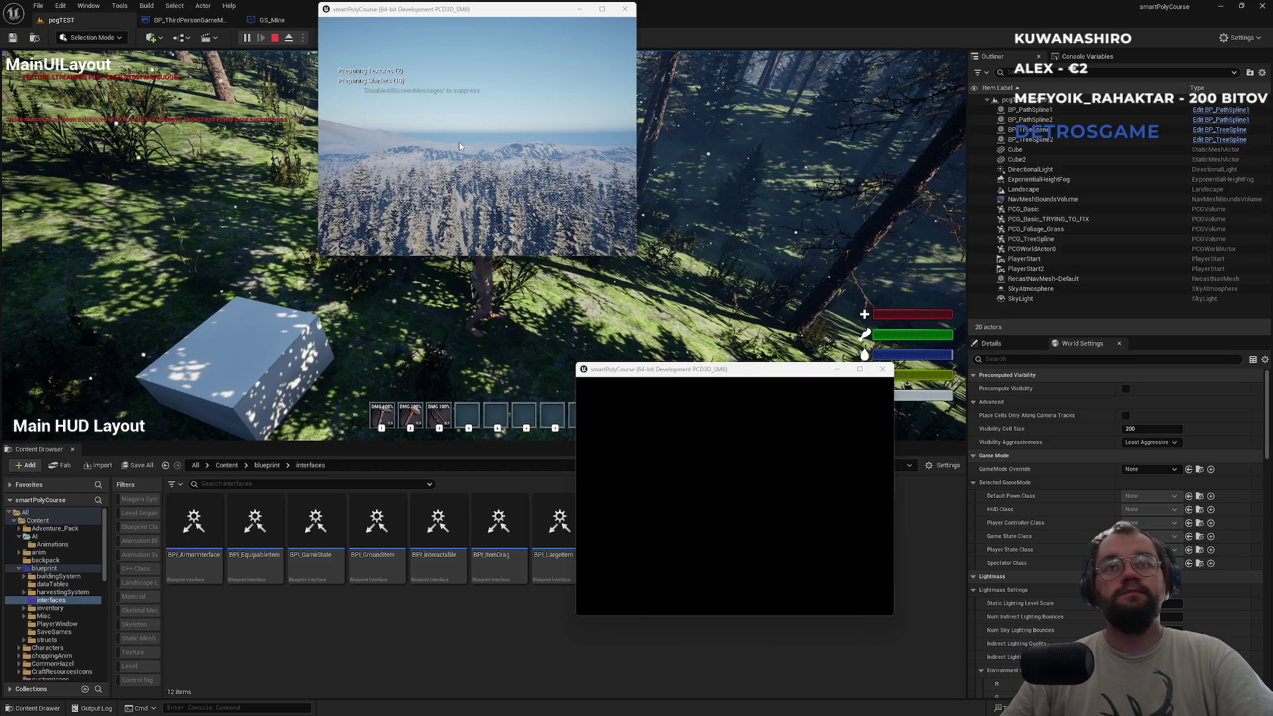
# Walk the upper client's character forward and turn toward the other player.
pyautogui.click(460, 138)
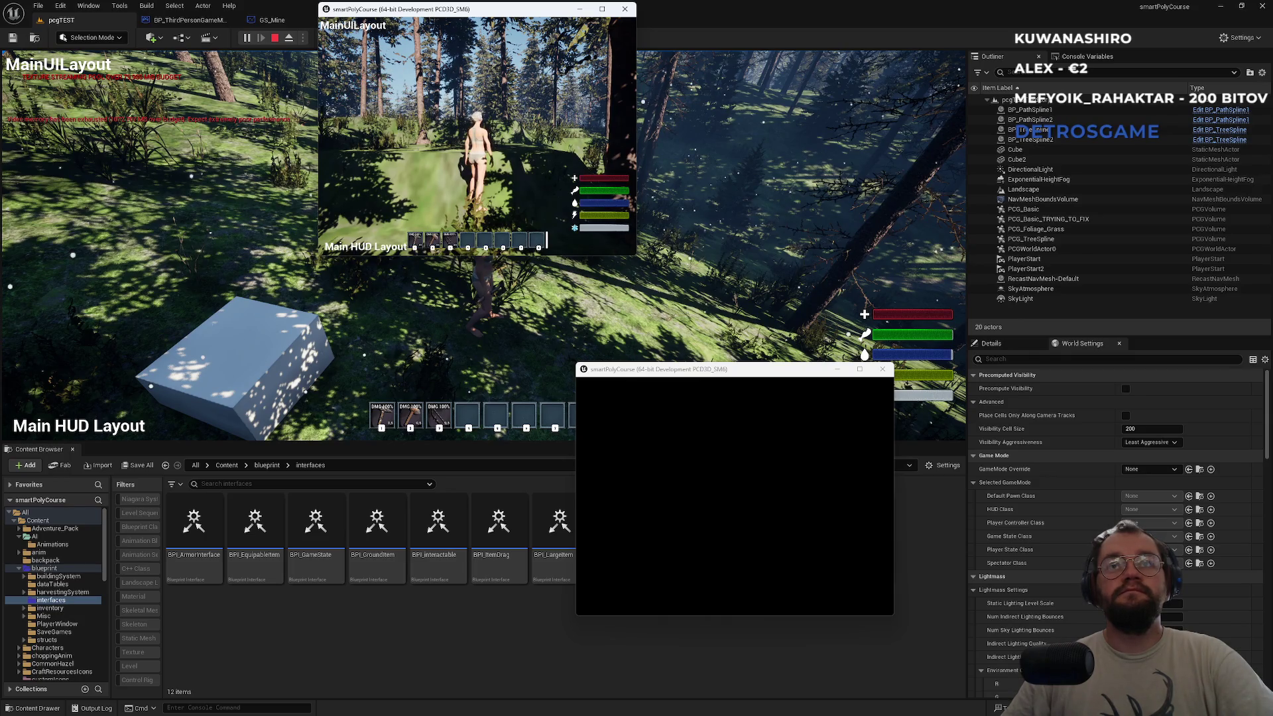
pyautogui.press('w')
pyautogui.press('d')
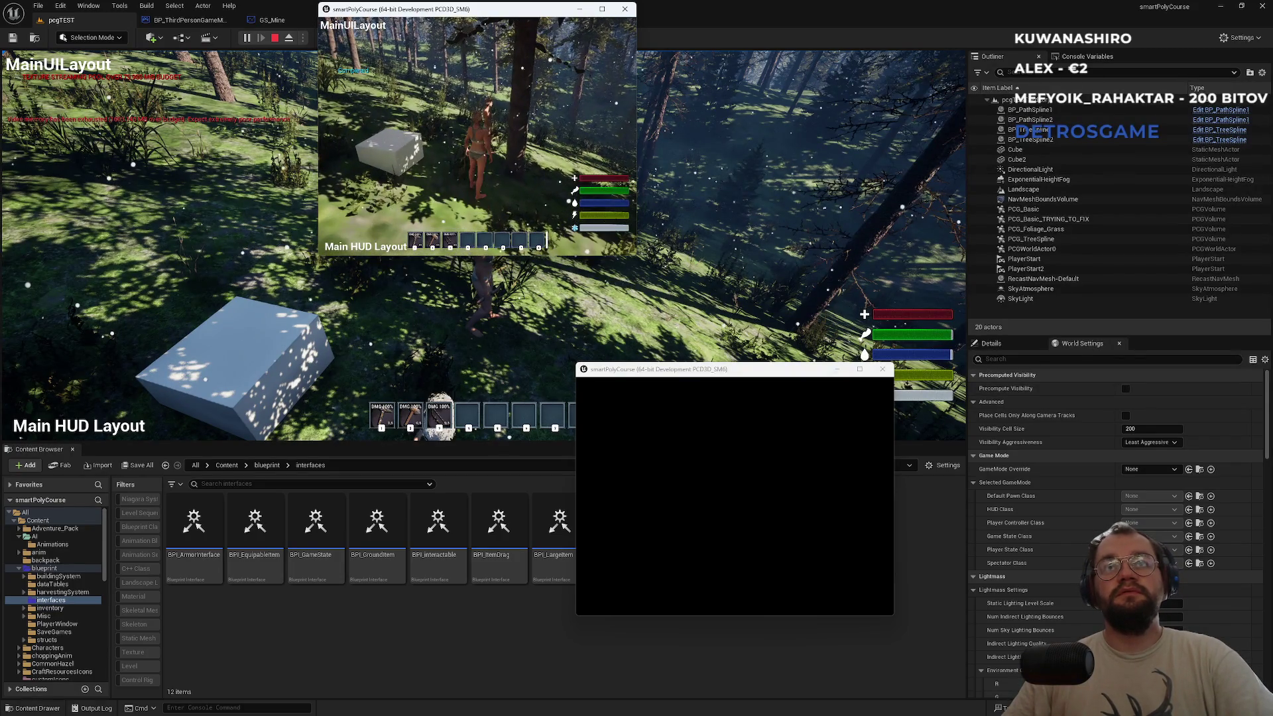
pyautogui.press('super')
pyautogui.press('super')
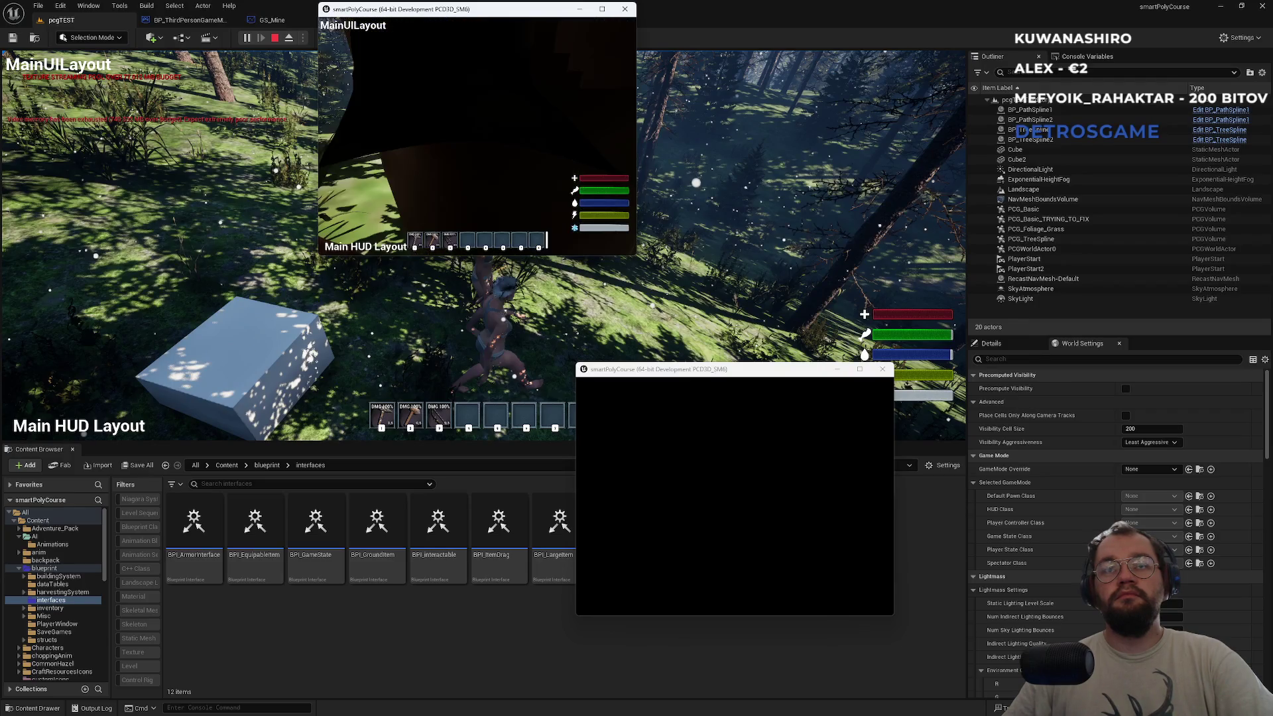
pyautogui.press('super')
pyautogui.click(205, 159)
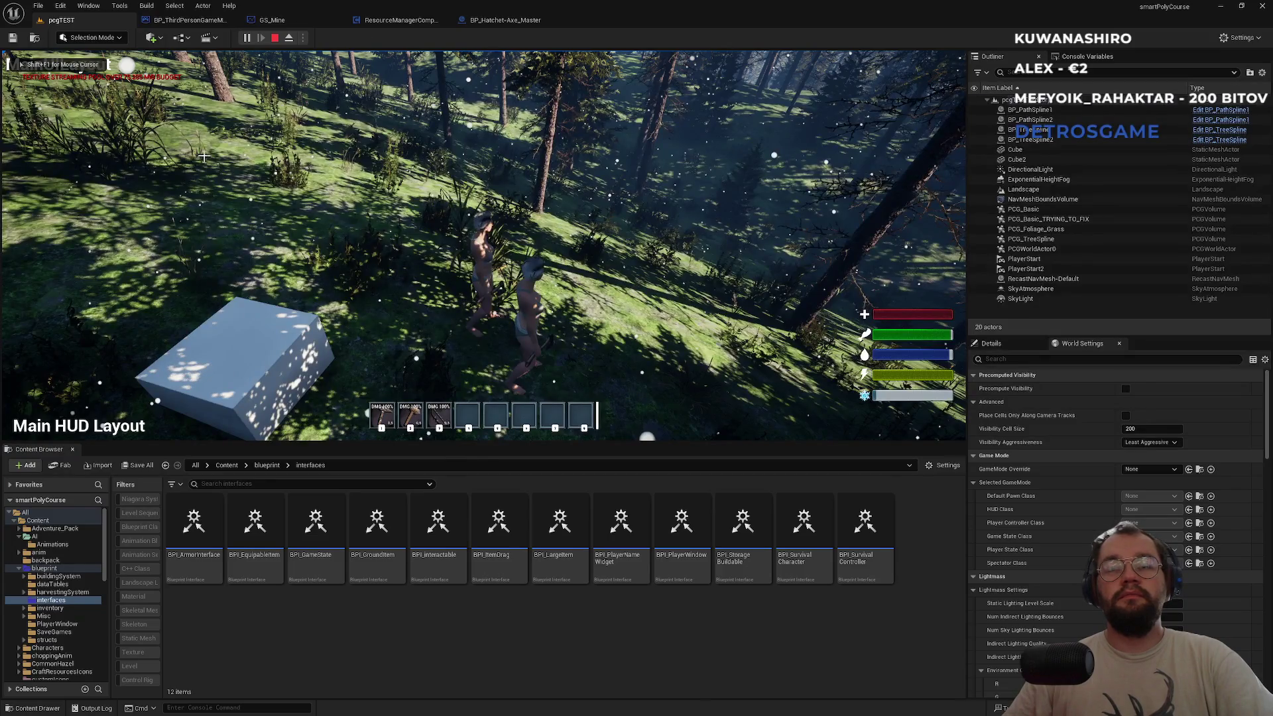
# Stop the play session and browse ResourceManagerComponent's EventGraph and SpawnActorTree graphs.
pyautogui.press('Escape')
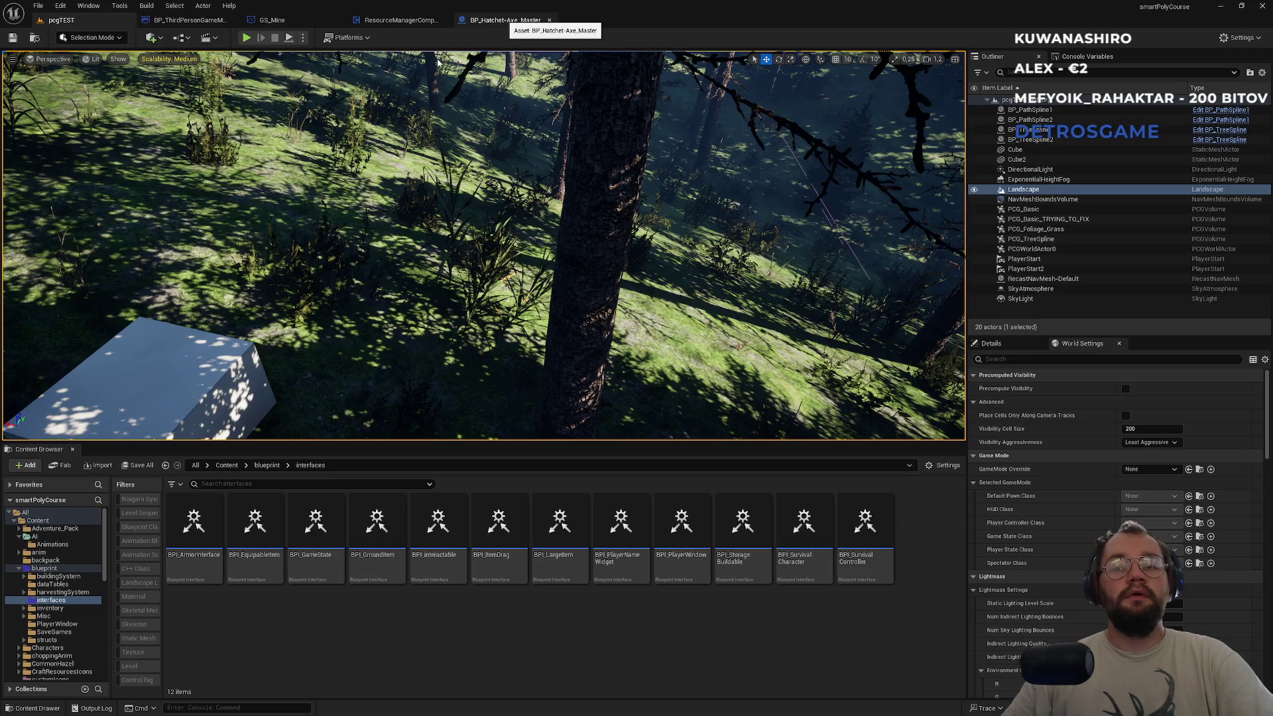
pyautogui.click(392, 20)
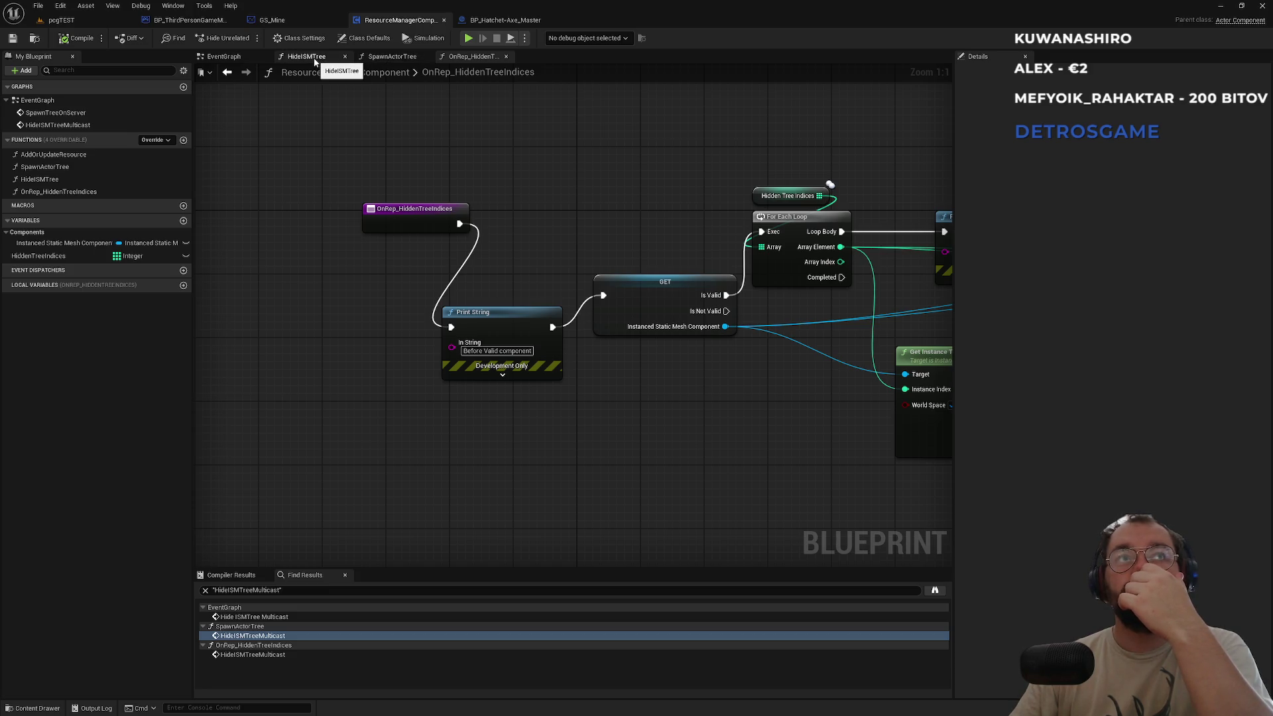
pyautogui.click(229, 58)
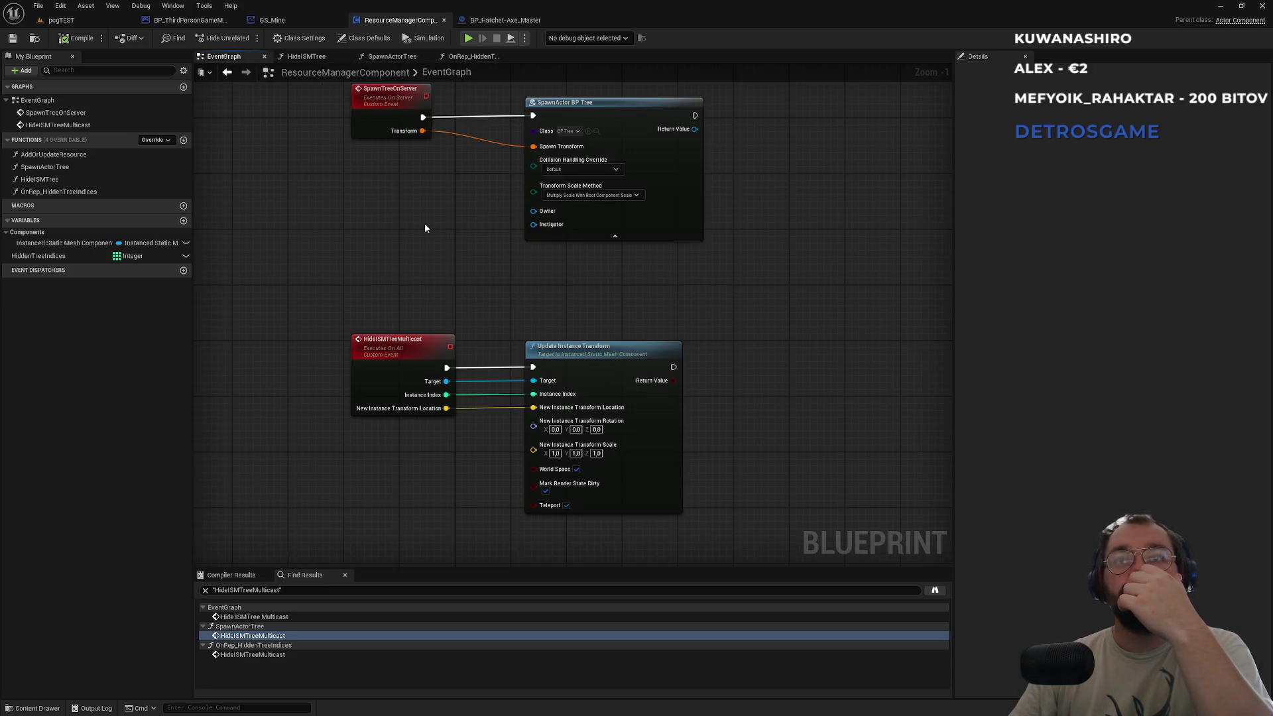
pyautogui.moveTo(425, 222); pyautogui.dragTo(444, 321)
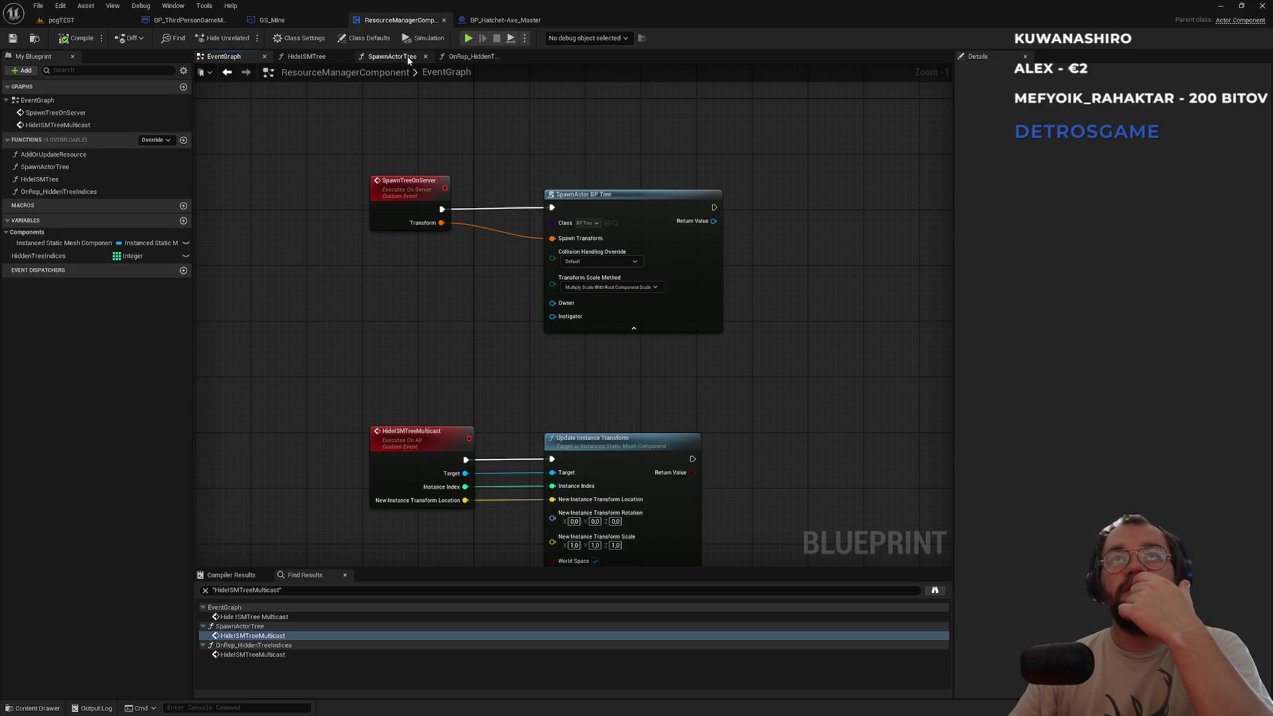
pyautogui.click(387, 58)
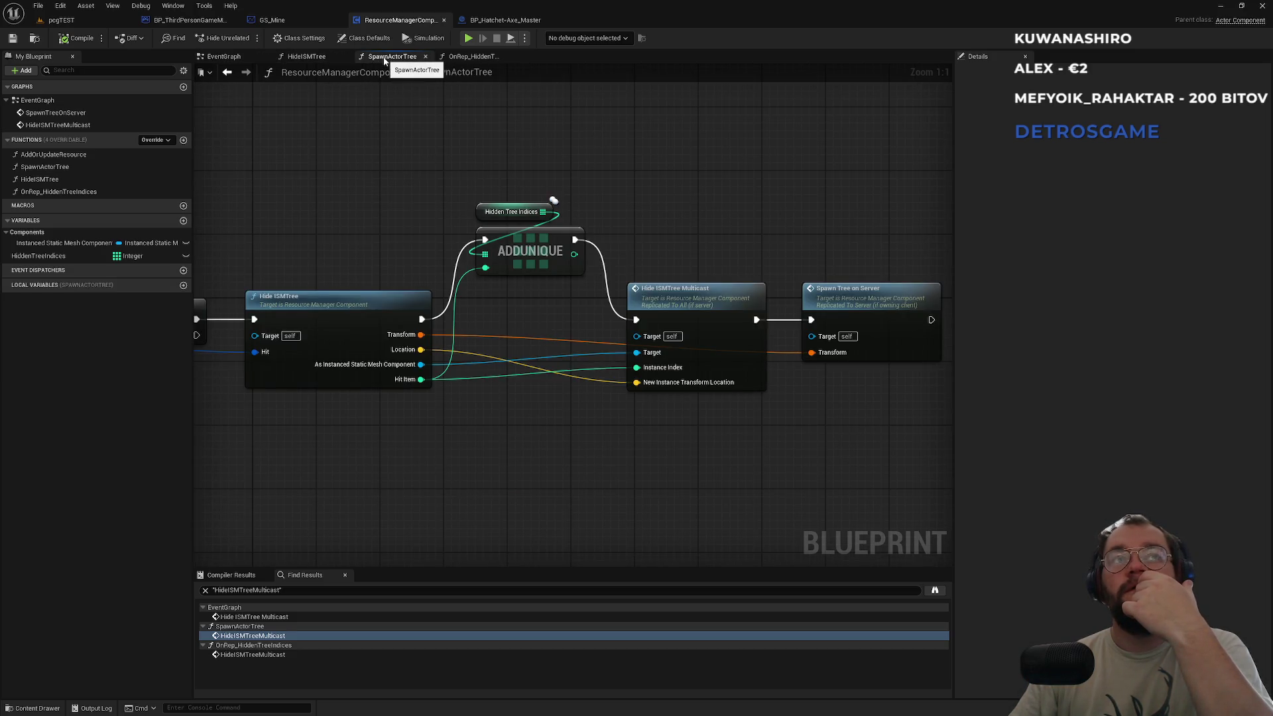
pyautogui.moveTo(340, 242)
pyautogui.mouseDown()
pyautogui.moveTo(730, 244)
pyautogui.moveTo(599, 320)
pyautogui.moveTo(793, 333)
pyautogui.moveTo(429, 294)
pyautogui.moveTo(642, 347)
pyautogui.mouseUp()
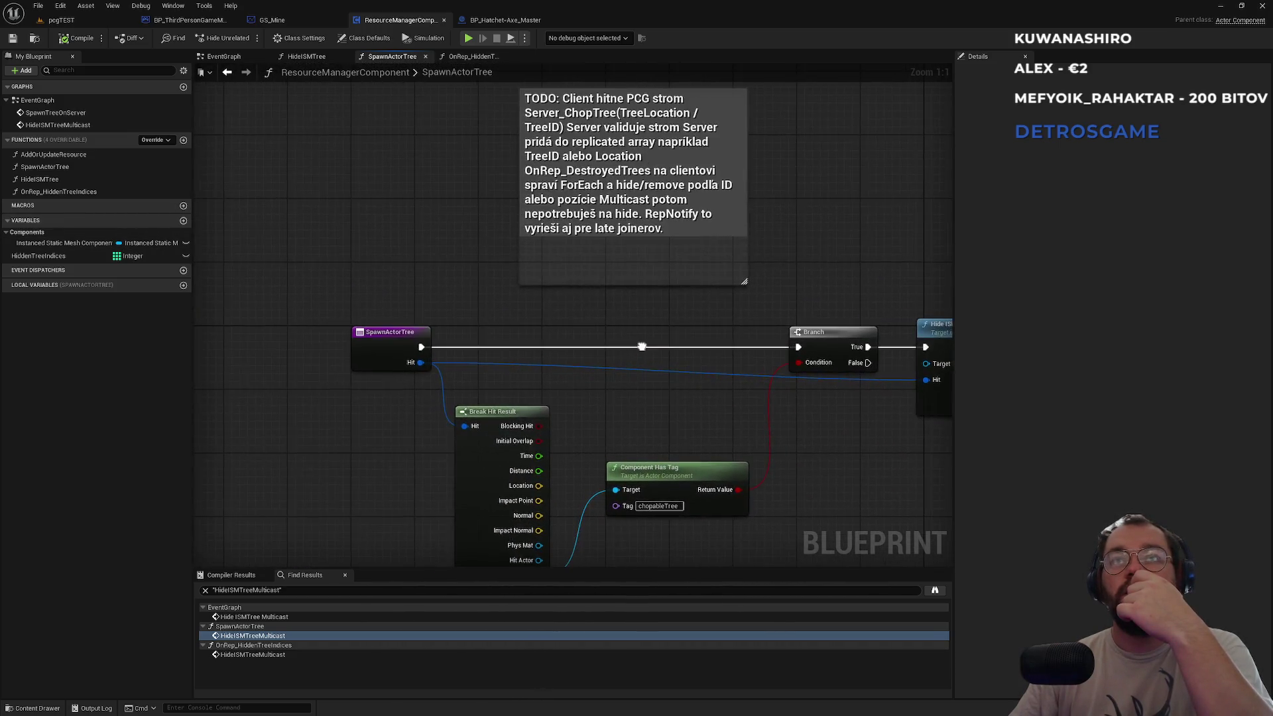
# Locate the Instanced Static Mesh Component SET node, set it to Replicated, and compile.
pyautogui.rightClick(44, 244)
pyautogui.moveTo(86, 277)
pyautogui.click(166, 280)
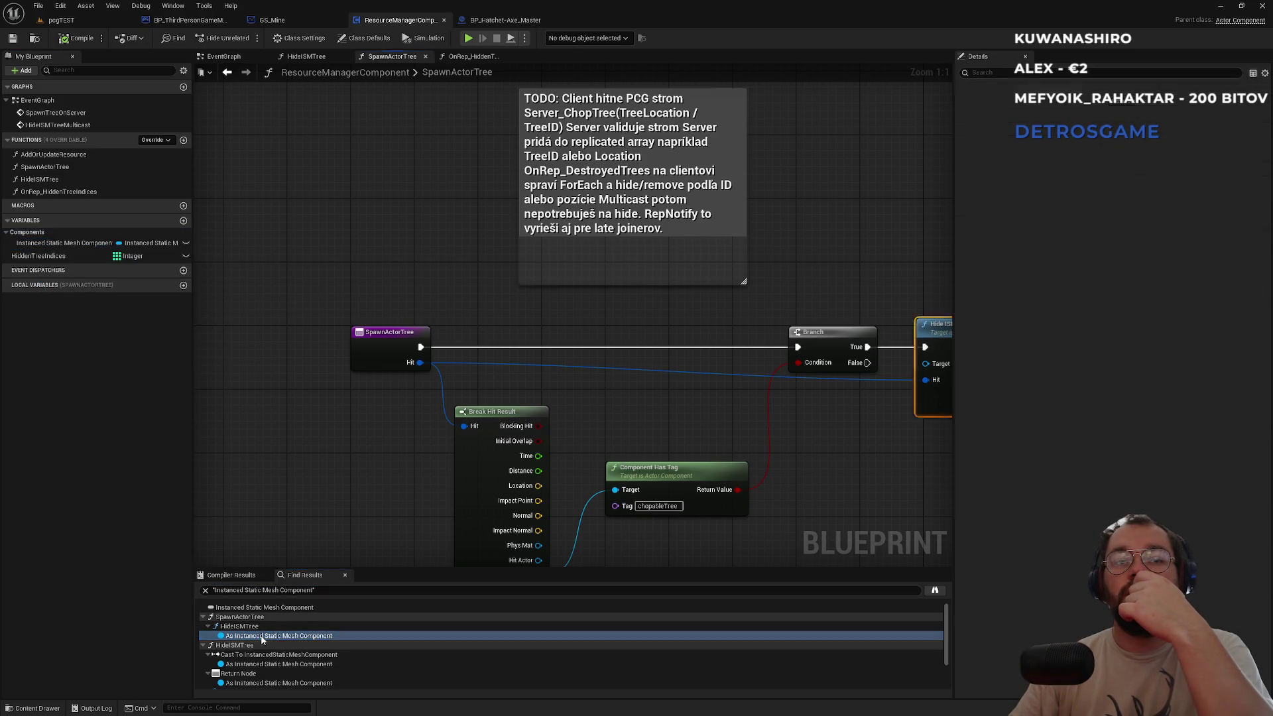
pyautogui.doubleClick(262, 639)
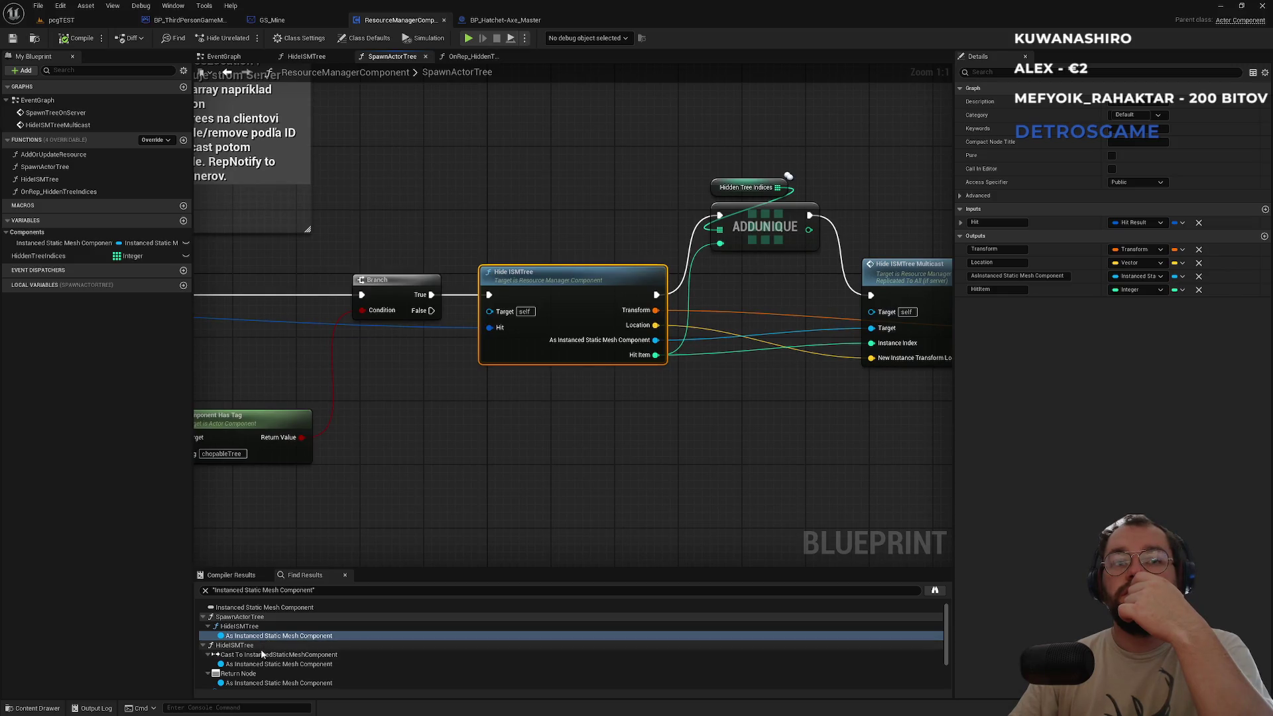
pyautogui.doubleClick(252, 664)
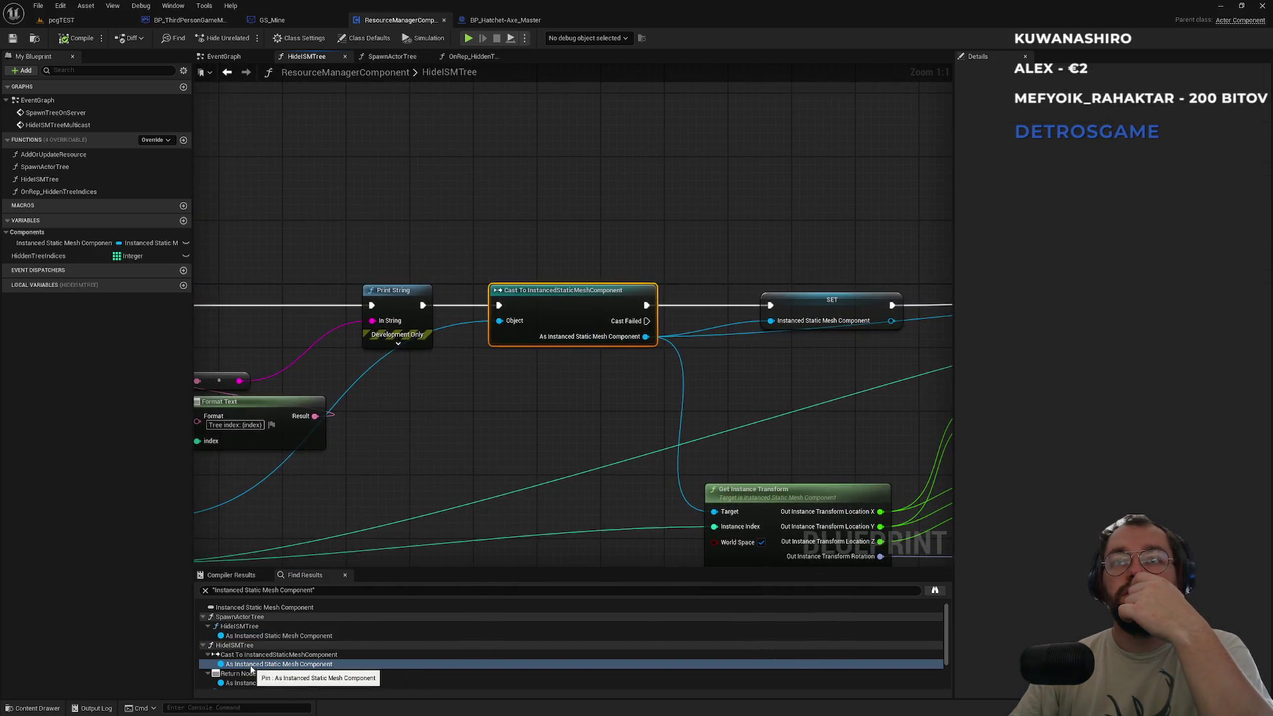
pyautogui.click(867, 292)
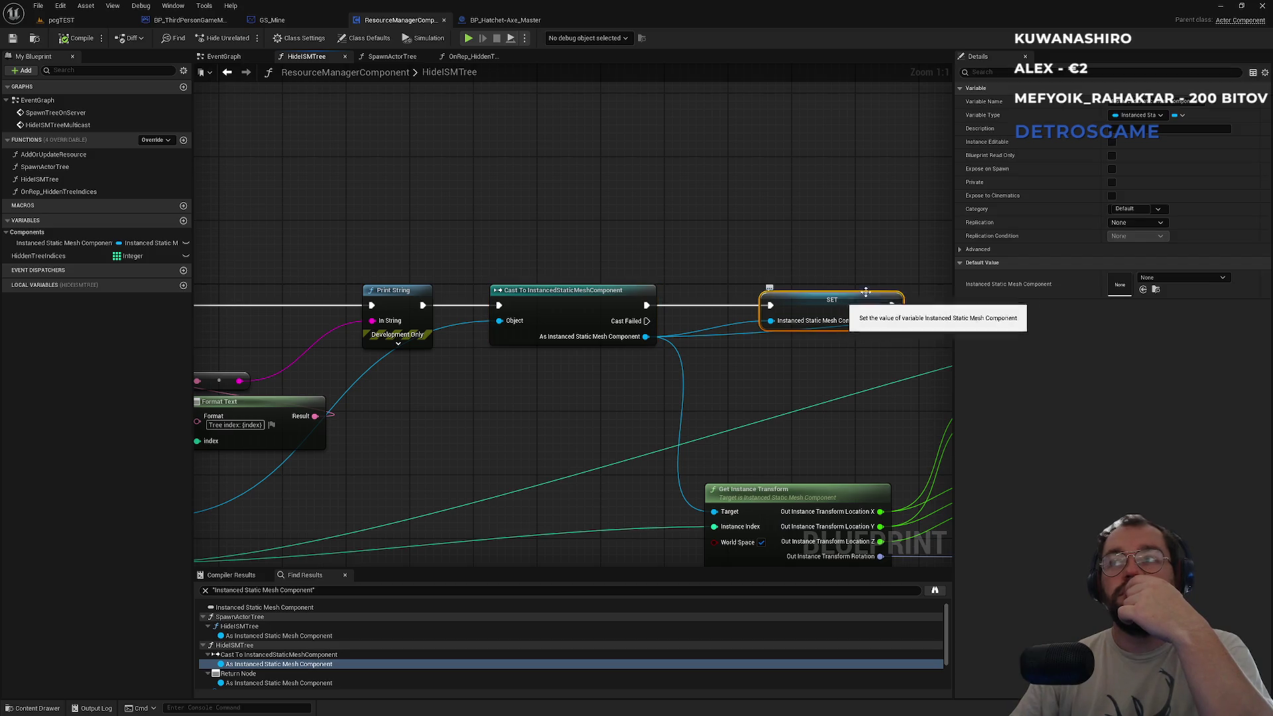
pyautogui.click(1142, 221)
pyautogui.click(1137, 240)
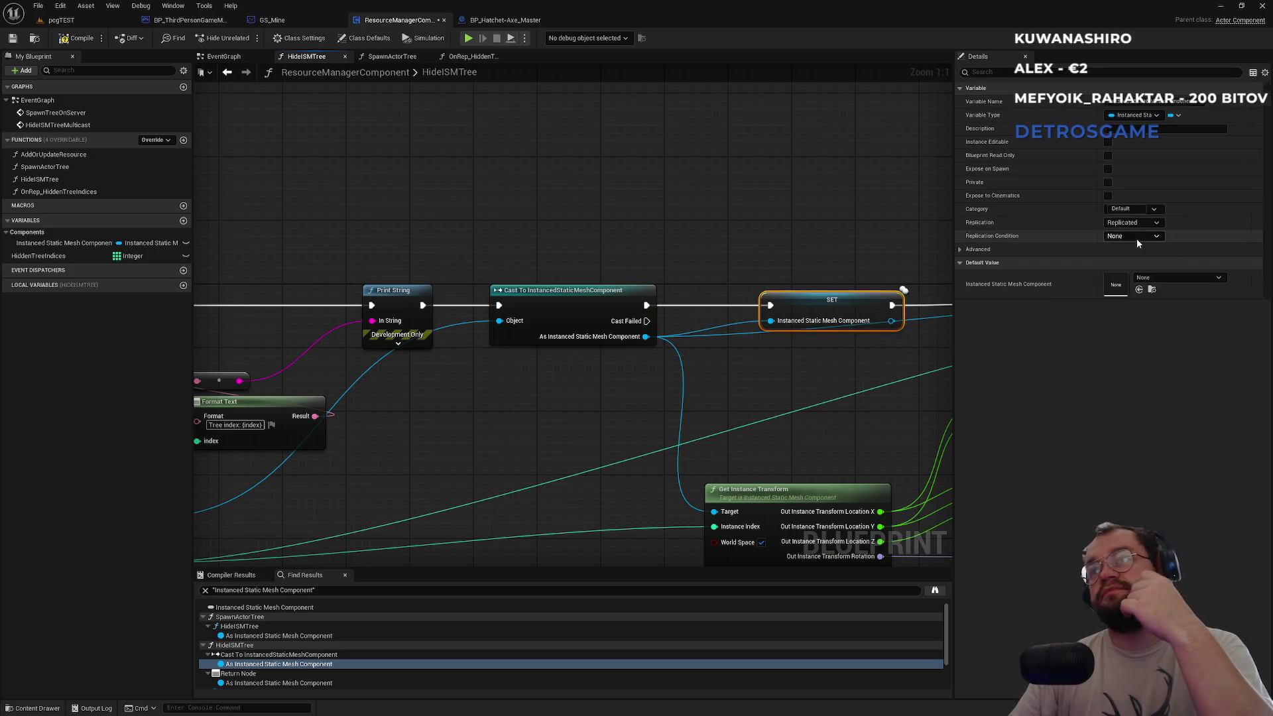
pyautogui.click(75, 40)
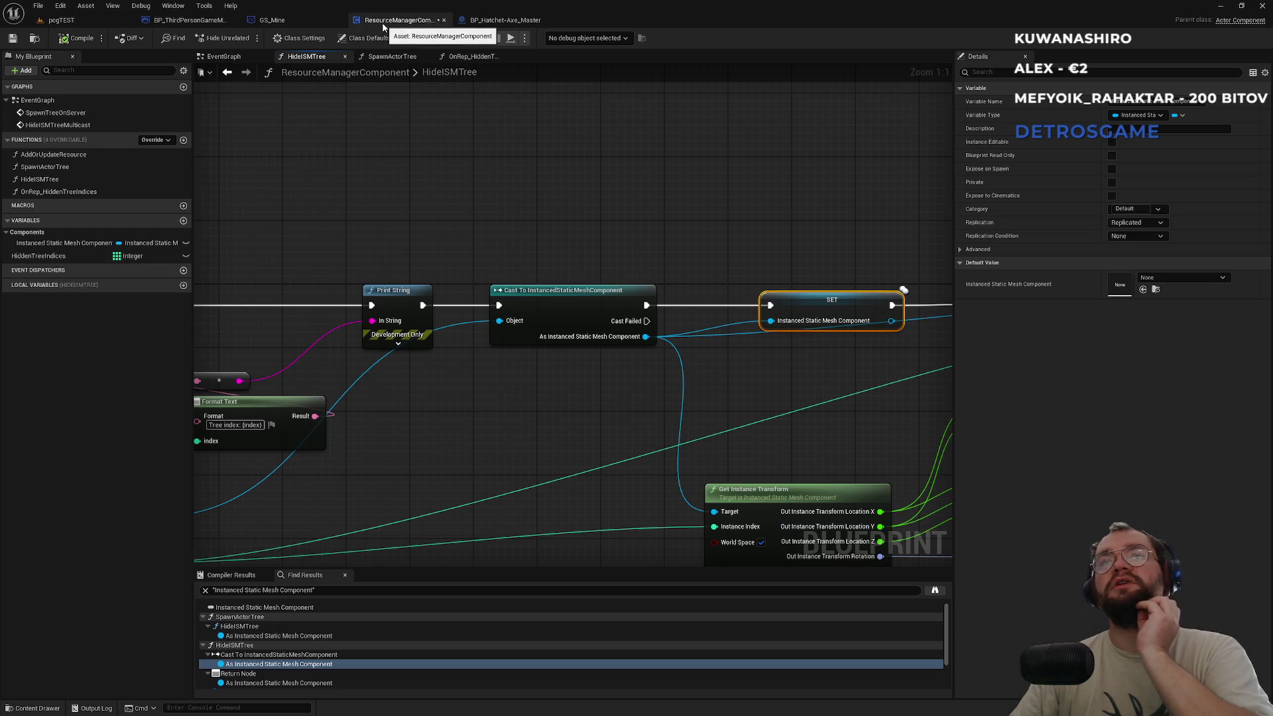
pyautogui.click(303, 18)
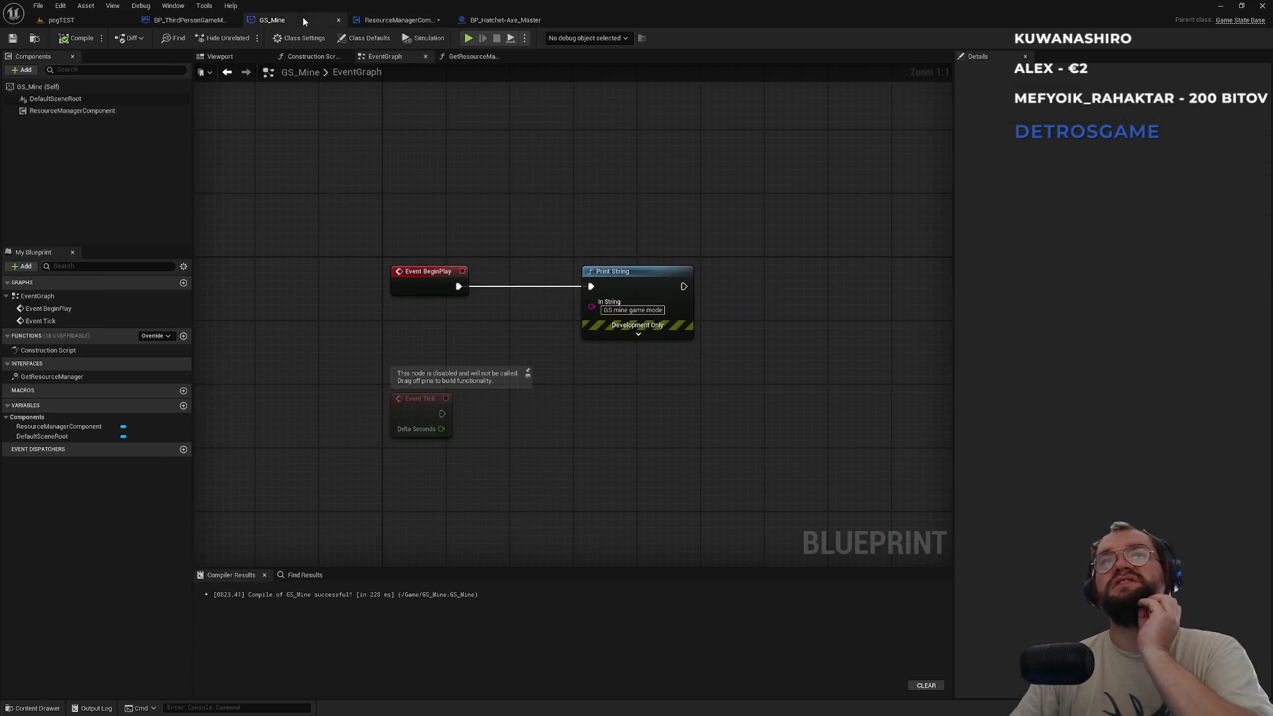
# Inspect GS_Mine's ResourceManagerComponent variable and its GetResourceManager function graph.
pyautogui.click(100, 377)
pyautogui.click(65, 427)
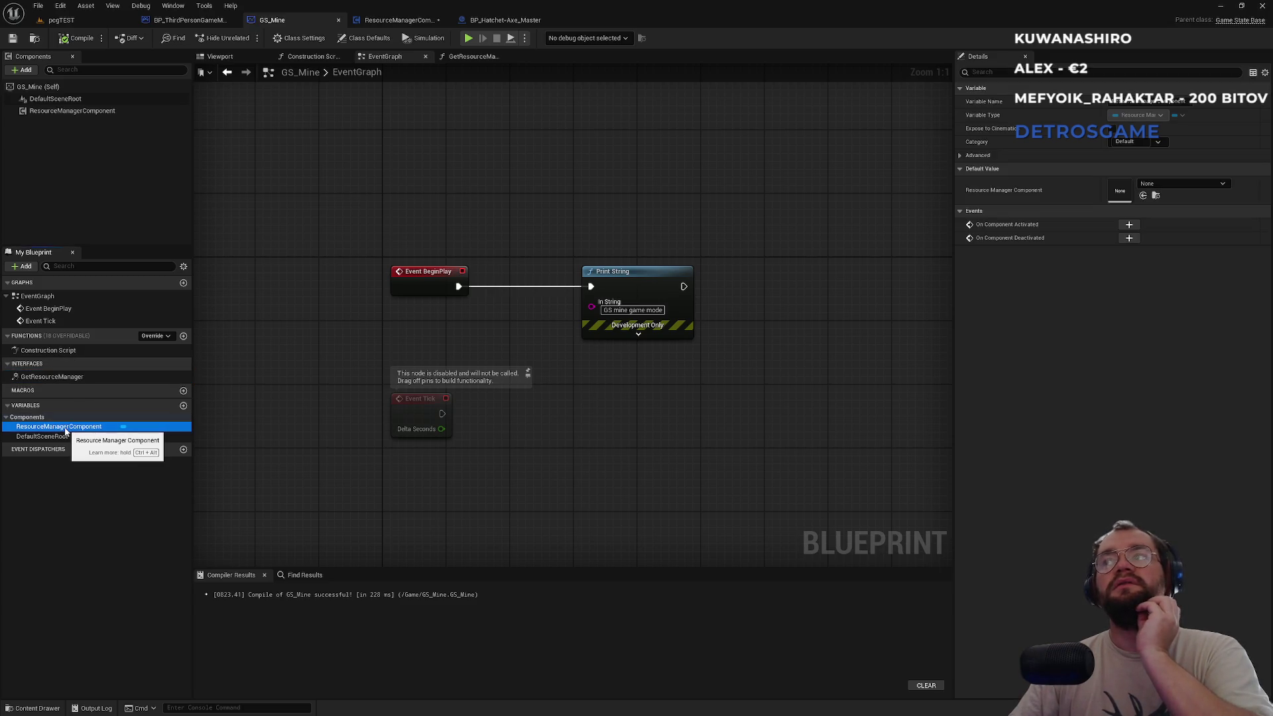
pyautogui.click(467, 59)
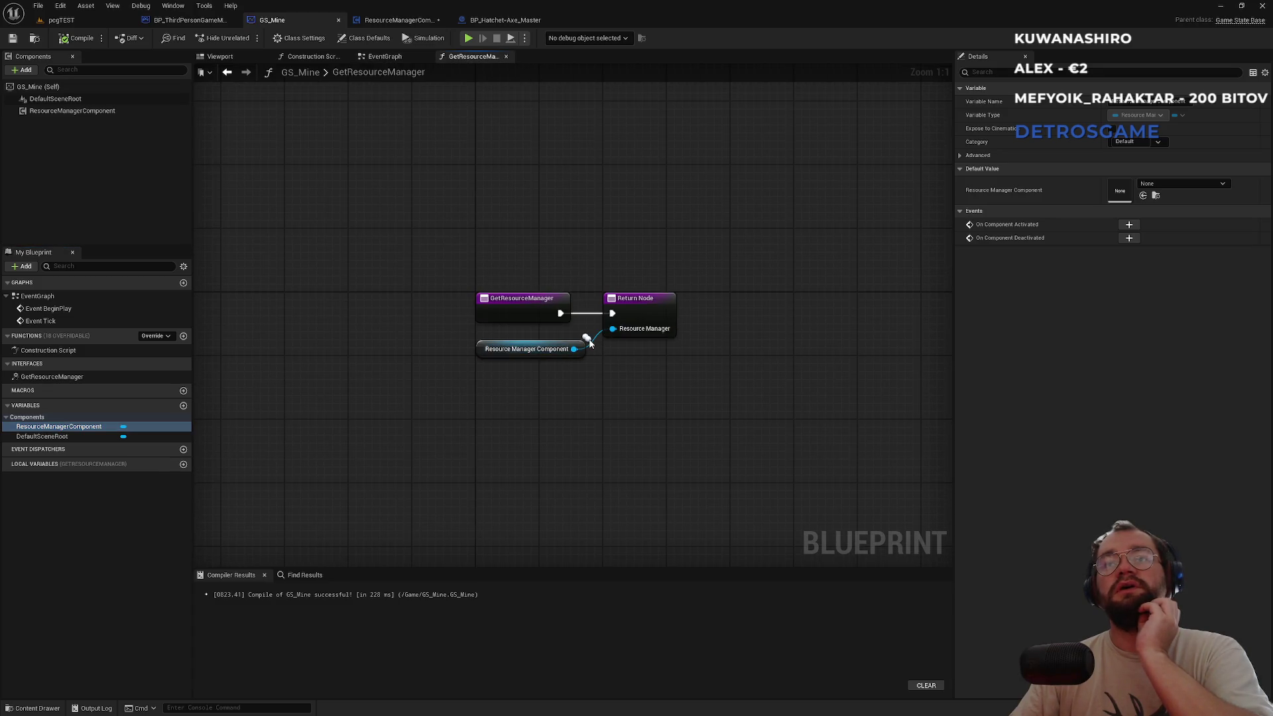
# Review ResourceManagerComponent's HideISMTree and OnRep_HiddenTreeIndices graphs, then return to the pcgTEST level.
pyautogui.click(412, 25)
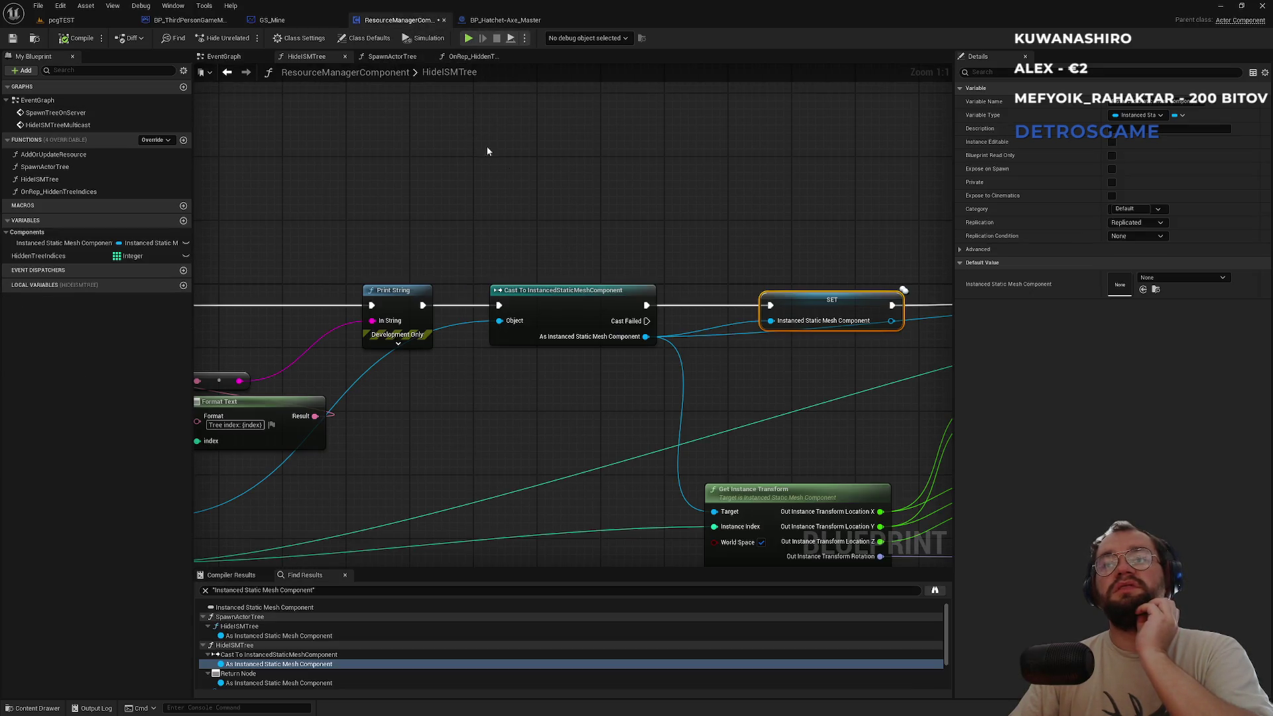
pyautogui.moveTo(681, 215); pyautogui.dragTo(499, 223)
pyautogui.moveTo(582, 246)
pyautogui.mouseDown()
pyautogui.moveTo(431, 241)
pyautogui.moveTo(361, 253)
pyautogui.moveTo(533, 281)
pyautogui.moveTo(694, 276)
pyautogui.moveTo(534, 267)
pyautogui.moveTo(748, 280)
pyautogui.mouseUp()
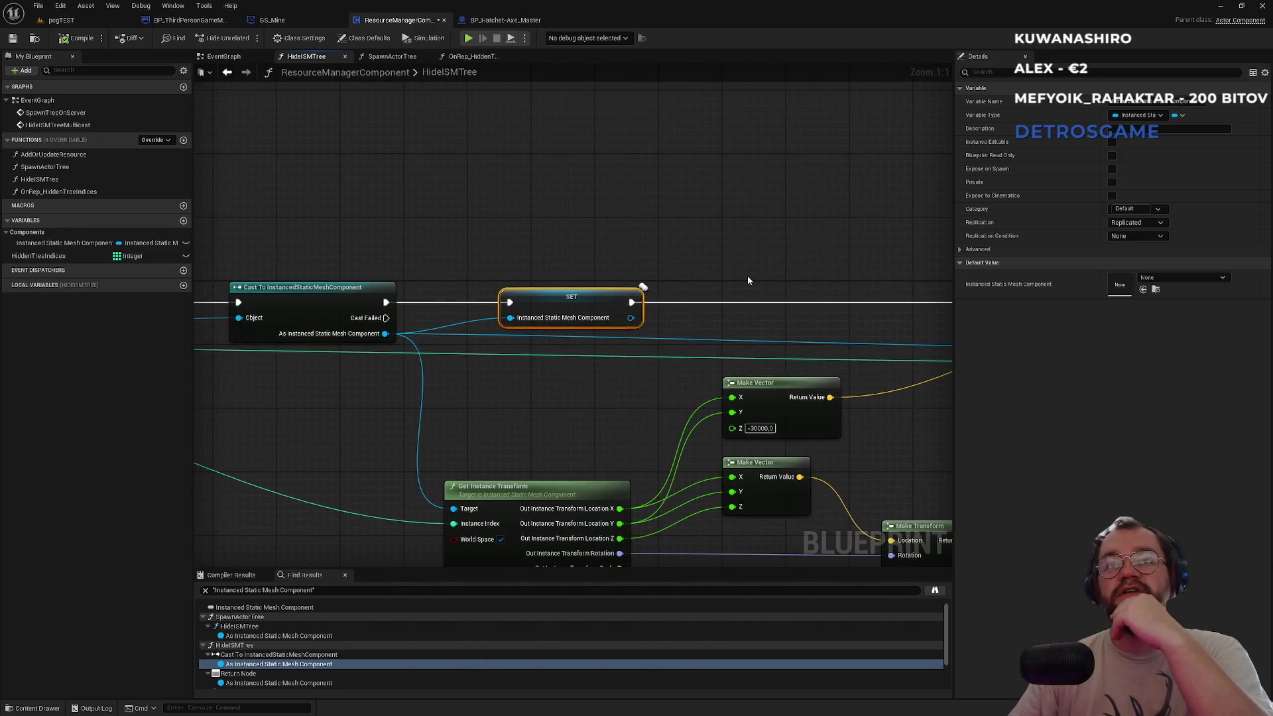
pyautogui.click(487, 60)
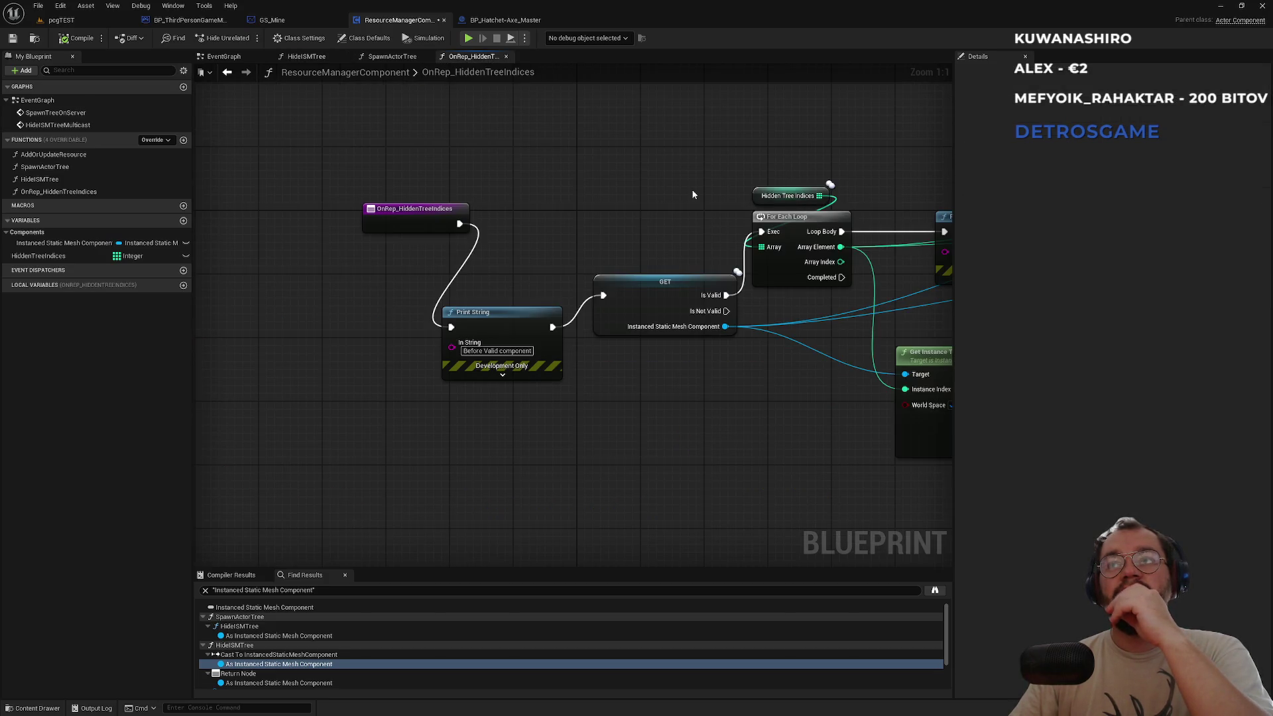
pyautogui.click(758, 194)
pyautogui.moveTo(696, 189); pyautogui.dragTo(472, 190)
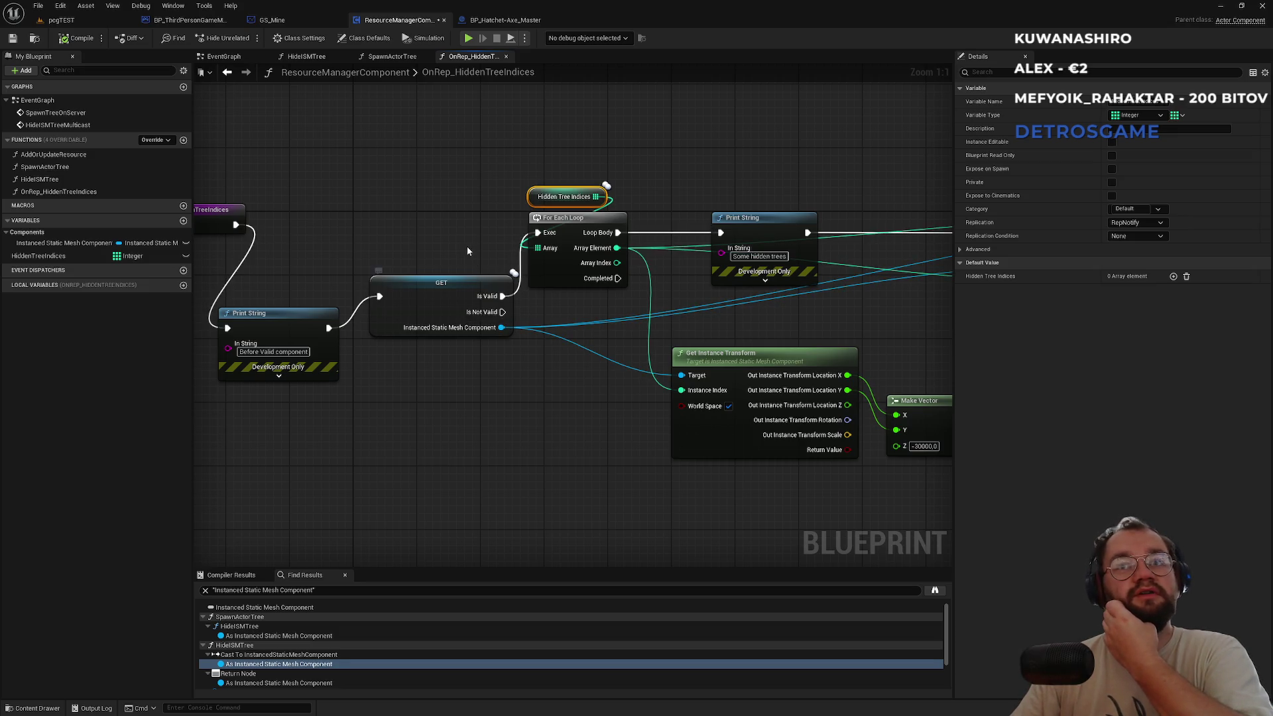
pyautogui.click(61, 19)
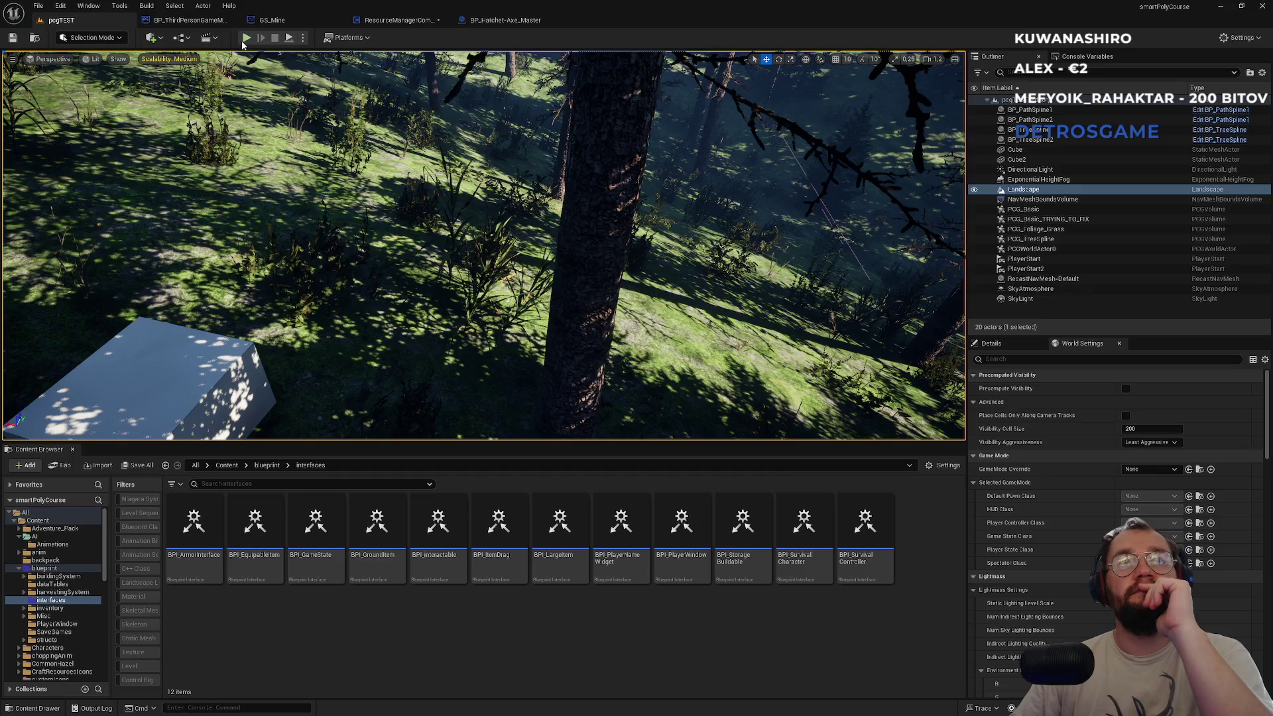
# Save ResourceManagerComponent, start Play In Editor, and chop a tree for wood.
pyautogui.hotkey('ctrl', 'shift', 's')
pyautogui.click(709, 474)
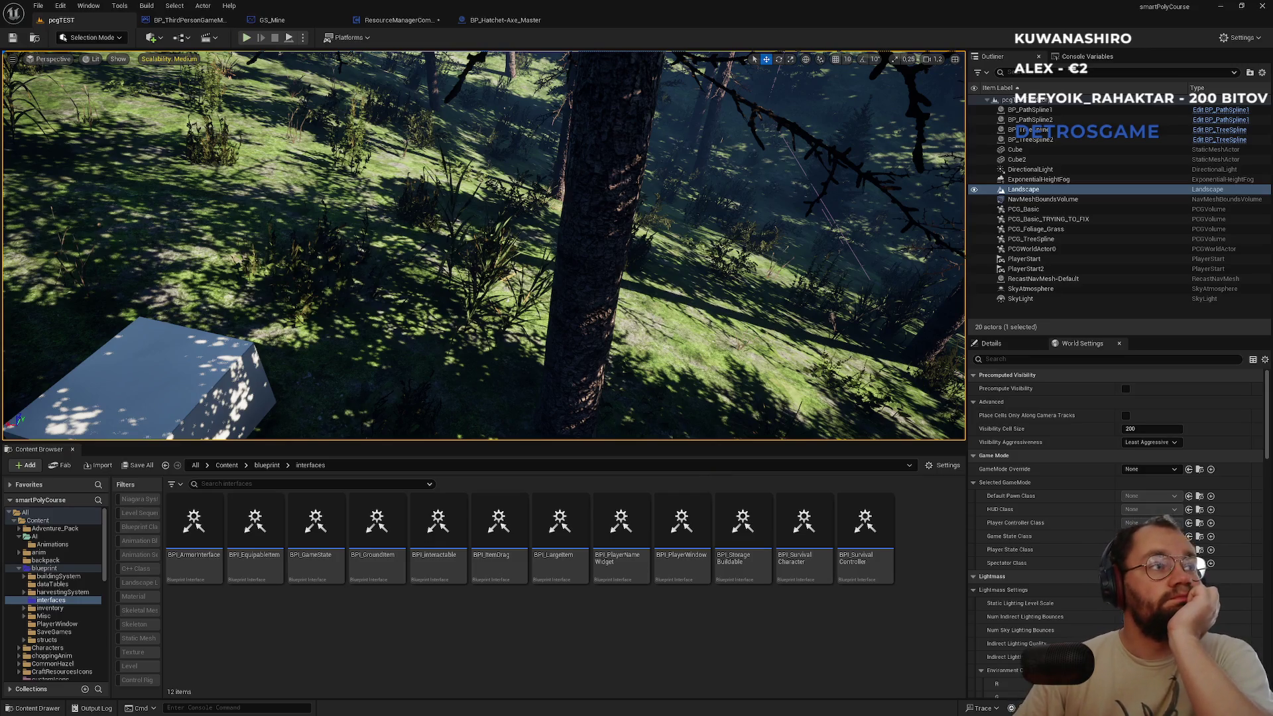
pyautogui.hotkey('alt', 'p')
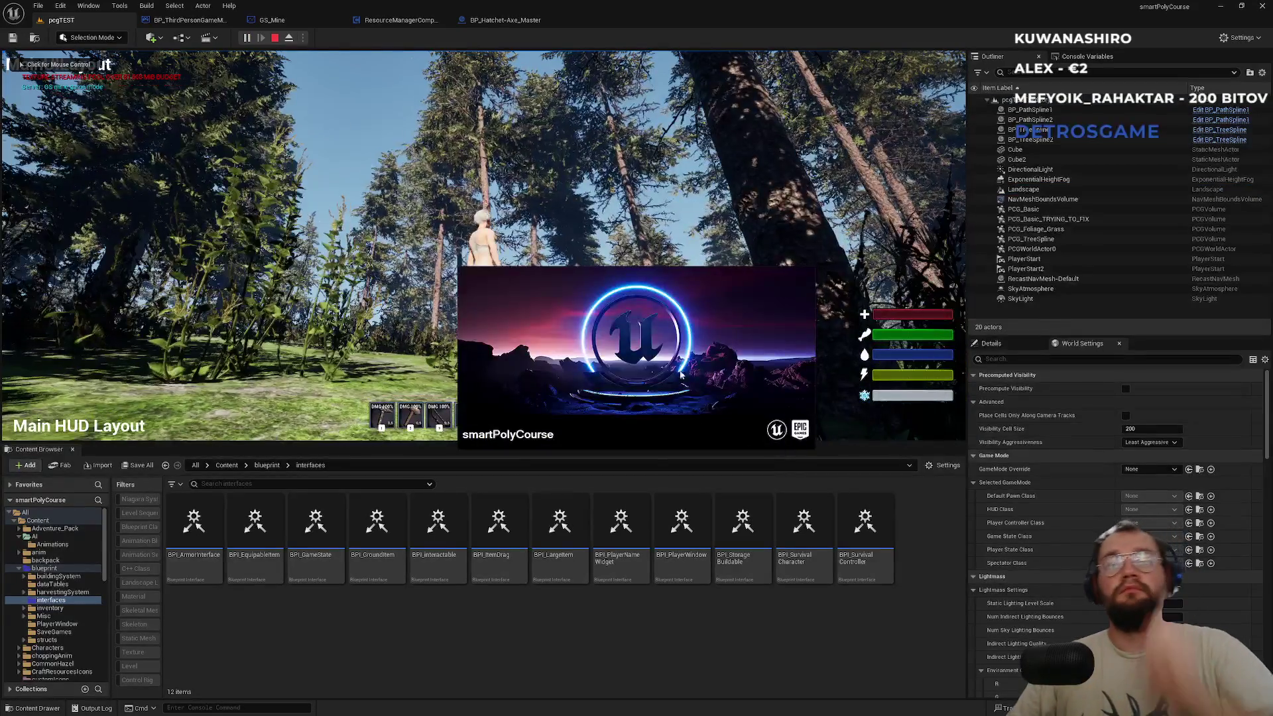
pyautogui.press('w')
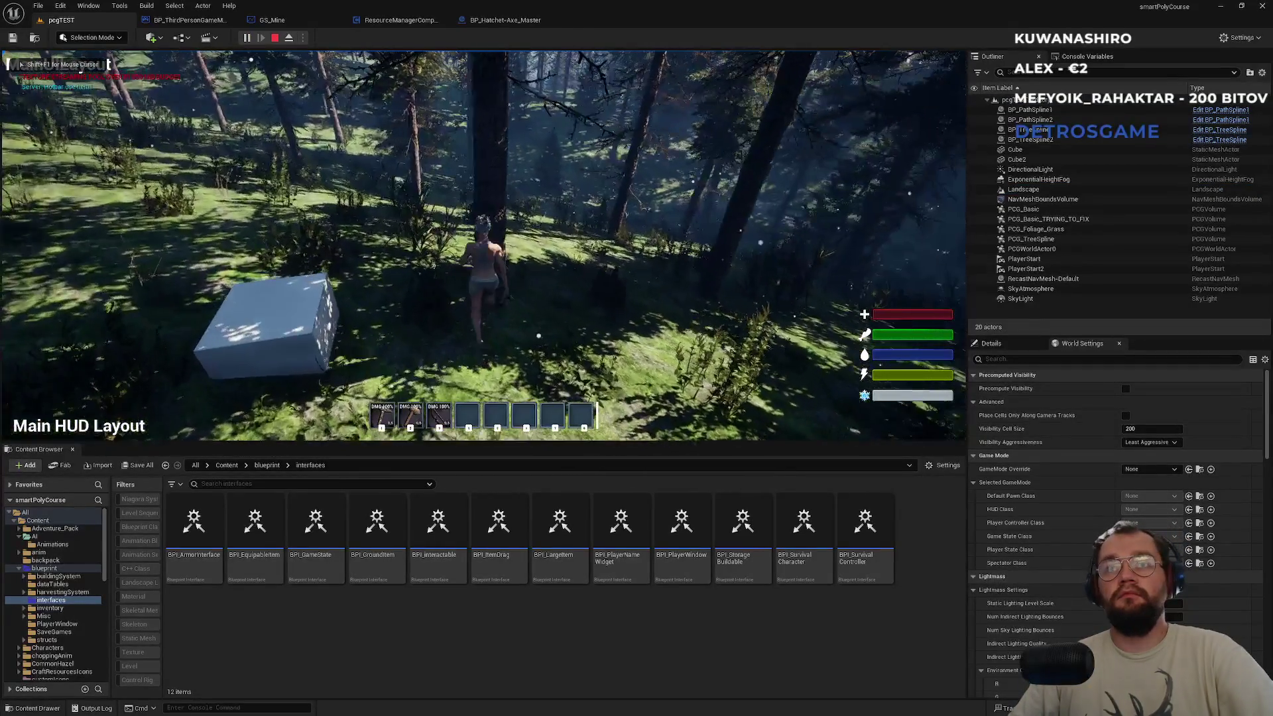
pyautogui.click(483, 246)
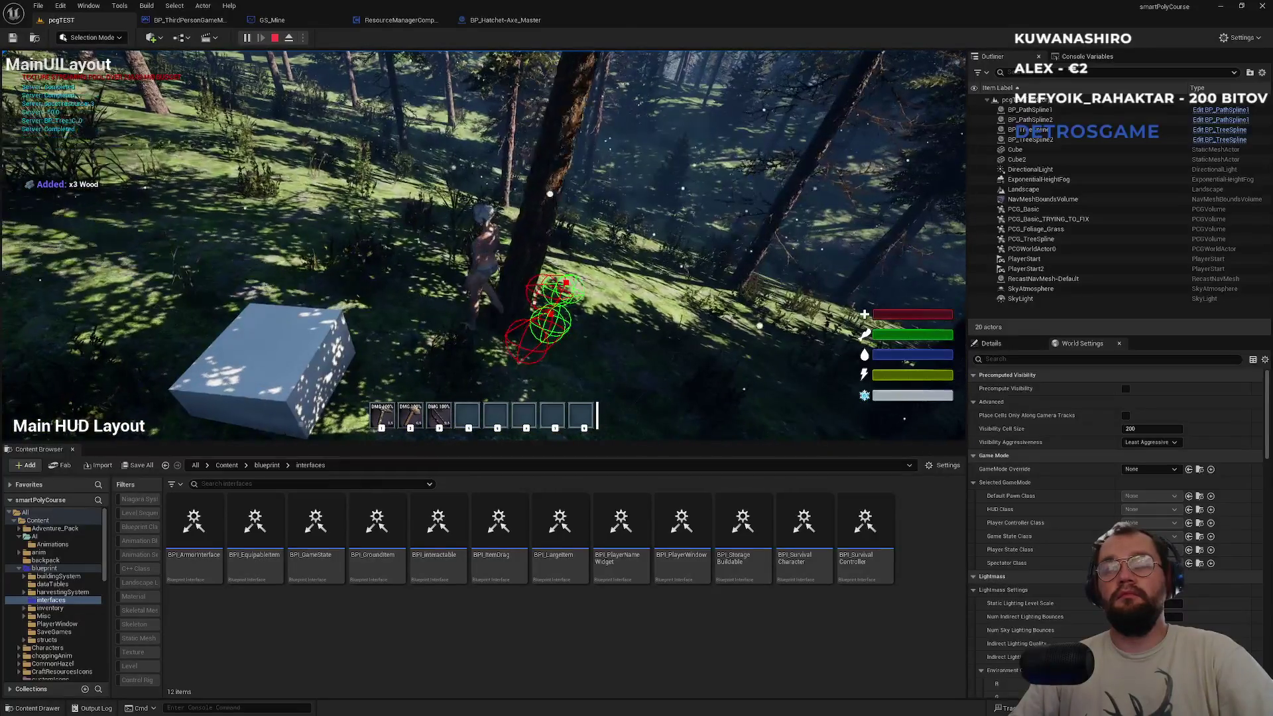
# Compare the game client windows, then stop the multiplayer play session.
pyautogui.hotkey('alt', 'Tab')
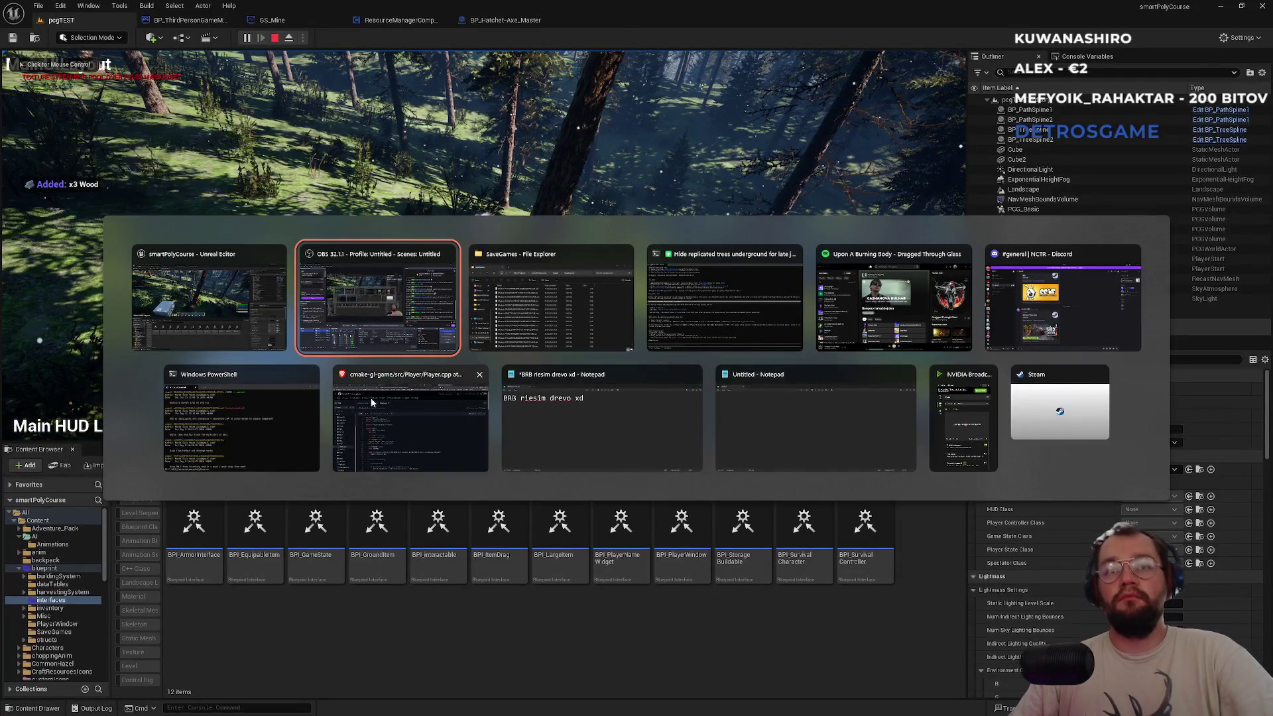
pyautogui.press('Escape')
pyautogui.press('super')
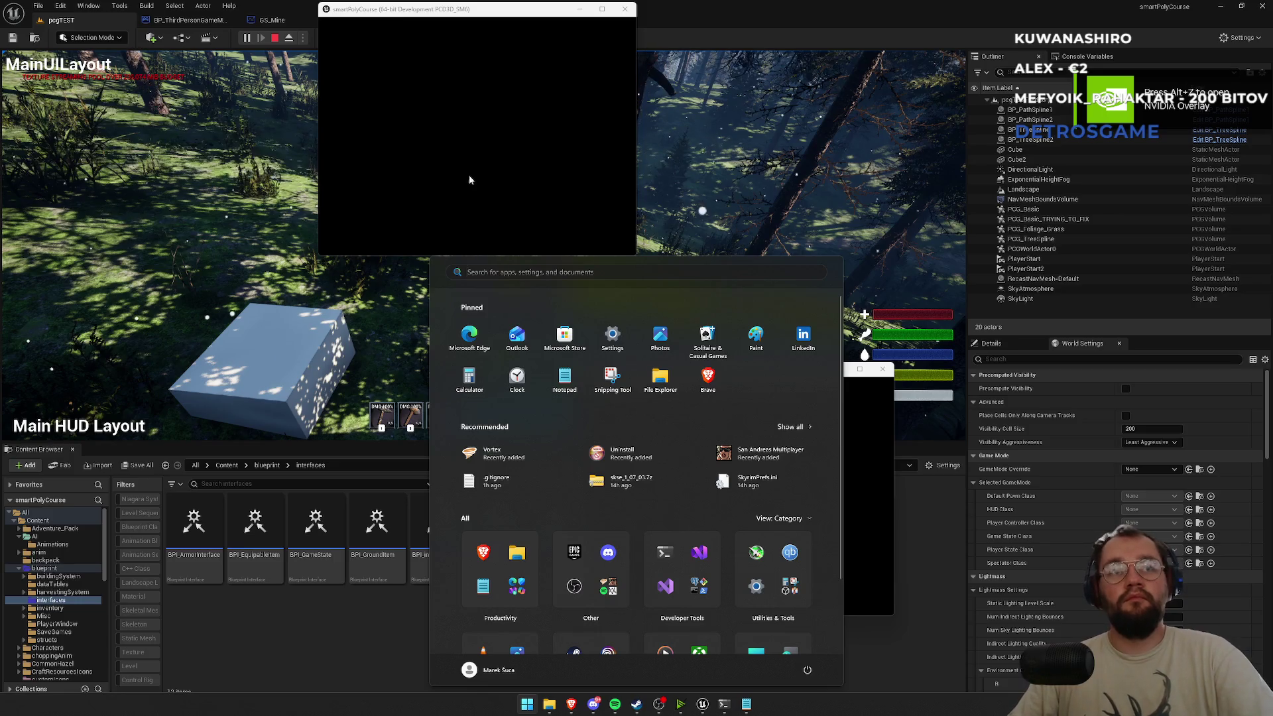
pyautogui.click(442, 177)
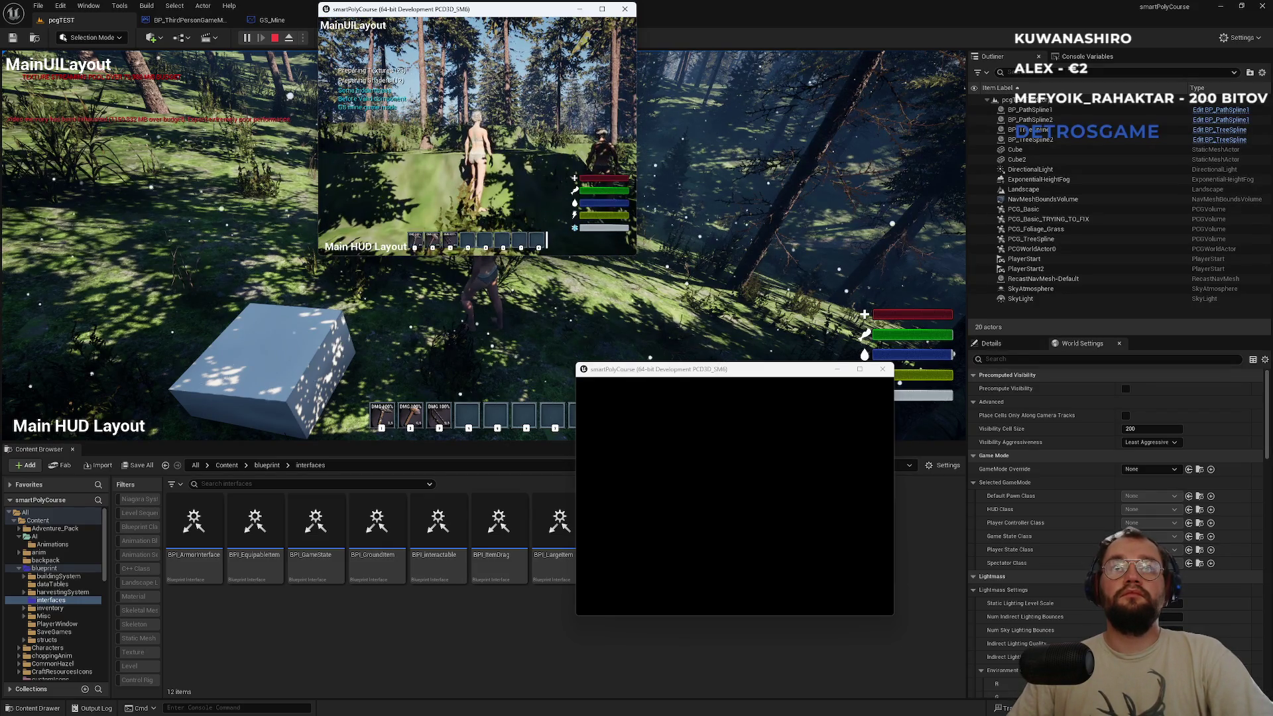
pyautogui.press('super')
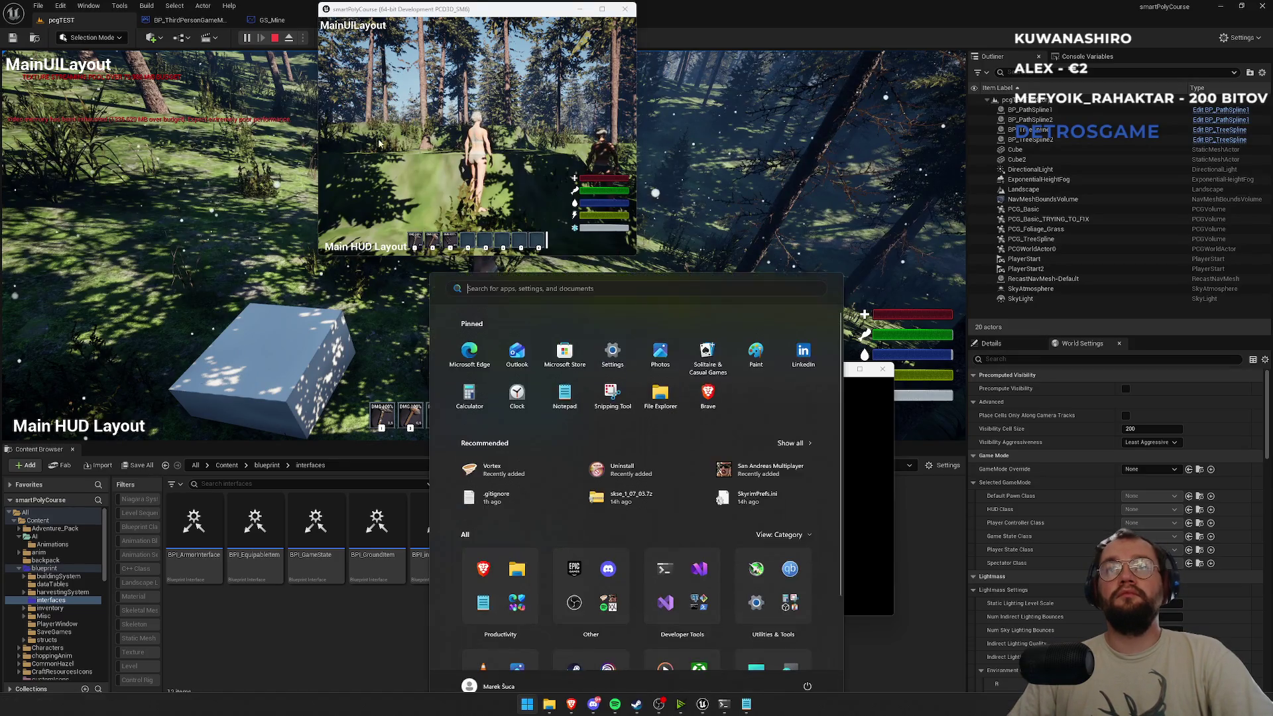
pyautogui.press('super')
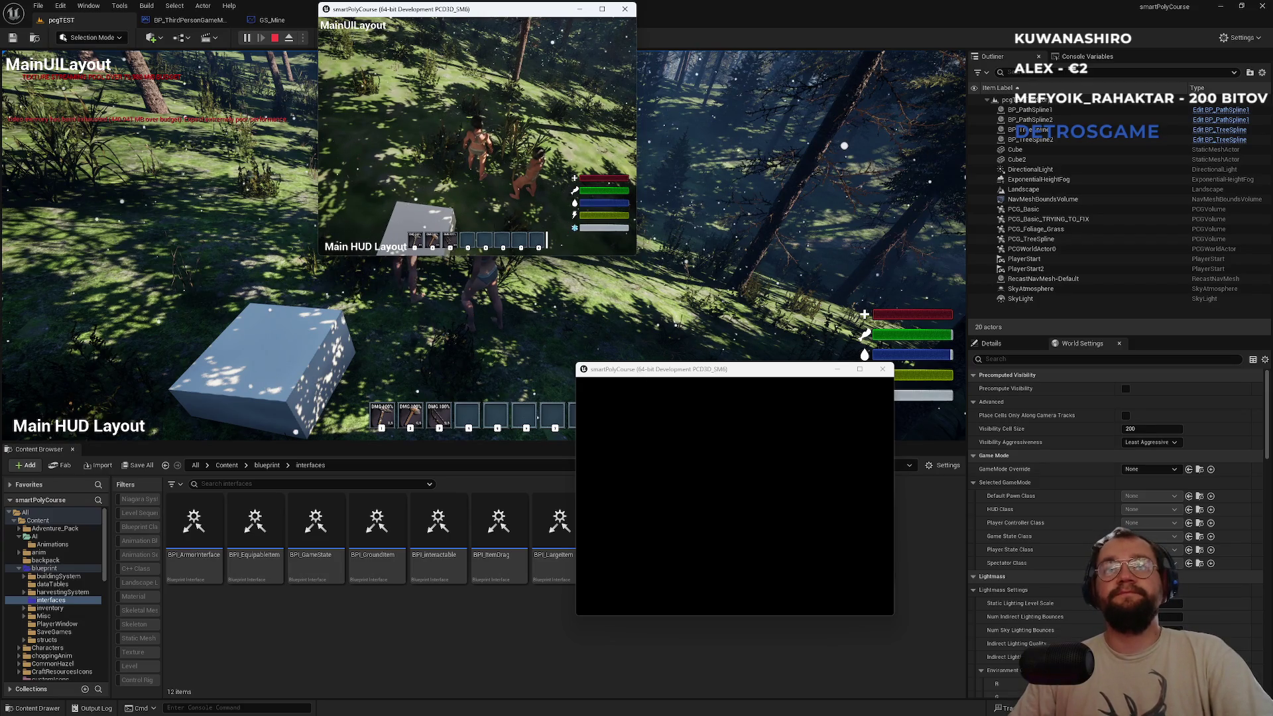
pyautogui.press('super')
pyautogui.click(248, 210)
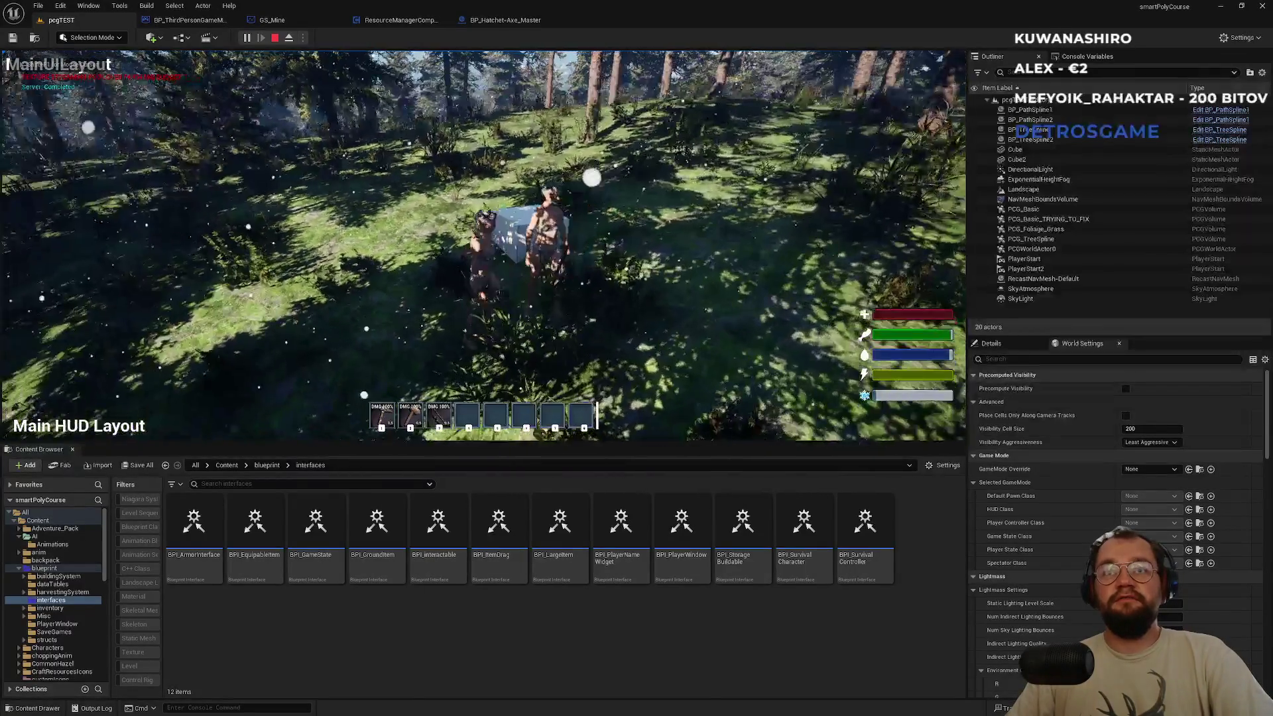
pyautogui.hotkey('alt', 'Tab')
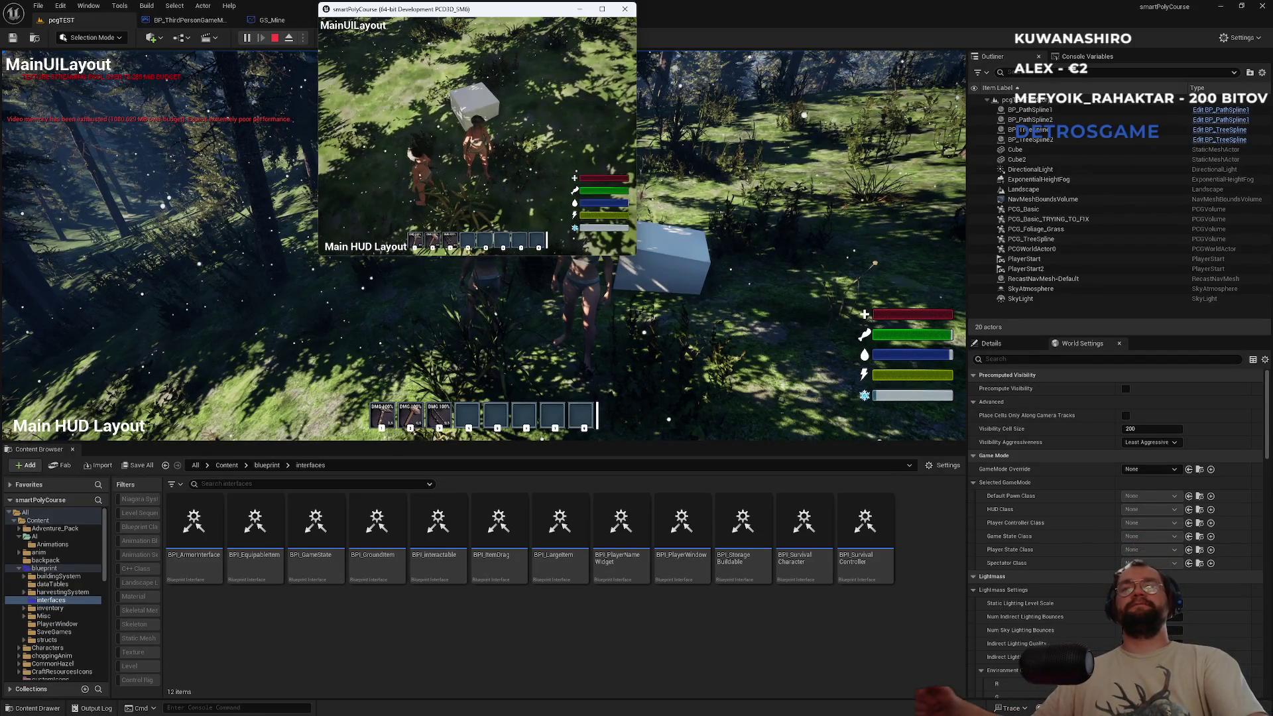
pyautogui.press('super')
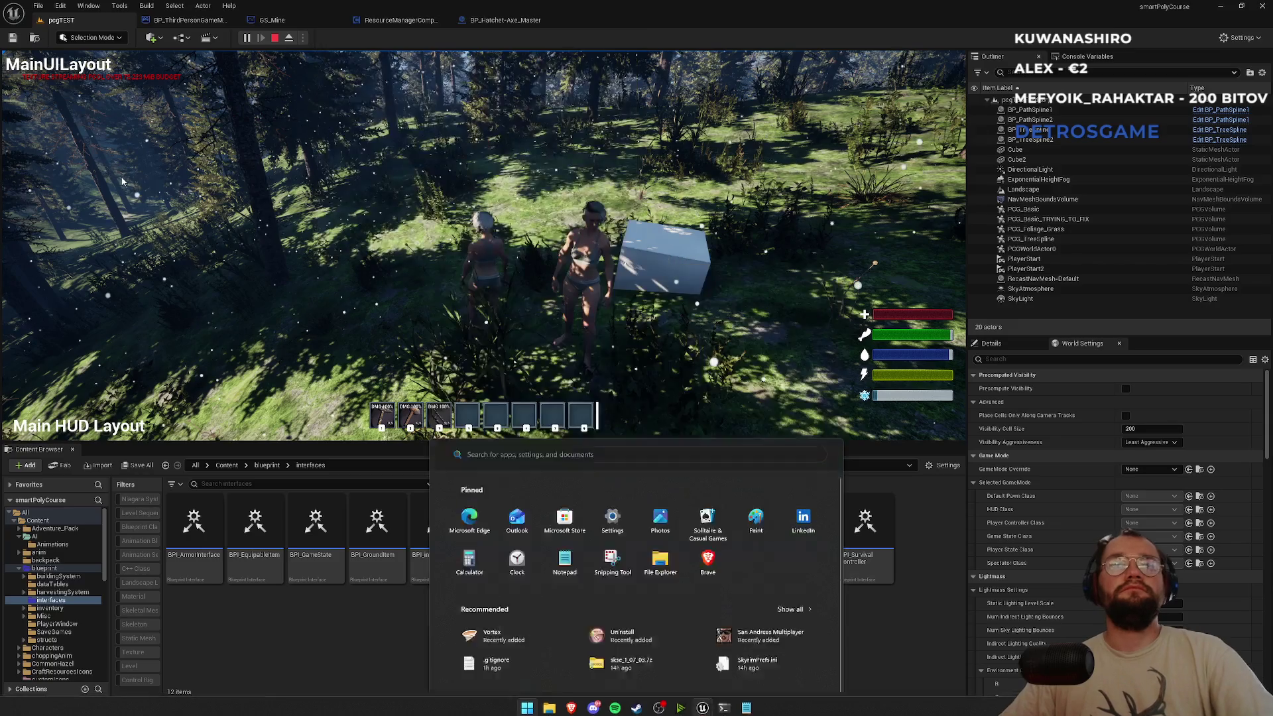
pyautogui.press('Escape')
pyautogui.hotkey('shift', 'F1')
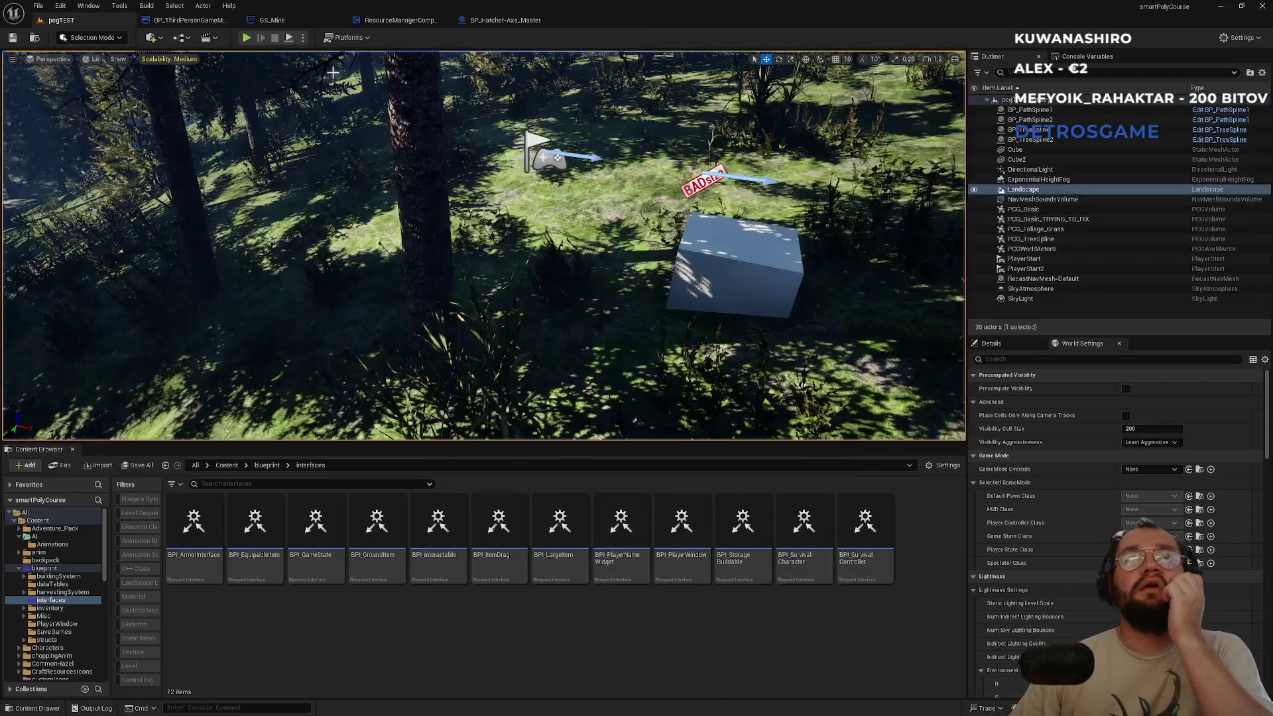
# In OnRep_HiddenTreeIndices, move the Hide ISMTree Multicast node up out of the execution chain.
pyautogui.click(401, 20)
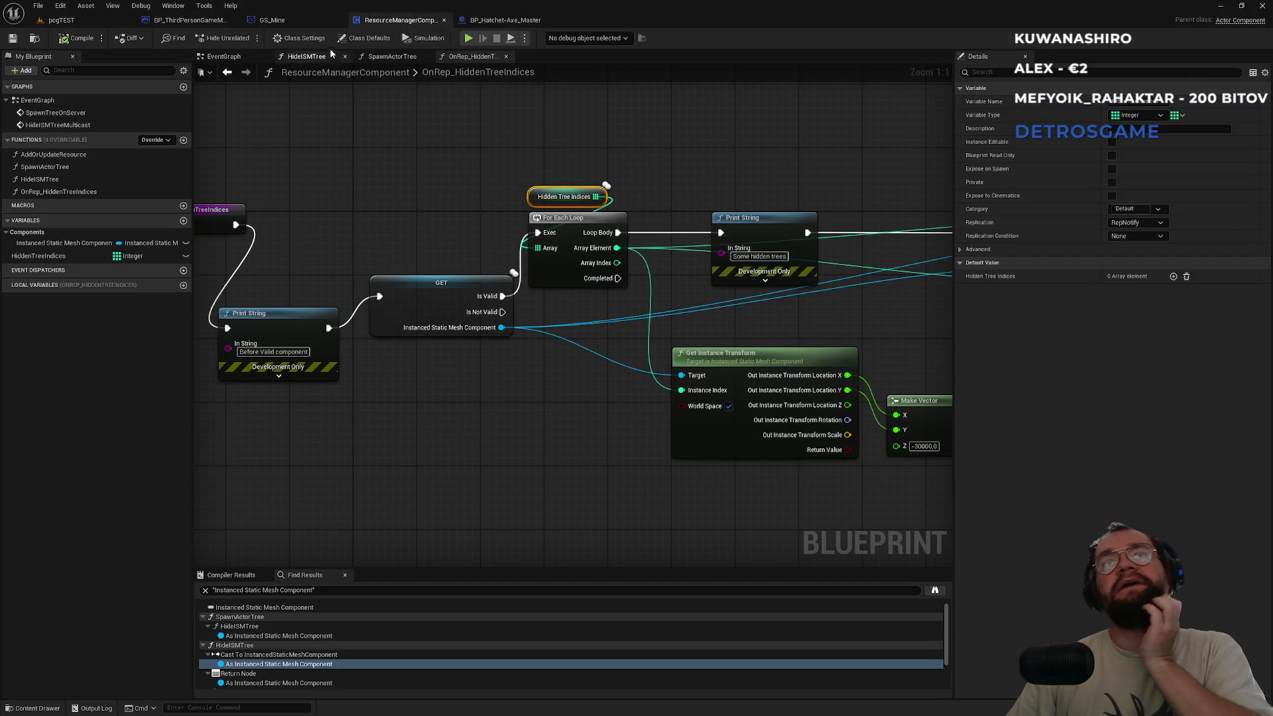
pyautogui.click(482, 30)
pyautogui.click(372, 29)
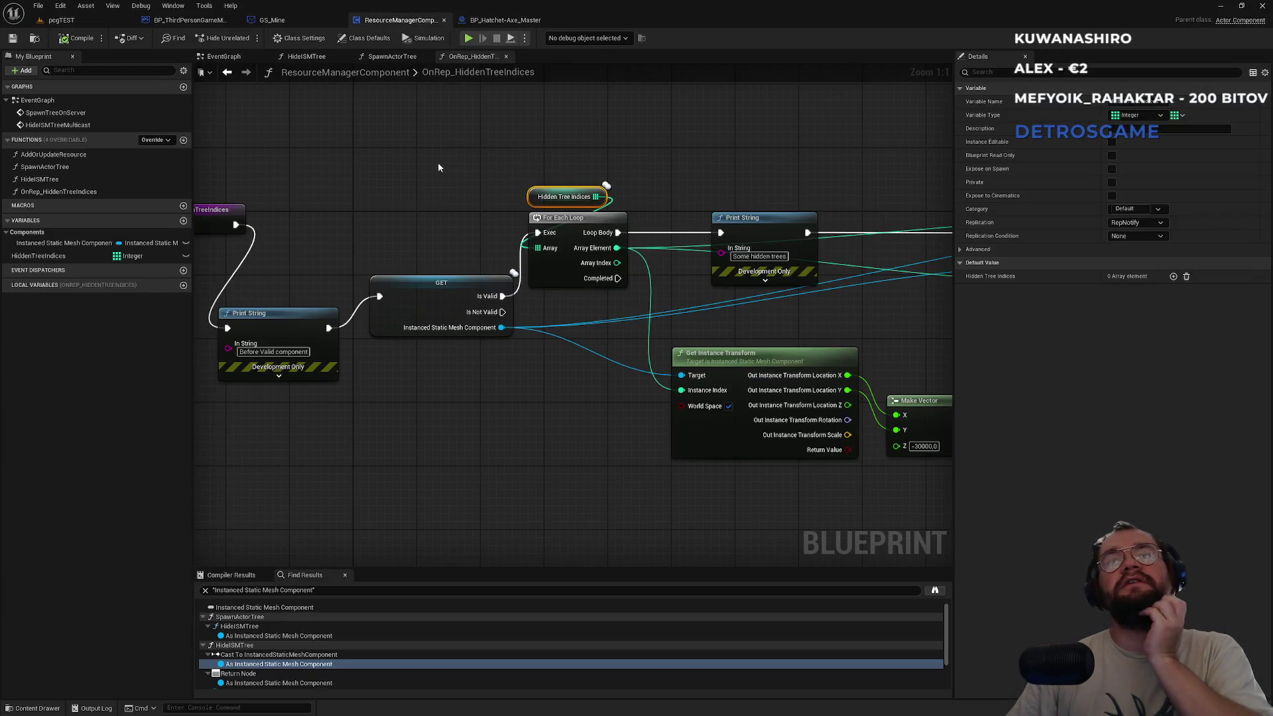
pyautogui.moveTo(360, 184); pyautogui.dragTo(477, 122)
pyautogui.click(541, 253)
pyautogui.moveTo(541, 253)
pyautogui.mouseDown()
pyautogui.moveTo(593, 275)
pyautogui.moveTo(252, 304)
pyautogui.mouseUp()
pyautogui.moveTo(799, 279); pyautogui.dragTo(415, 271)
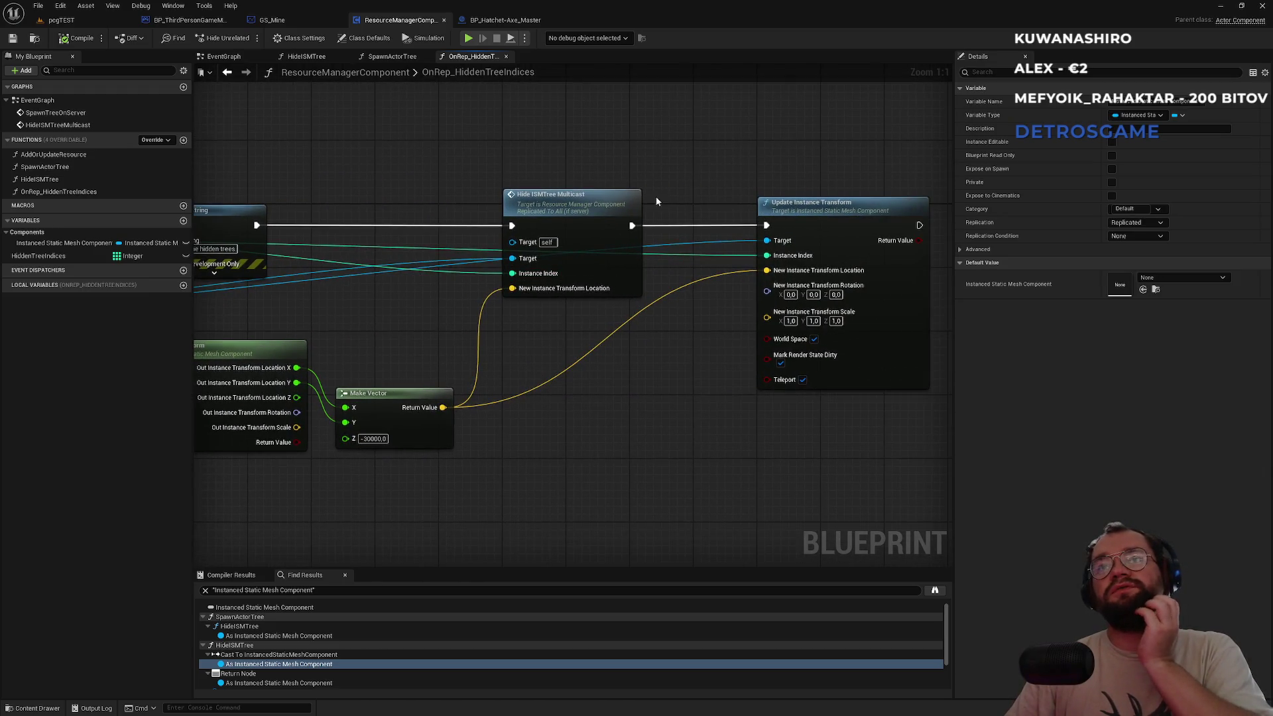
pyautogui.moveTo(666, 203); pyautogui.dragTo(727, 258)
pyautogui.moveTo(626, 262)
pyautogui.mouseDown()
pyautogui.moveTo(687, 183)
pyautogui.moveTo(568, 177)
pyautogui.moveTo(585, 174)
pyautogui.mouseUp()
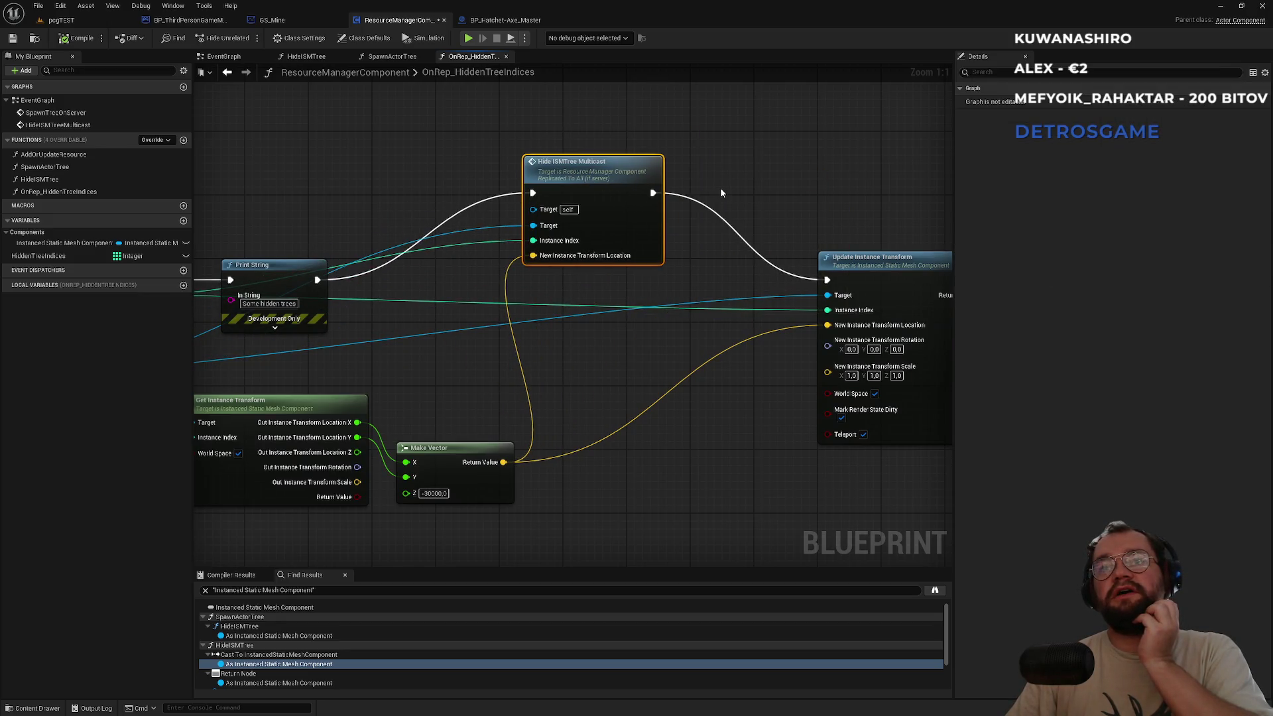
# Break Hide ISMTree Multicast's exec links, wire Print String into Update Instance Transform, and compile.
pyautogui.keyDown('alt'); pyautogui.click(398, 249); pyautogui.keyUp('alt')
pyautogui.keyDown('alt'); pyautogui.click(700, 208); pyautogui.keyUp('alt')
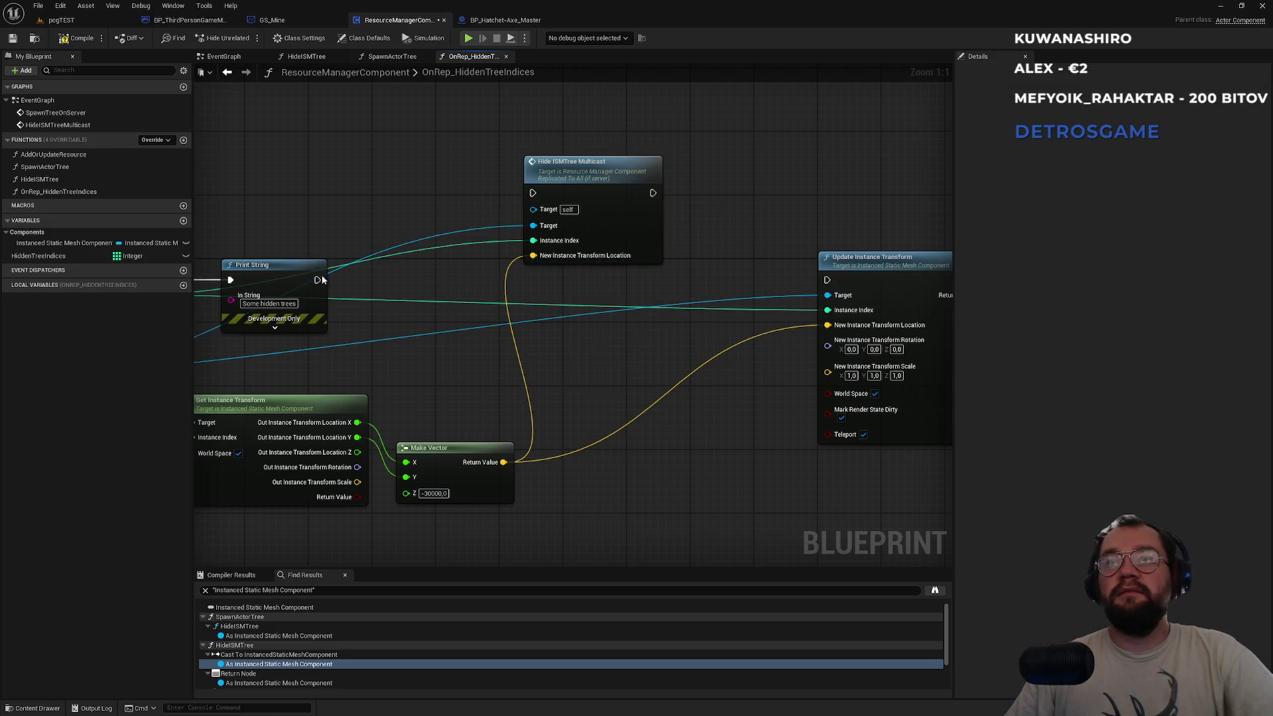
pyautogui.moveTo(317, 280); pyautogui.dragTo(827, 280)
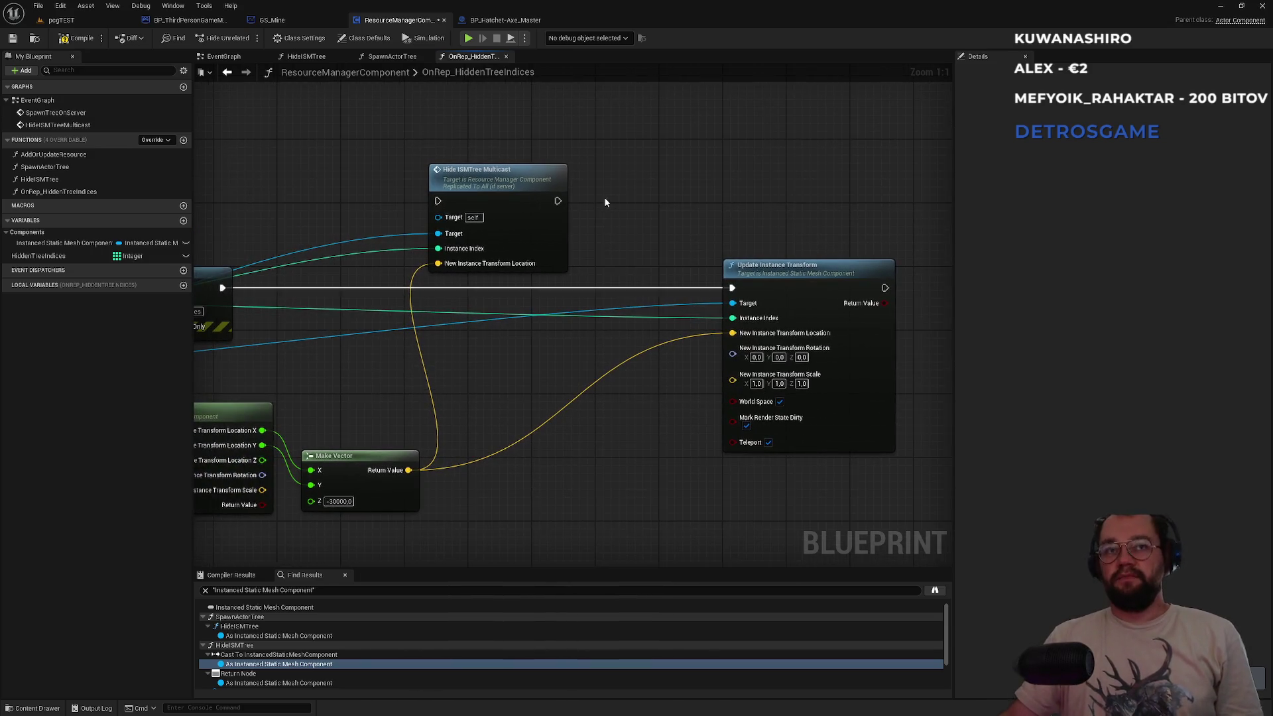
pyautogui.moveTo(515, 184); pyautogui.dragTo(543, 143)
pyautogui.moveTo(542, 361); pyautogui.dragTo(609, 337)
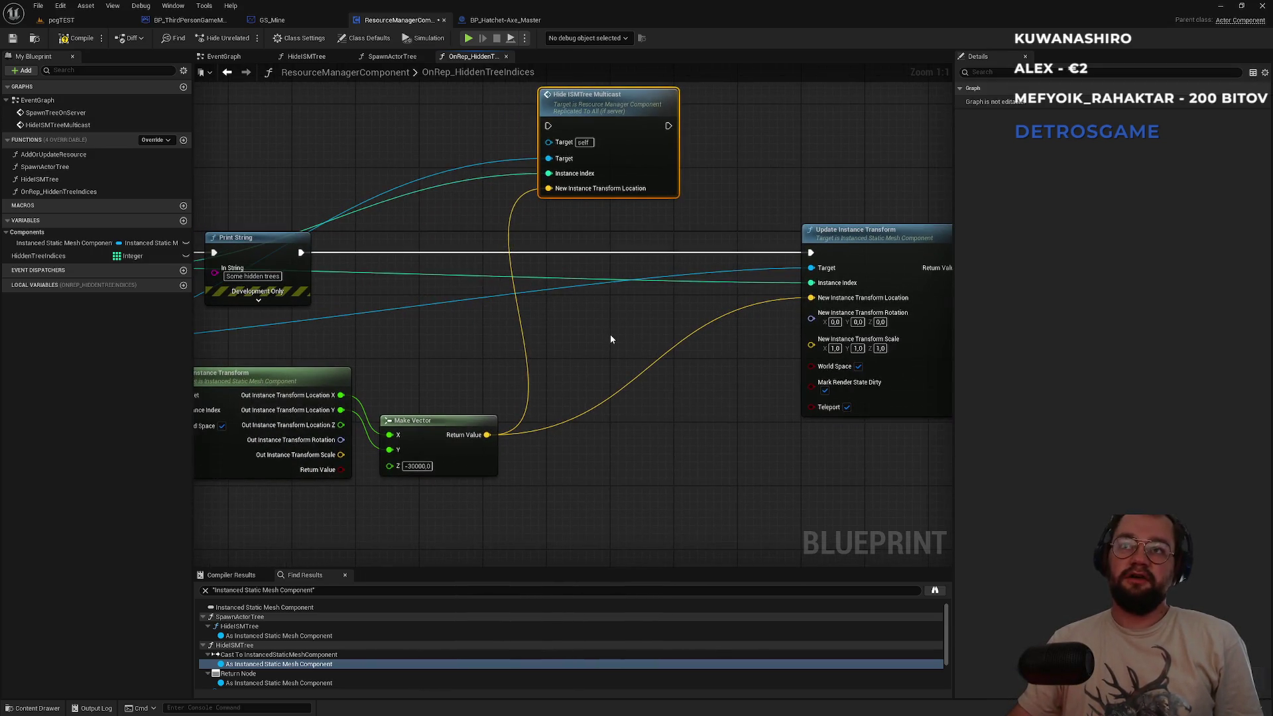
pyautogui.click(74, 38)
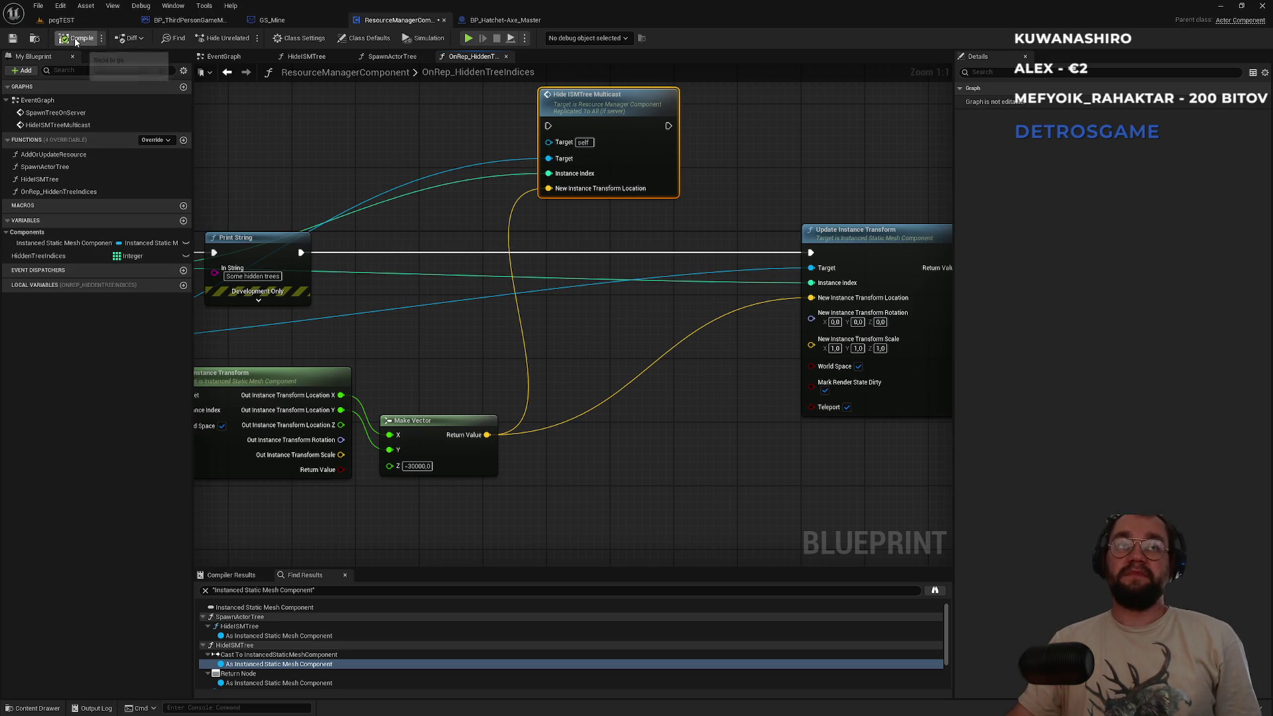
pyautogui.click(88, 22)
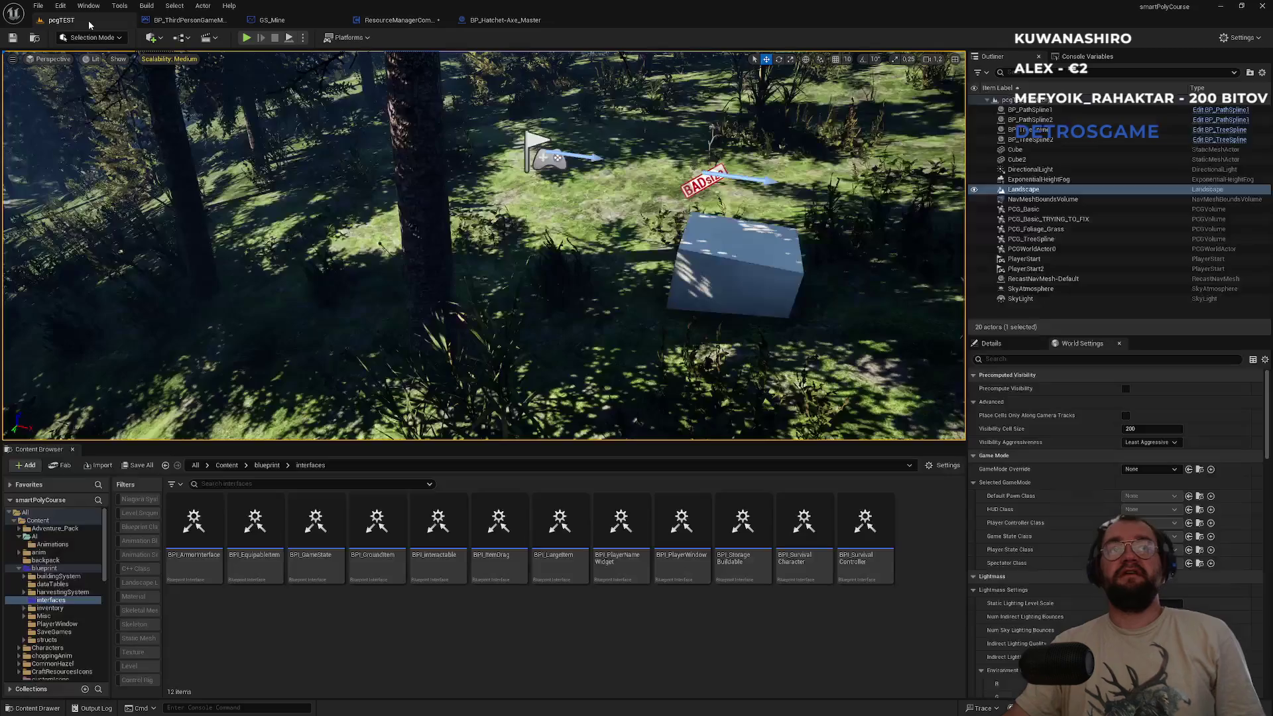
# Check multiplayer play settings, save ResourceManagerComponent, and start playing, walking into the forest.
pyautogui.click(302, 38)
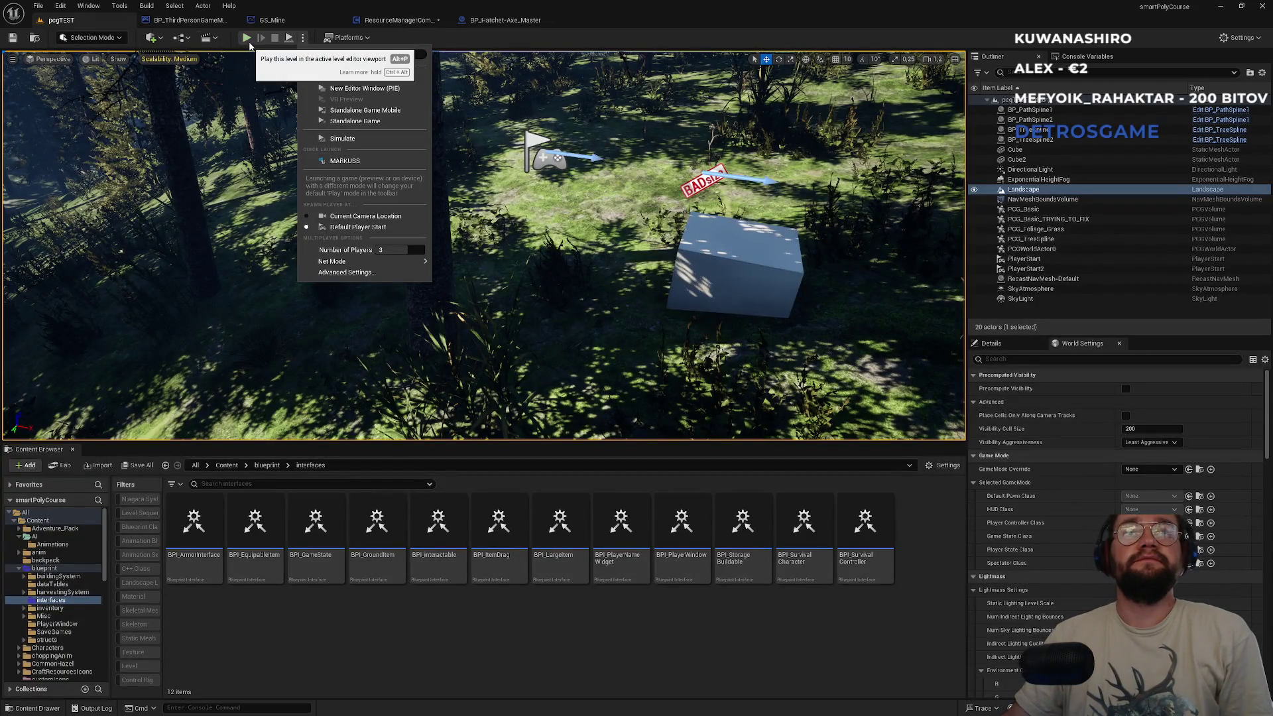
pyautogui.click(247, 39)
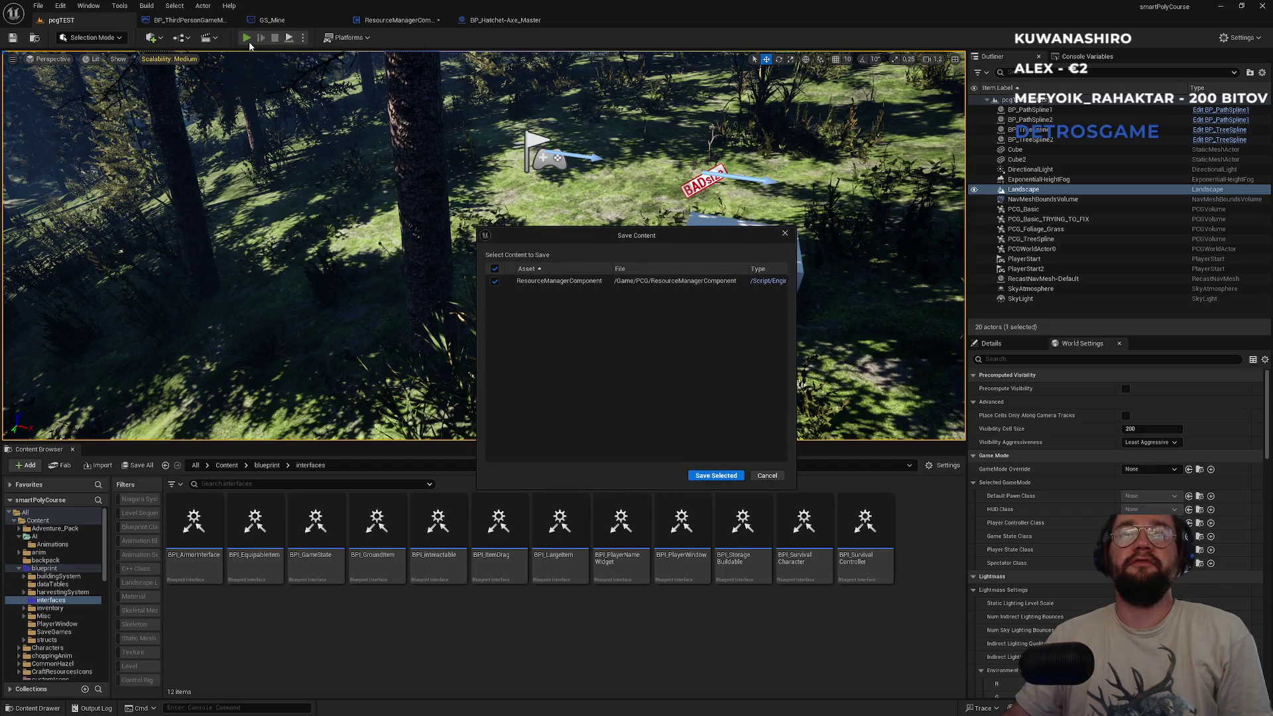
pyautogui.click(738, 477)
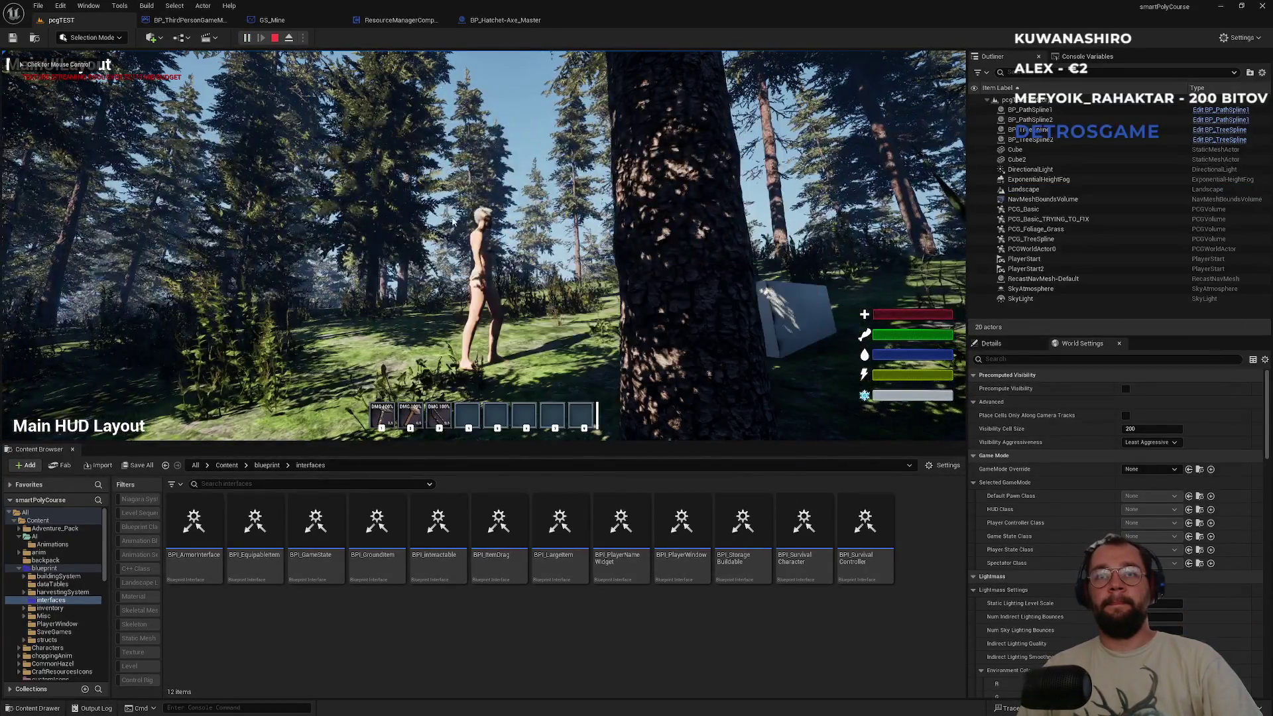
pyautogui.click(449, 219)
pyautogui.press('w')
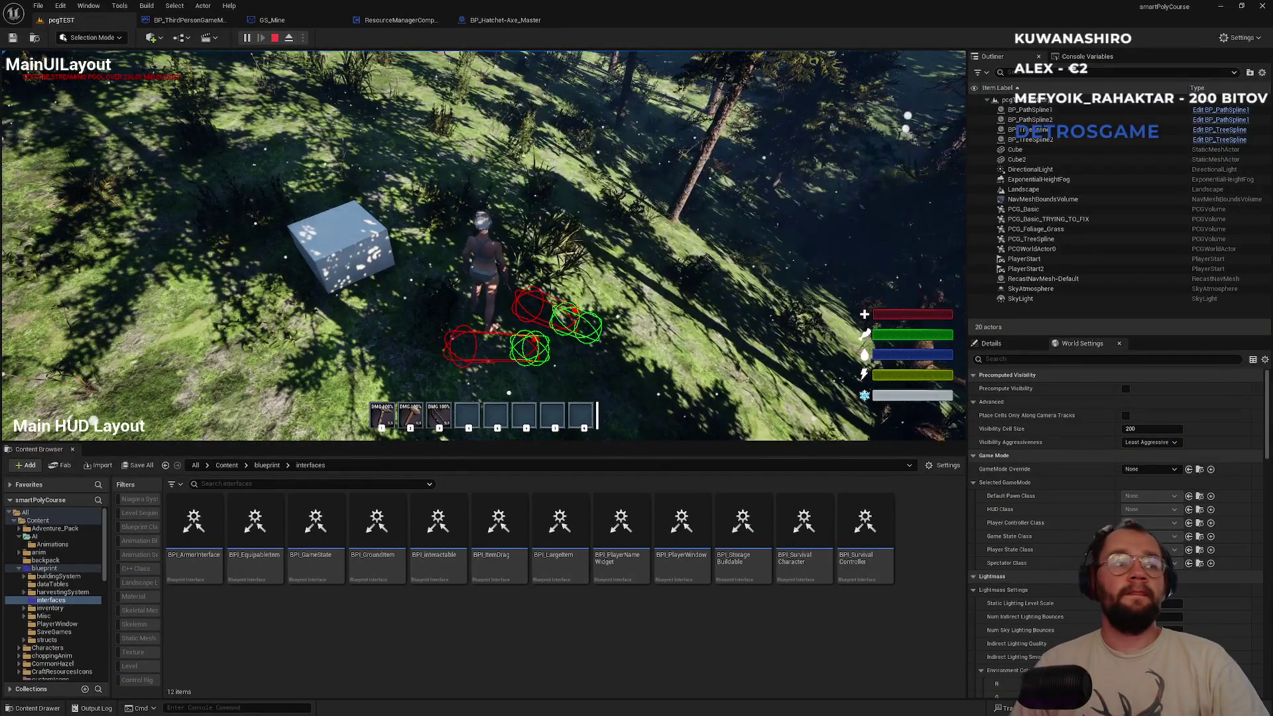
pyautogui.hotkey('alt', 'Tab')
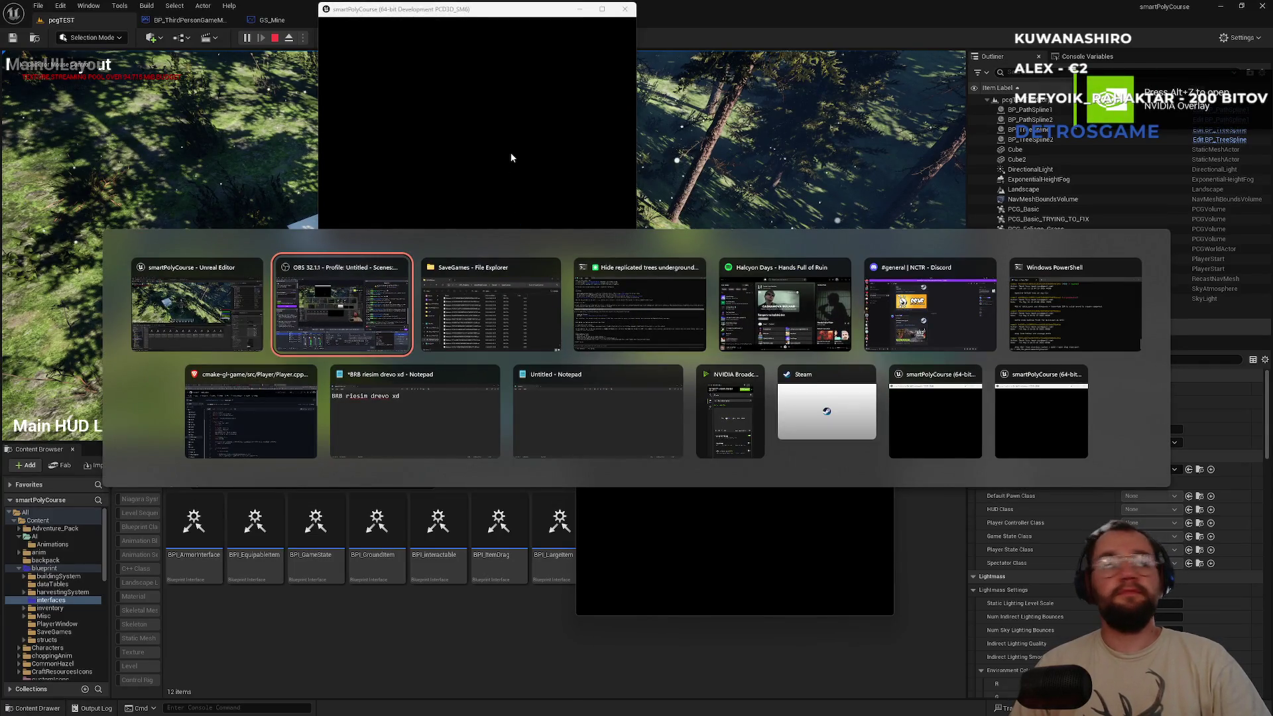
pyautogui.press('Escape')
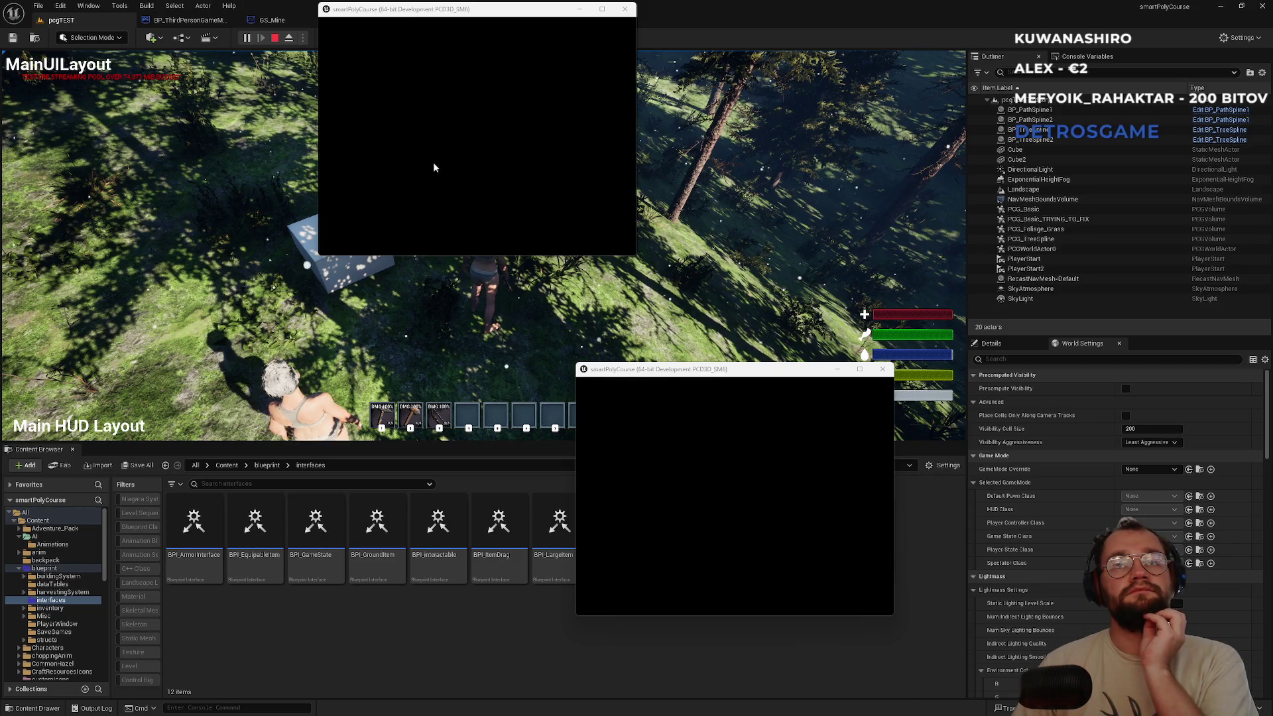
# Activate the client game windows and walk the server character up the slope toward the cube.
pyautogui.click(683, 457)
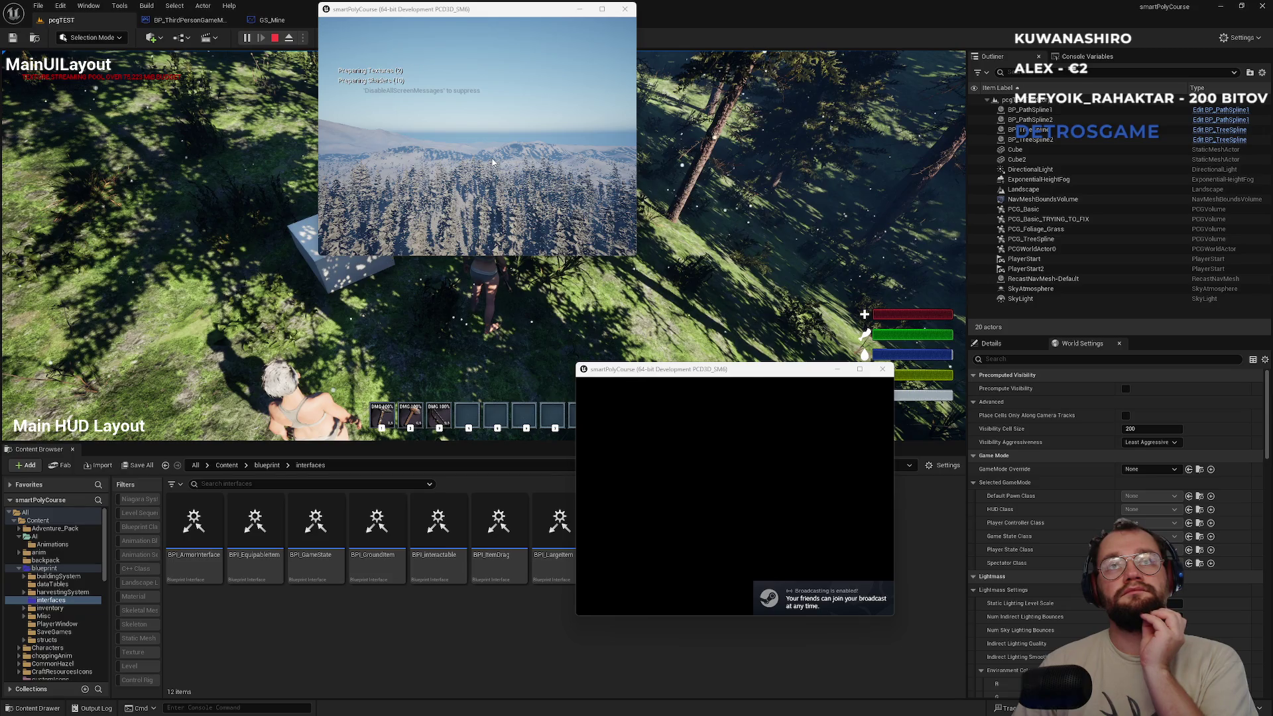
pyautogui.click(492, 162)
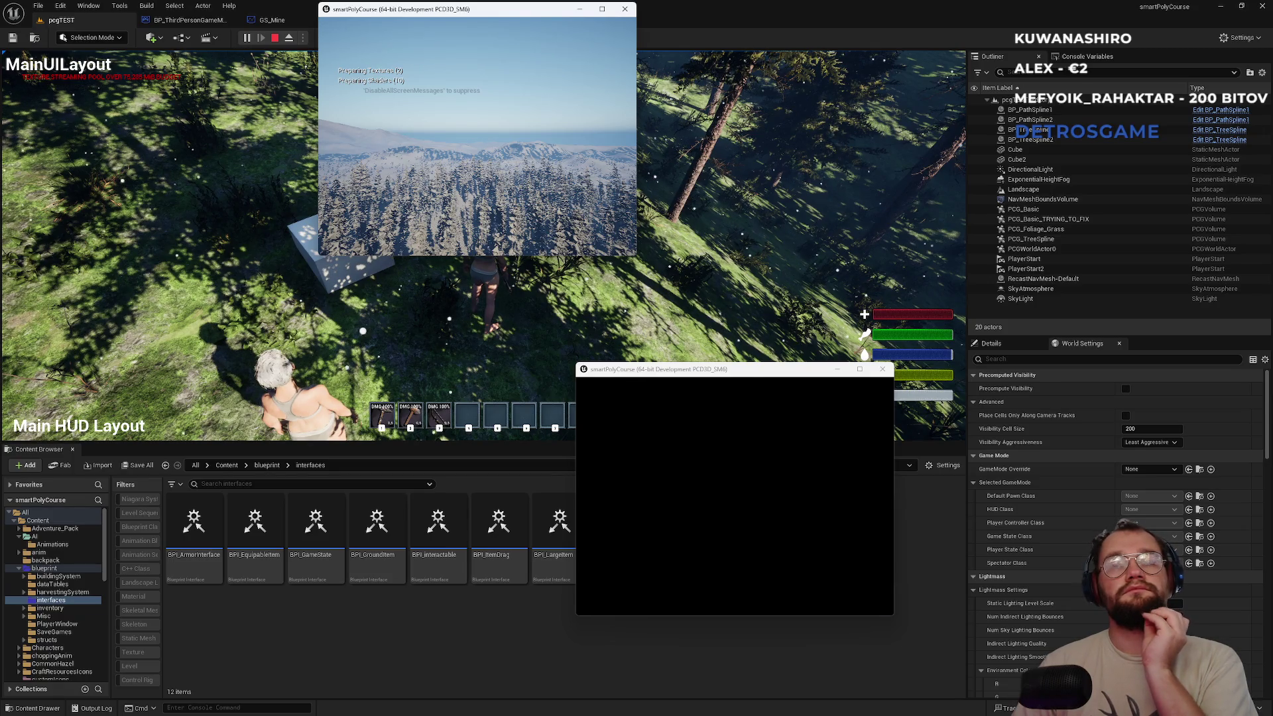
pyautogui.press('w')
pyautogui.press('w')
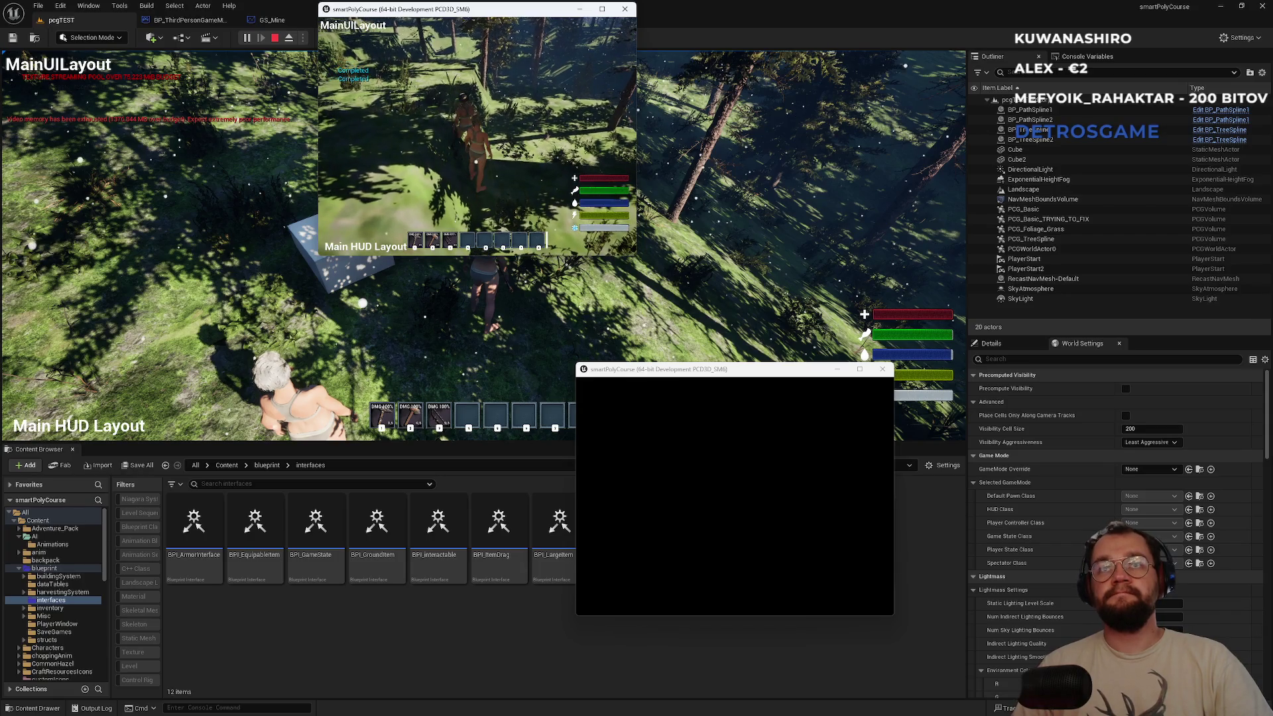
pyautogui.press('w')
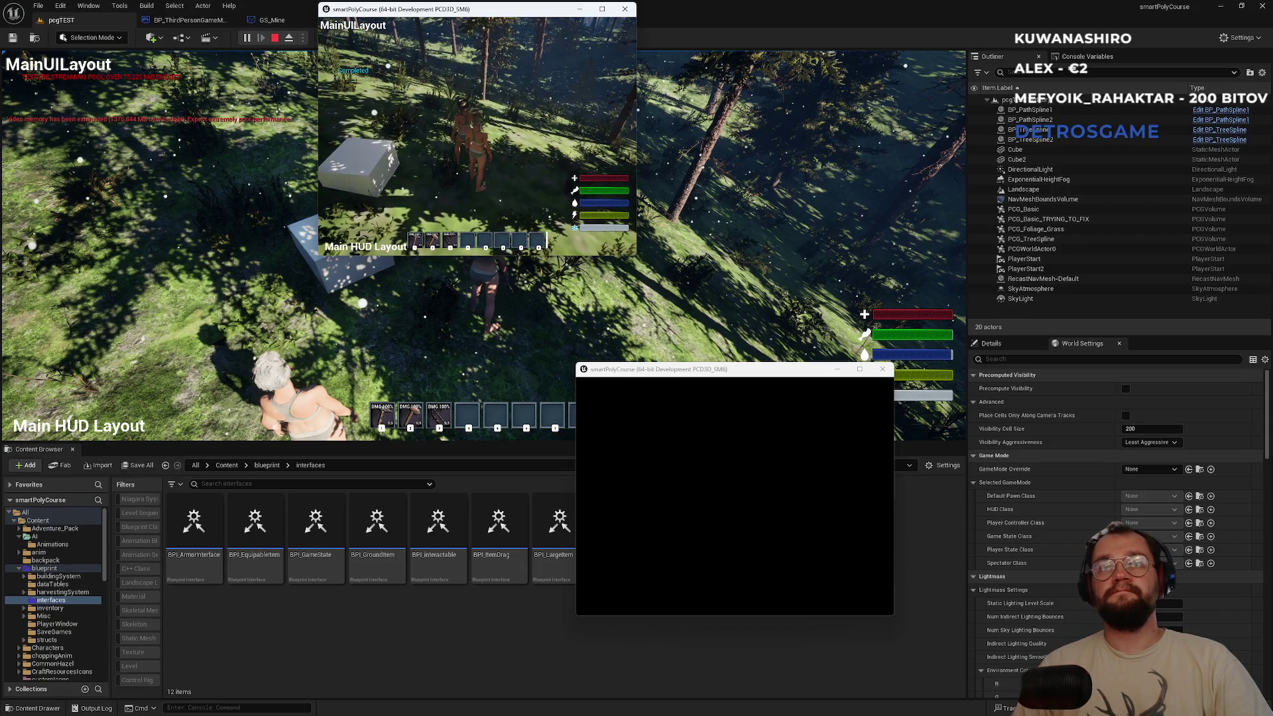
pyautogui.press('d')
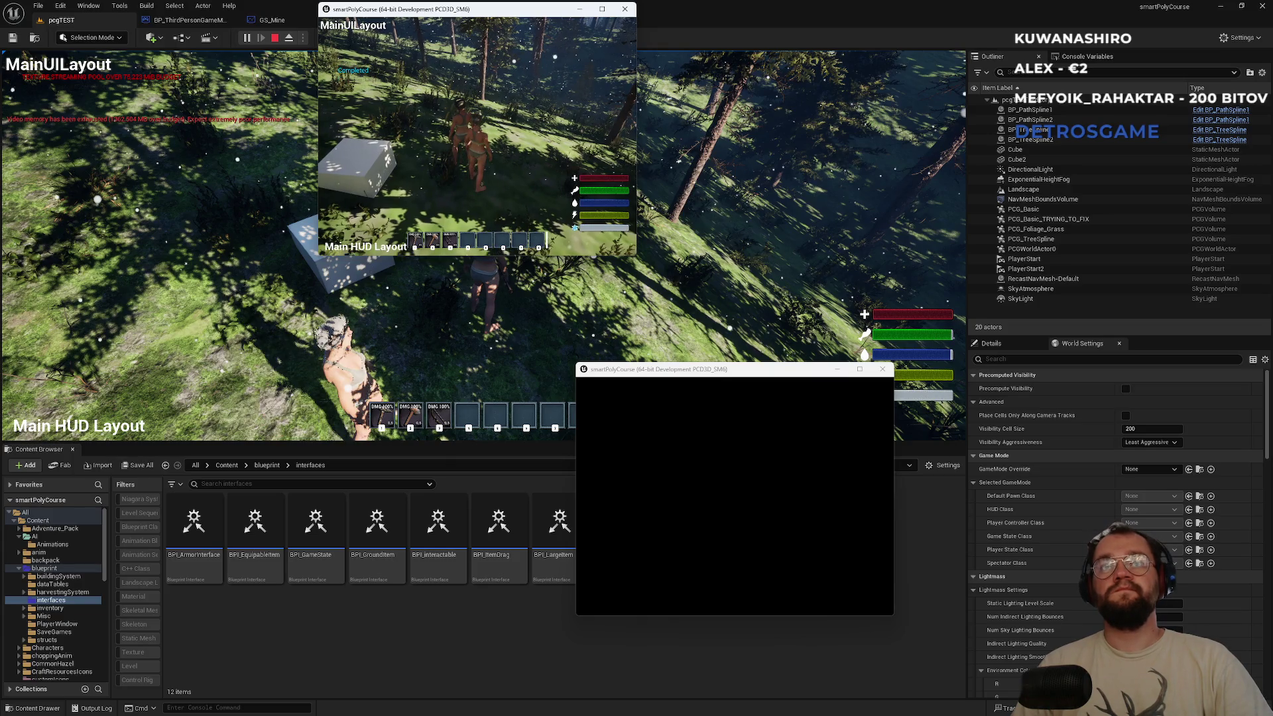
pyautogui.press('w')
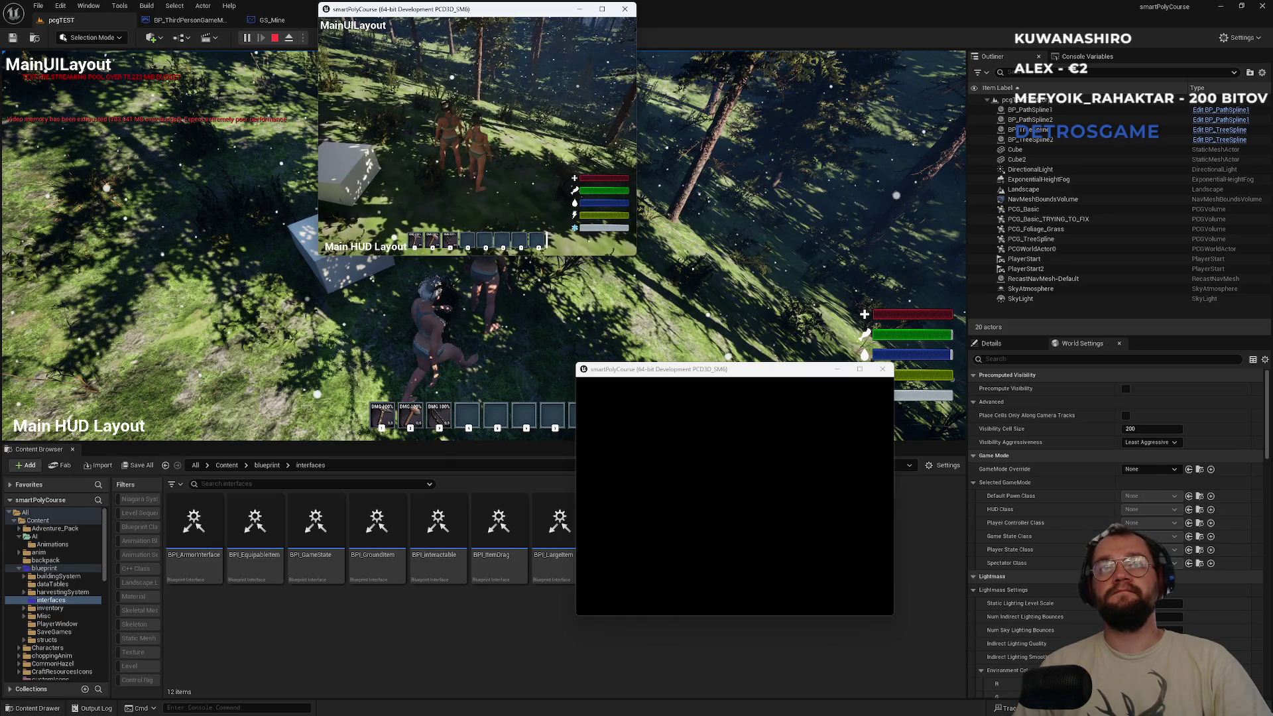
pyautogui.press('super')
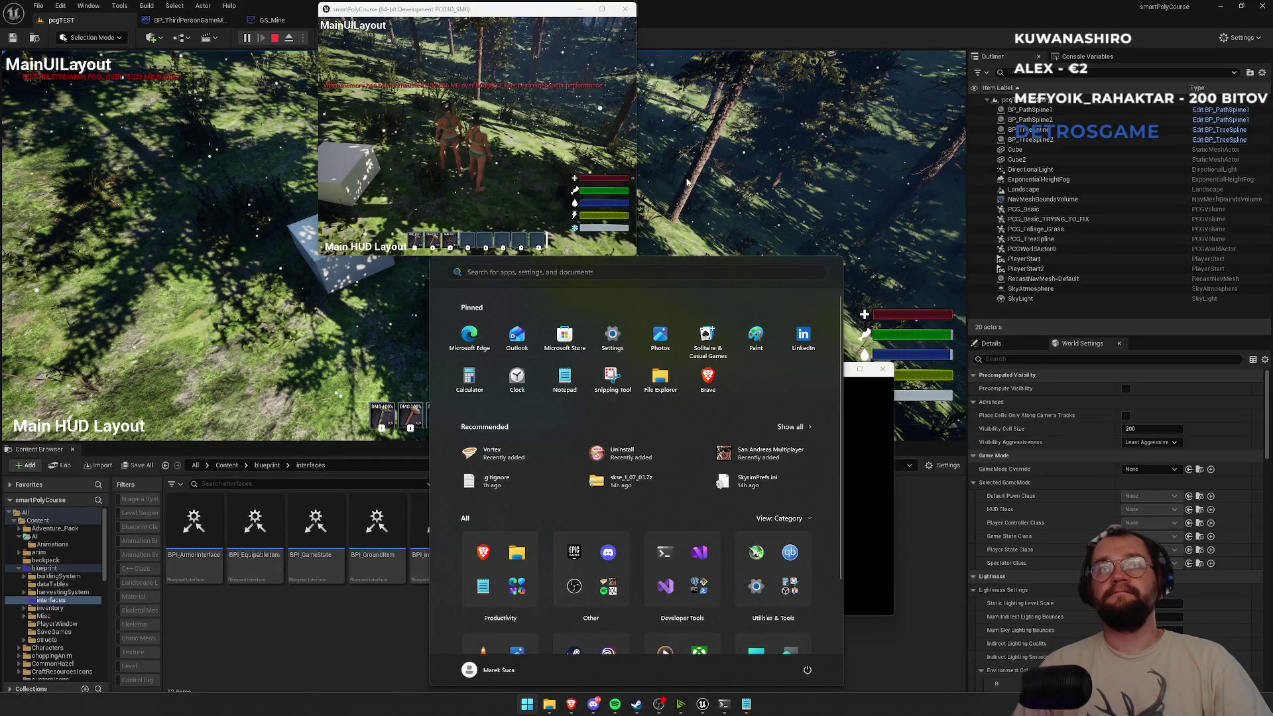
pyautogui.click(688, 181)
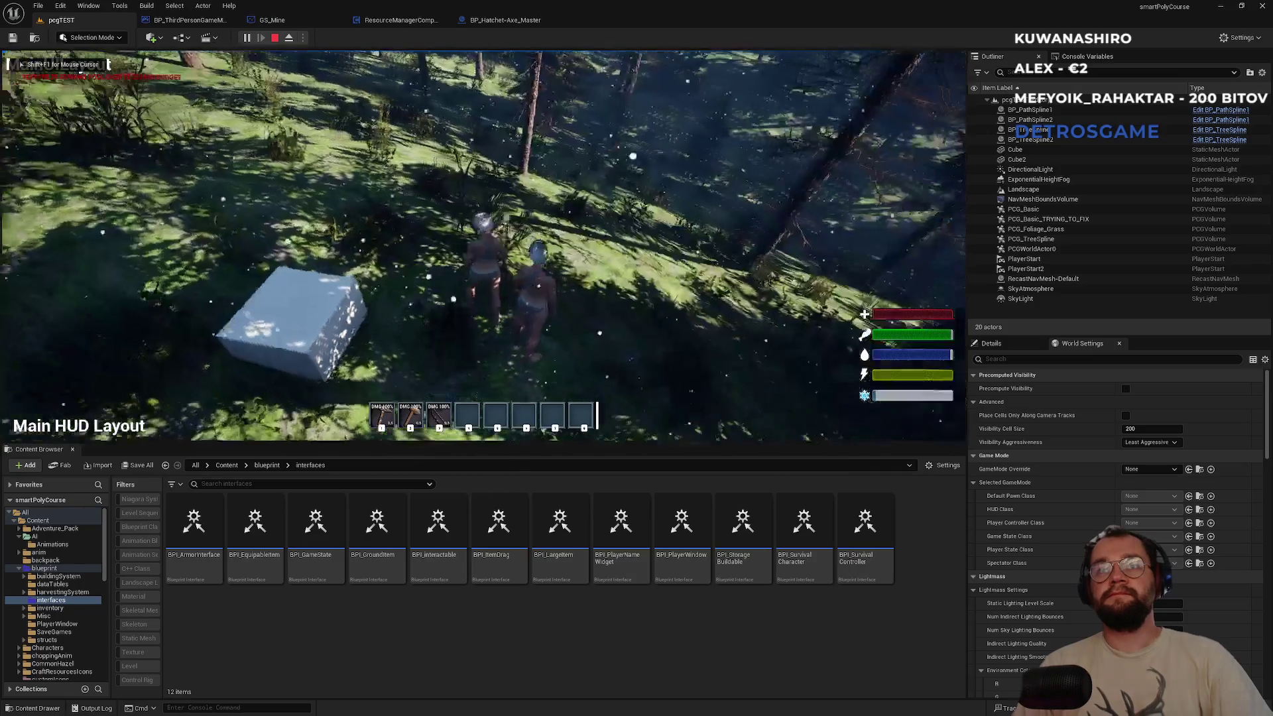
# Chop down a tree with the hatchet, then compare it in the second client's window.
pyautogui.press('w')
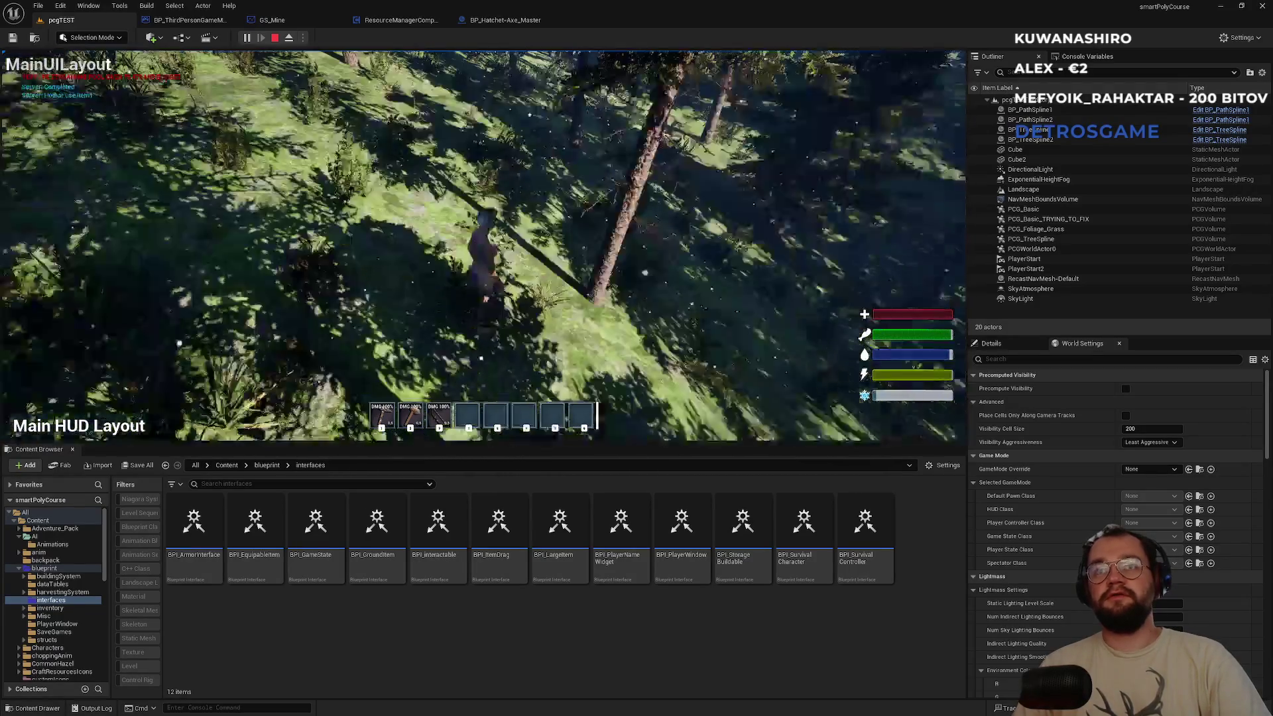
pyautogui.press('1')
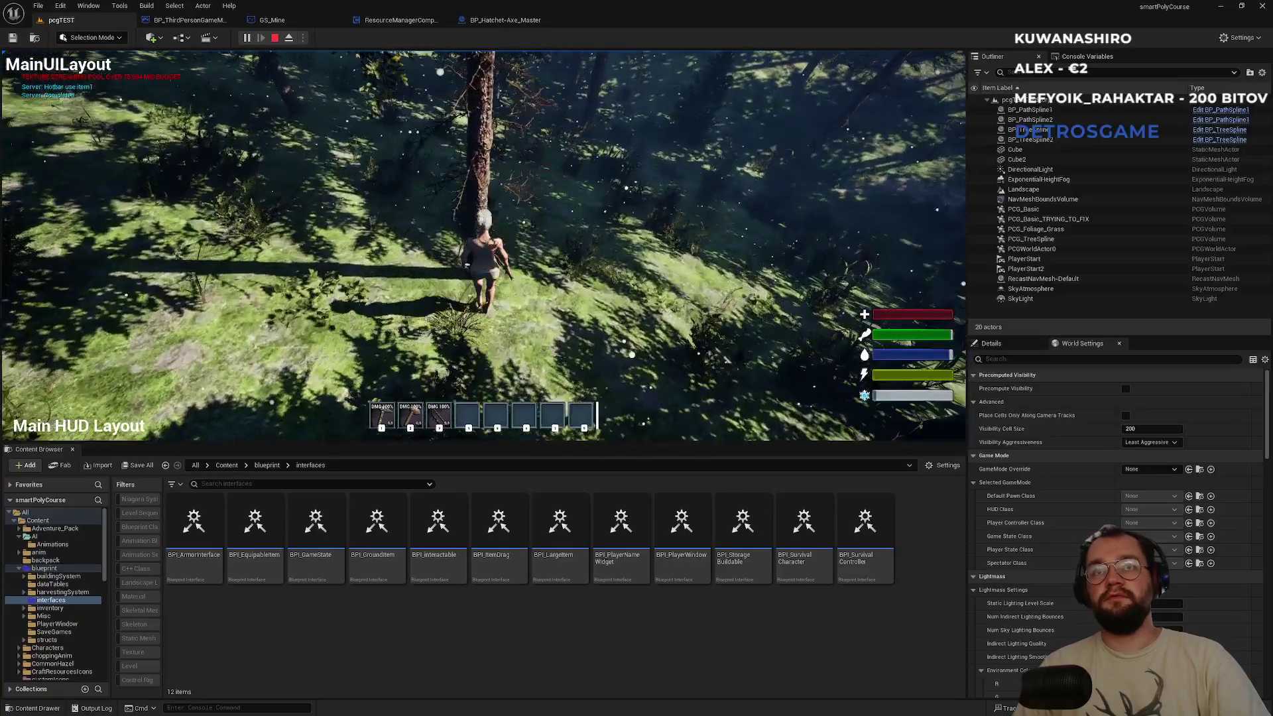
pyautogui.click(484, 245)
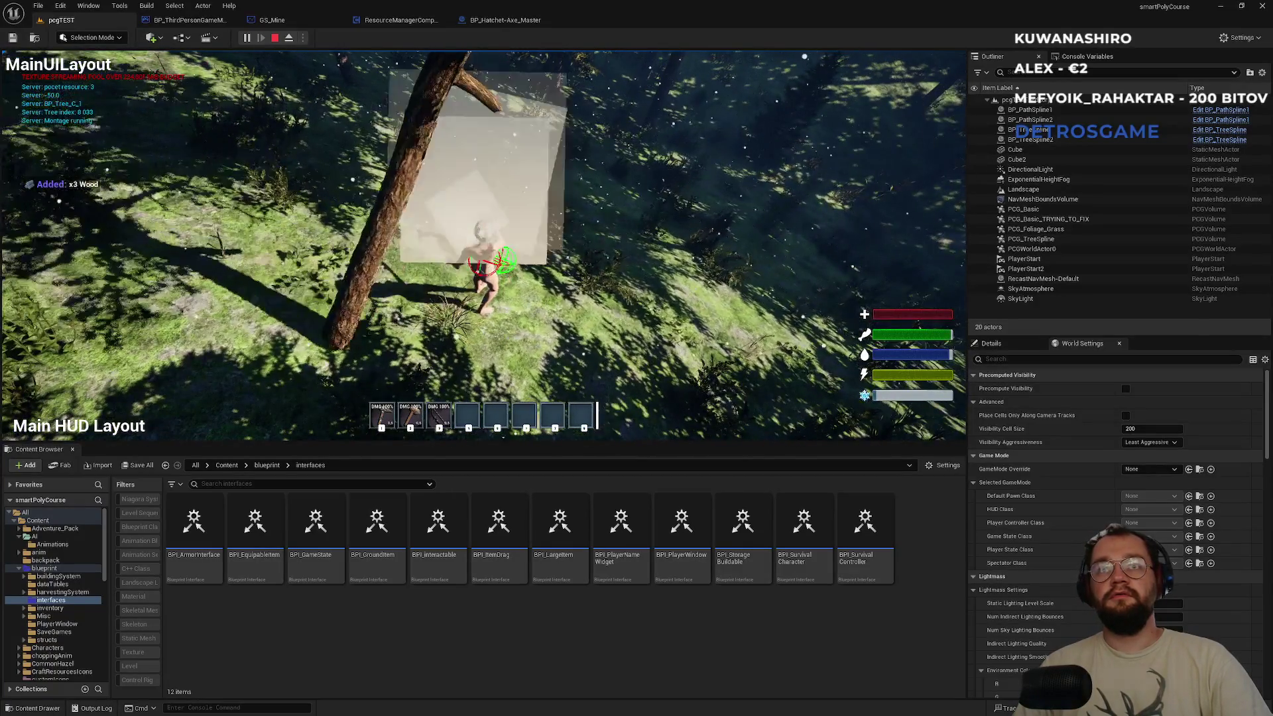
pyautogui.hotkey('alt', 'Tab')
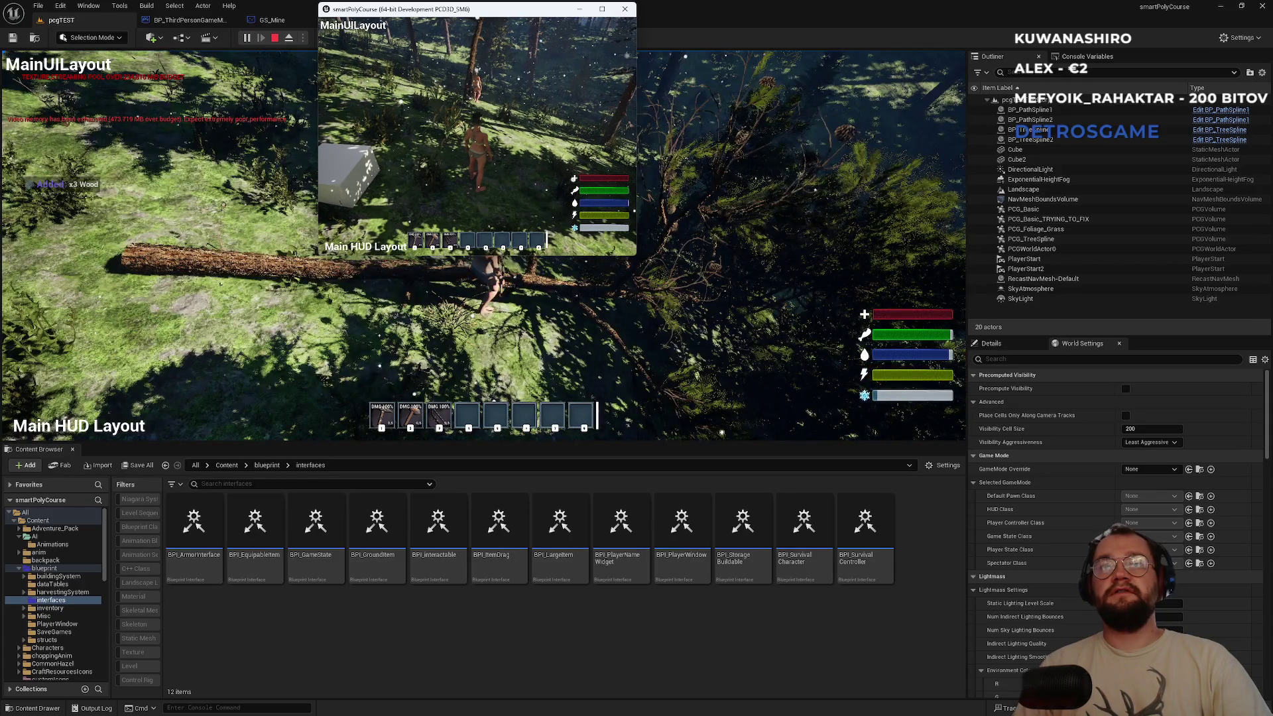
pyautogui.press('super')
pyautogui.press('super')
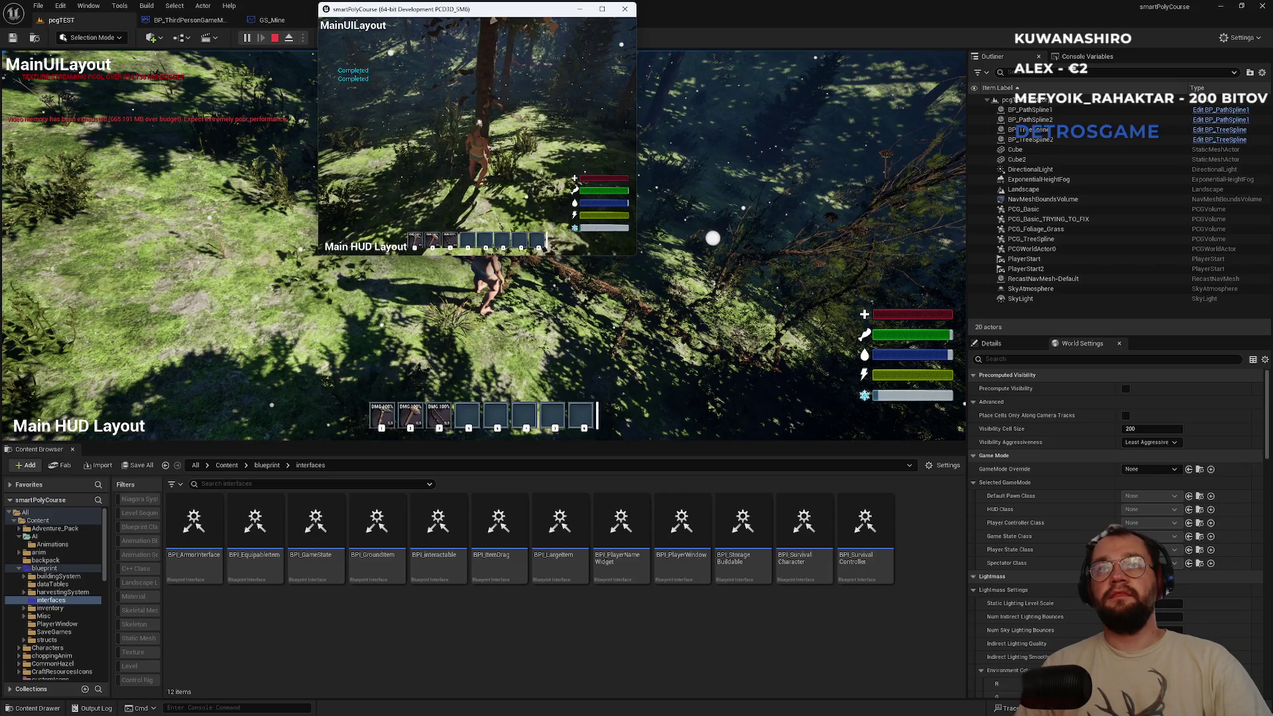
pyautogui.hotkey('alt', 'Tab')
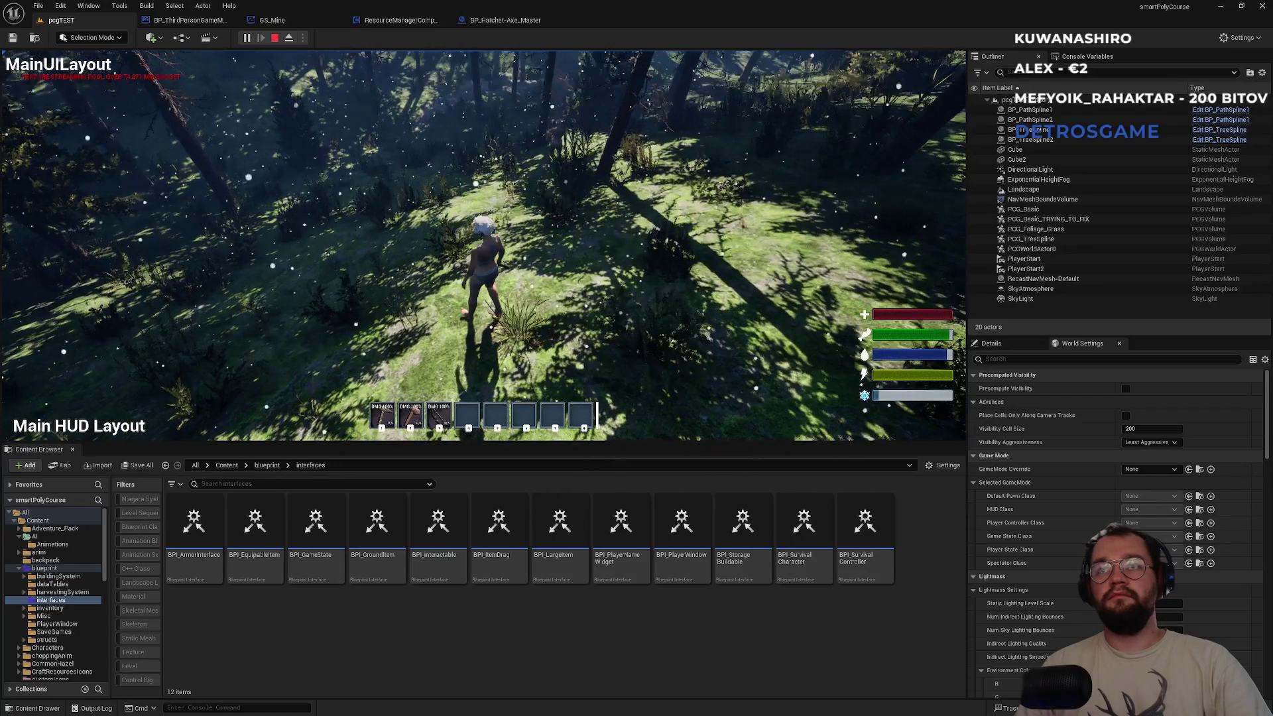
# Chop another tree as the server while comparing against the client window, then stop the session.
pyautogui.hotkey('alt', 'Tab')
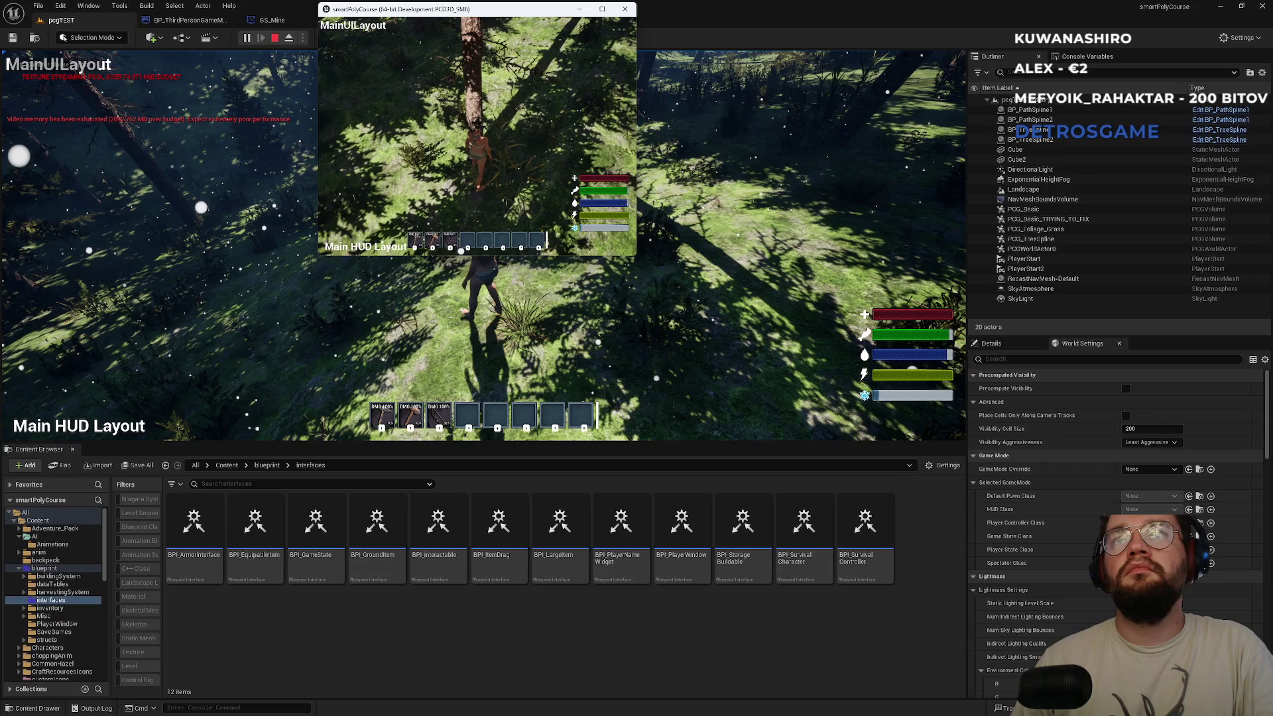
pyautogui.press('e')
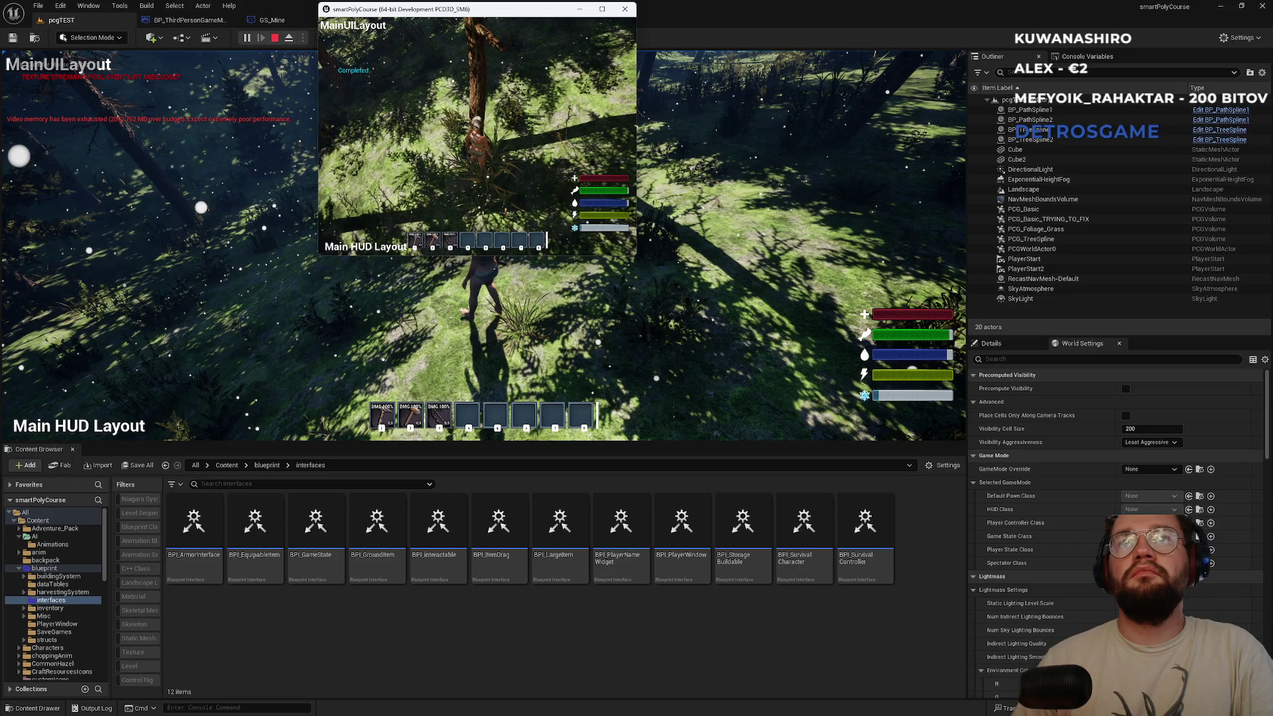
pyautogui.click(456, 100)
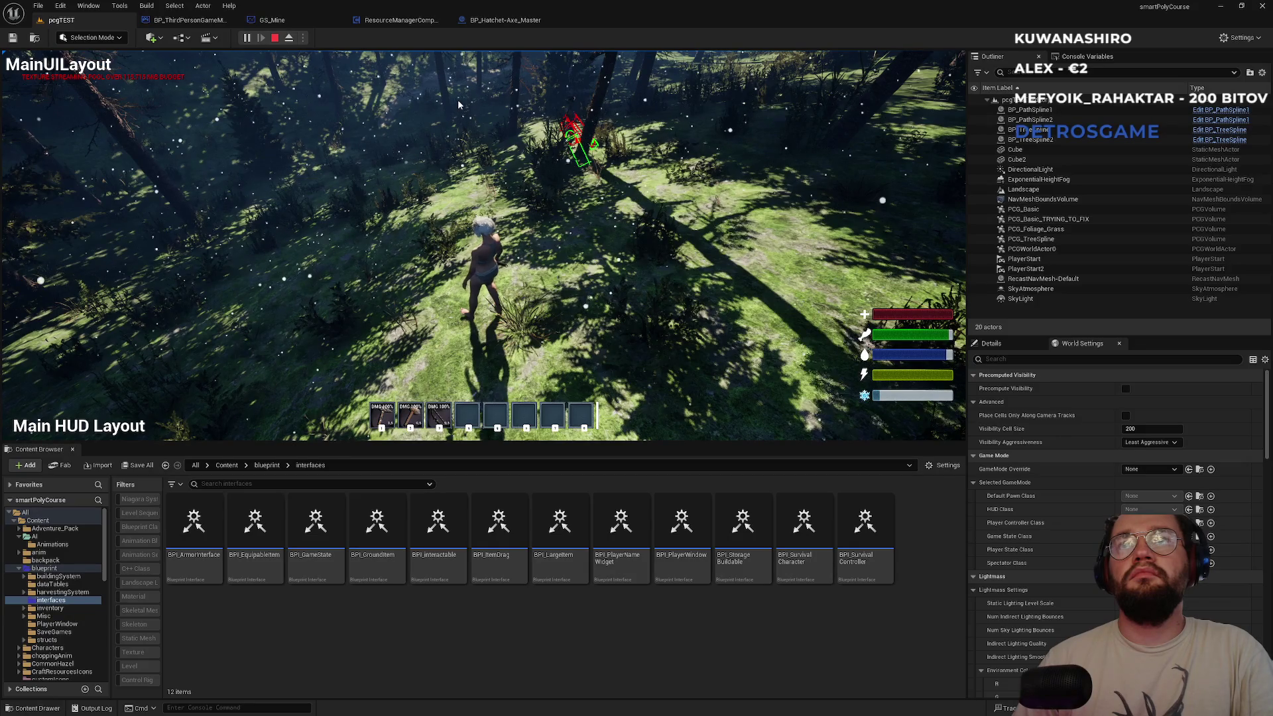
pyautogui.hotkey('alt', 'Tab')
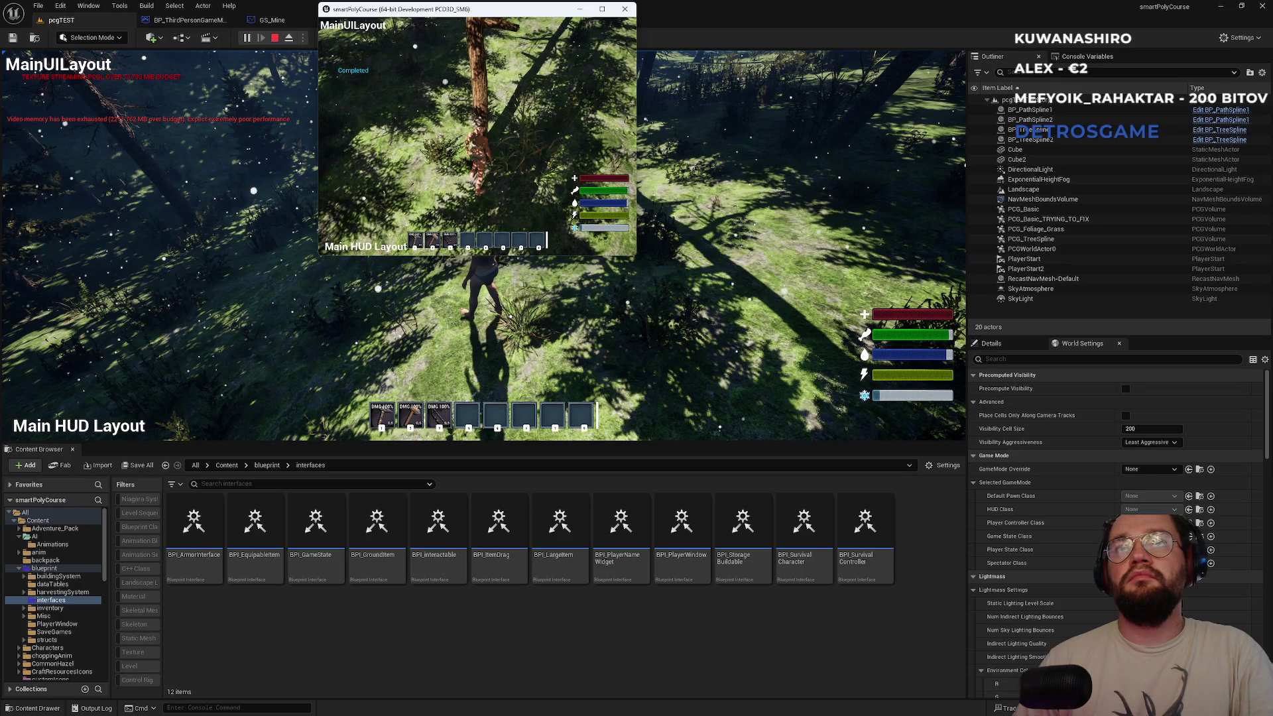
pyautogui.click(556, 104)
pyautogui.click(555, 105)
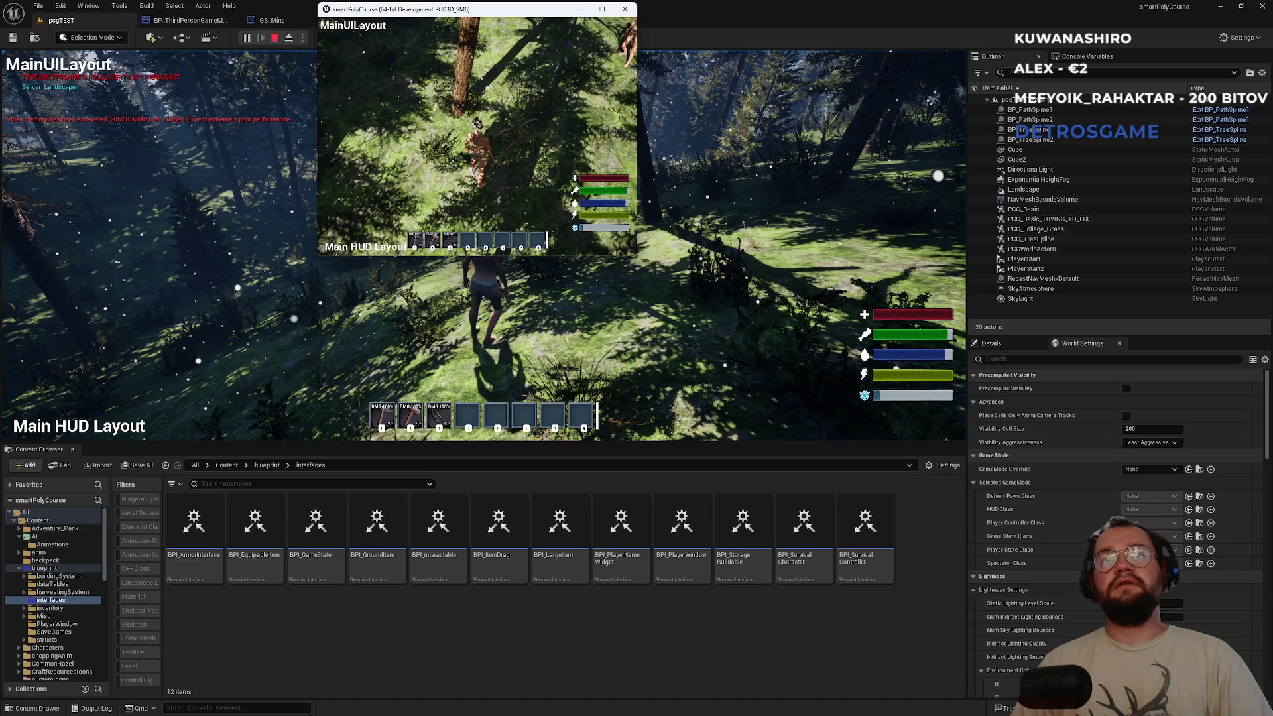
pyautogui.press('super')
pyautogui.press('super')
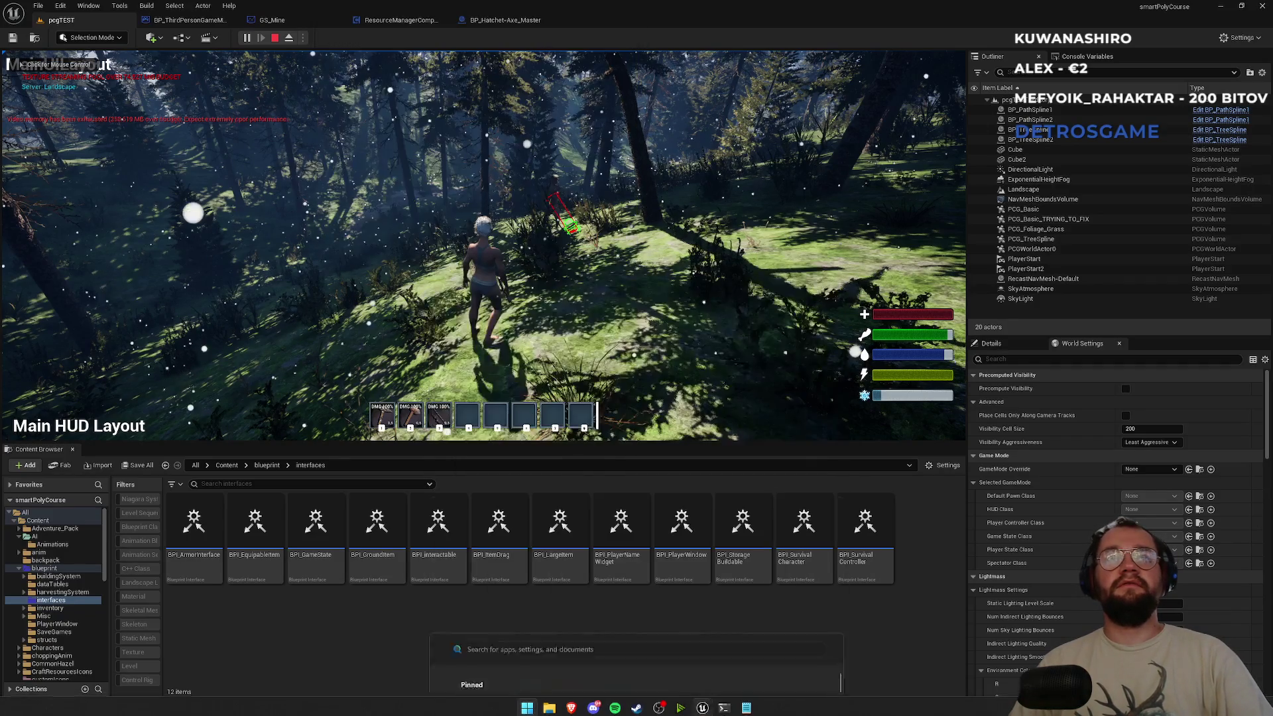
pyautogui.press('Escape')
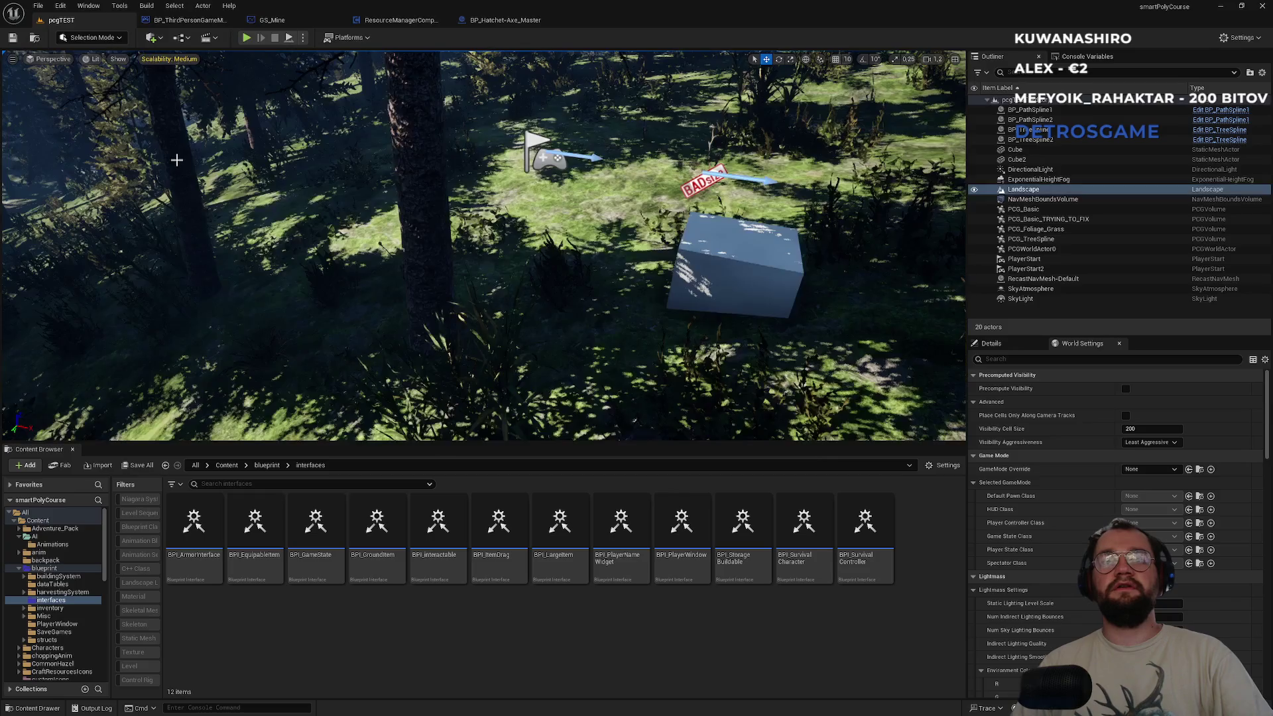
pyautogui.moveTo(176, 160); pyautogui.dragTo(294, 196)
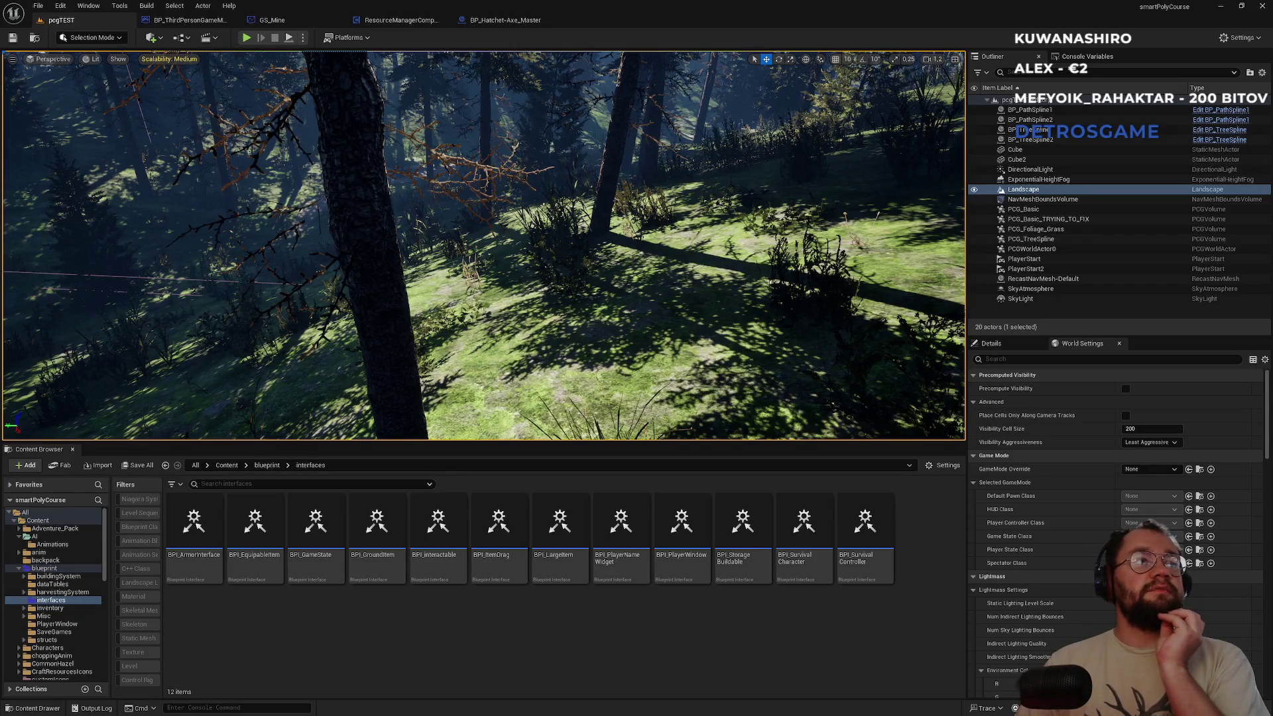
pyautogui.moveTo(505, 263); pyautogui.dragTo(468, 247)
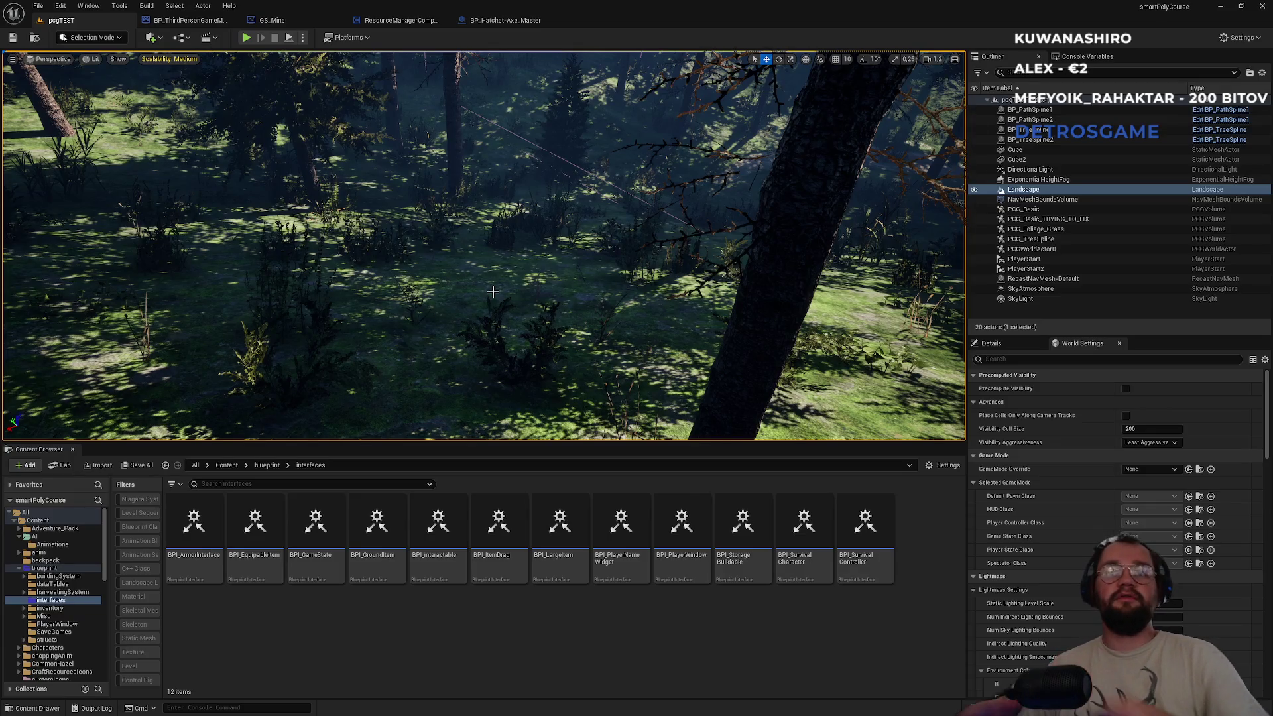
pyautogui.moveTo(468, 247); pyautogui.dragTo(437, 225)
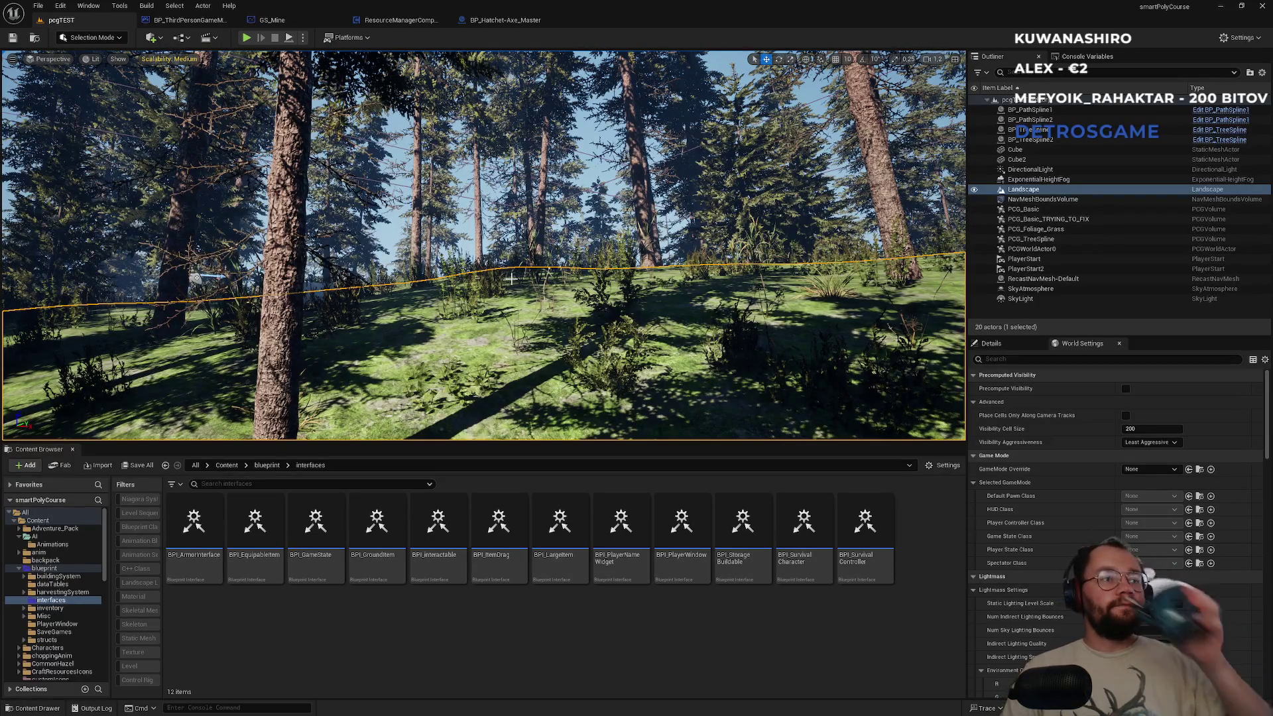
pyautogui.moveTo(481, 327)
pyautogui.mouseDown()
pyautogui.moveTo(467, 336)
pyautogui.moveTo(438, 312)
pyautogui.moveTo(430, 328)
pyautogui.moveTo(671, 108)
pyautogui.mouseUp()
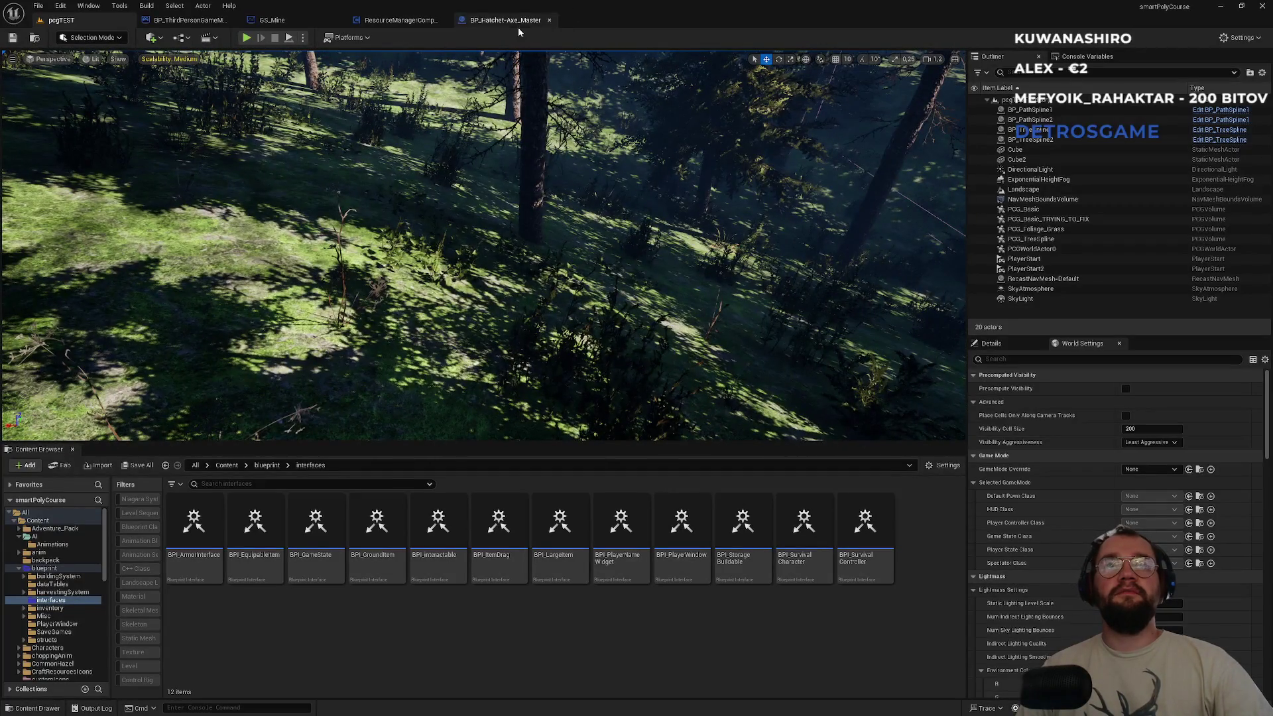
pyautogui.click(303, 21)
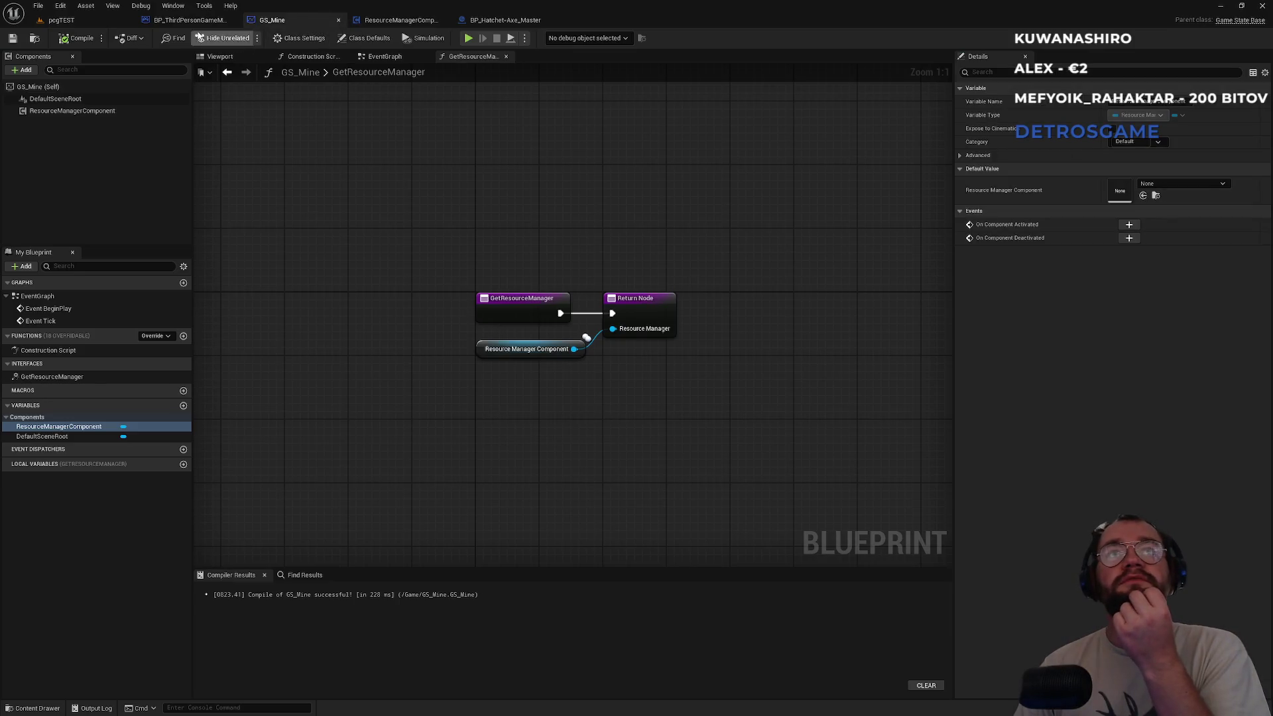
# Look over BP_ThirdPersonGameMode and BP_Hatchet-Axe_Master's Sphere Trace By Channel setup.
pyautogui.click(190, 23)
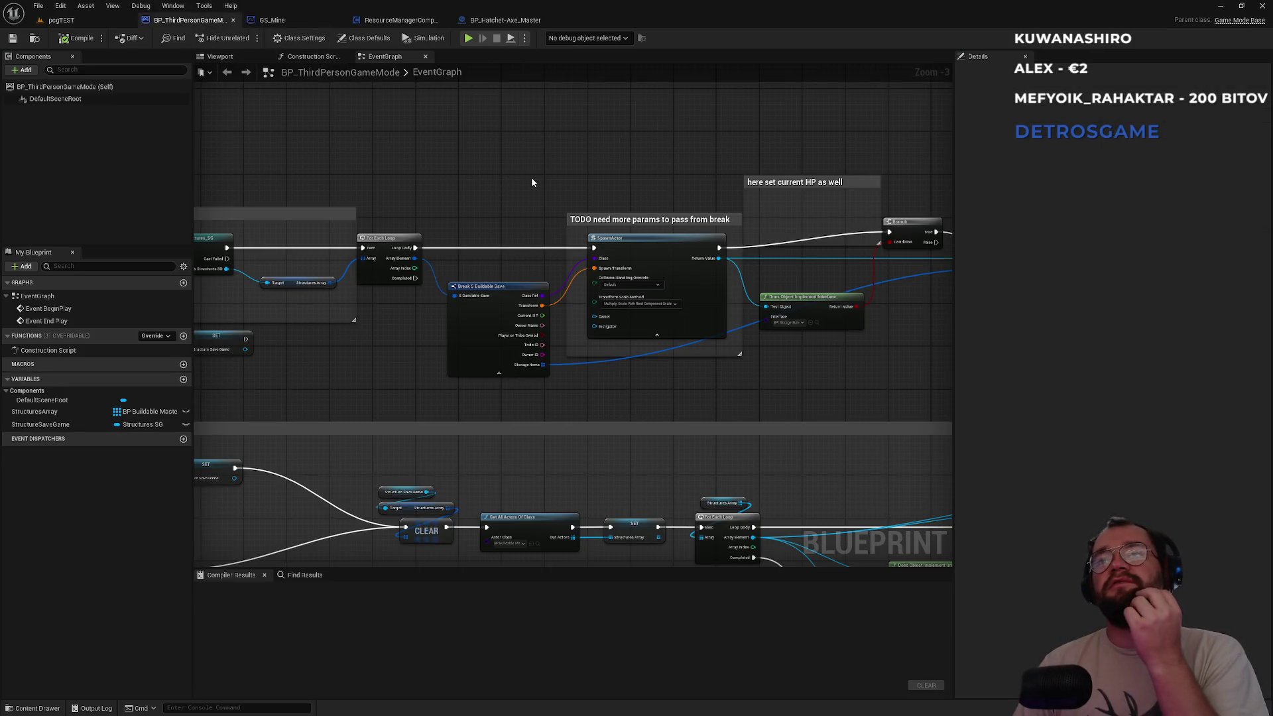
pyautogui.click(524, 20)
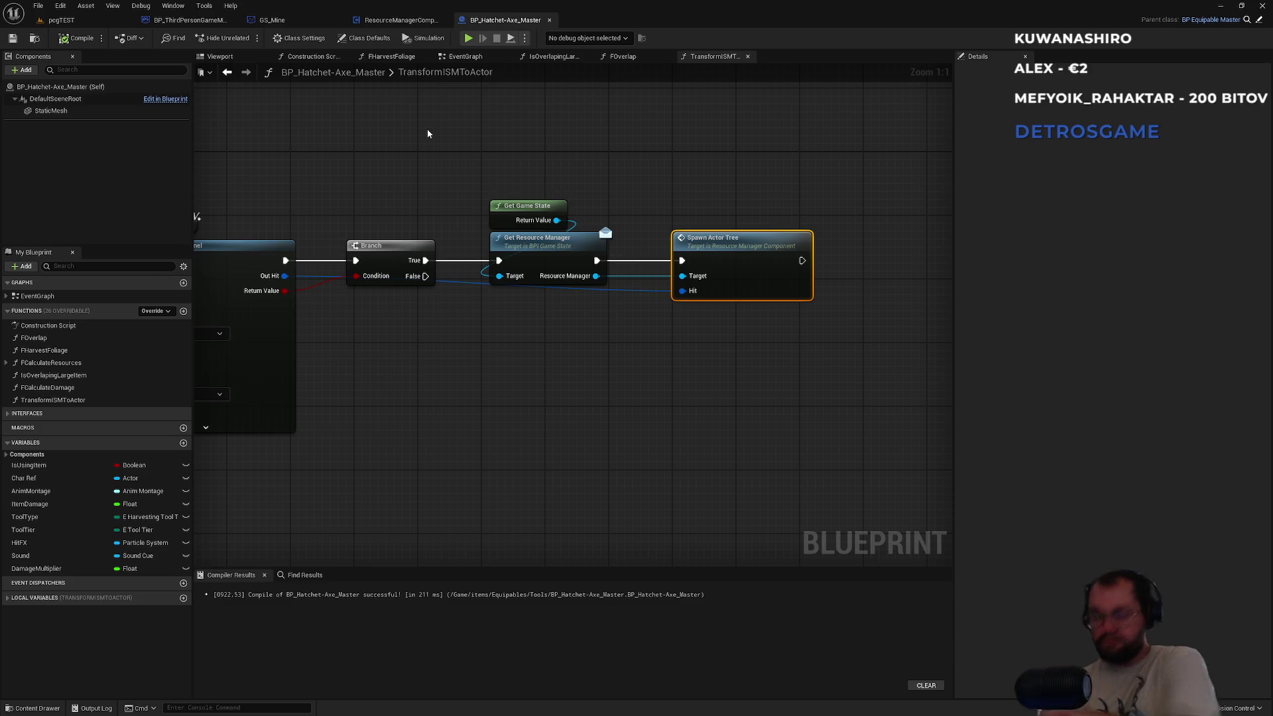
pyautogui.moveTo(428, 129)
pyautogui.mouseDown()
pyautogui.moveTo(541, 134)
pyautogui.moveTo(549, 147)
pyautogui.mouseUp()
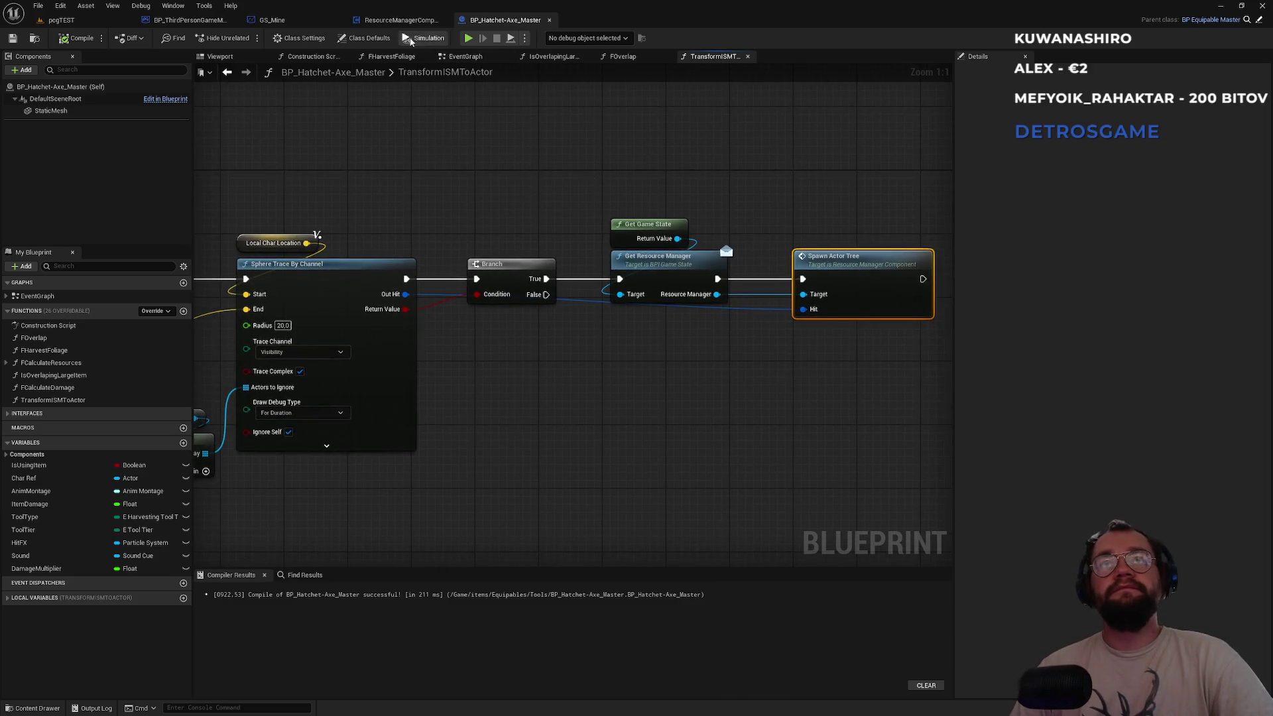
# In OnRep_HiddenTreeIndices, select Hide ISMTree Multicast and wrap it in a comment about not needing multicast.
pyautogui.click(413, 22)
pyautogui.moveTo(432, 185); pyautogui.dragTo(549, 216)
pyautogui.moveTo(745, 137)
pyautogui.mouseDown()
pyautogui.moveTo(668, 106)
pyautogui.moveTo(715, 100)
pyautogui.mouseUp()
pyautogui.click(796, 217)
pyautogui.moveTo(796, 216)
pyautogui.mouseDown()
pyautogui.moveTo(739, 300)
pyautogui.moveTo(538, 186)
pyautogui.mouseUp()
pyautogui.write('c')
pyautogui.write('no ')
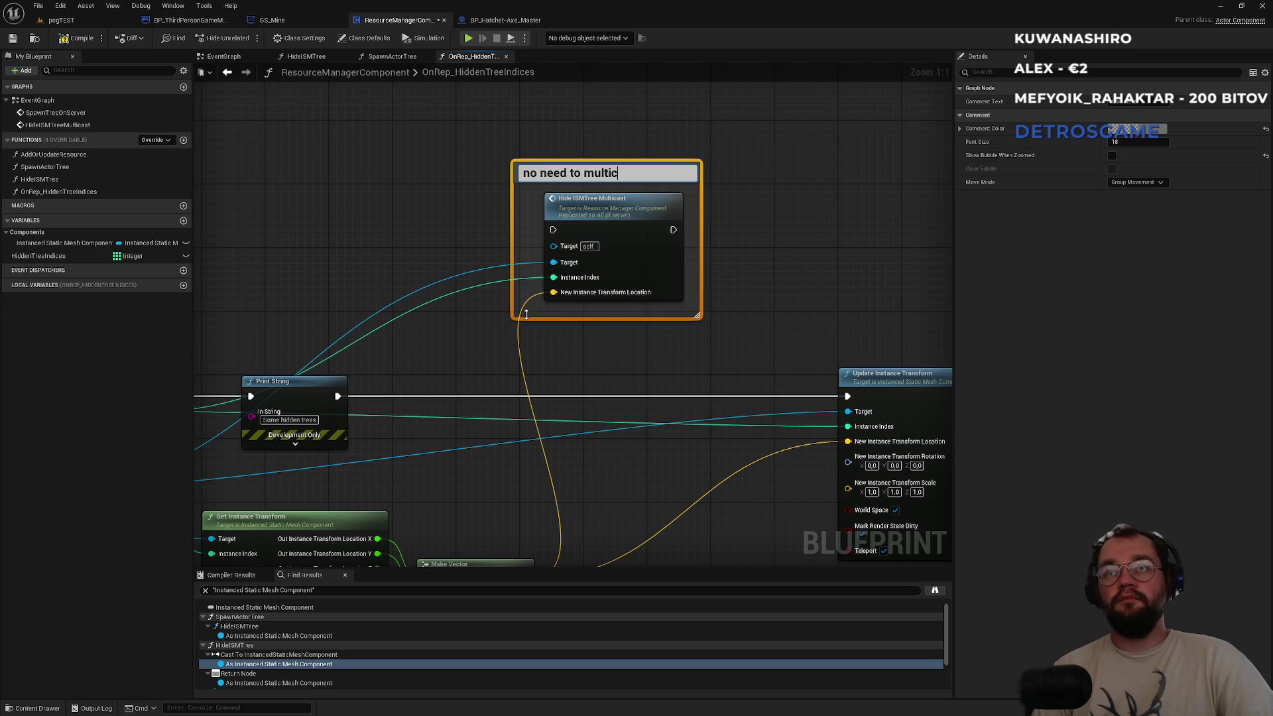
pyautogui.write('joiners')
# Confirm the 'no need to multicast for late joiners' comment and view SpawnActorTree's TODO note.
pyautogui.press('Return')
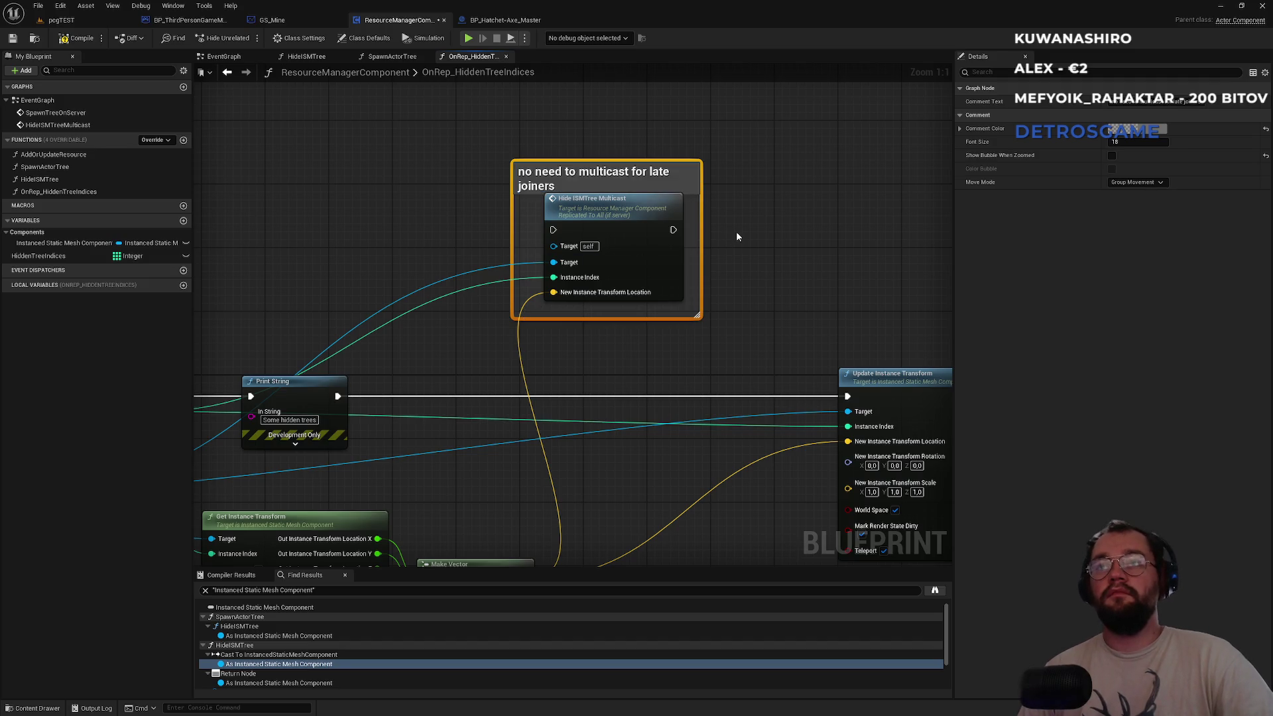
pyautogui.click(738, 237)
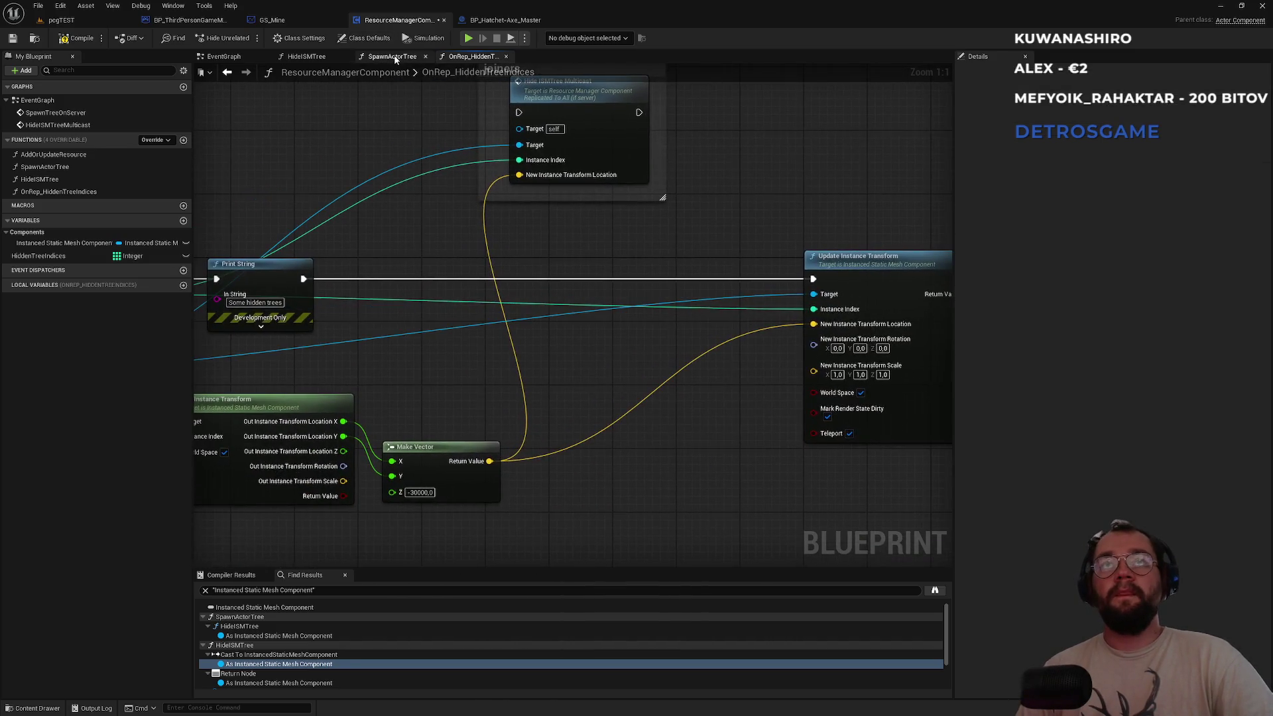
pyautogui.click(393, 57)
pyautogui.moveTo(682, 310)
pyautogui.mouseDown()
pyautogui.moveTo(630, 250)
pyautogui.moveTo(322, 264)
pyautogui.moveTo(723, 296)
pyautogui.moveTo(714, 312)
pyautogui.moveTo(567, 265)
pyautogui.mouseUp()
pyautogui.scroll(2, 723, 297)
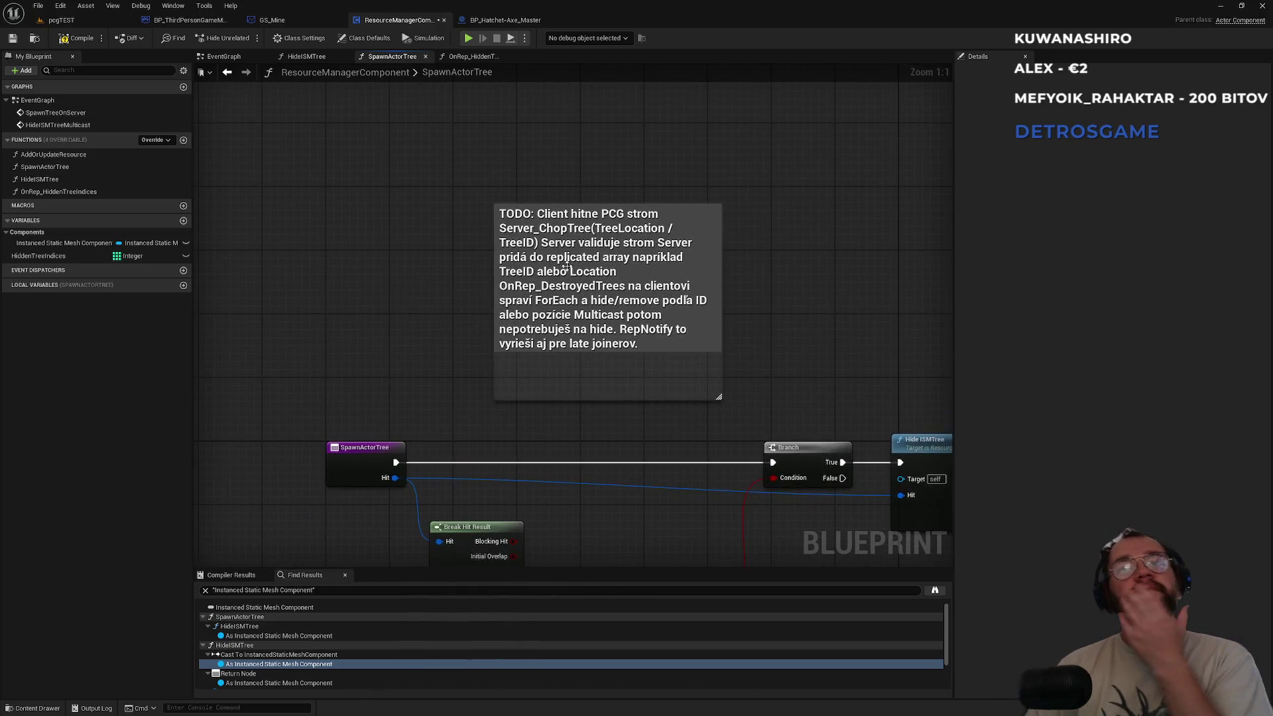
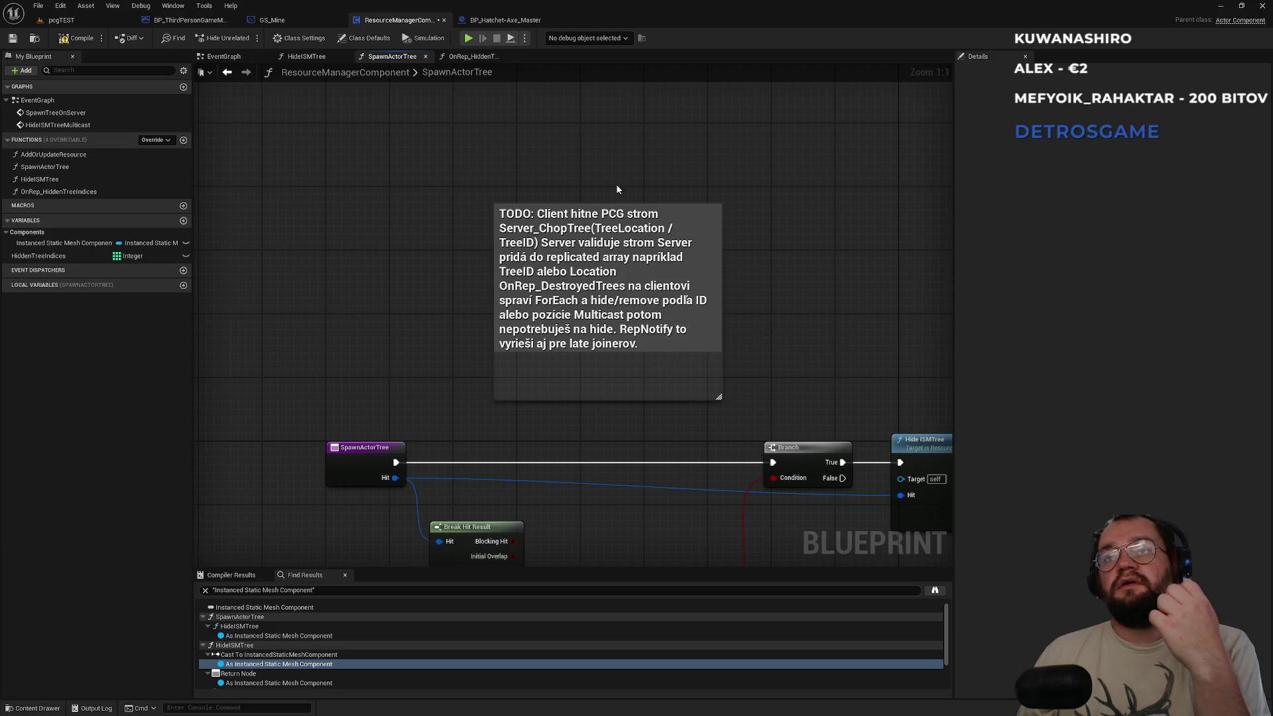
# Look through the component's graphs, then find all references to the HideISMTreeMulticast event.
pyautogui.moveTo(782, 306); pyautogui.dragTo(658, 328)
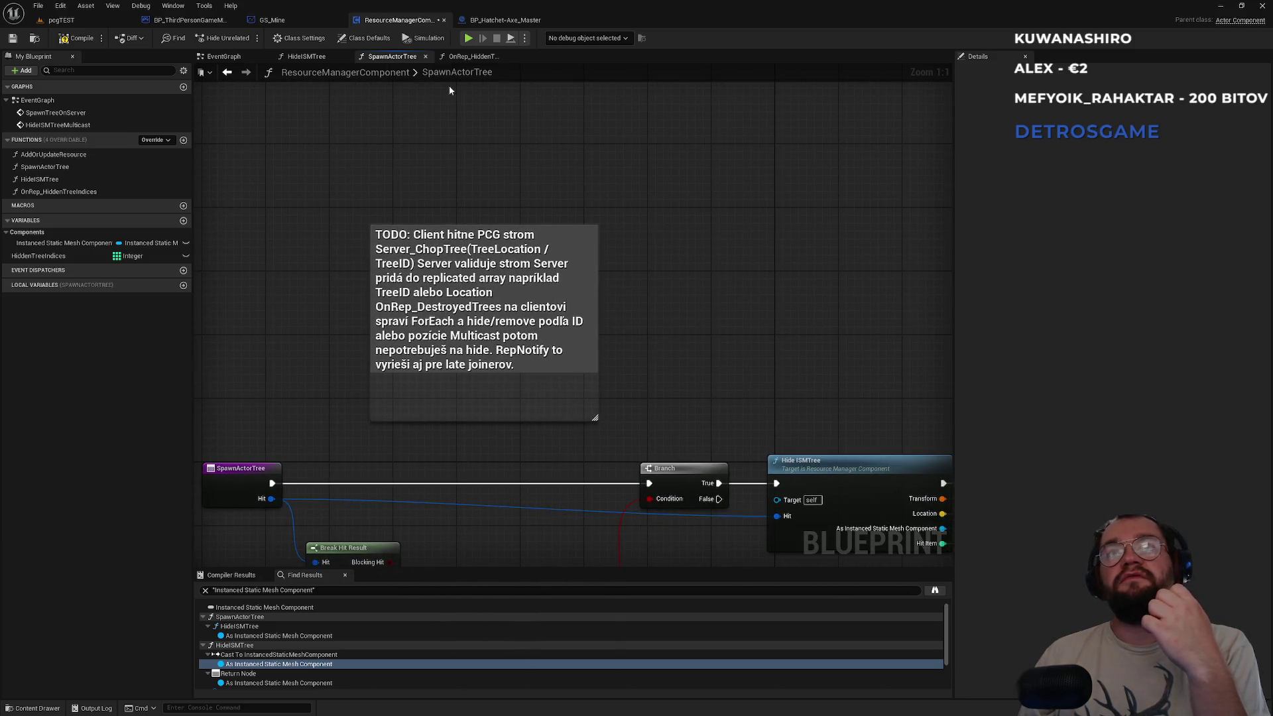
pyautogui.click(472, 56)
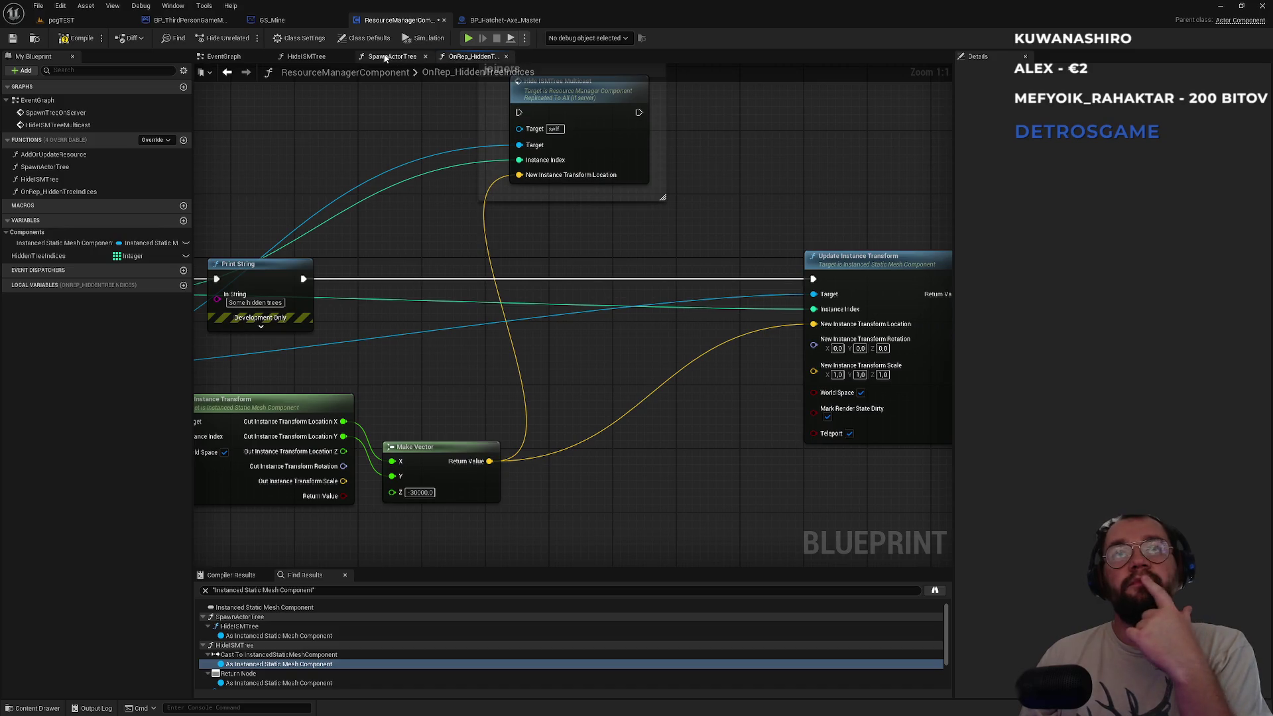
pyautogui.click(392, 56)
pyautogui.click(310, 58)
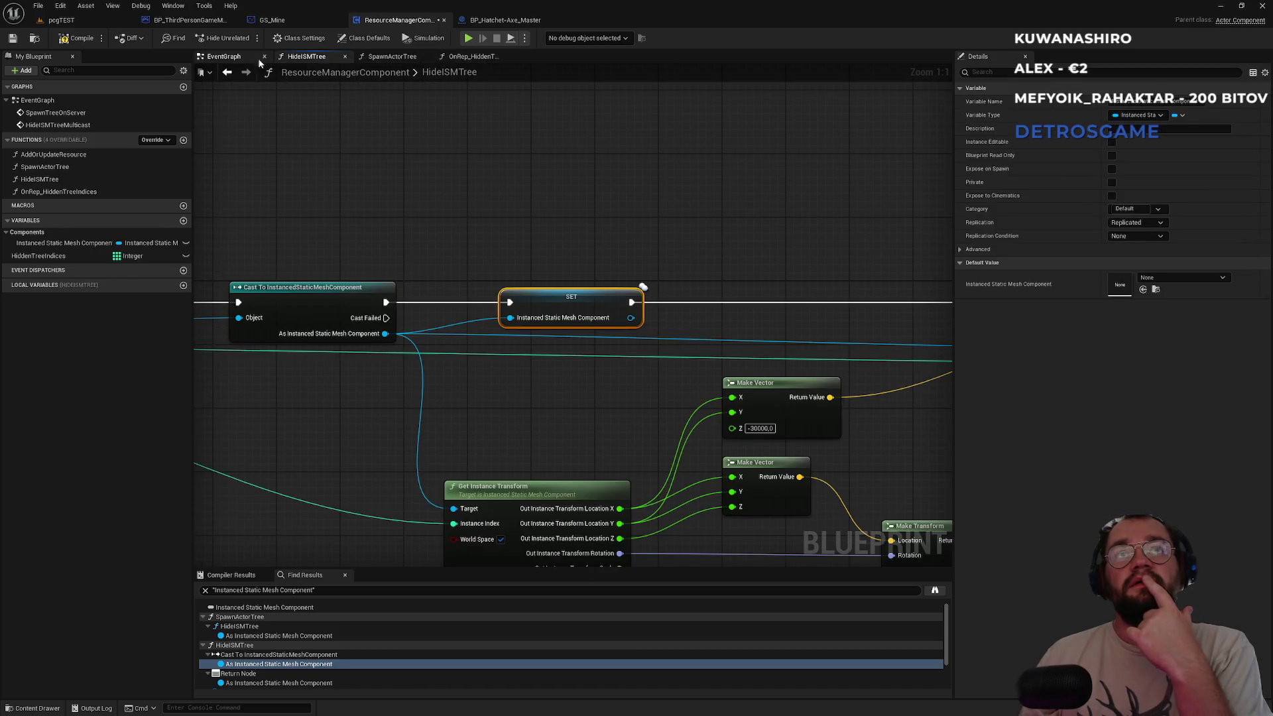
pyautogui.click(243, 58)
pyautogui.click(455, 342)
pyautogui.rightClick(437, 347)
pyautogui.moveTo(504, 449)
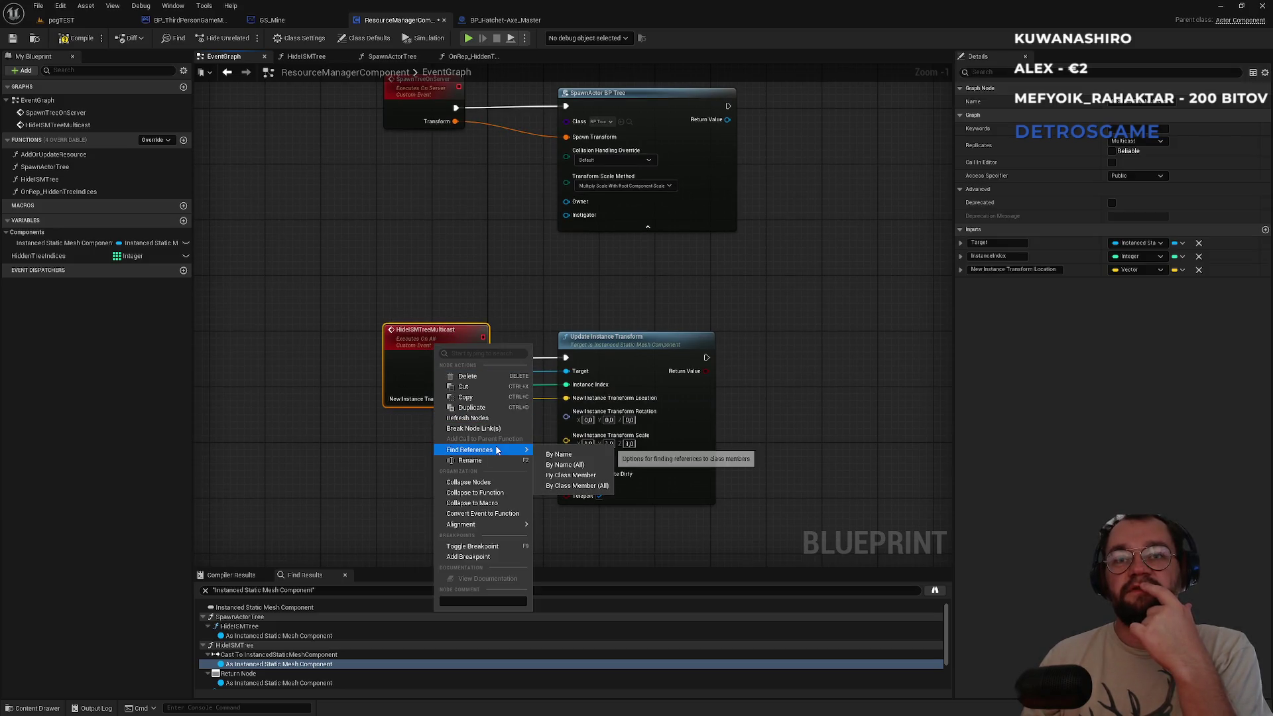
pyautogui.click(568, 455)
# In SpawnActorTree, wire ADDUNIQUE's exec directly into Spawn Tree on Server, bypassing Hide ISMTree Multicast.
pyautogui.click(264, 636)
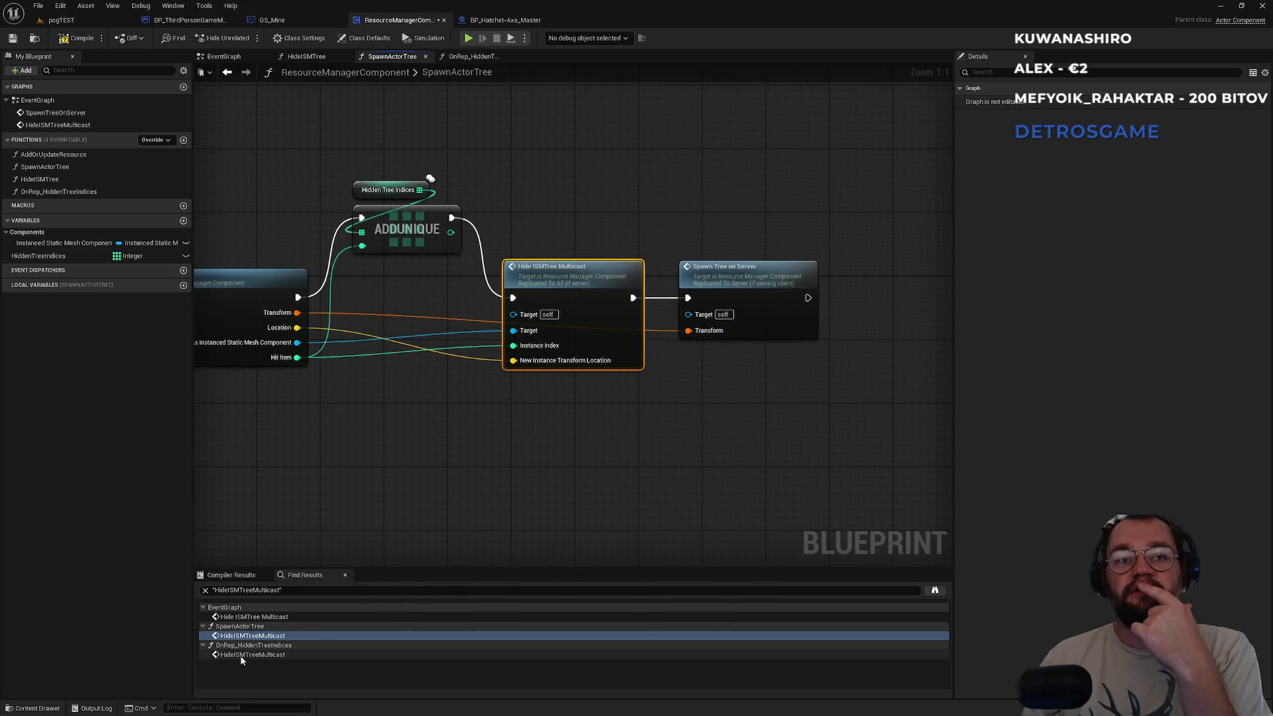
pyautogui.click(242, 655)
pyautogui.click(244, 637)
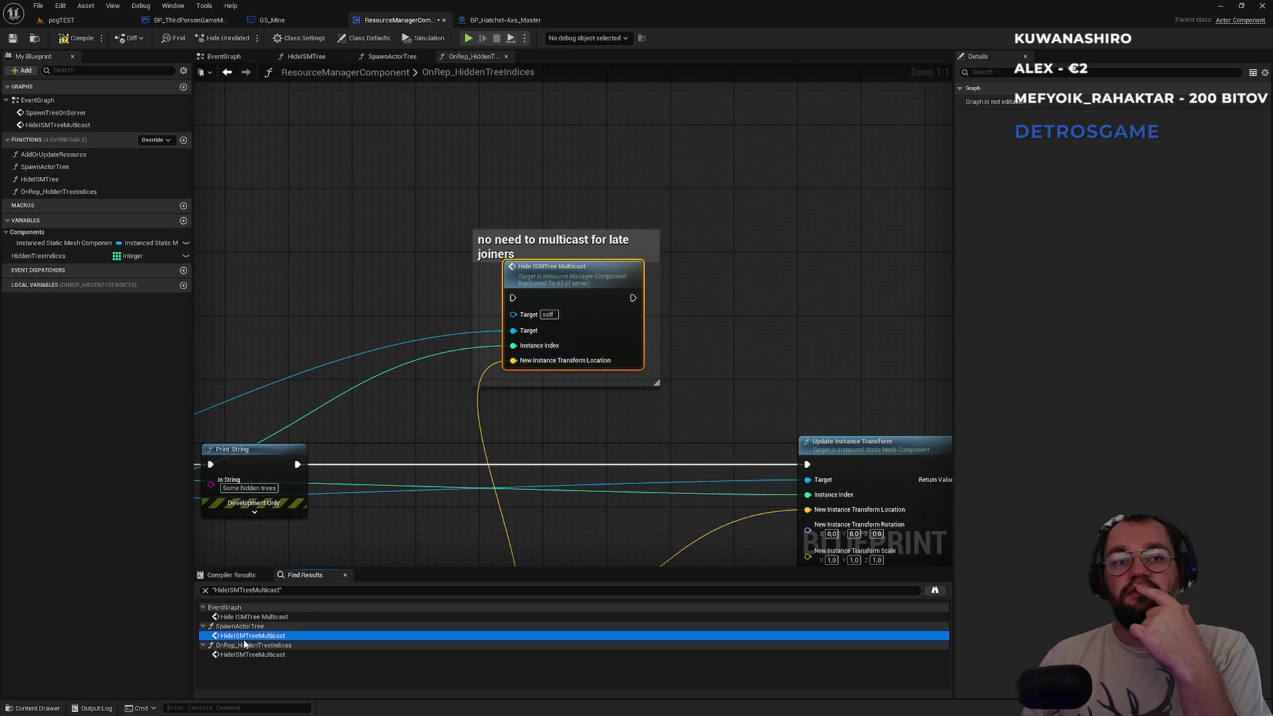
pyautogui.click(247, 640)
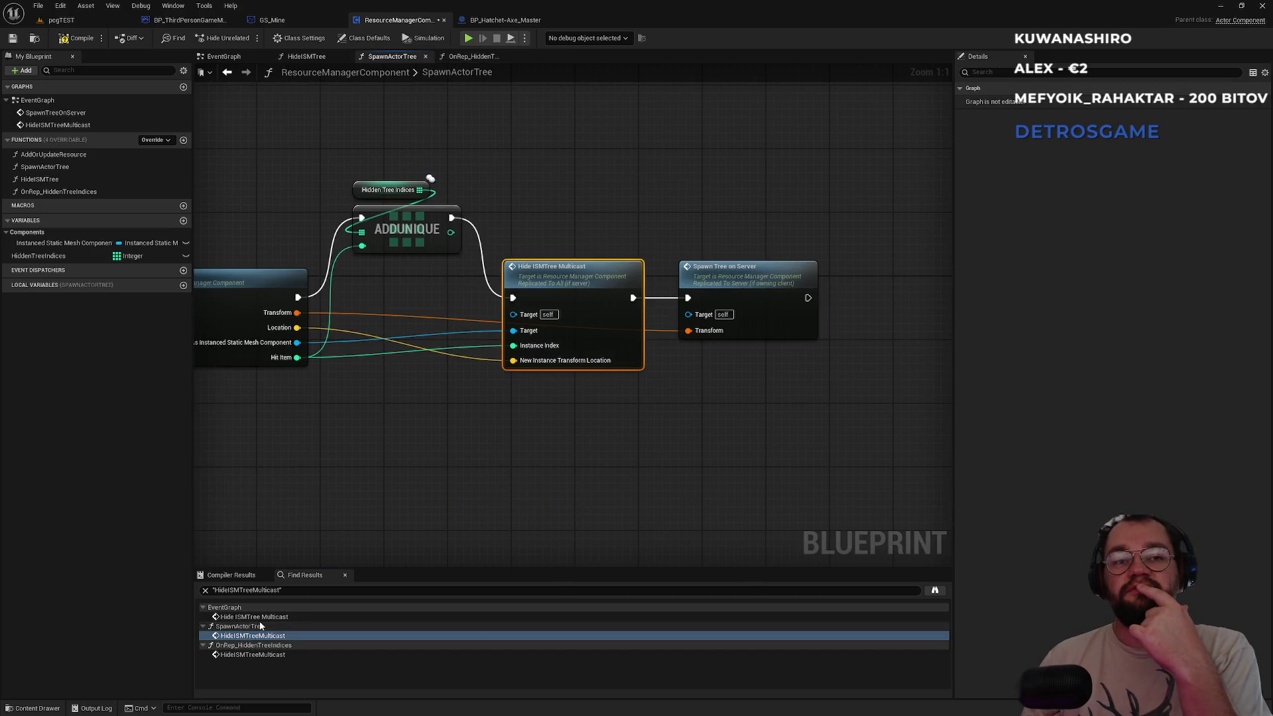
pyautogui.keyDown('alt'); pyautogui.click(483, 251); pyautogui.keyUp('alt')
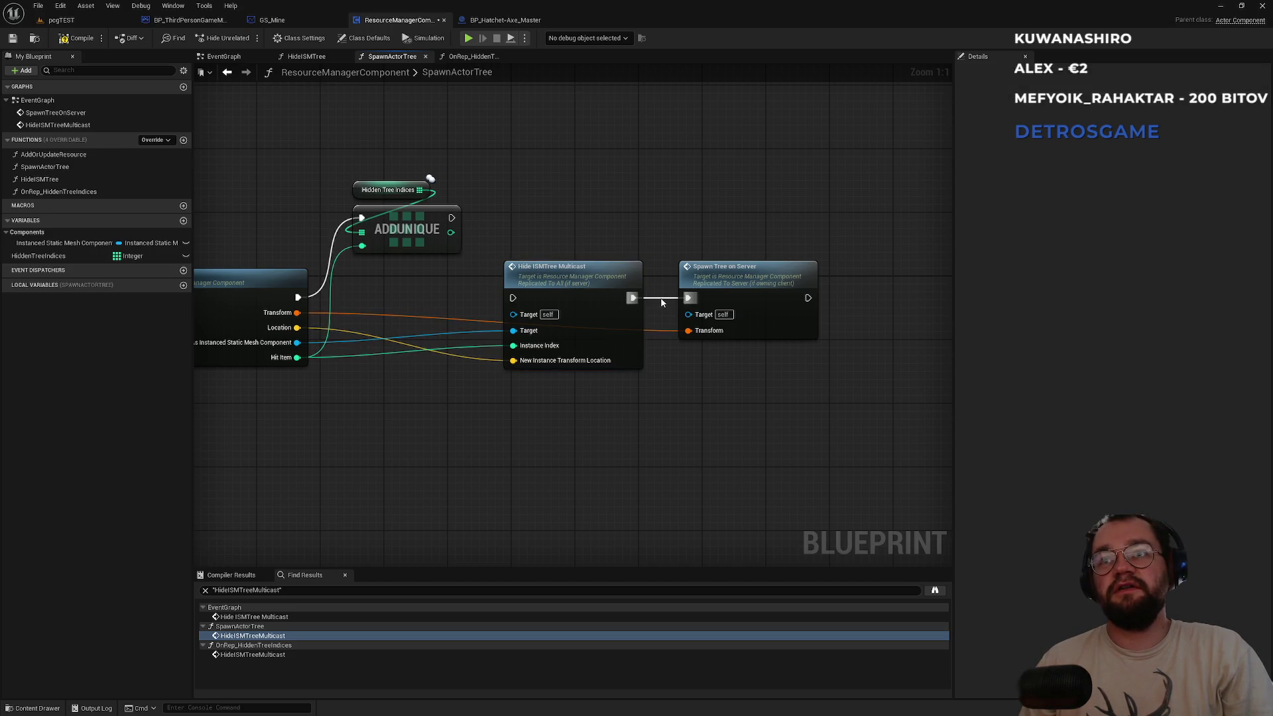
pyautogui.moveTo(689, 298)
pyautogui.mouseDown()
pyautogui.moveTo(535, 209)
pyautogui.moveTo(452, 217)
pyautogui.mouseUp()
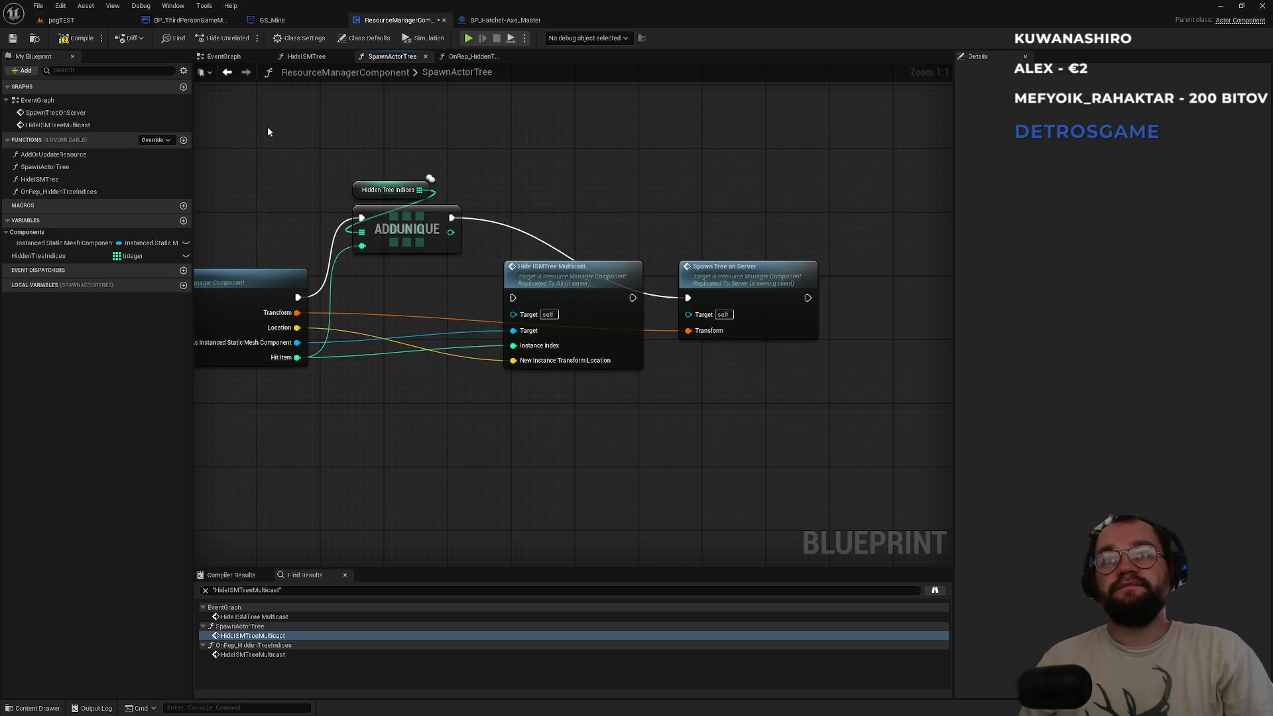
# Search Project Settings for the multiplayer options, then close Project Settings.
pyautogui.click(89, 22)
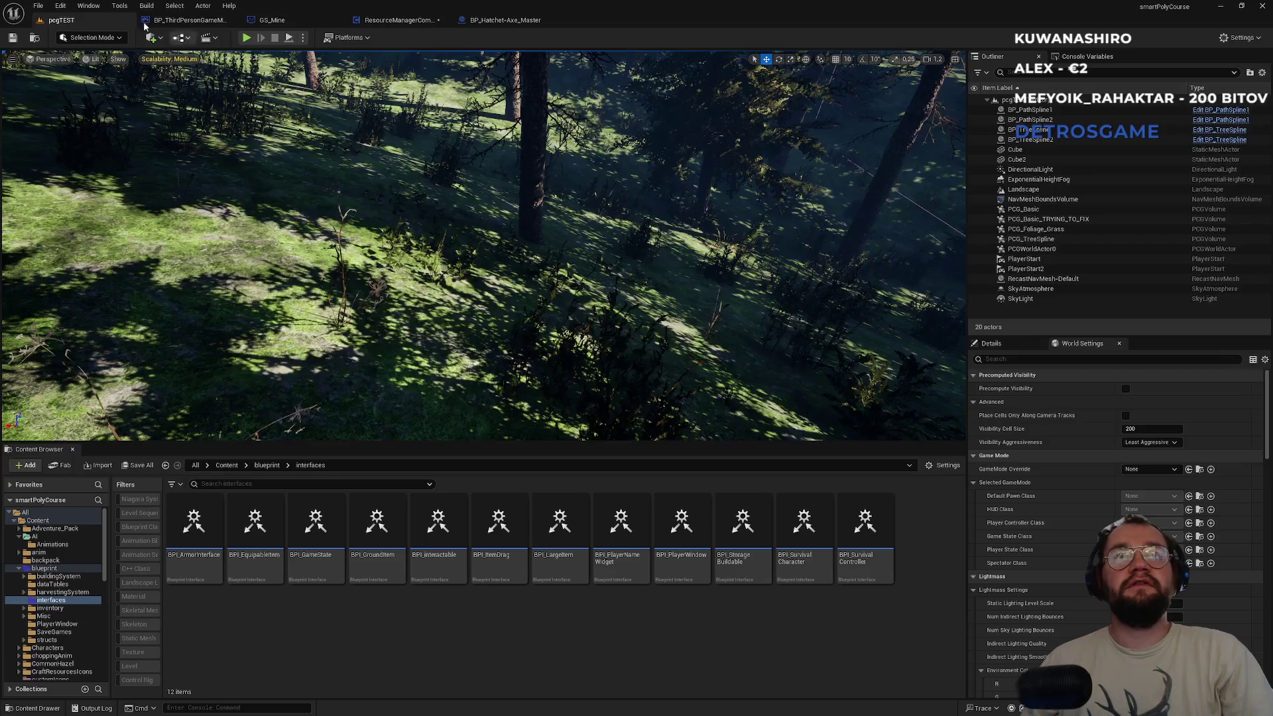
pyautogui.click(60, 6)
pyautogui.click(104, 163)
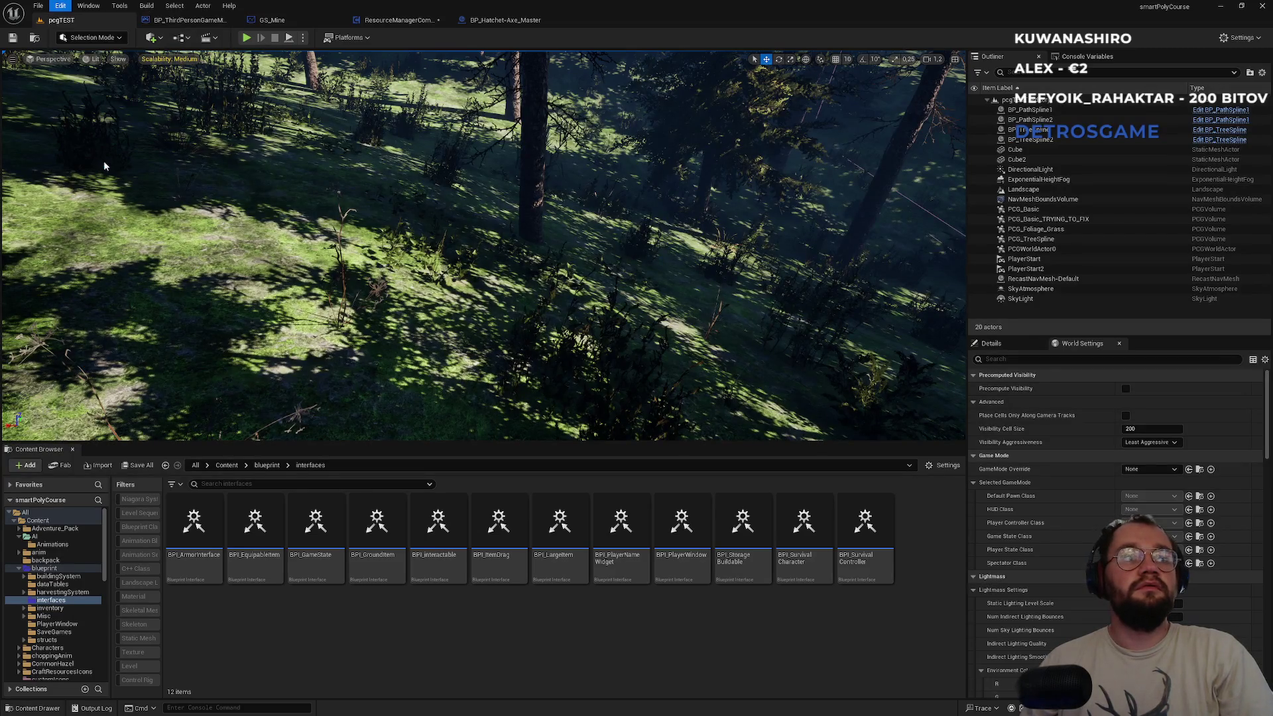
pyautogui.click(399, 163)
pyautogui.write('ultiplayer')
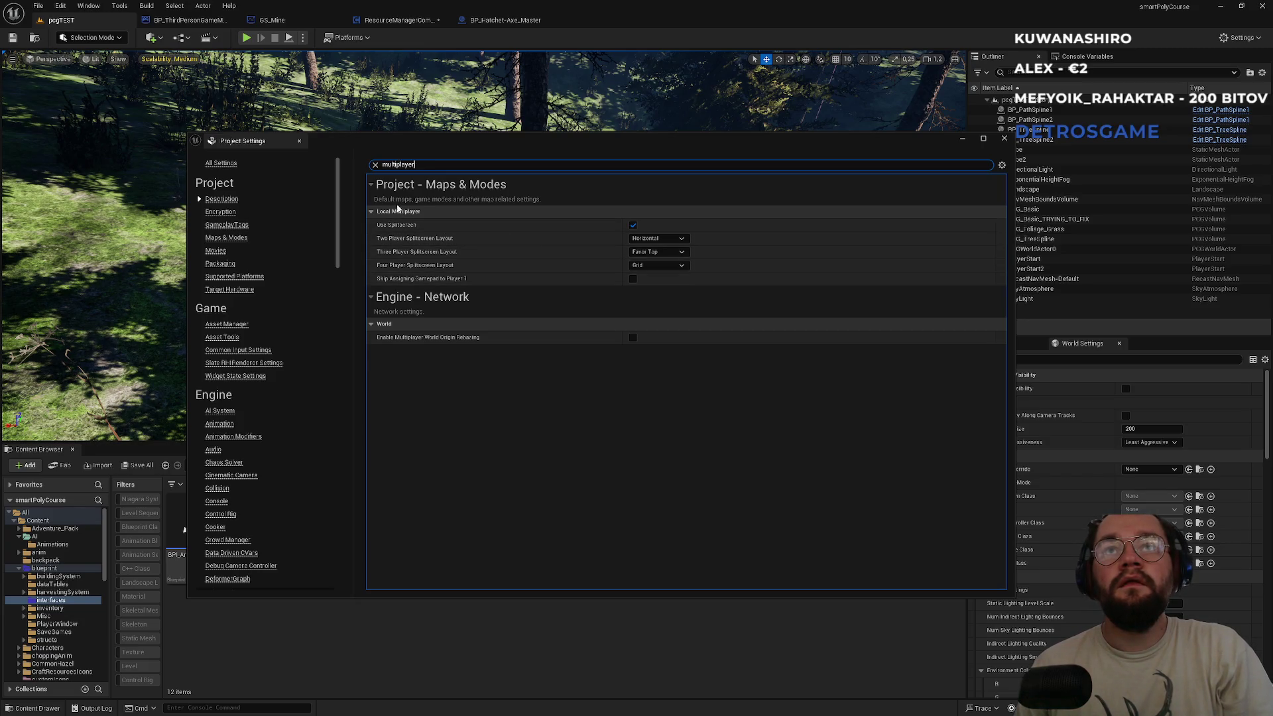
pyautogui.click(374, 165)
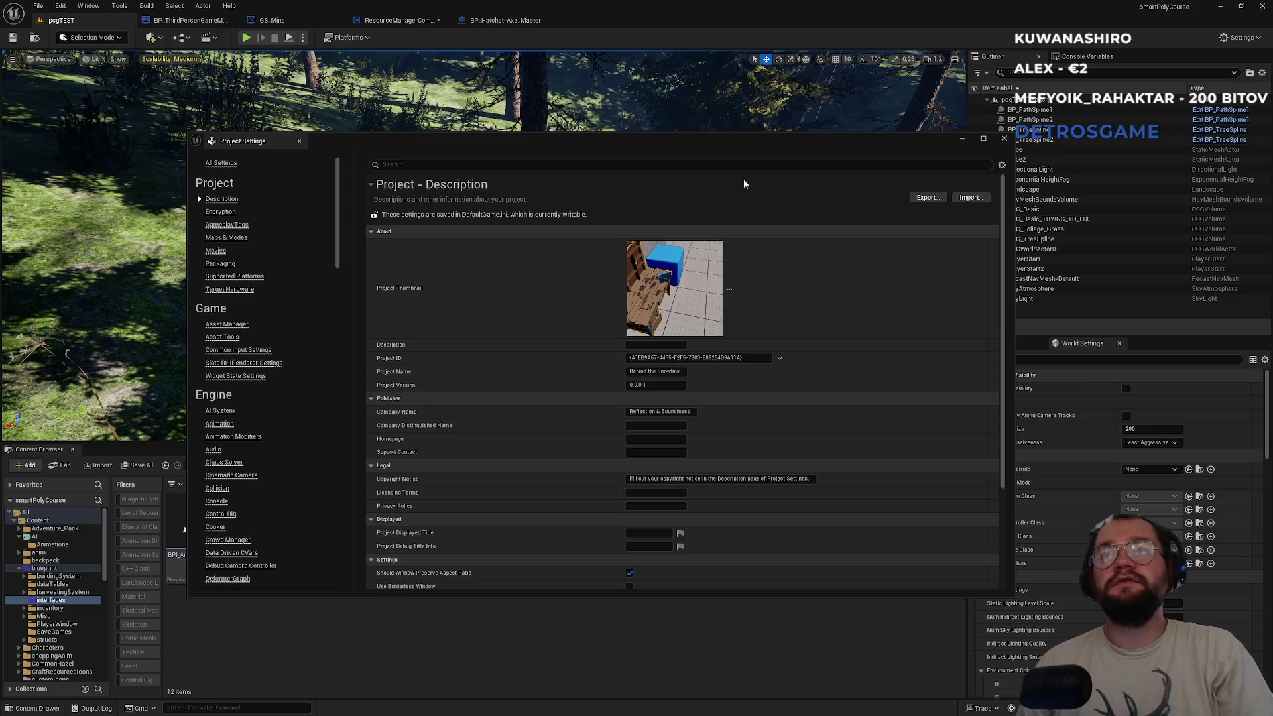
pyautogui.click(1004, 139)
# Enable Run Under One Process in the advanced play settings.
pyautogui.click(303, 37)
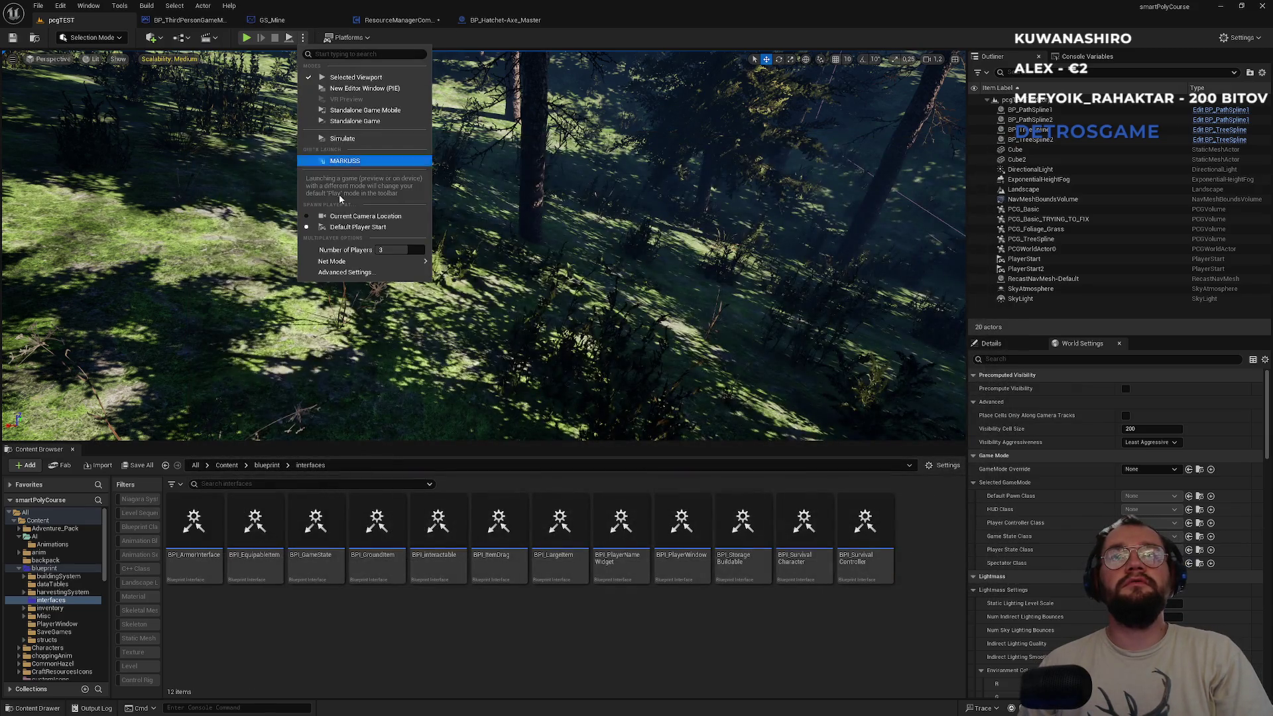
pyautogui.click(343, 273)
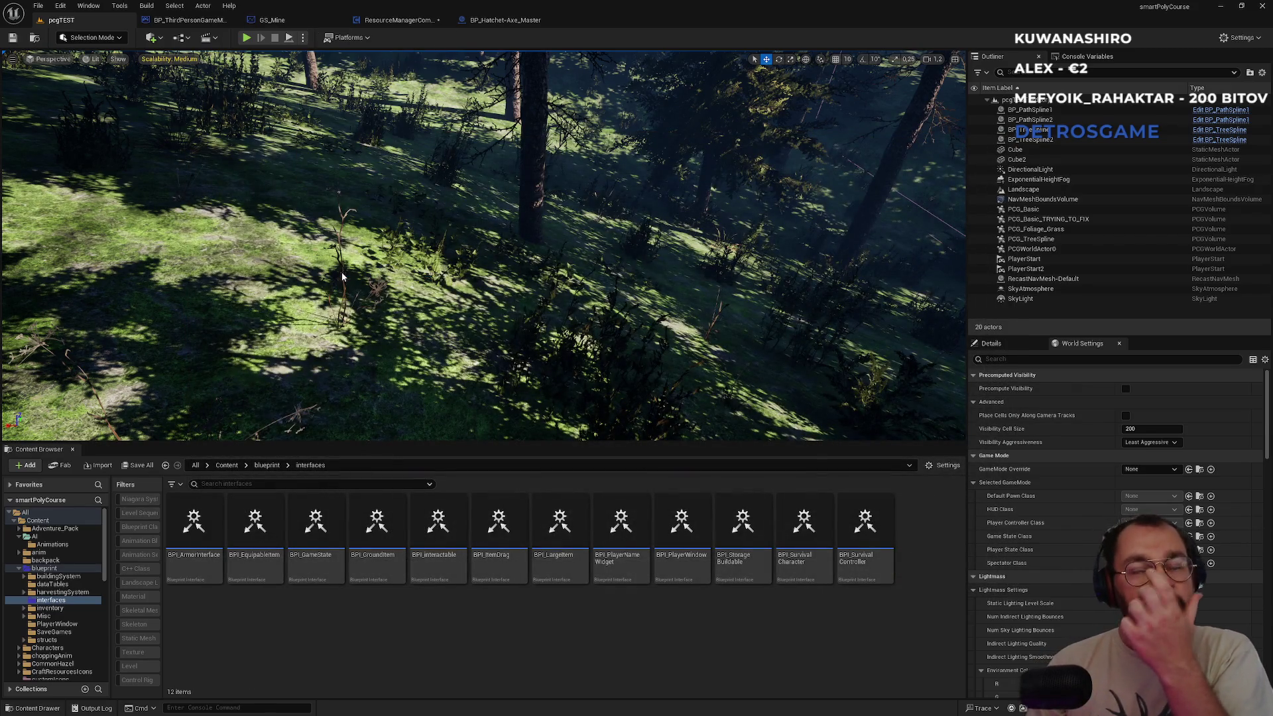
pyautogui.scroll(-5, 472, 502)
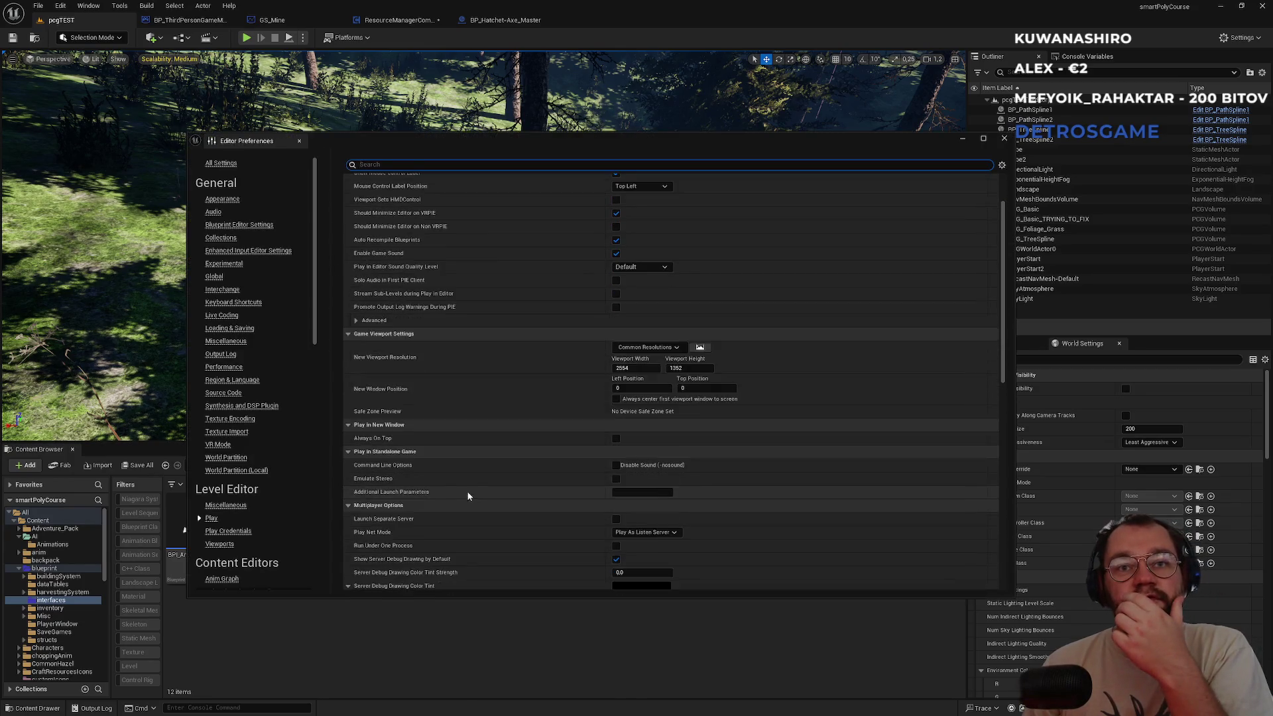
pyautogui.scroll(-2, 470, 499)
pyautogui.click(617, 501)
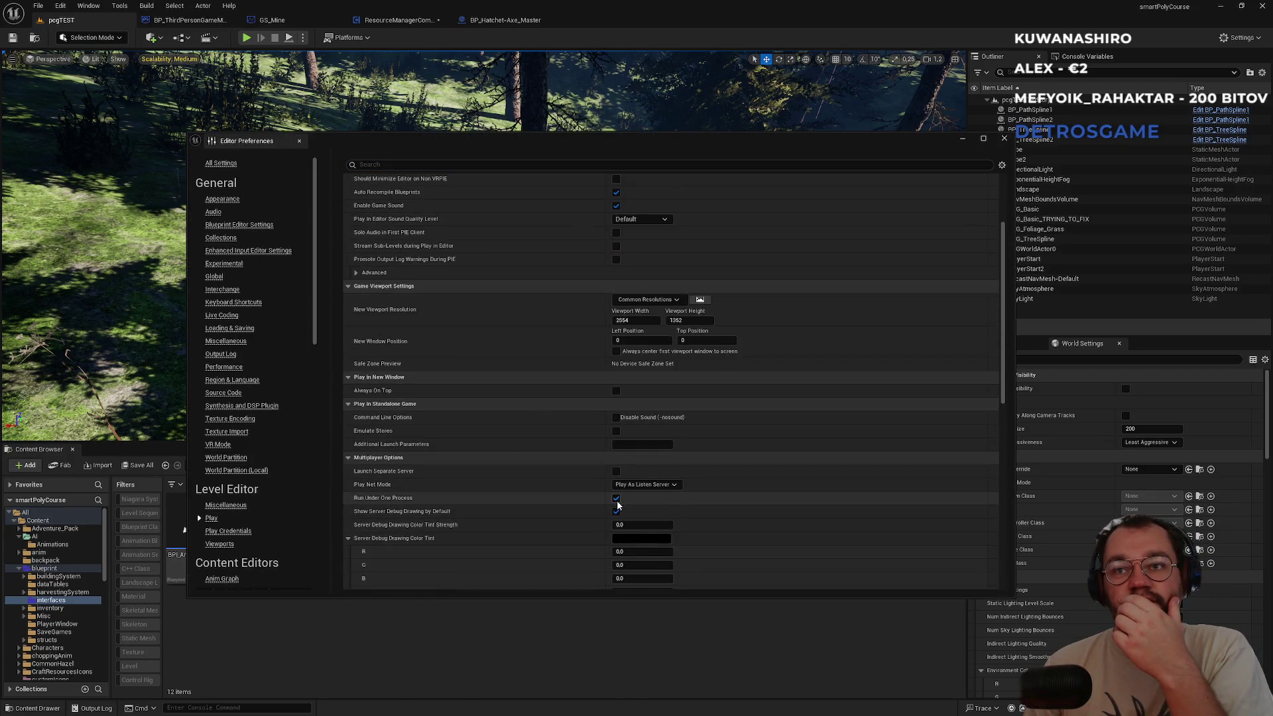
pyautogui.click(1005, 140)
# Set the play-in-editor Number of Players to 2.
pyautogui.click(303, 37)
pyautogui.click(398, 250)
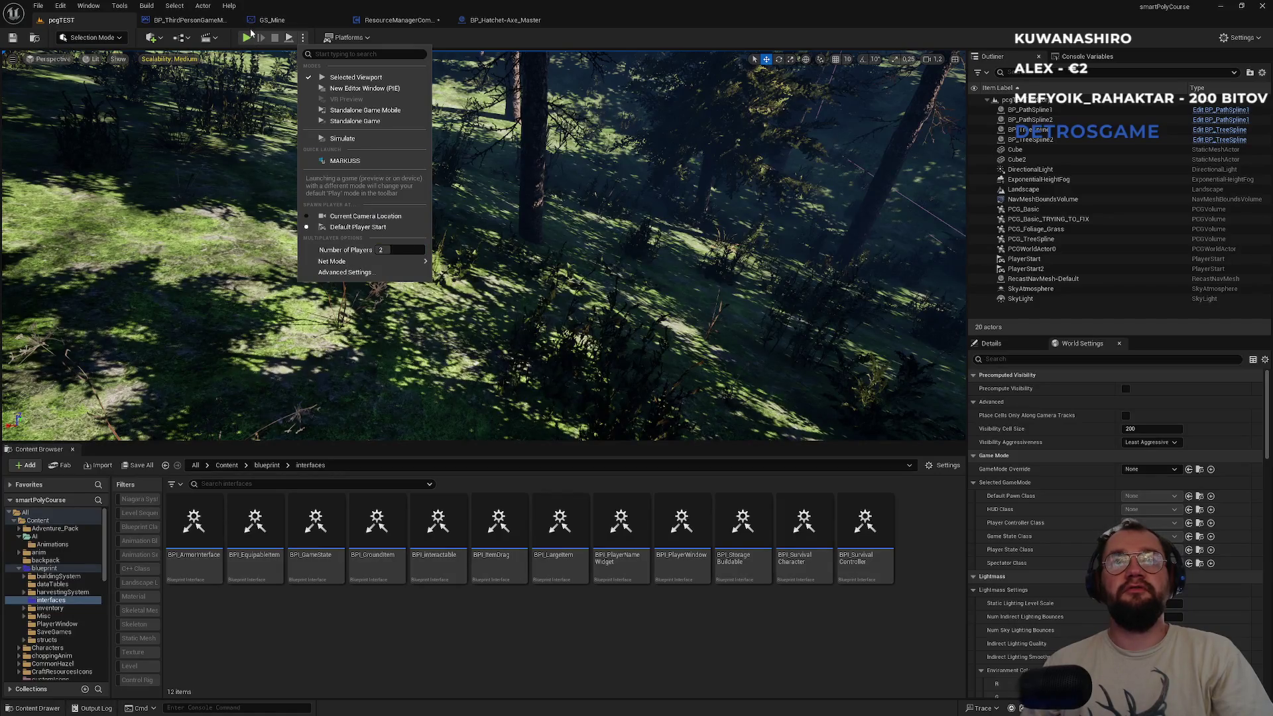
pyautogui.click(249, 38)
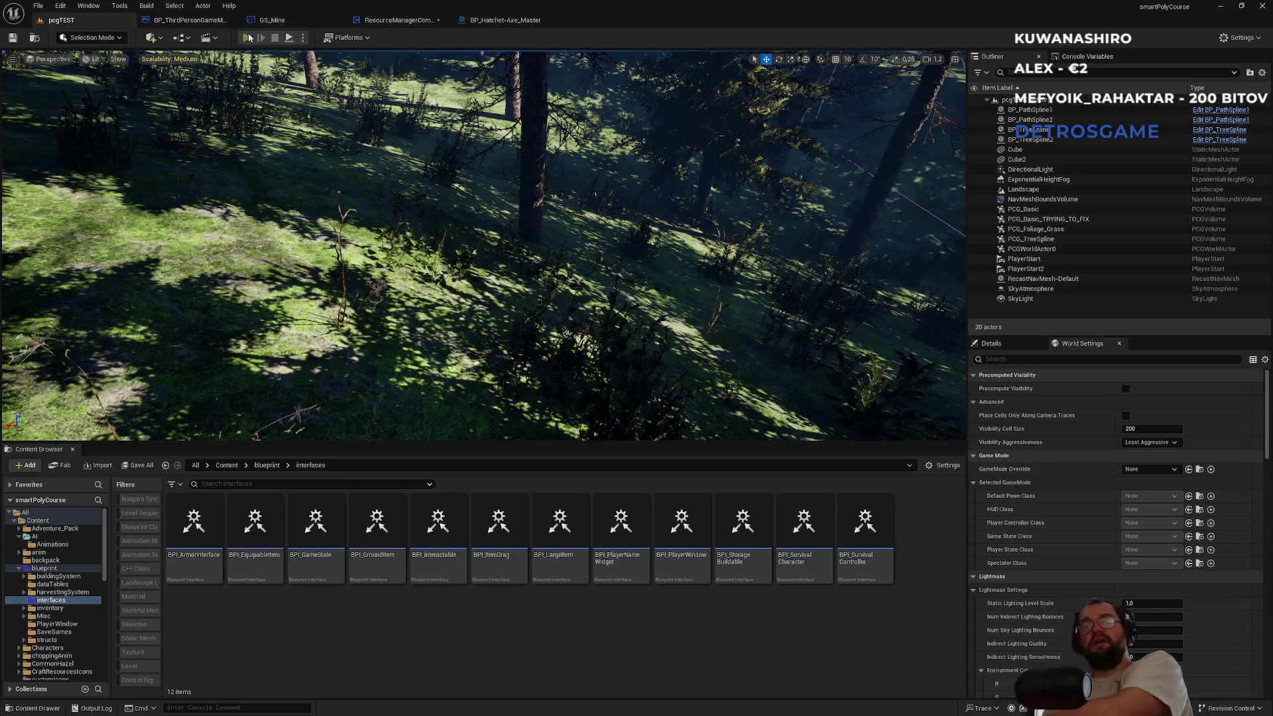
# Start Play In Editor, walk the character up to the cube and equip hotbar slot 1.
pyautogui.click(249, 38)
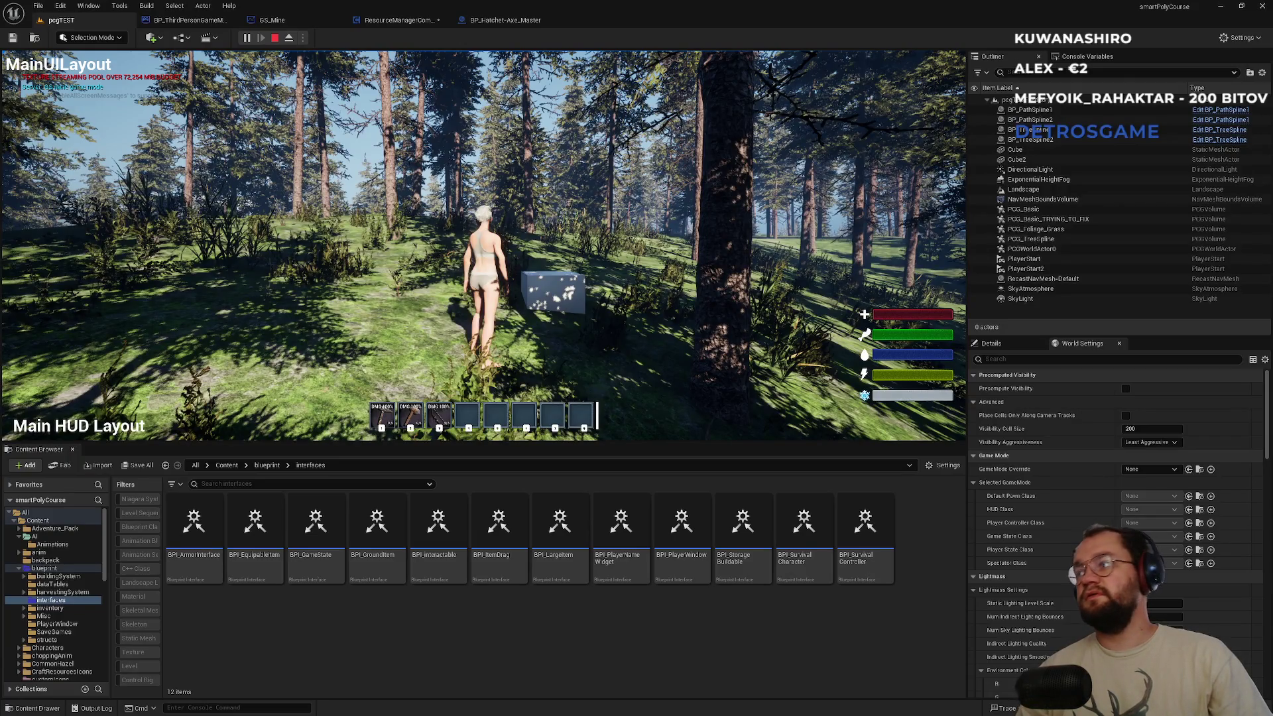
pyautogui.press('super')
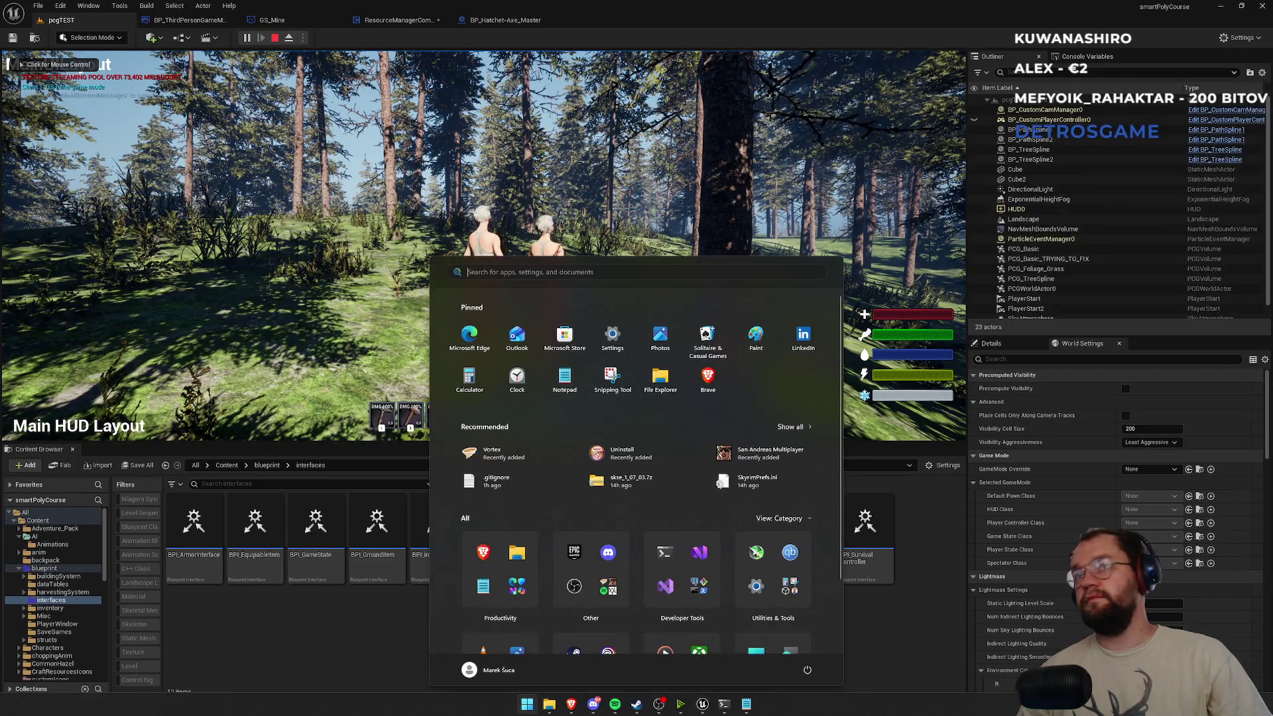
pyautogui.click(592, 227)
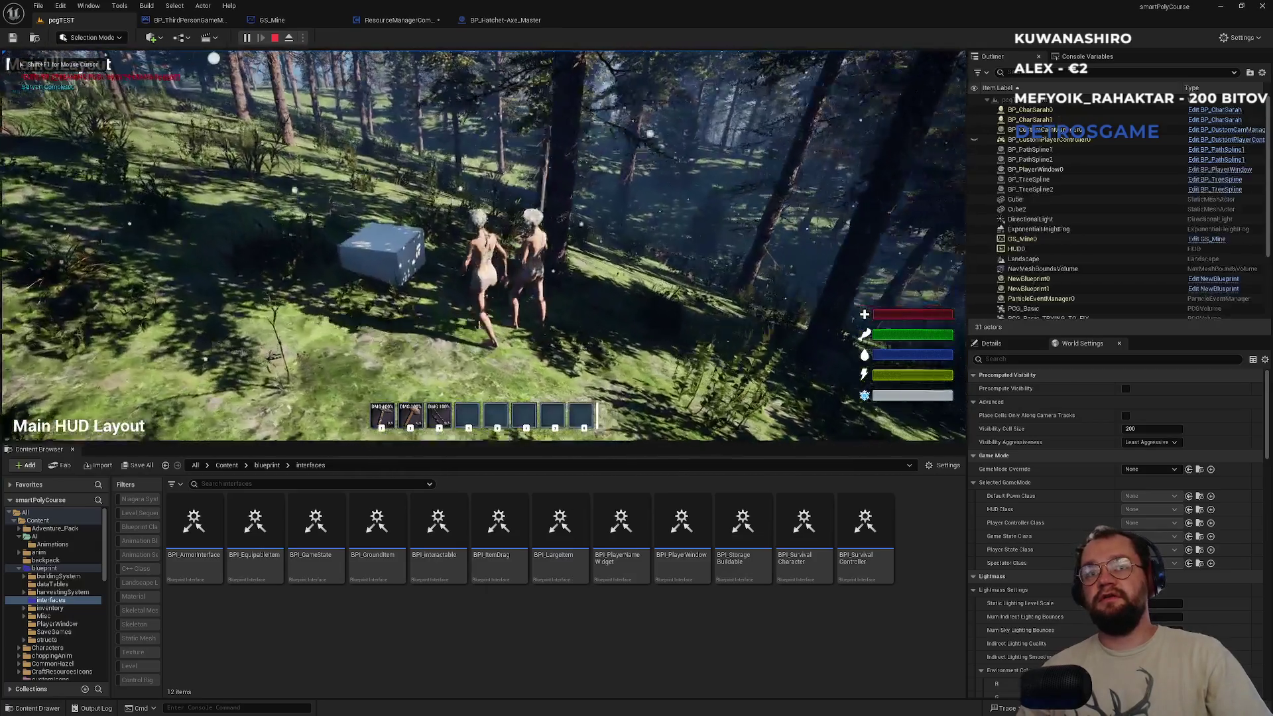
pyautogui.press('w')
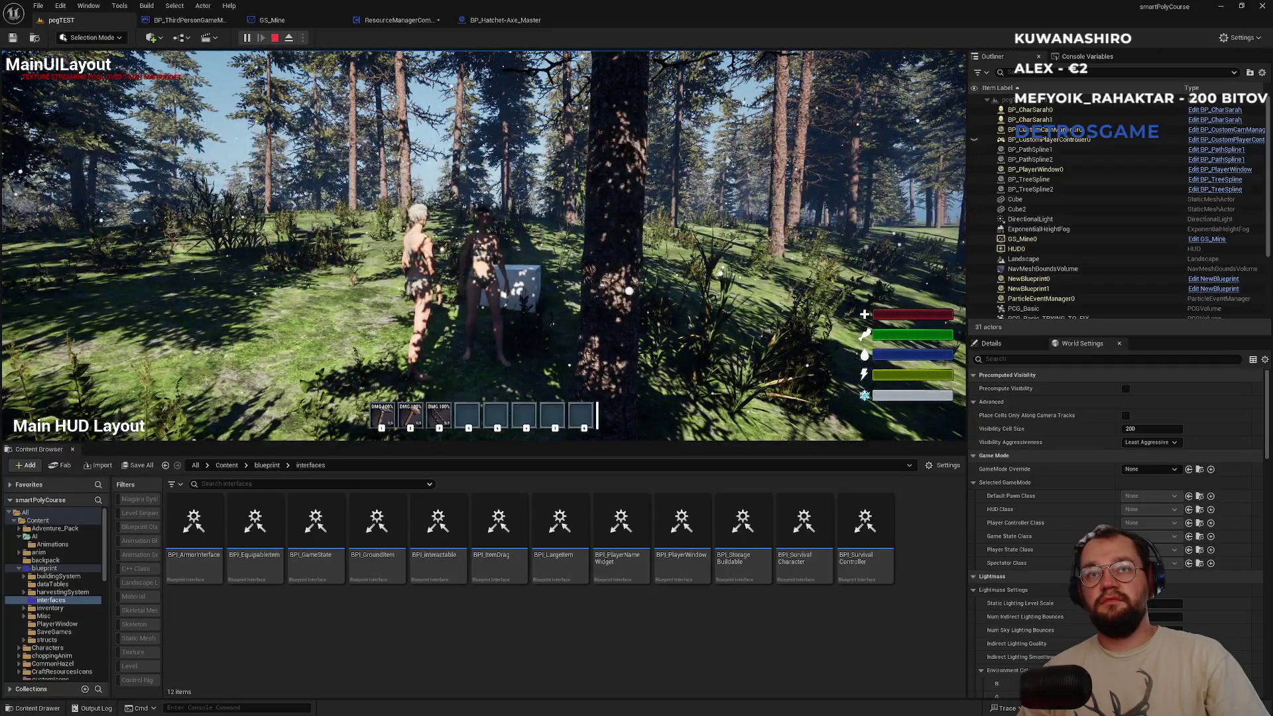
pyautogui.press('1')
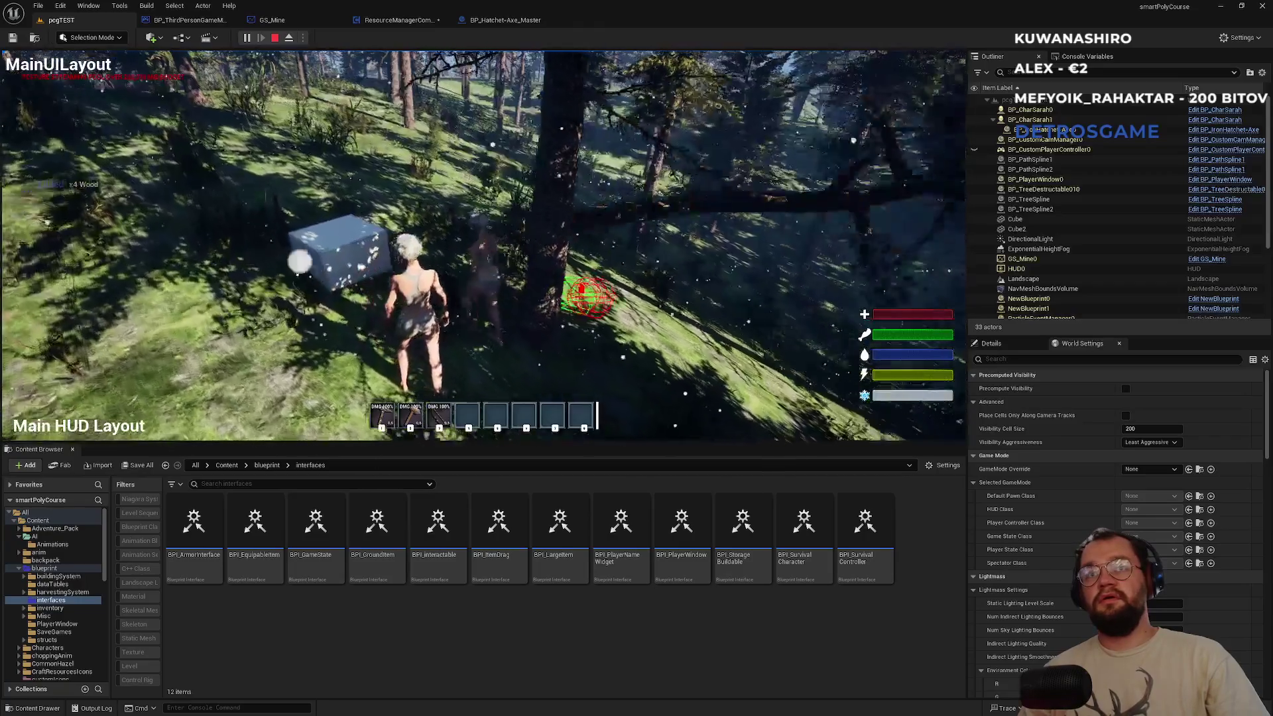
# Check the Client 1 window, then chop the tree in front of the server character.
pyautogui.press('super')
pyautogui.press('super')
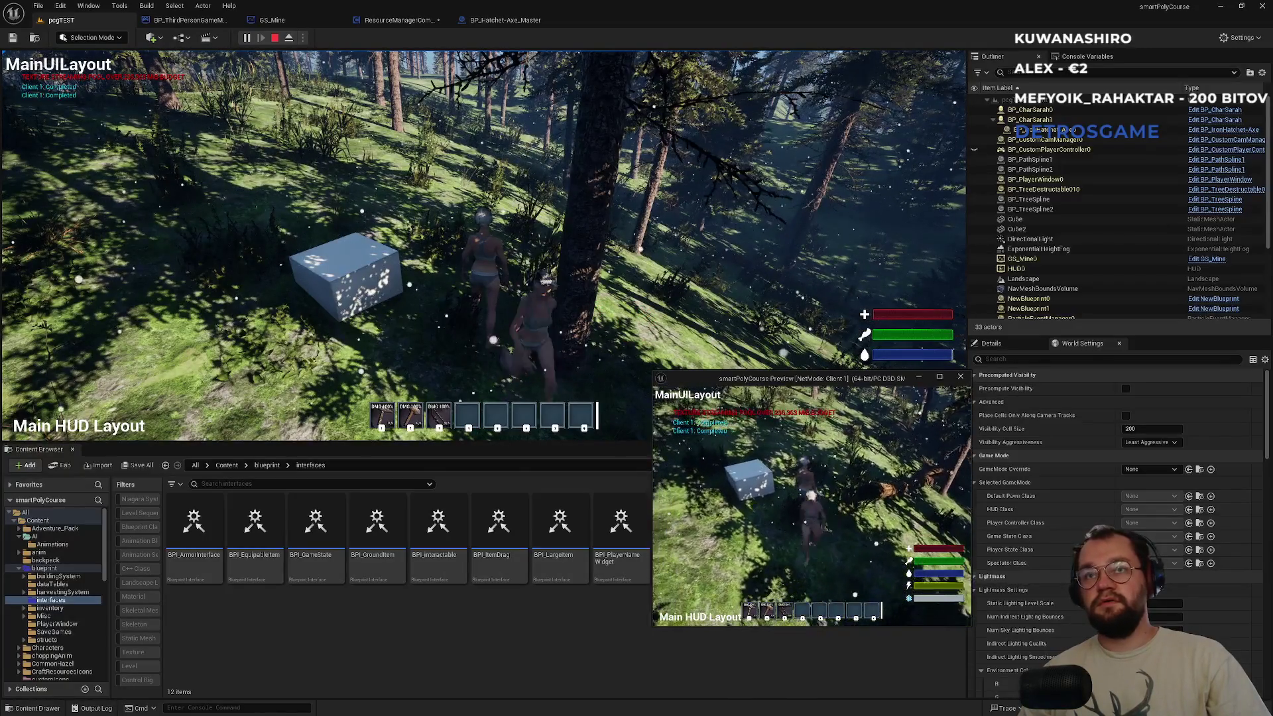
pyautogui.press('super')
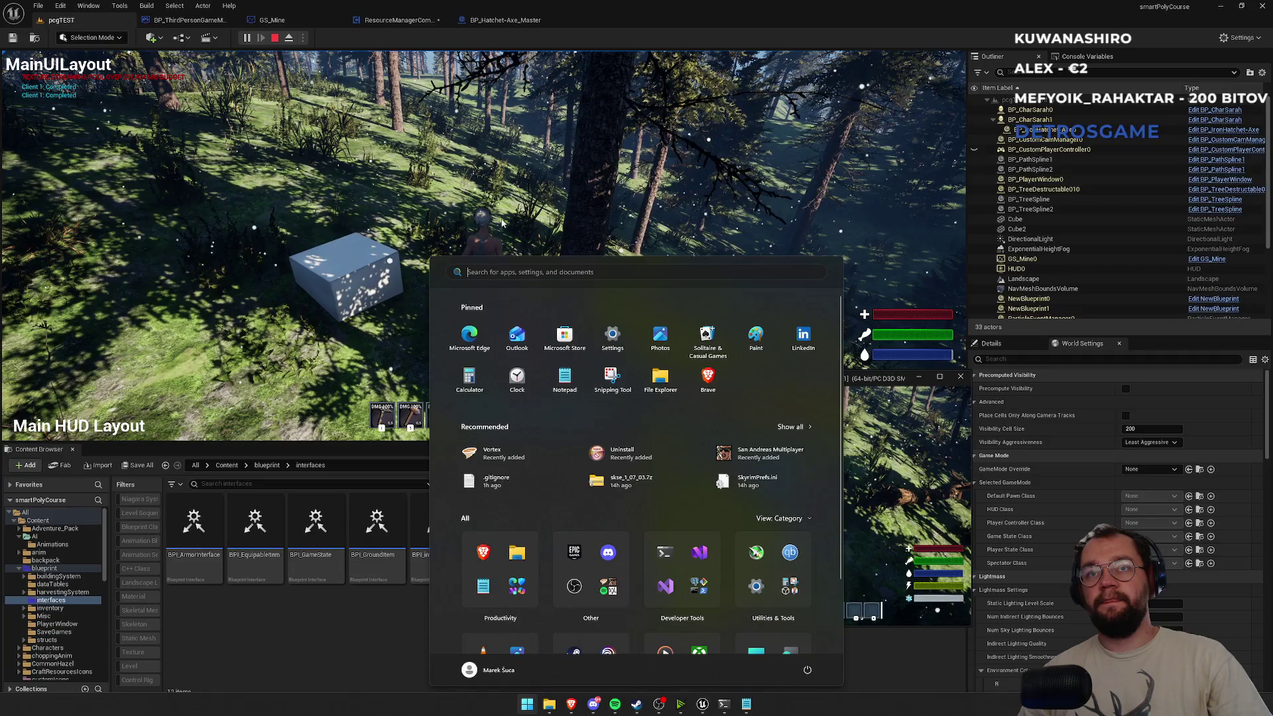
pyautogui.click(502, 225)
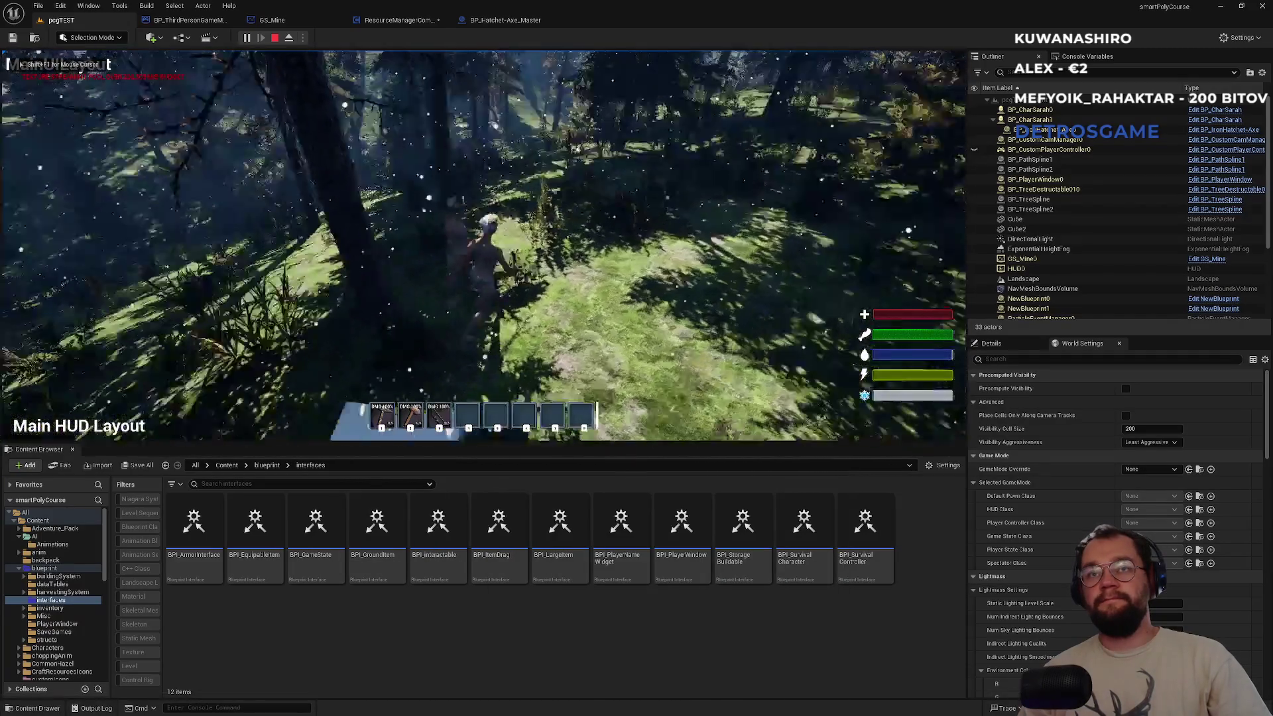
pyautogui.hotkey('alt', 'Tab')
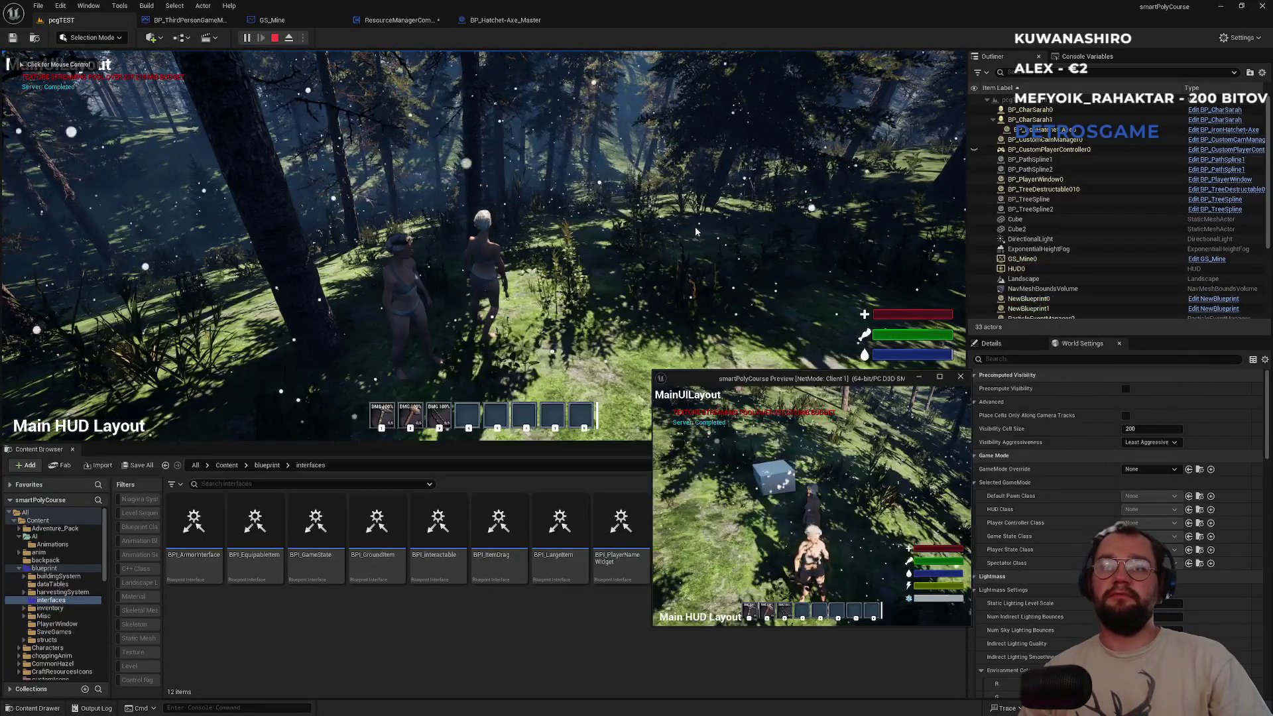
pyautogui.hotkey('alt', 'Tab')
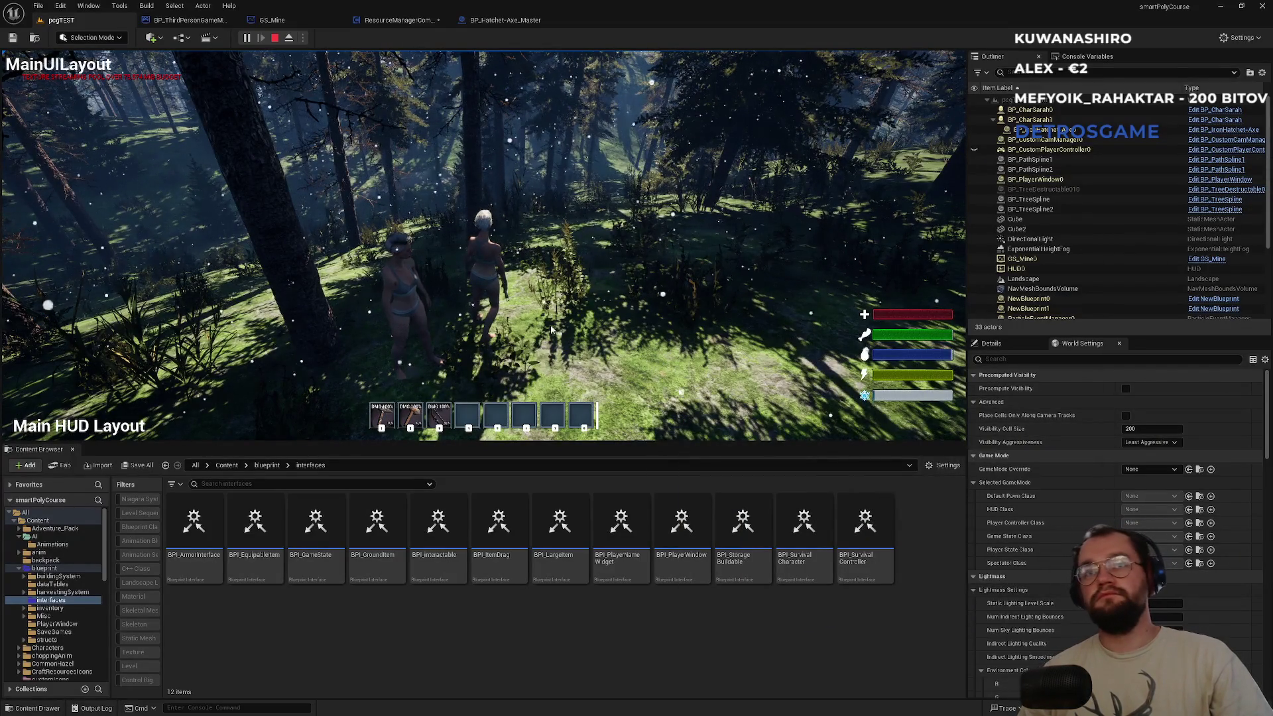
pyautogui.click(484, 245)
pyautogui.press('super')
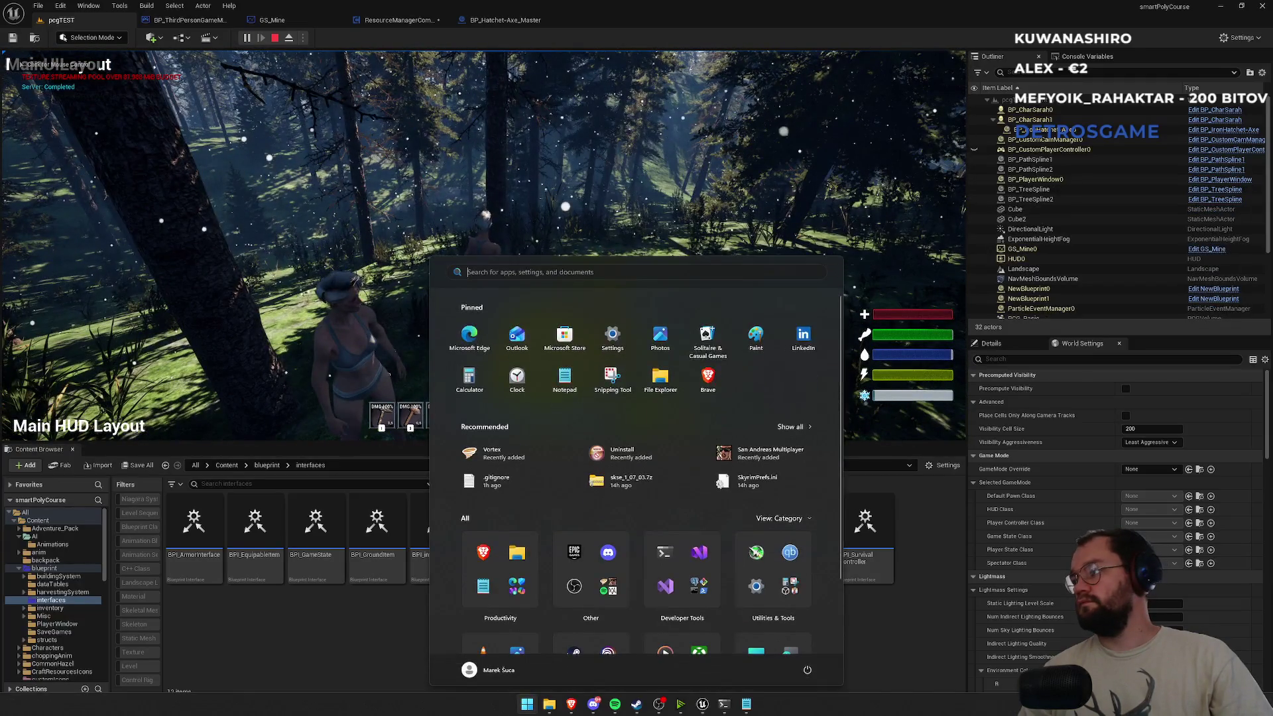
pyautogui.press('super')
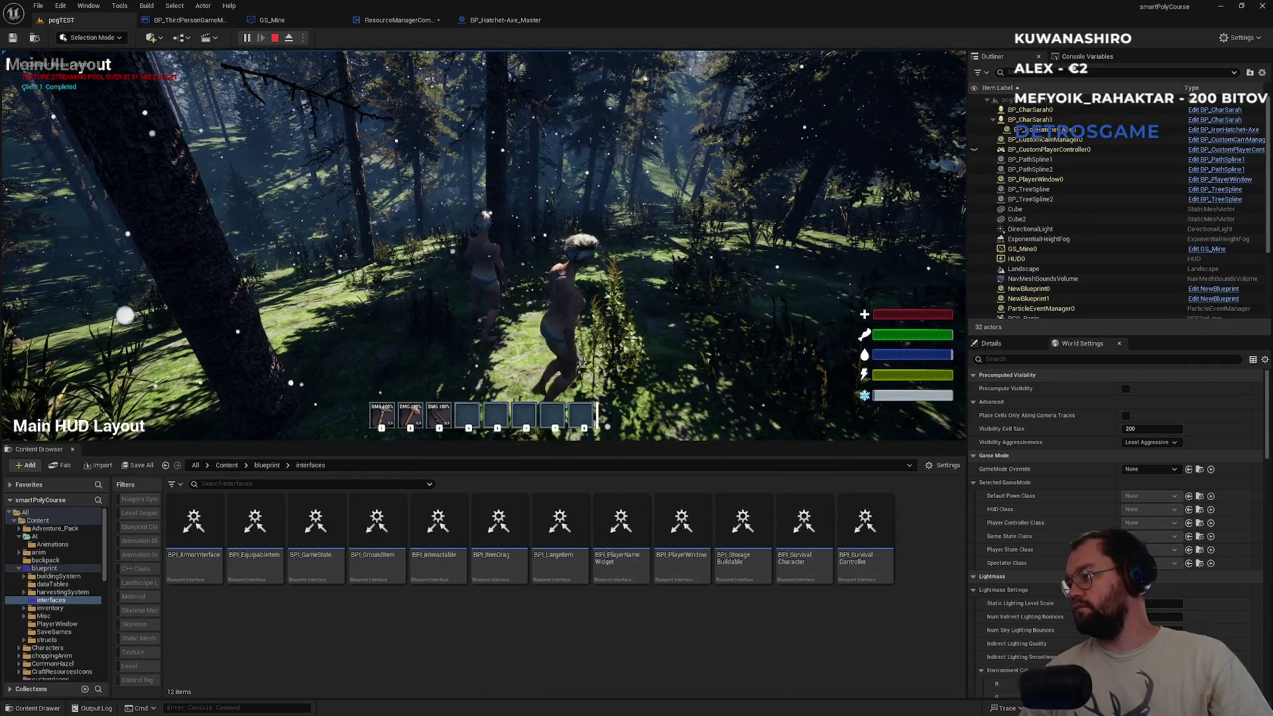
pyautogui.press('super')
pyautogui.press('super')
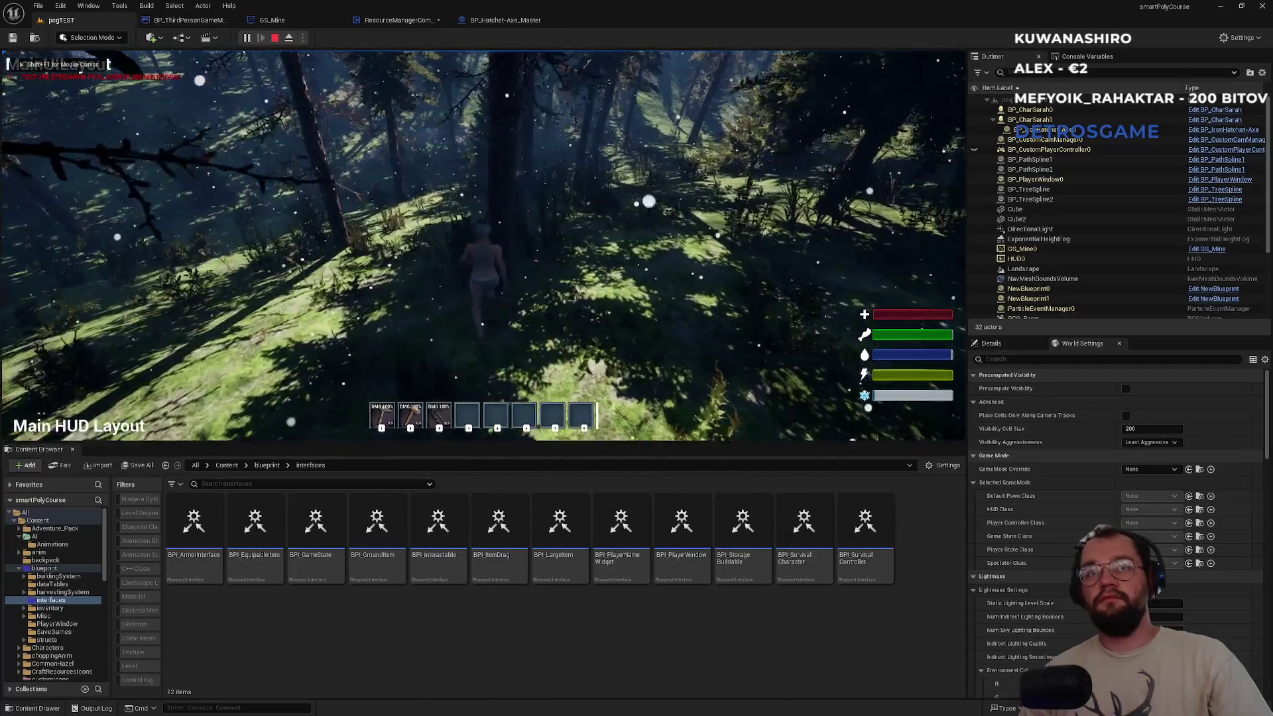
pyautogui.click(483, 245)
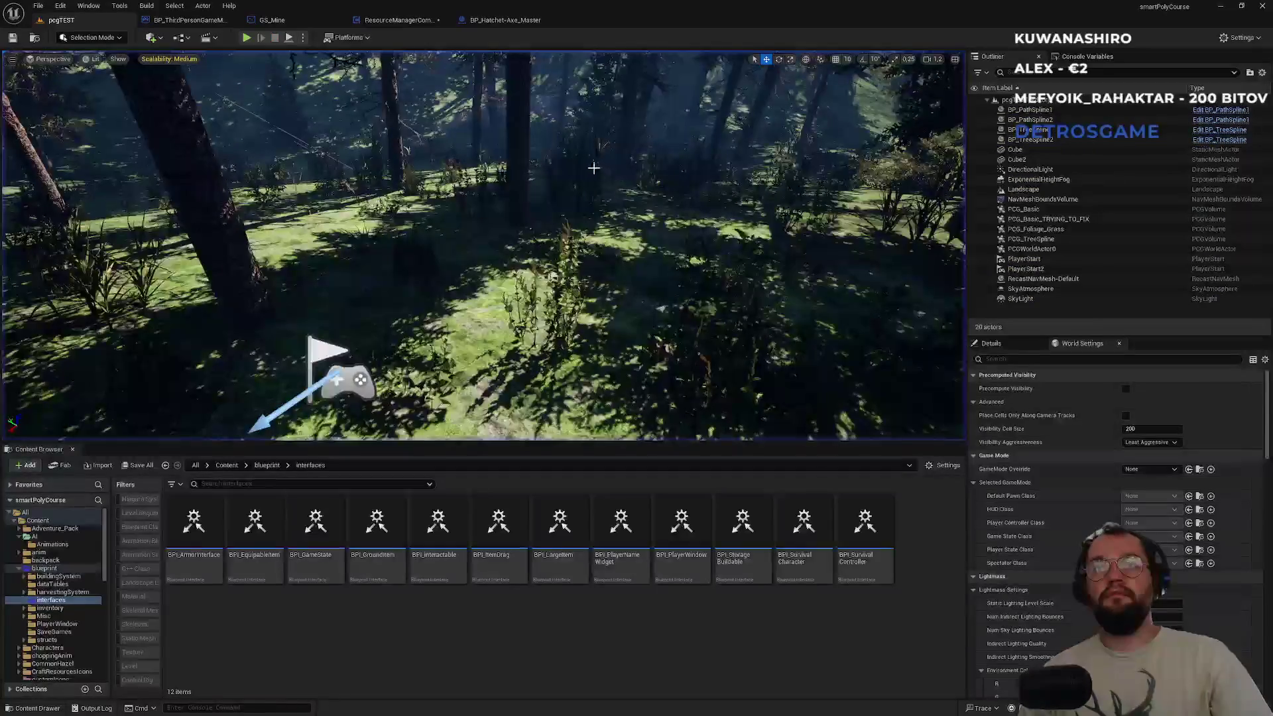
pyautogui.click(490, 20)
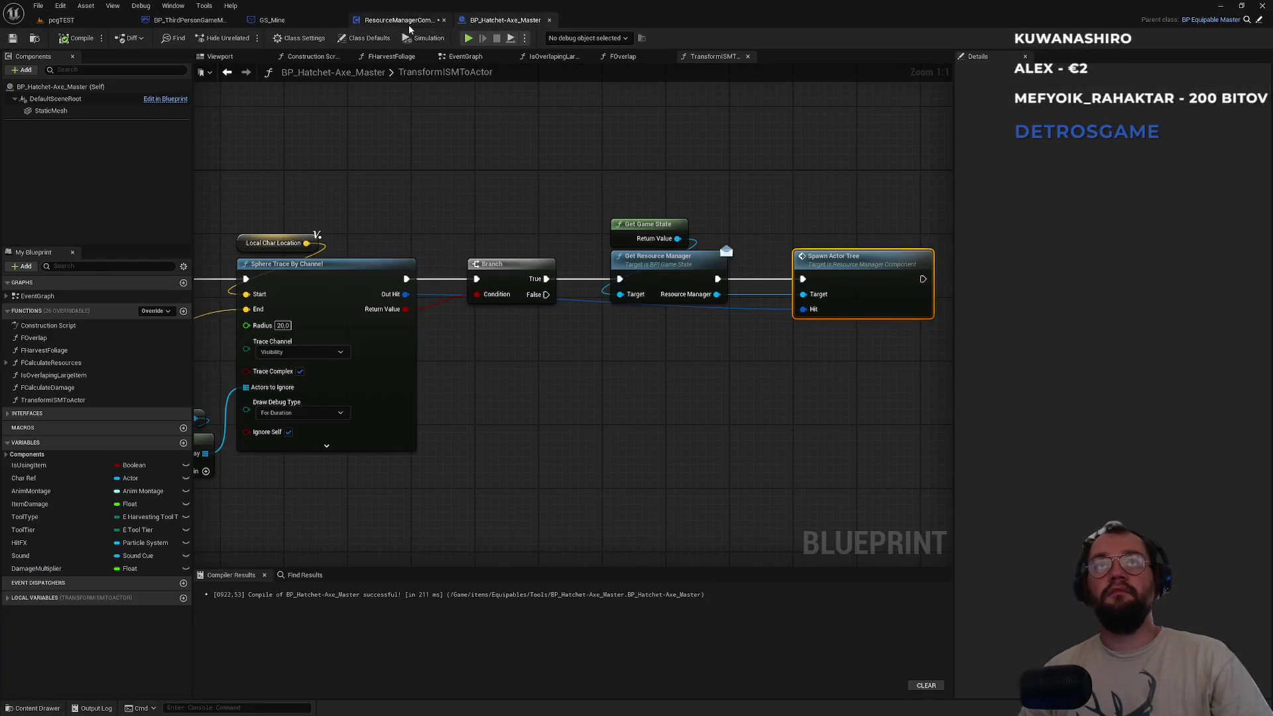
pyautogui.click(409, 25)
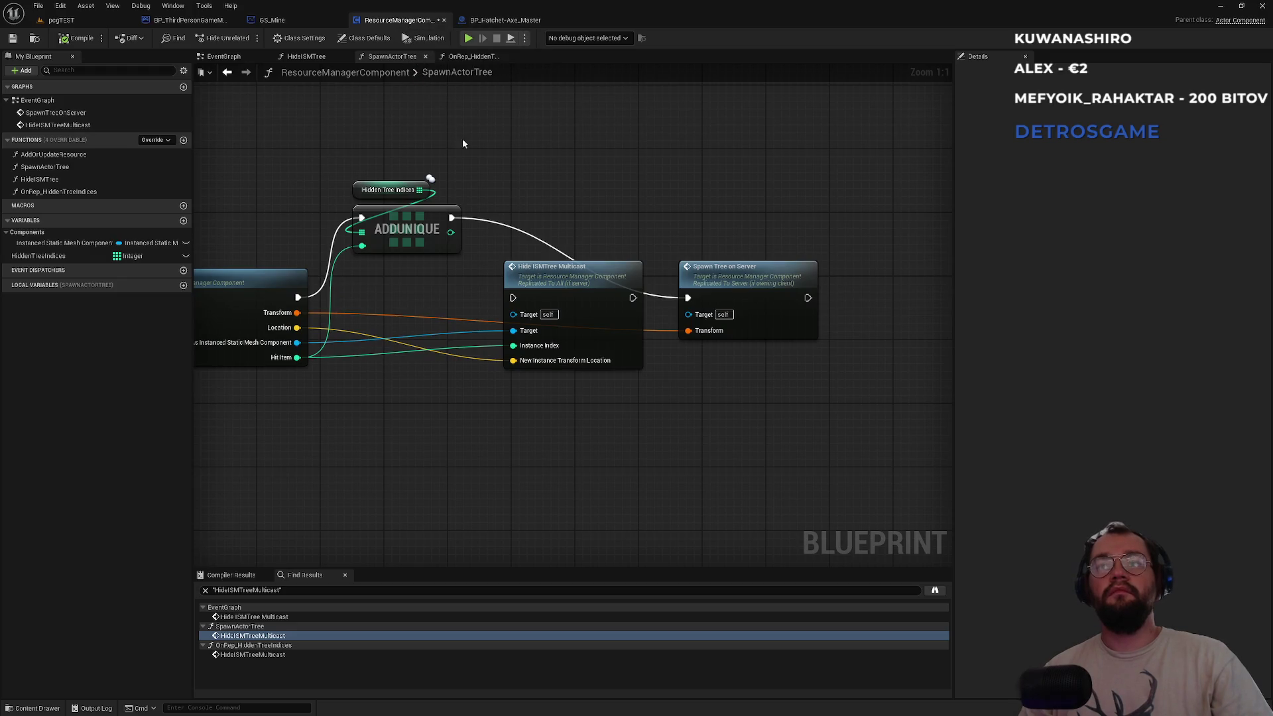
pyautogui.click(58, 20)
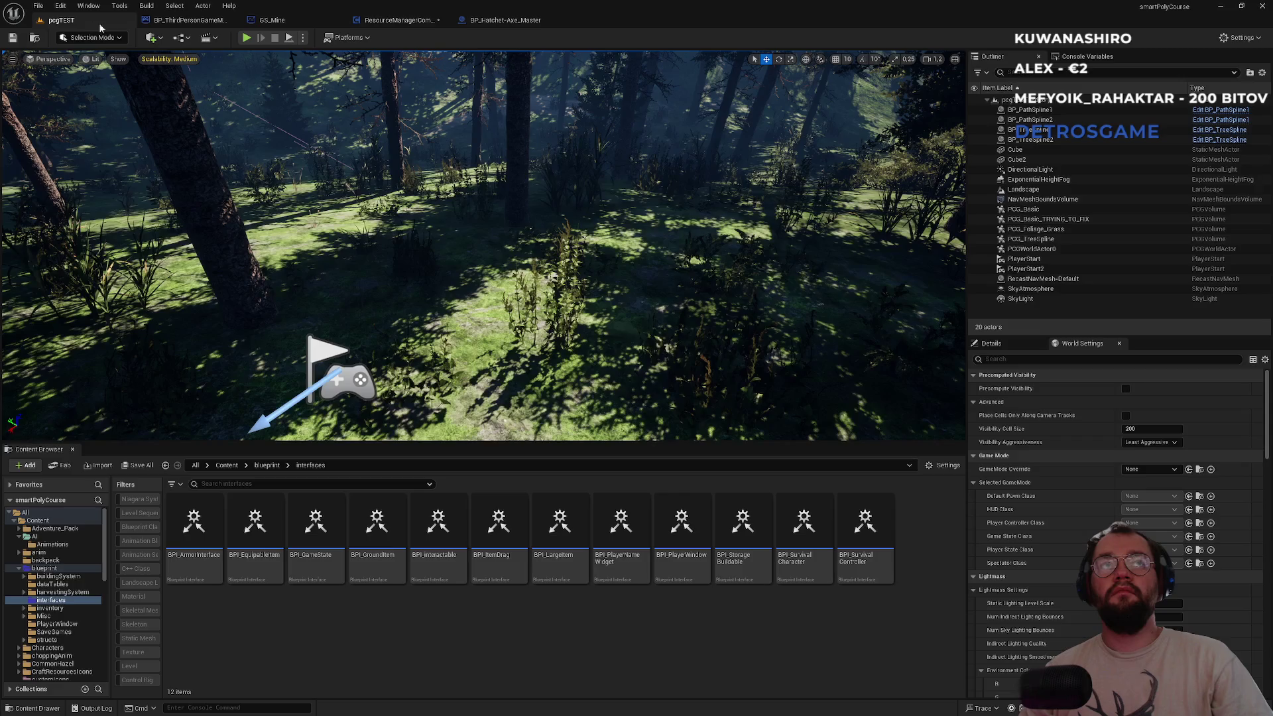
pyautogui.click(248, 40)
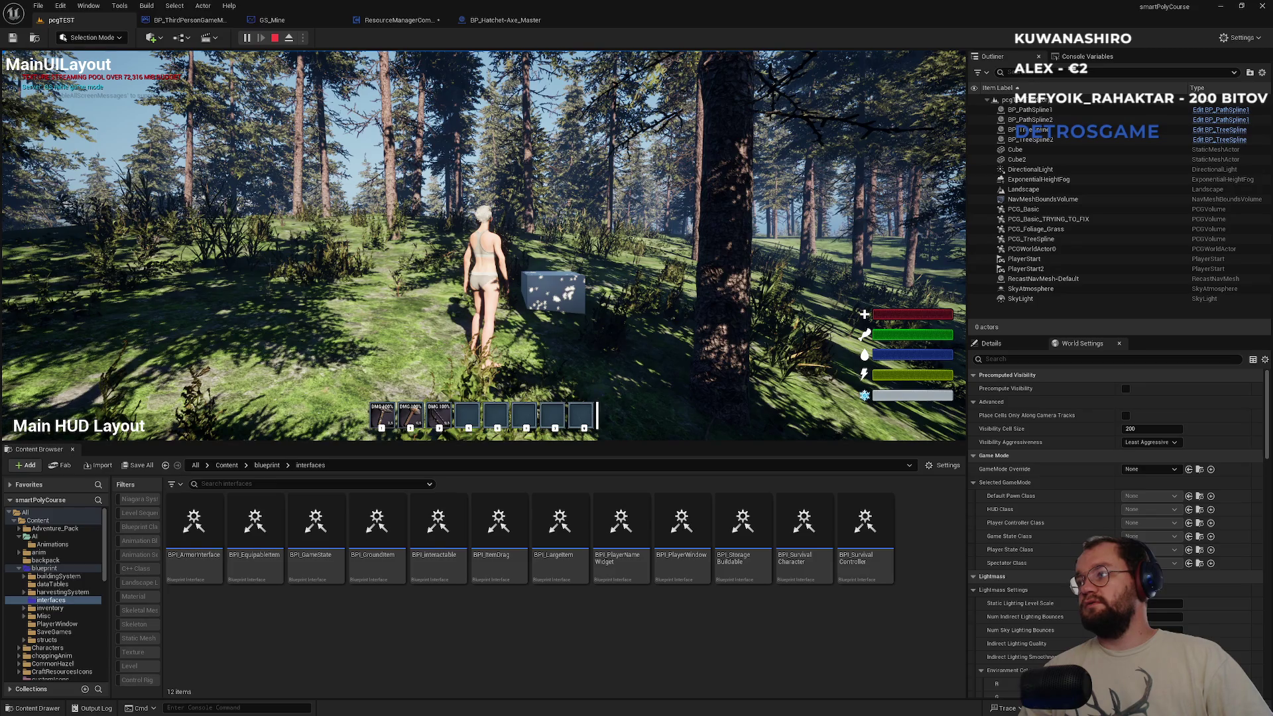
# Check the running game and Client 1 window, then show the BP_Hatchet-Axe_Master TransformISMToActor graph.
pyautogui.press('super')
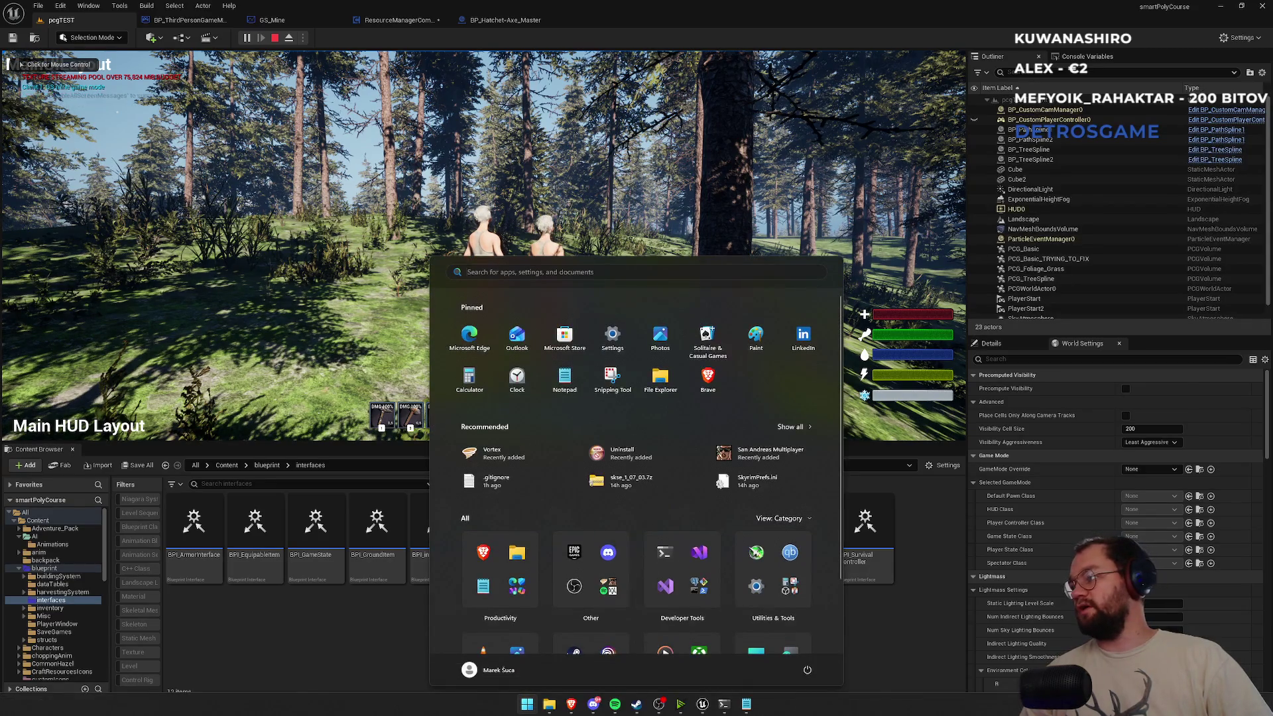
pyautogui.press('super')
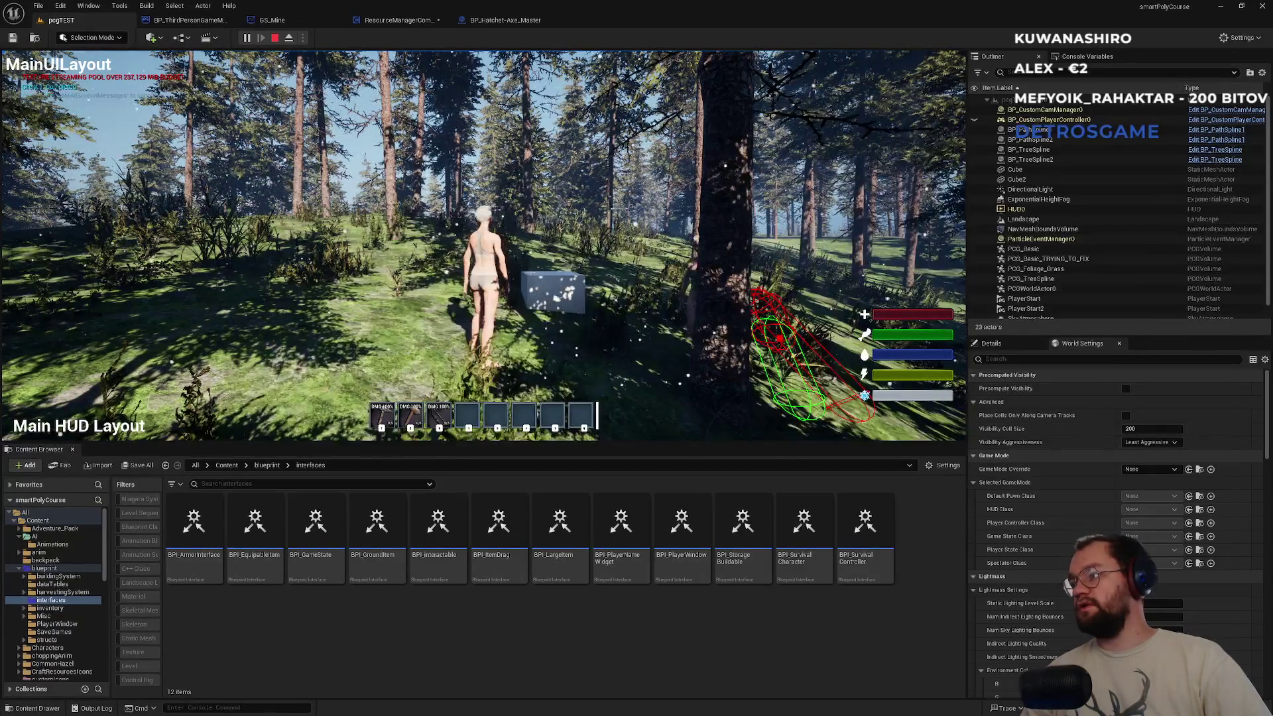
pyautogui.press('super')
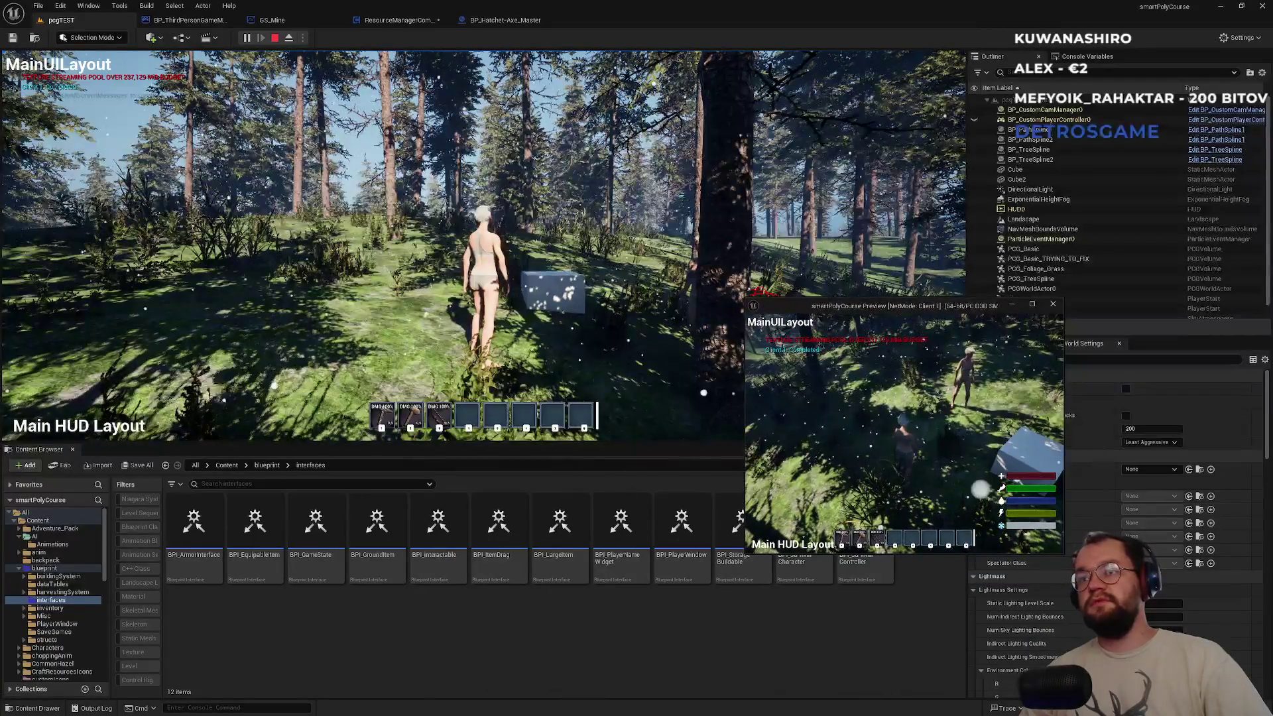
pyautogui.click(718, 305)
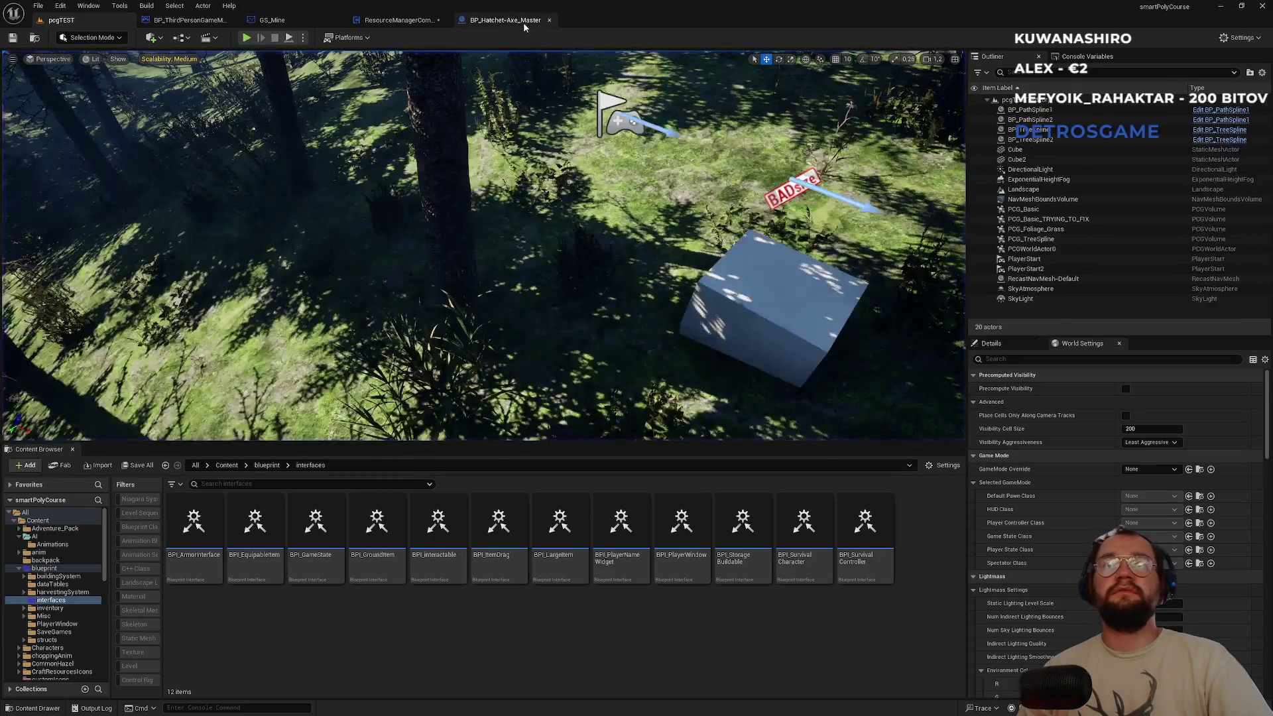
pyautogui.click(523, 22)
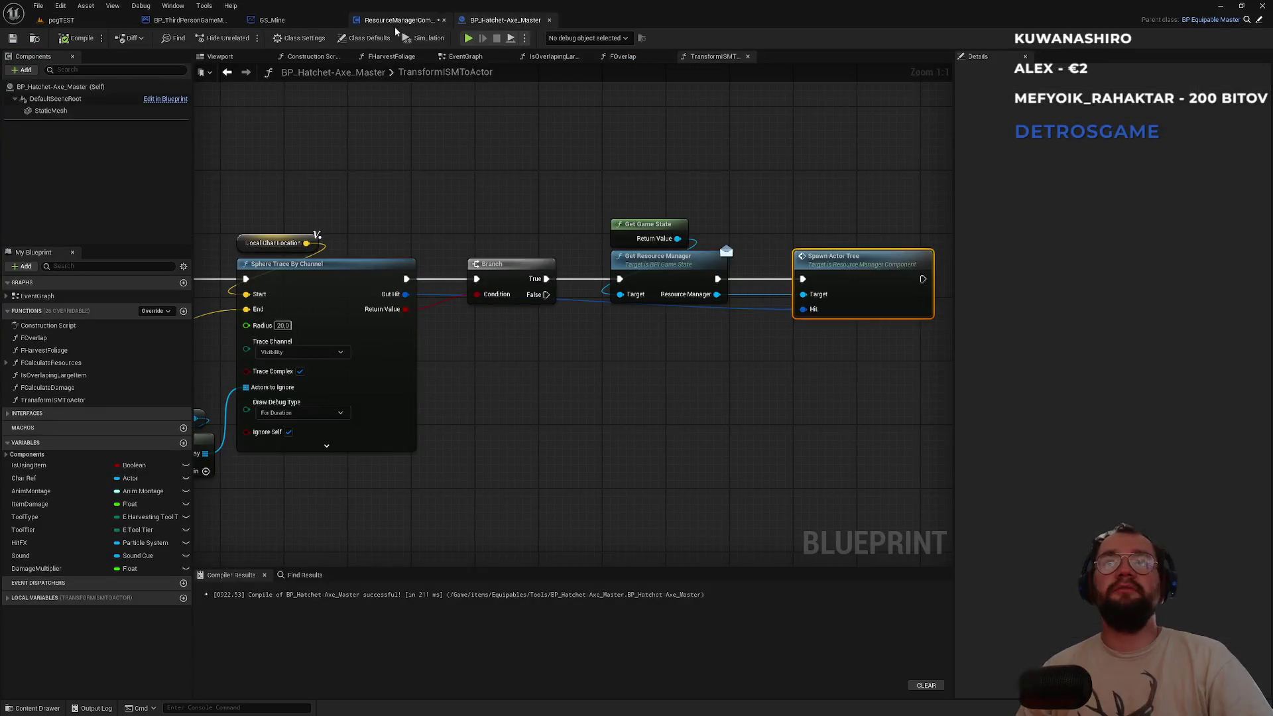
# Chain ADDUNIQUE → Hide ISMTree Multicast → Spawn Tree on Server, then play pcgTEST with a client.
pyautogui.click(392, 21)
pyautogui.moveTo(451, 218); pyautogui.dragTo(512, 298)
pyautogui.moveTo(633, 297); pyautogui.dragTo(688, 298)
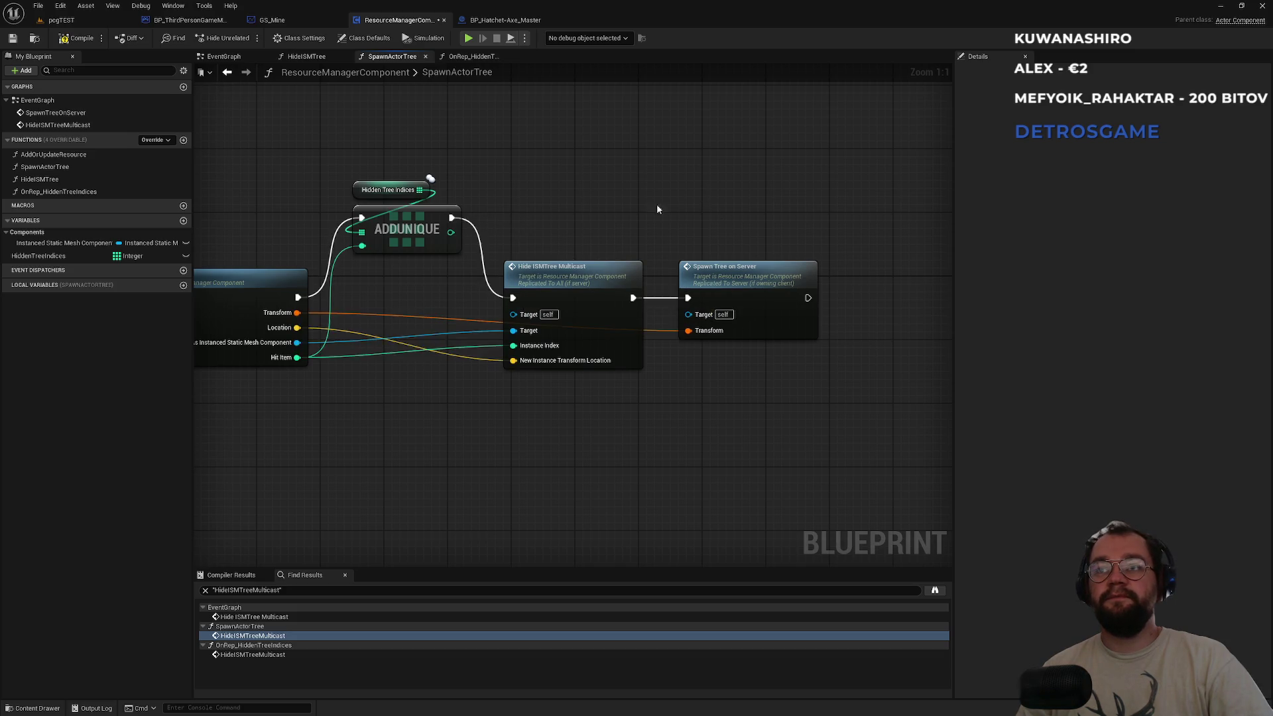
pyautogui.click(89, 20)
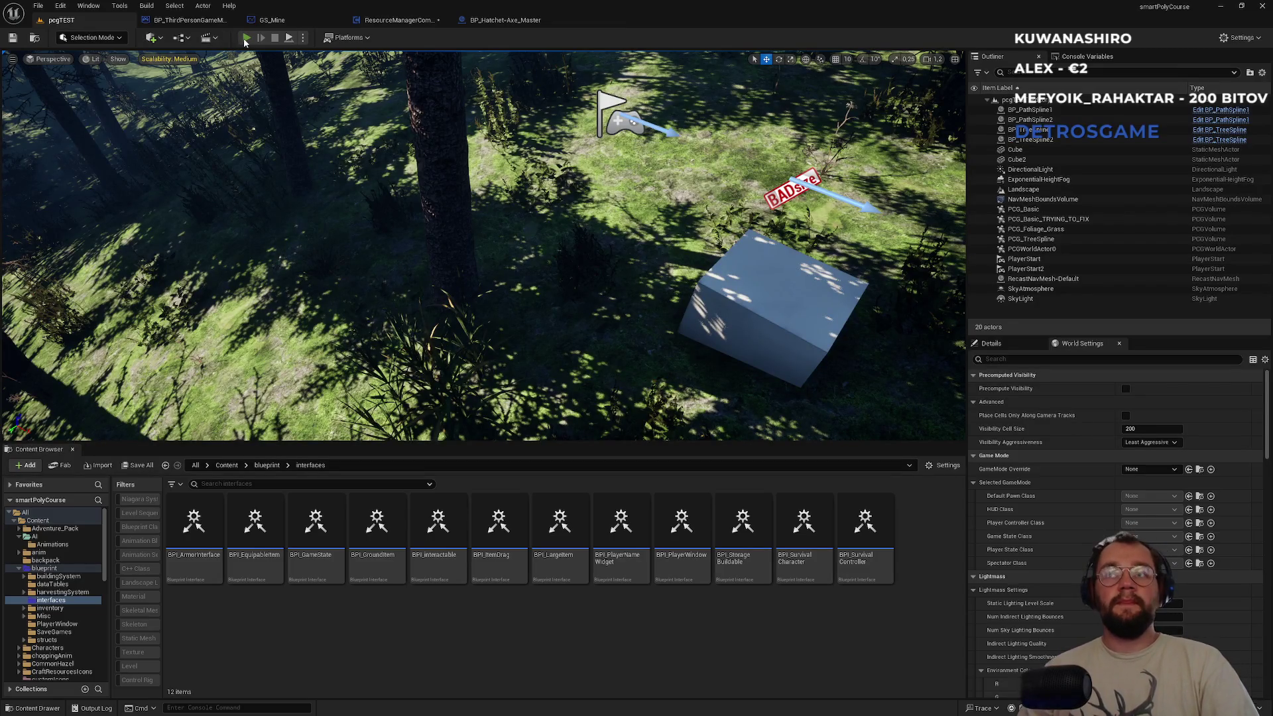
pyautogui.click(244, 39)
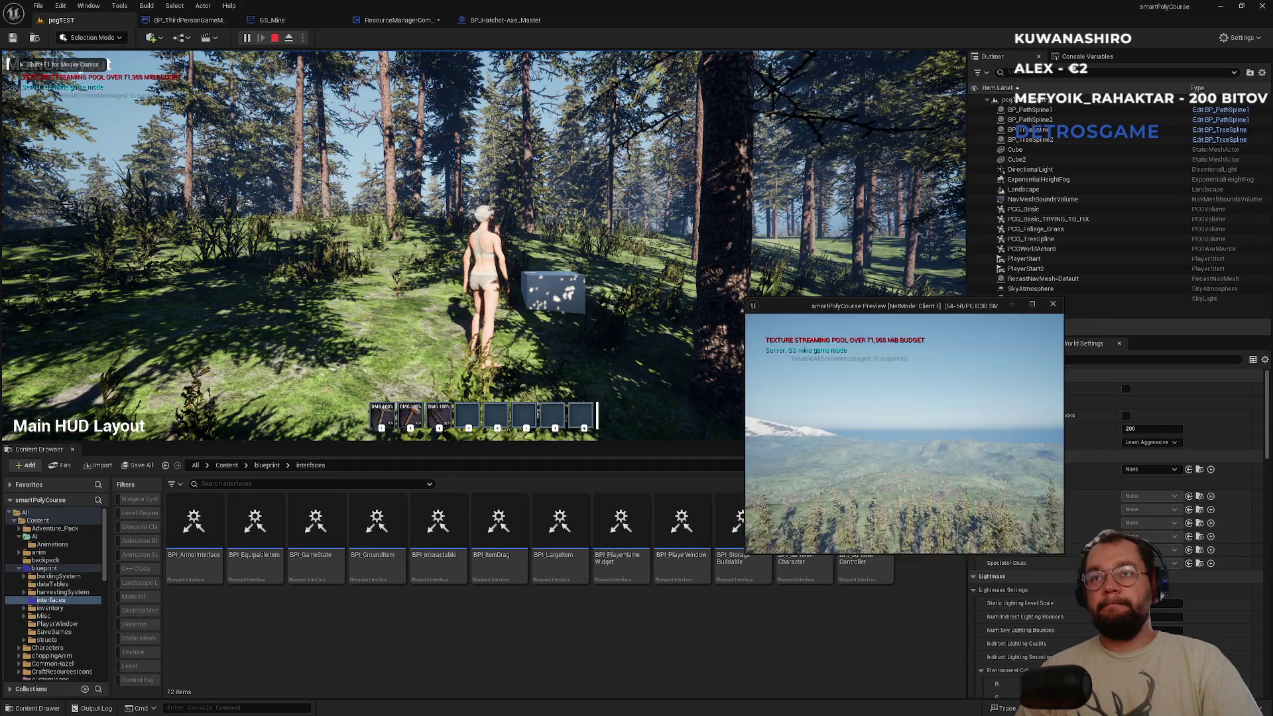
# Walk the client character past the cube into the forest and chop a tree.
pyautogui.press('super')
pyautogui.press('Escape')
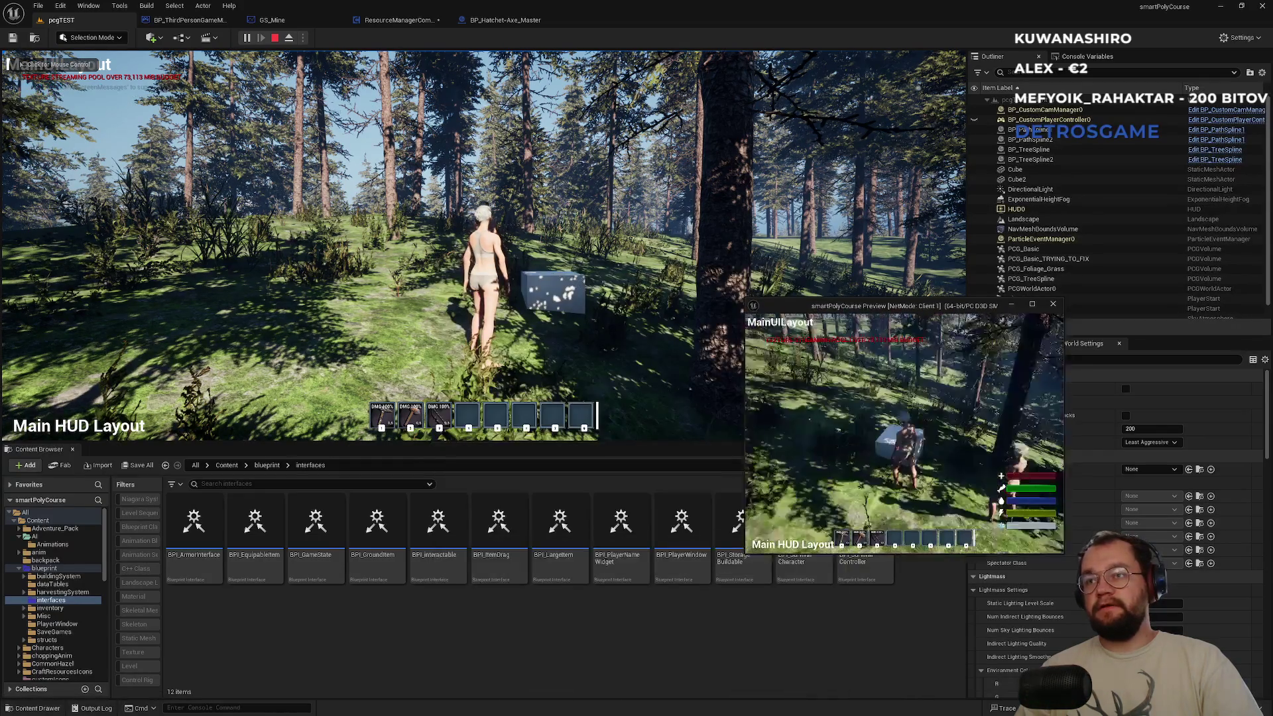
pyautogui.press('w')
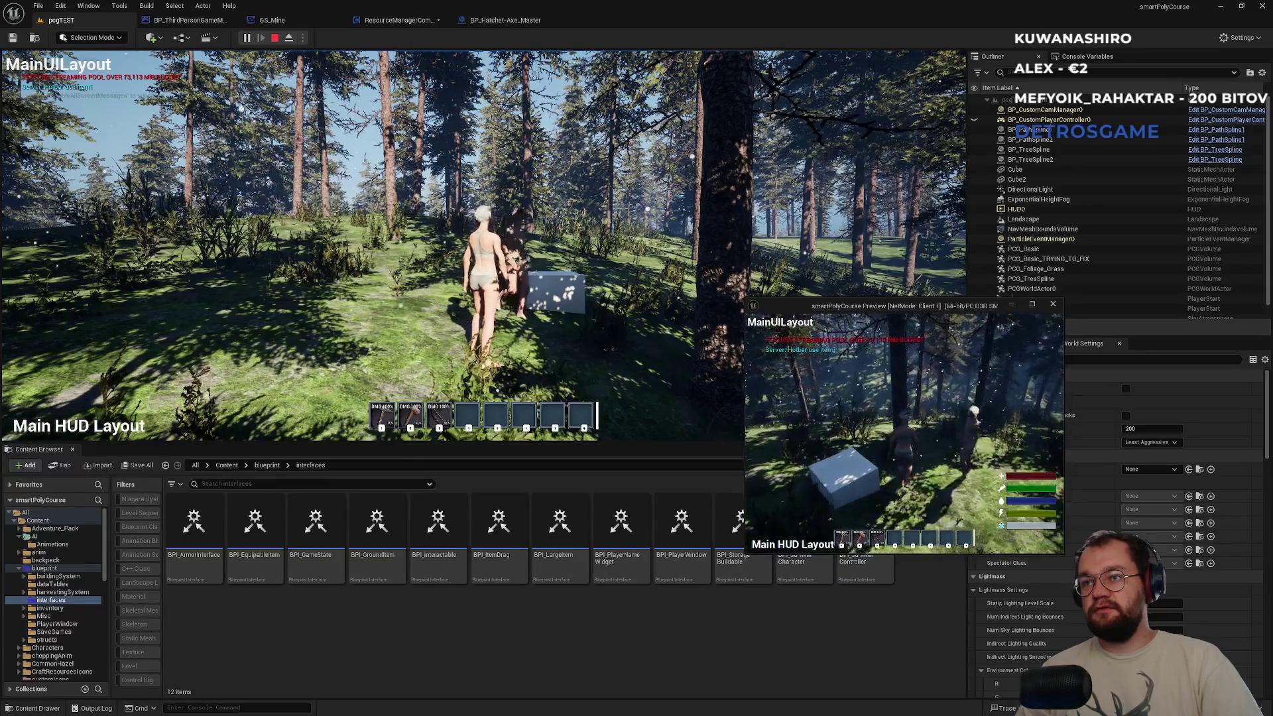
pyautogui.click(905, 431)
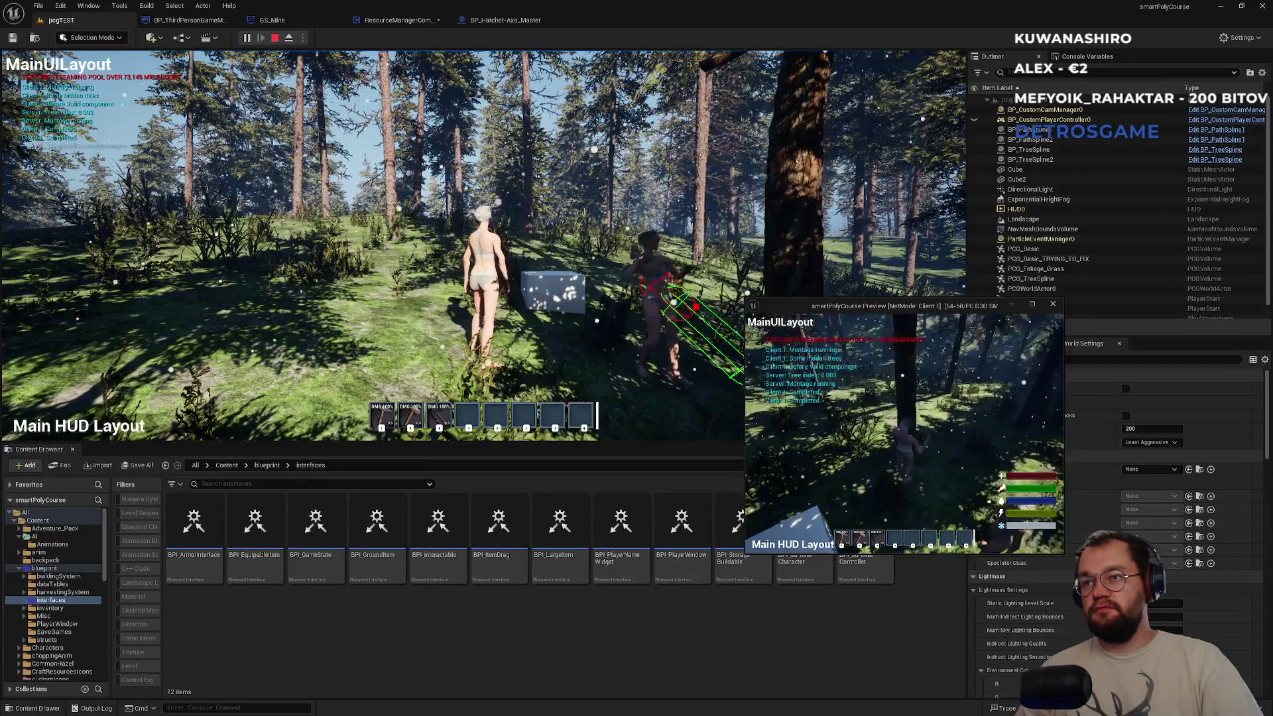
pyautogui.press('w')
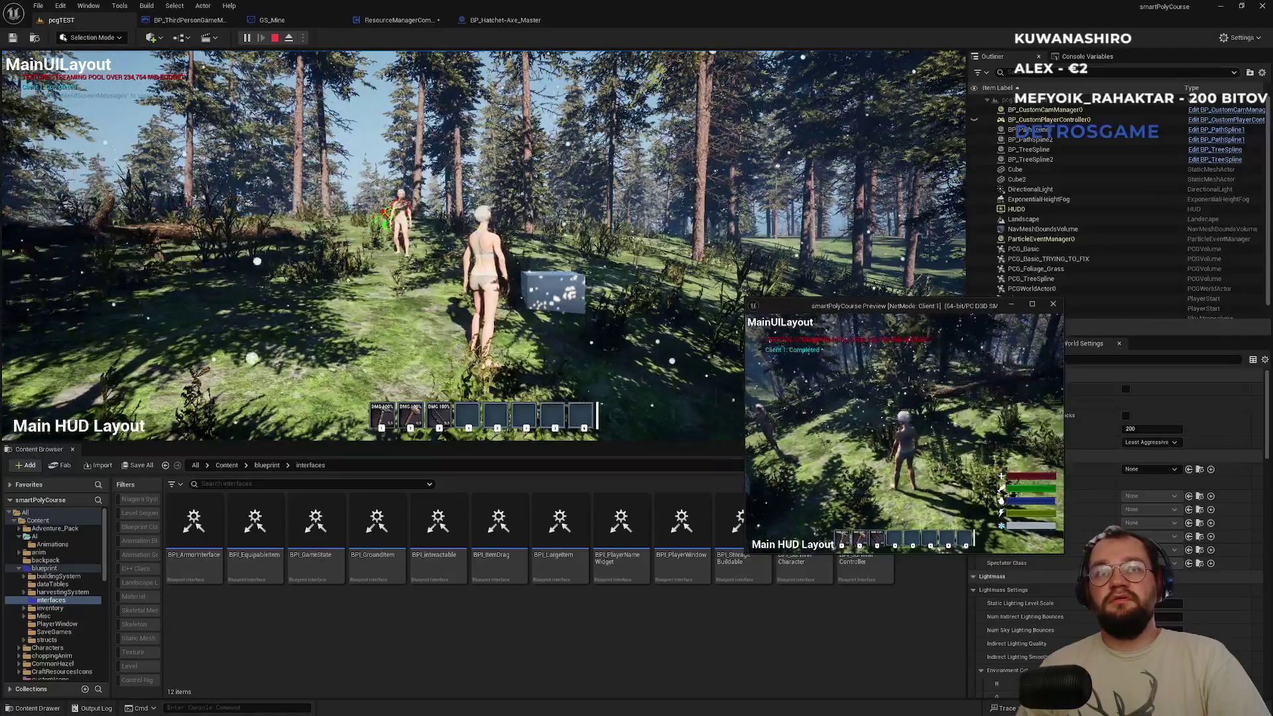
pyautogui.press('w')
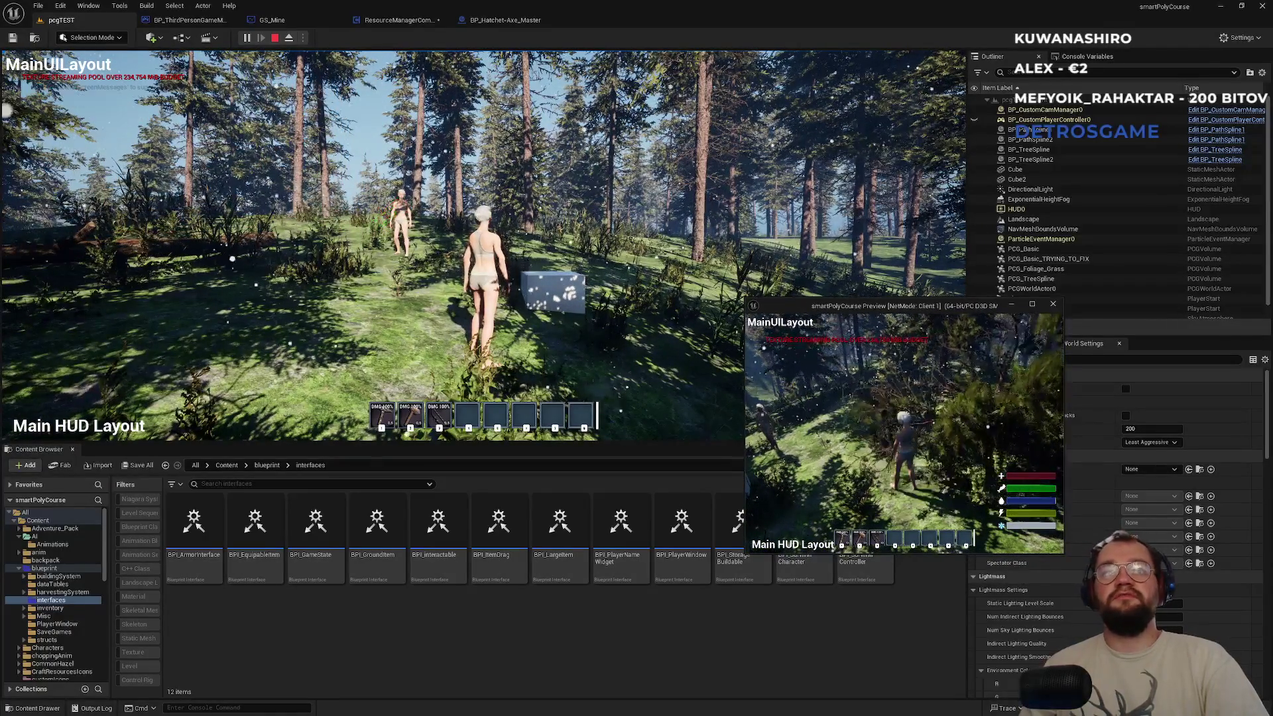
pyautogui.press('w')
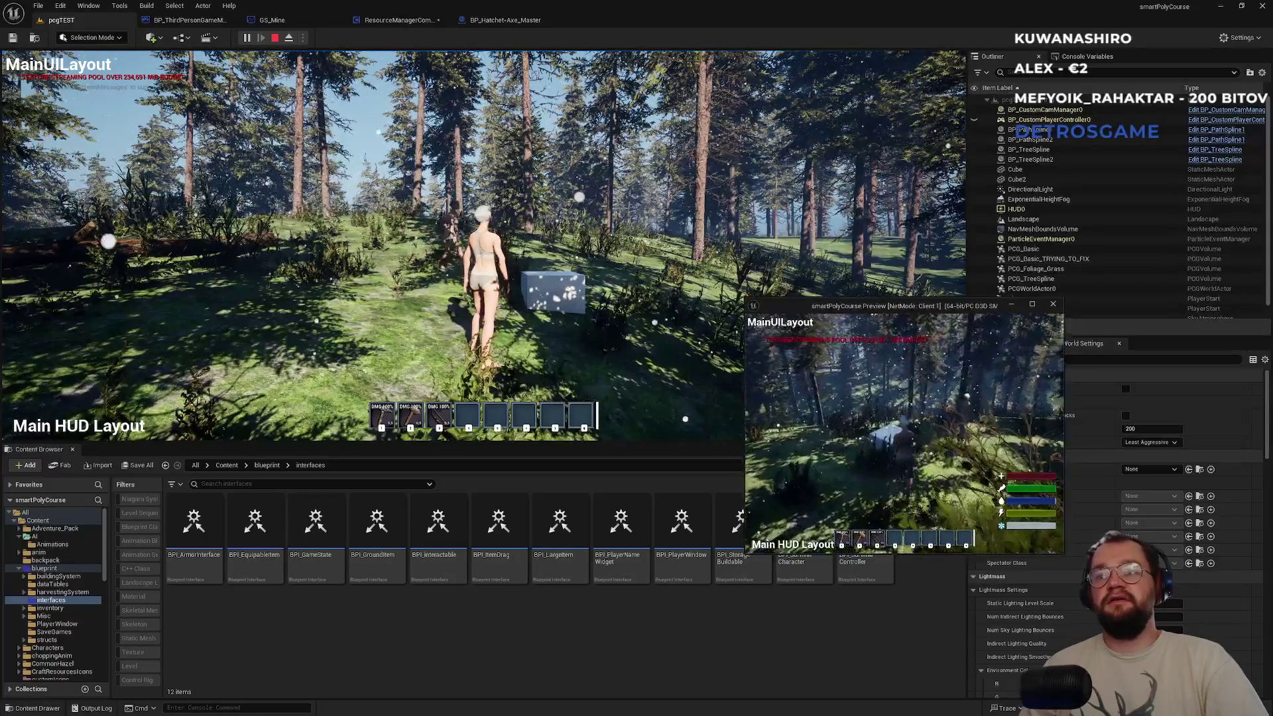
pyautogui.press('w')
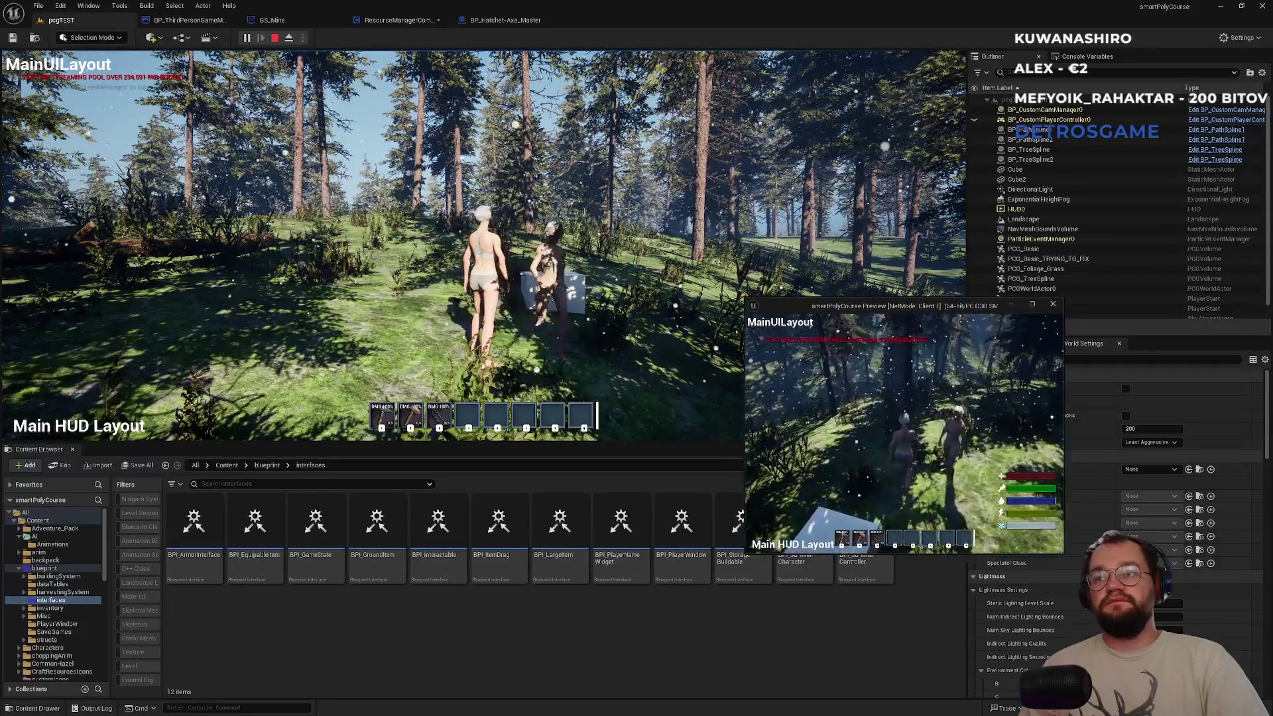
pyautogui.press('w')
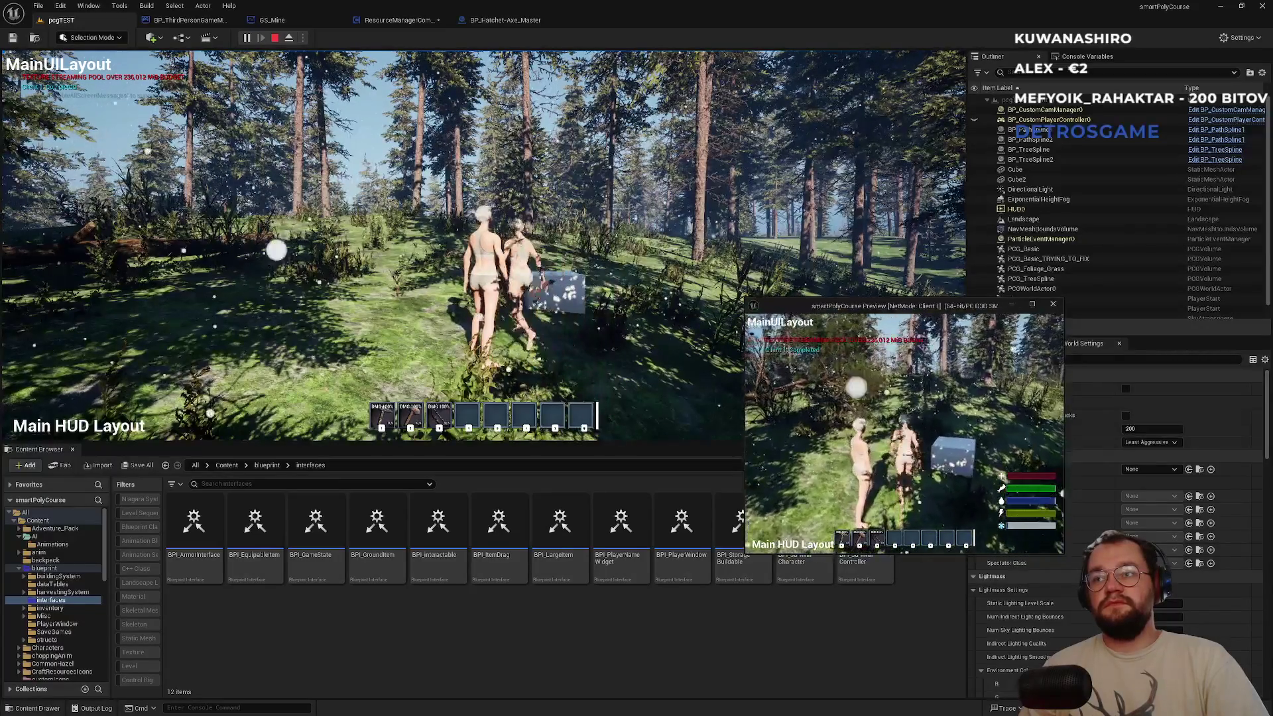
pyautogui.press('w')
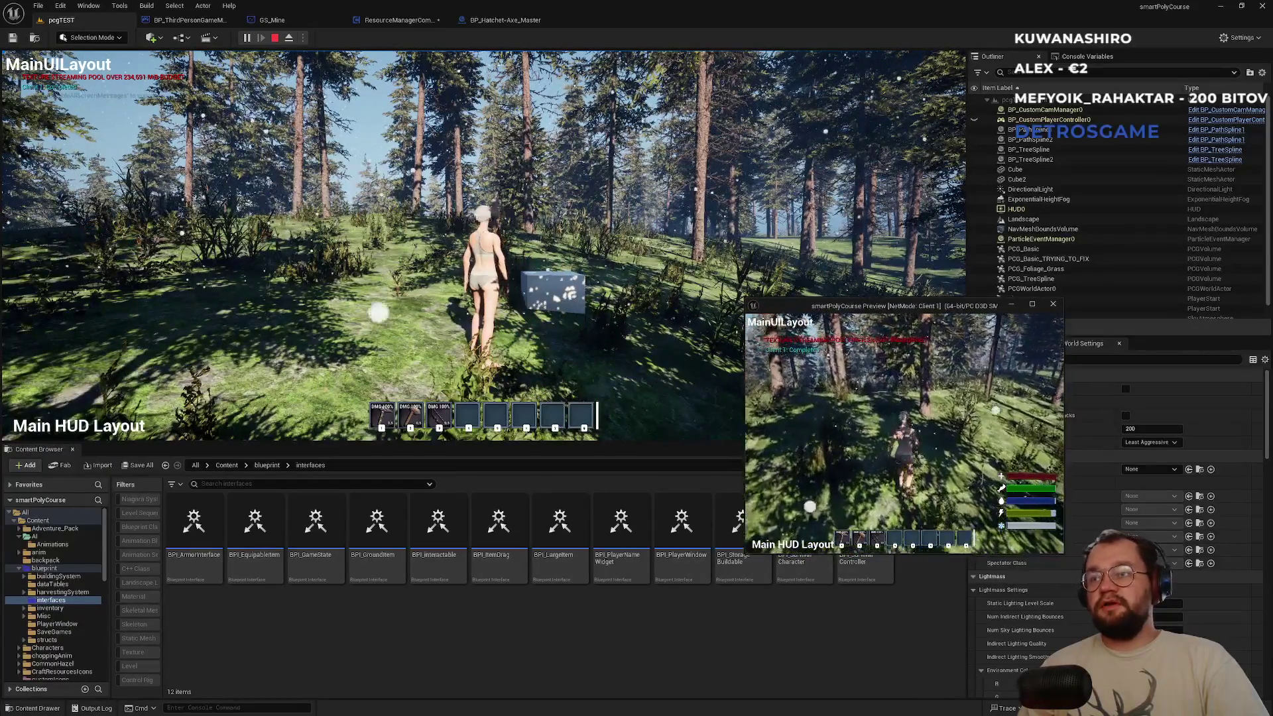
pyautogui.press('w')
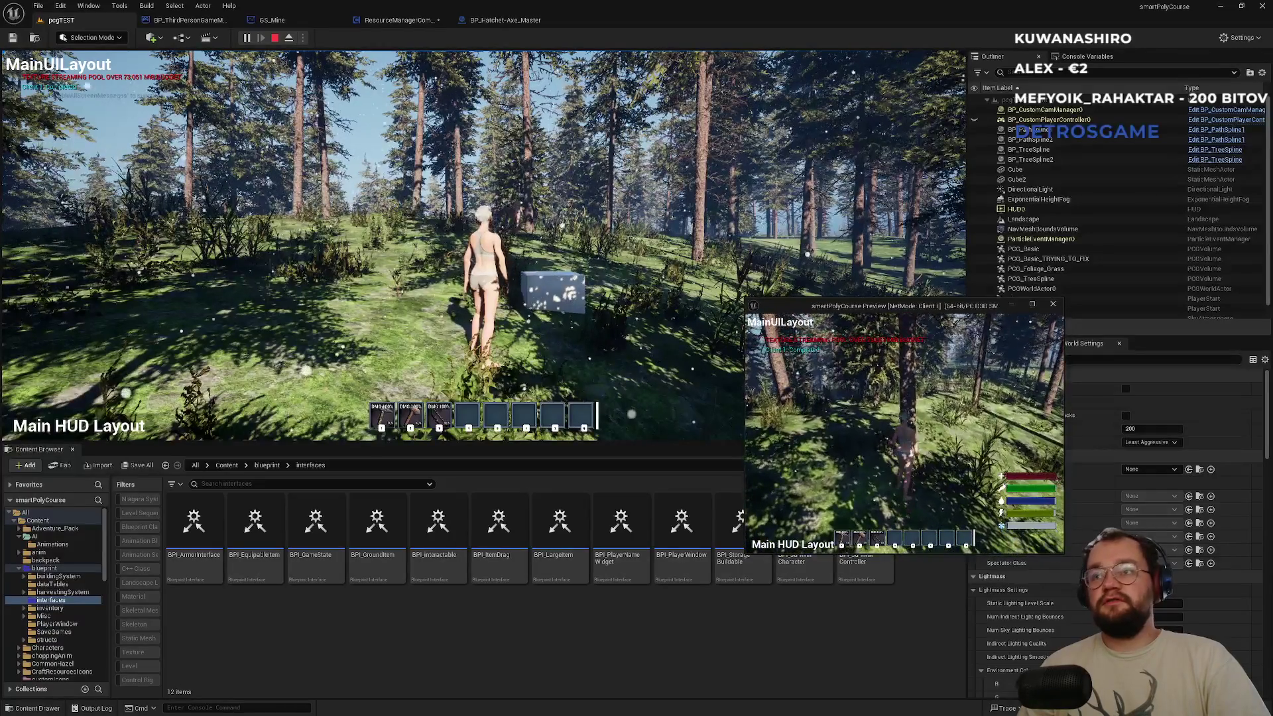
pyautogui.press('e')
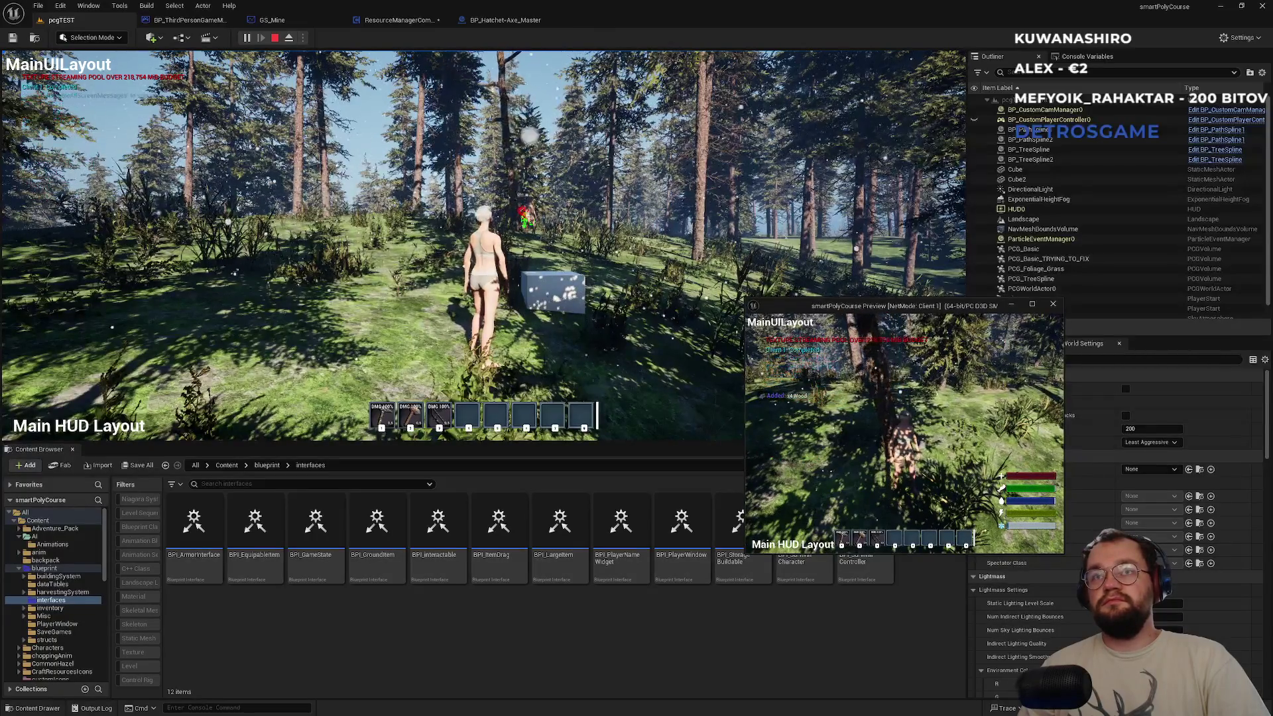
# Swing the server character's hatchet at a tree for wood, then stop the play test.
pyautogui.press('super')
pyautogui.press('super')
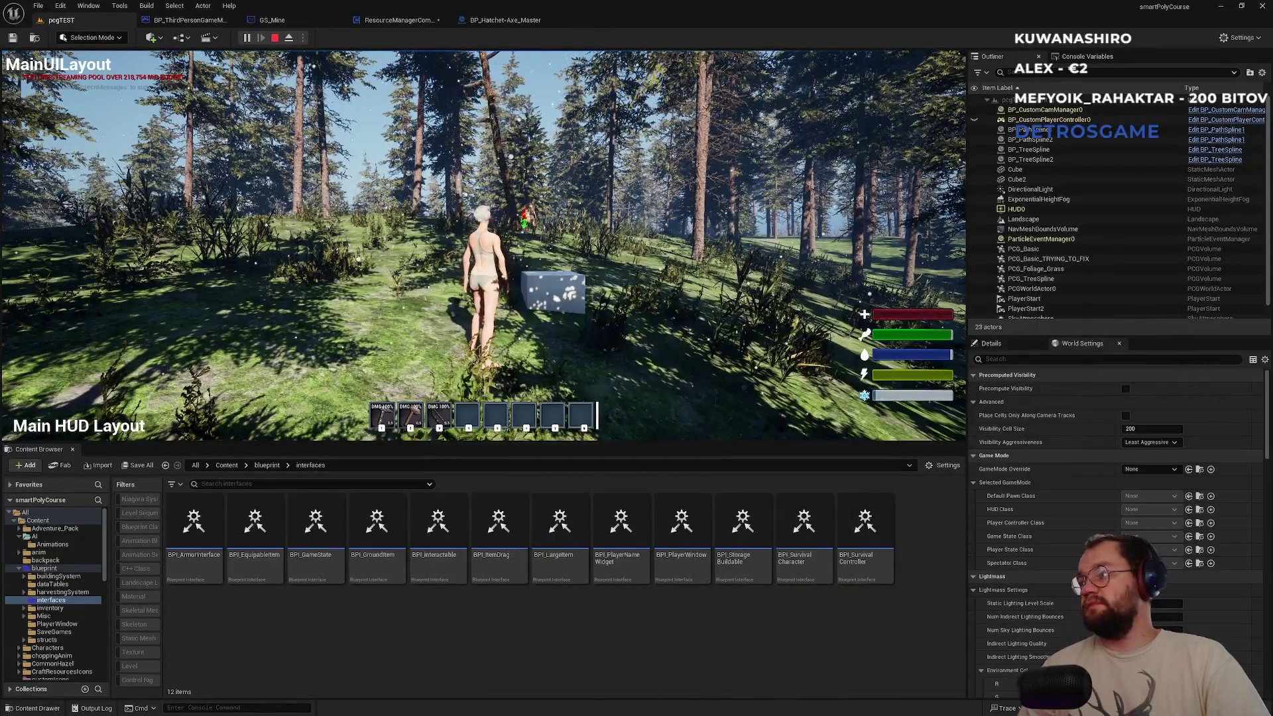
pyautogui.press('super')
pyautogui.press('super')
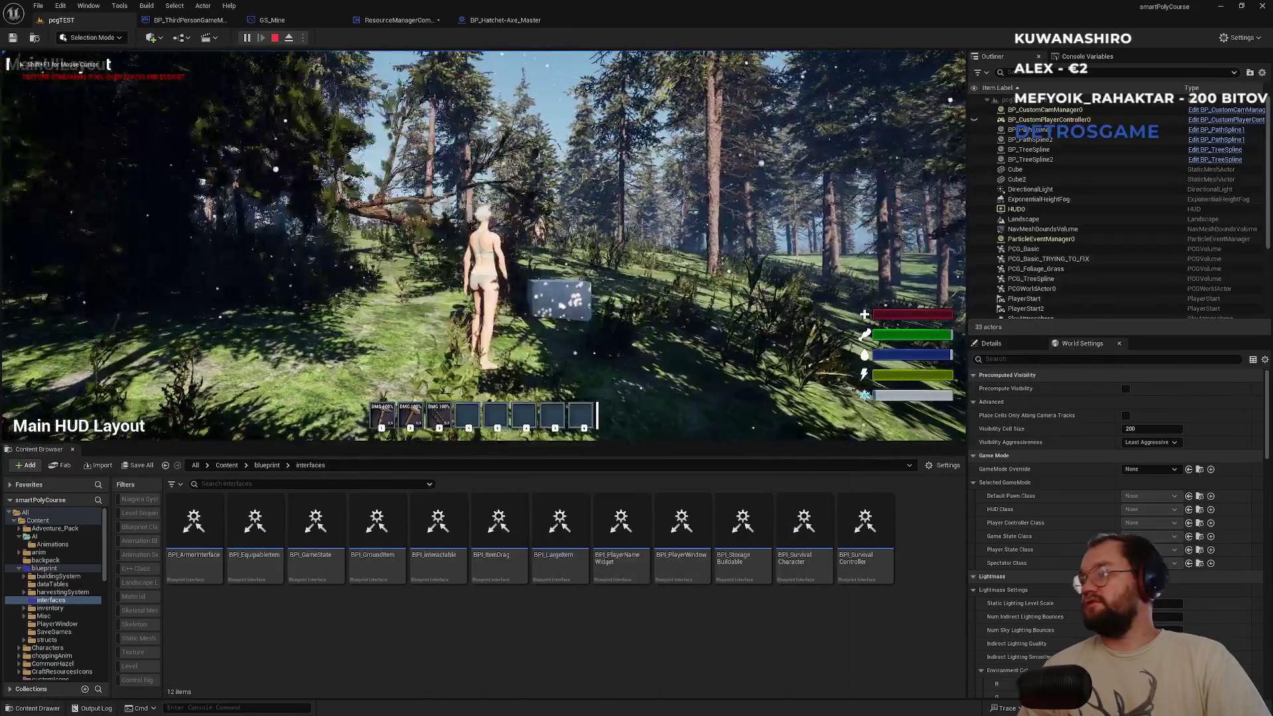
pyautogui.hotkey('shift', 'w')
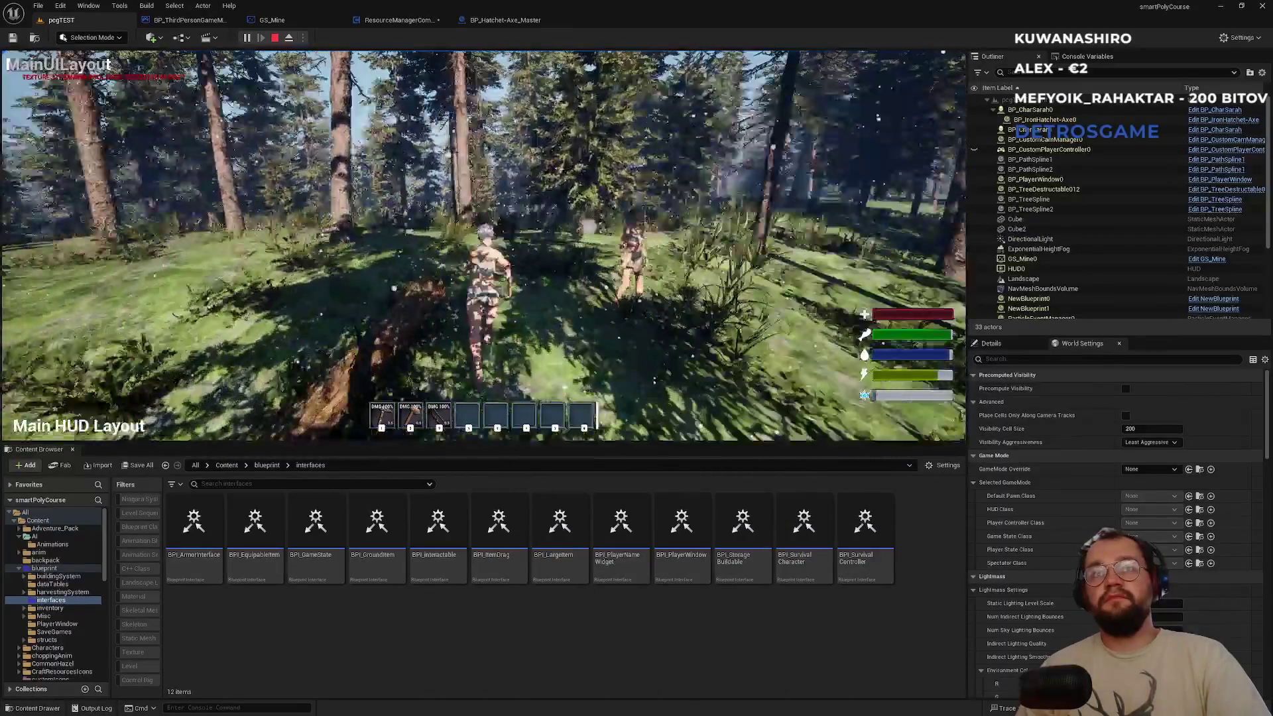
pyautogui.press('w')
pyautogui.press('w')
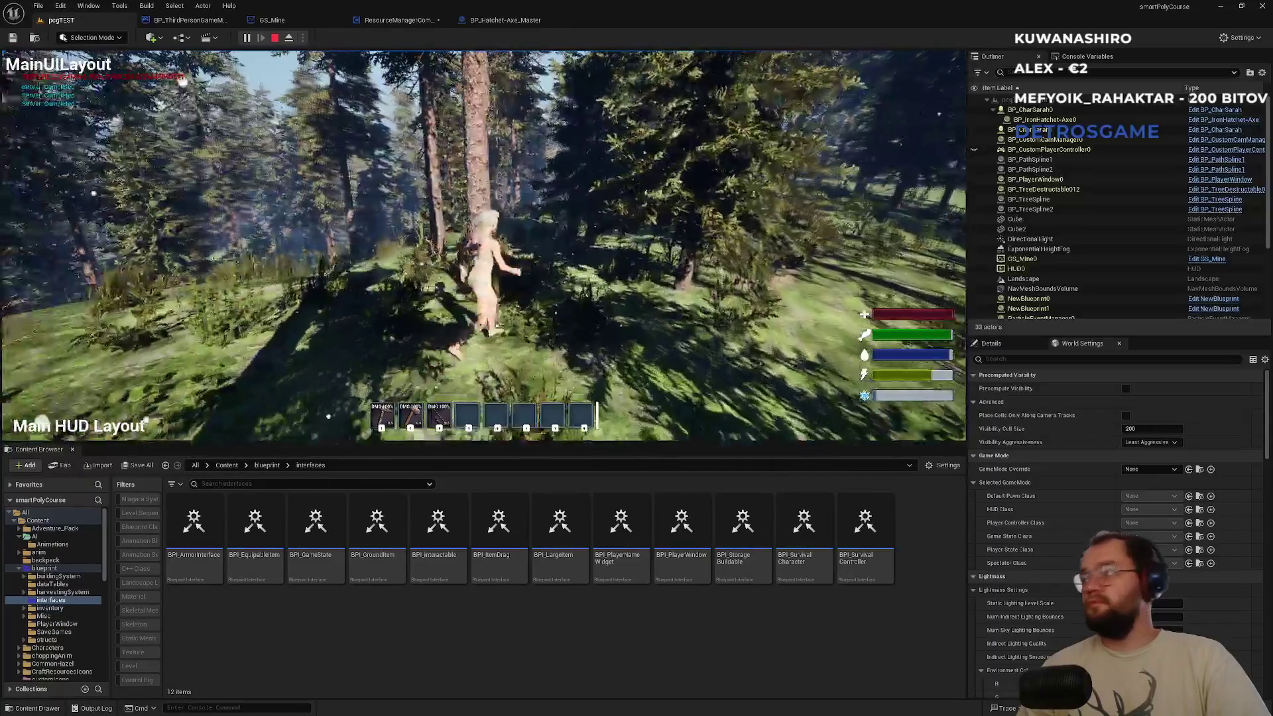
pyautogui.press('1')
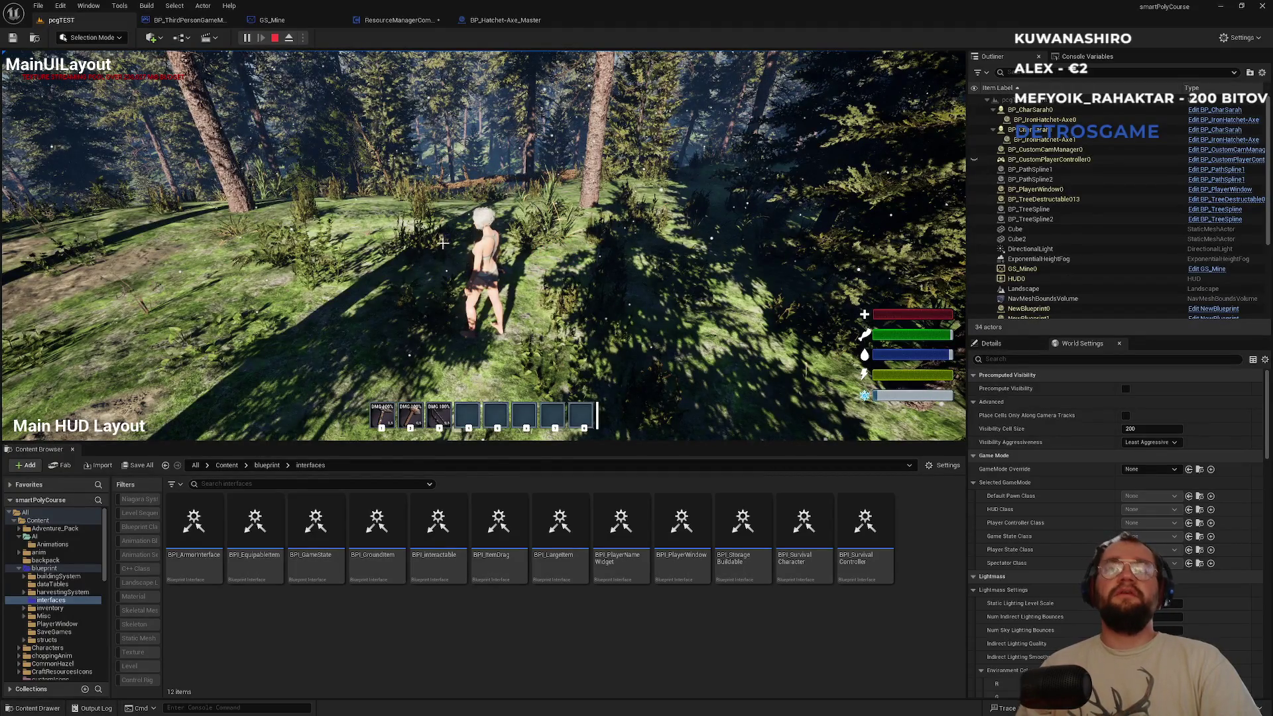
pyautogui.press('Escape')
pyautogui.press('w')
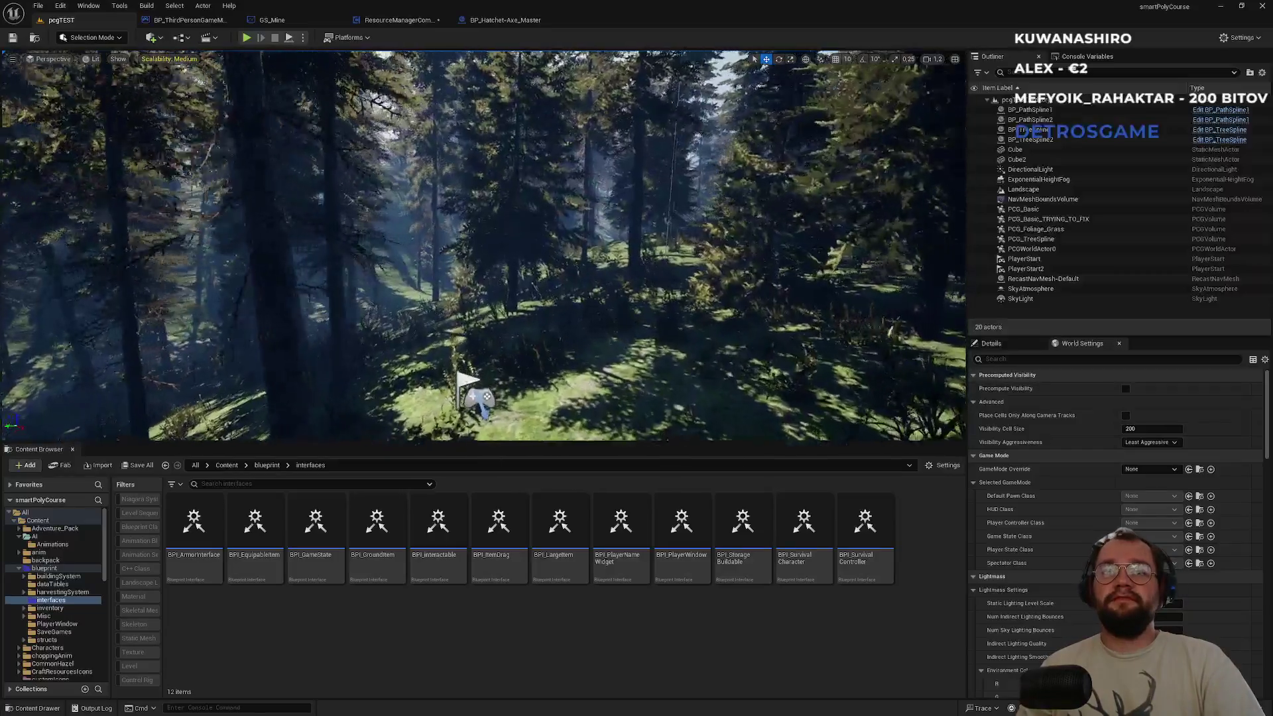
# Delete the Cube2 box beside the tree and save the pcgTEST map.
pyautogui.press('w')
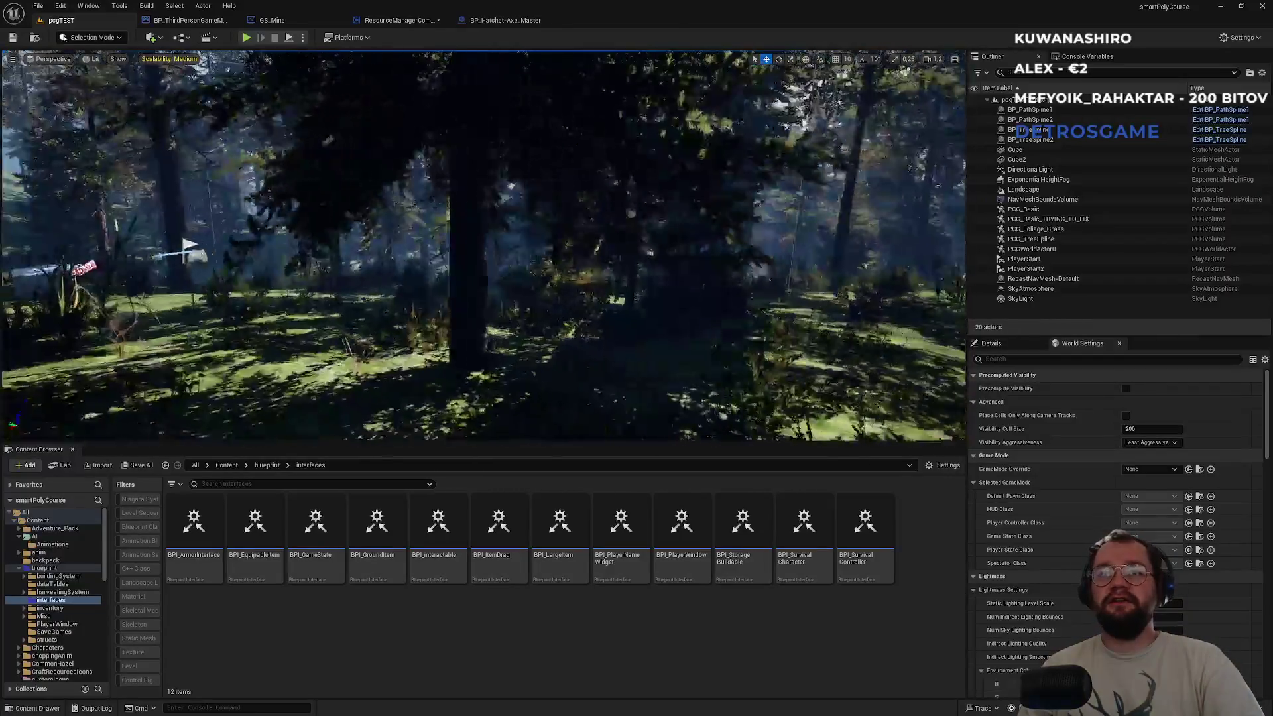
pyautogui.press('s')
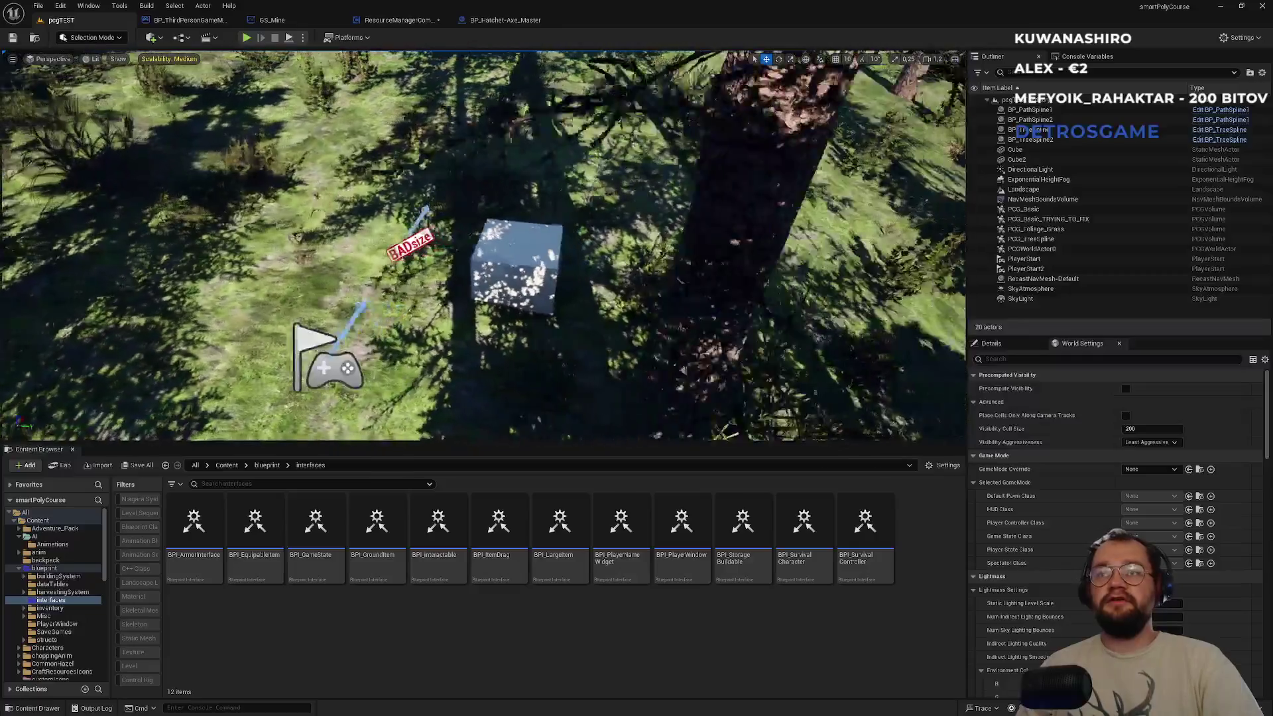
pyautogui.click(1021, 150)
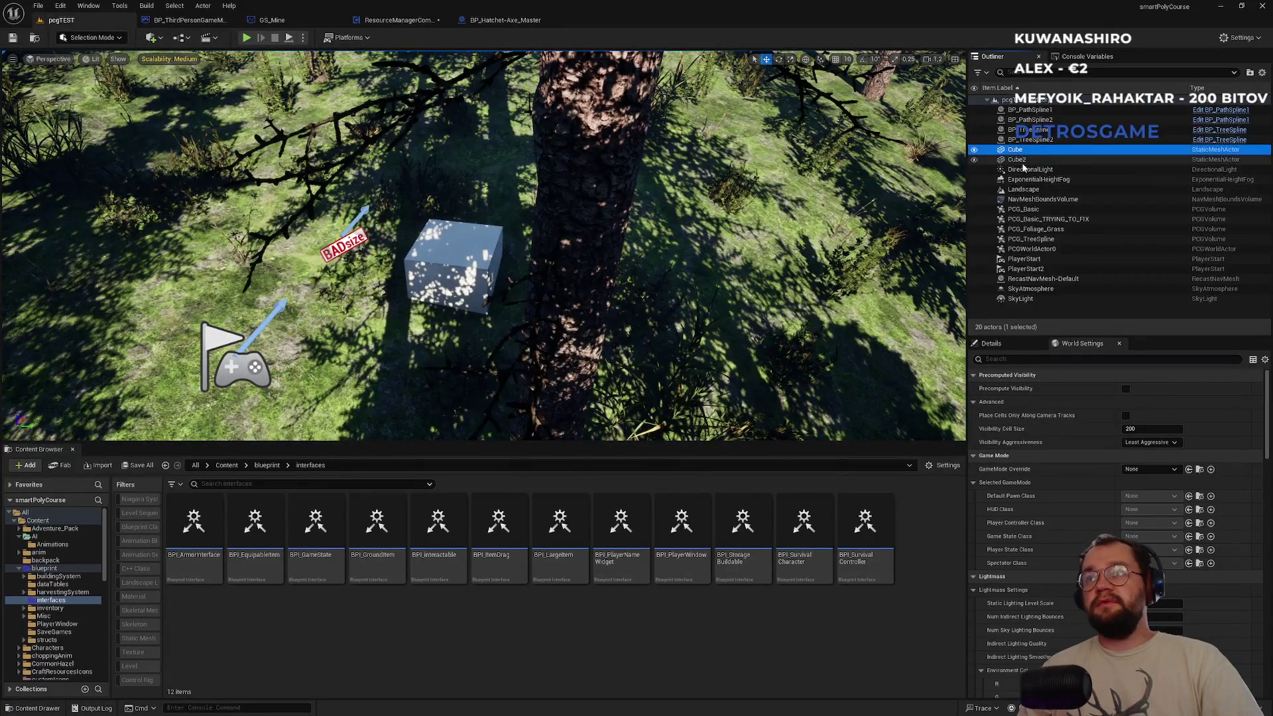
pyautogui.click(1024, 160)
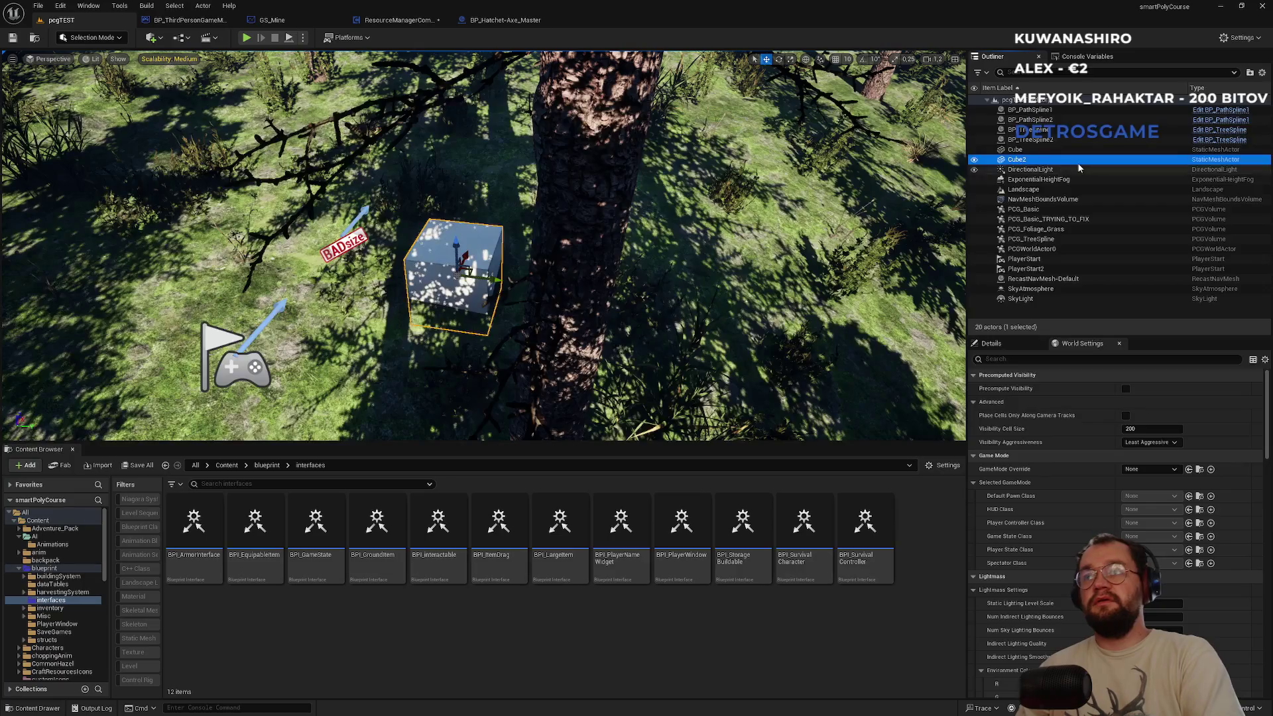
pyautogui.press('Delete')
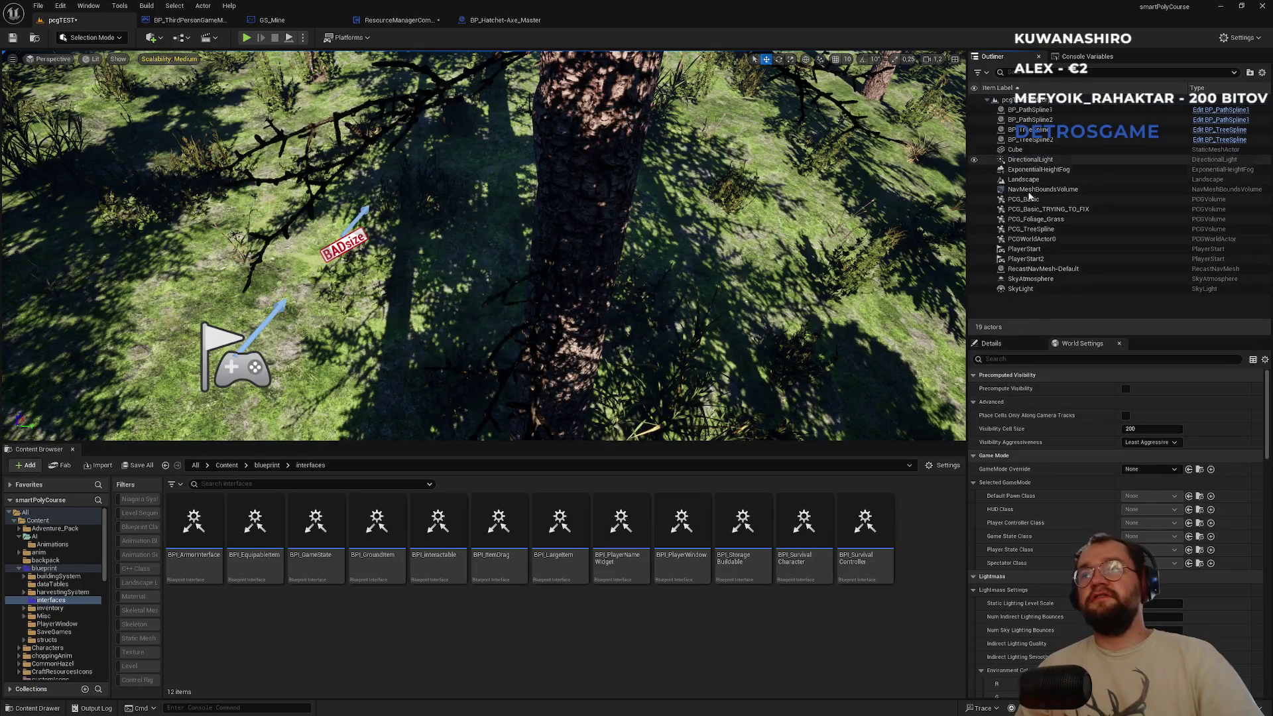
pyautogui.click(390, 25)
pyautogui.hotkey('ctrl', 's')
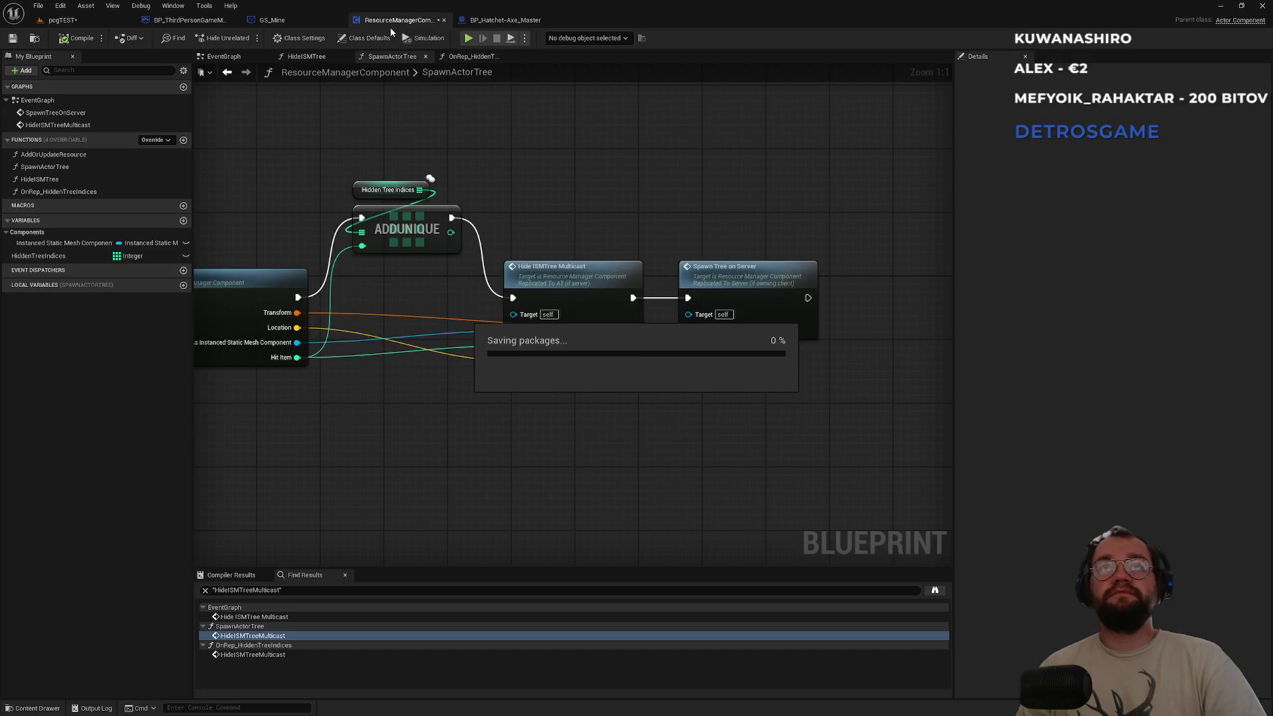
# Pan around the BP_Hatchet-Axe_Master graph to inspect its nodes.
pyautogui.click(495, 25)
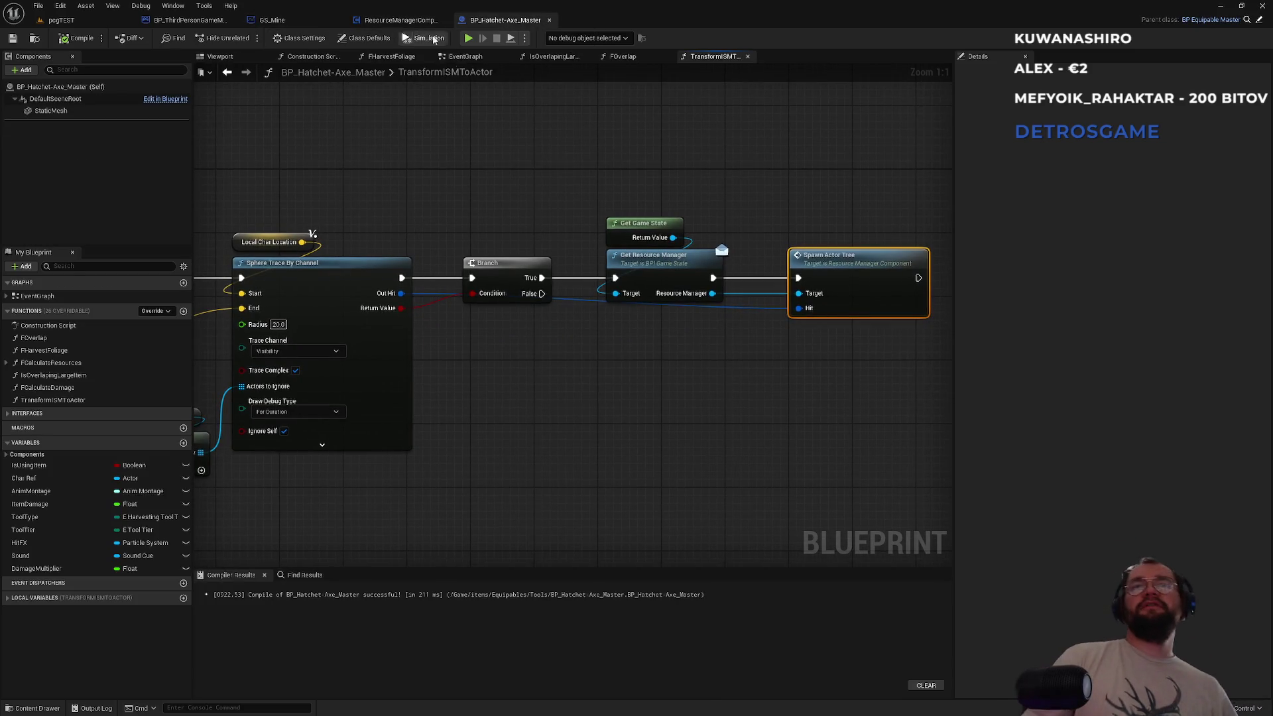
pyautogui.scroll(-3, 438, 152)
pyautogui.moveTo(392, 162); pyautogui.dragTo(615, 183)
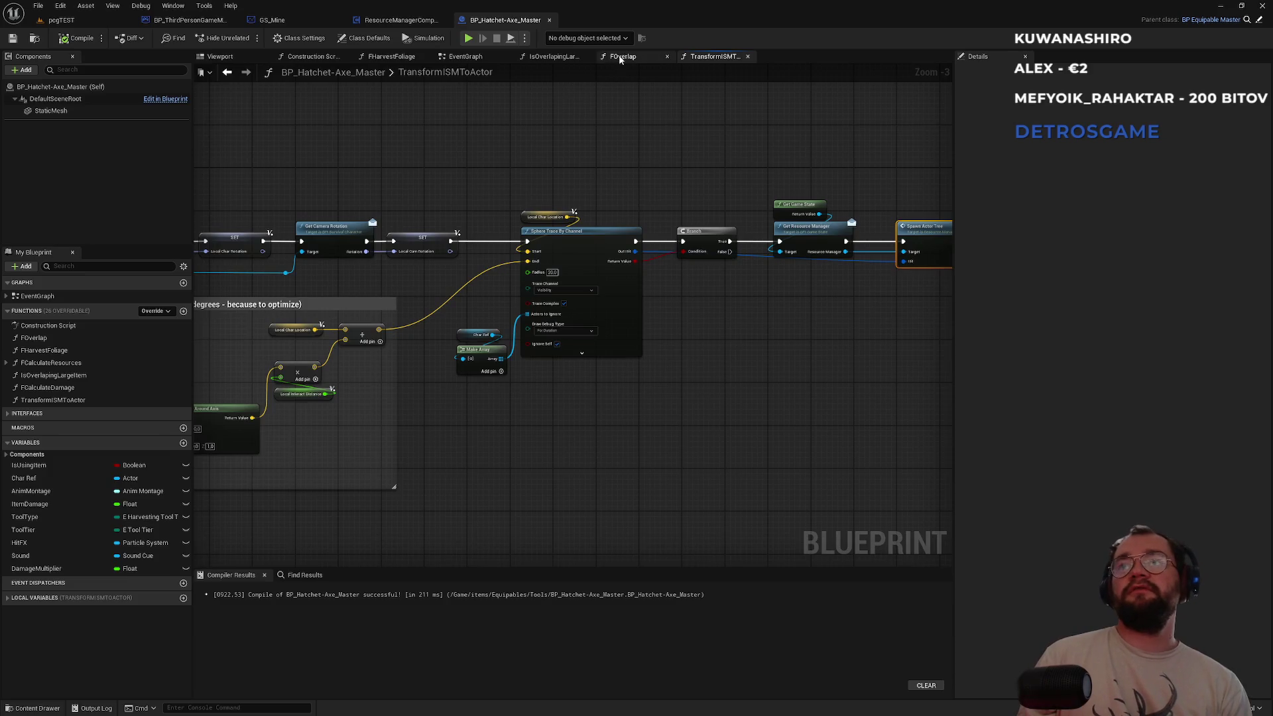
# In OnRep_HiddenTreeIndices, move the entry node left and place Print String beside it.
pyautogui.click(400, 20)
pyautogui.click(473, 56)
pyautogui.scroll(-3, 511, 284)
pyautogui.moveTo(462, 254); pyautogui.dragTo(639, 250)
pyautogui.moveTo(385, 187)
pyautogui.mouseDown()
pyautogui.moveTo(291, 193)
pyautogui.moveTo(306, 201)
pyautogui.mouseUp()
pyautogui.moveTo(478, 280); pyautogui.dragTo(435, 205)
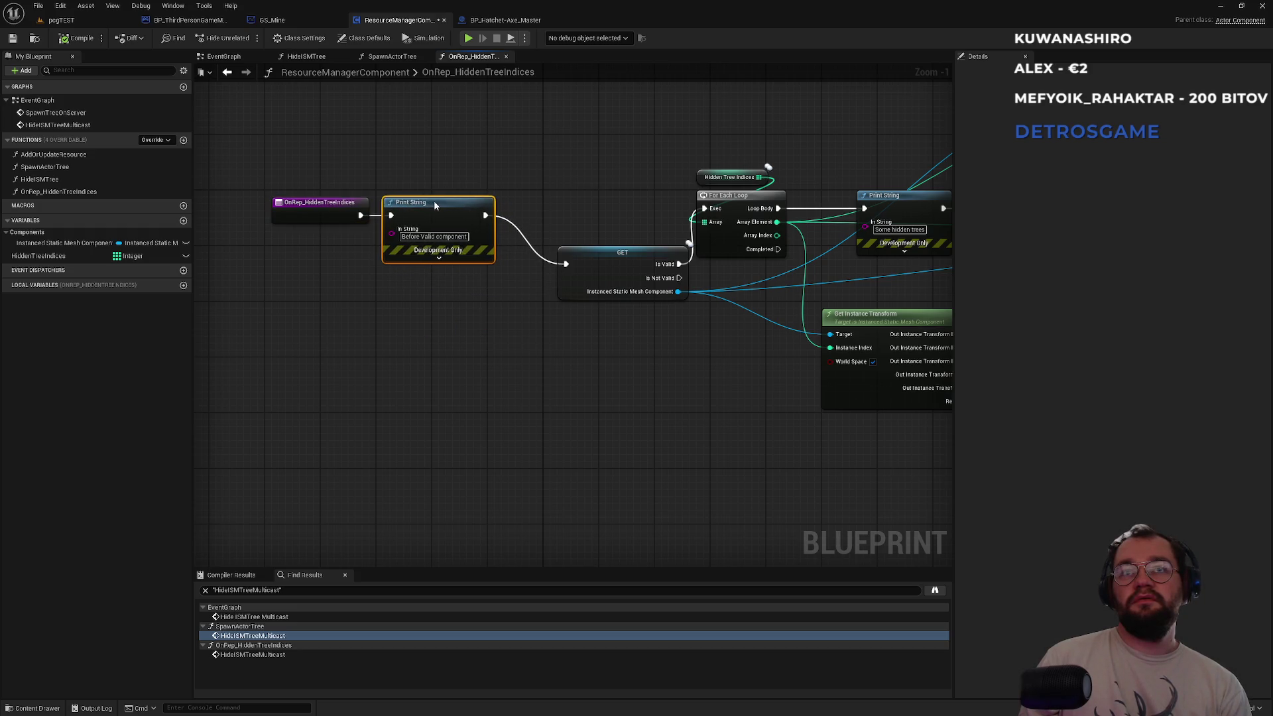
# Line up GET, Hidden Tree Indices and For Each Loop next to Print String.
pyautogui.moveTo(610, 259)
pyautogui.mouseDown()
pyautogui.moveTo(568, 211)
pyautogui.moveTo(369, 219)
pyautogui.mouseUp()
pyautogui.moveTo(464, 145)
pyautogui.mouseDown()
pyautogui.moveTo(550, 202)
pyautogui.moveTo(532, 212)
pyautogui.mouseUp()
pyautogui.click(632, 181)
pyautogui.moveTo(631, 181); pyautogui.dragTo(496, 221)
pyautogui.moveTo(575, 251); pyautogui.dragTo(664, 251)
pyautogui.click(667, 217)
# Align Get Instance Transform, Make Vector and Update Instance Transform, then view the pcgTEST forest.
pyautogui.moveTo(545, 373)
pyautogui.mouseDown()
pyautogui.moveTo(545, 408)
pyautogui.moveTo(603, 409)
pyautogui.moveTo(490, 414)
pyautogui.moveTo(369, 375)
pyautogui.moveTo(544, 406)
pyautogui.mouseUp()
pyautogui.keyDown('shift'); pyautogui.click(722, 428); pyautogui.keyUp('shift')
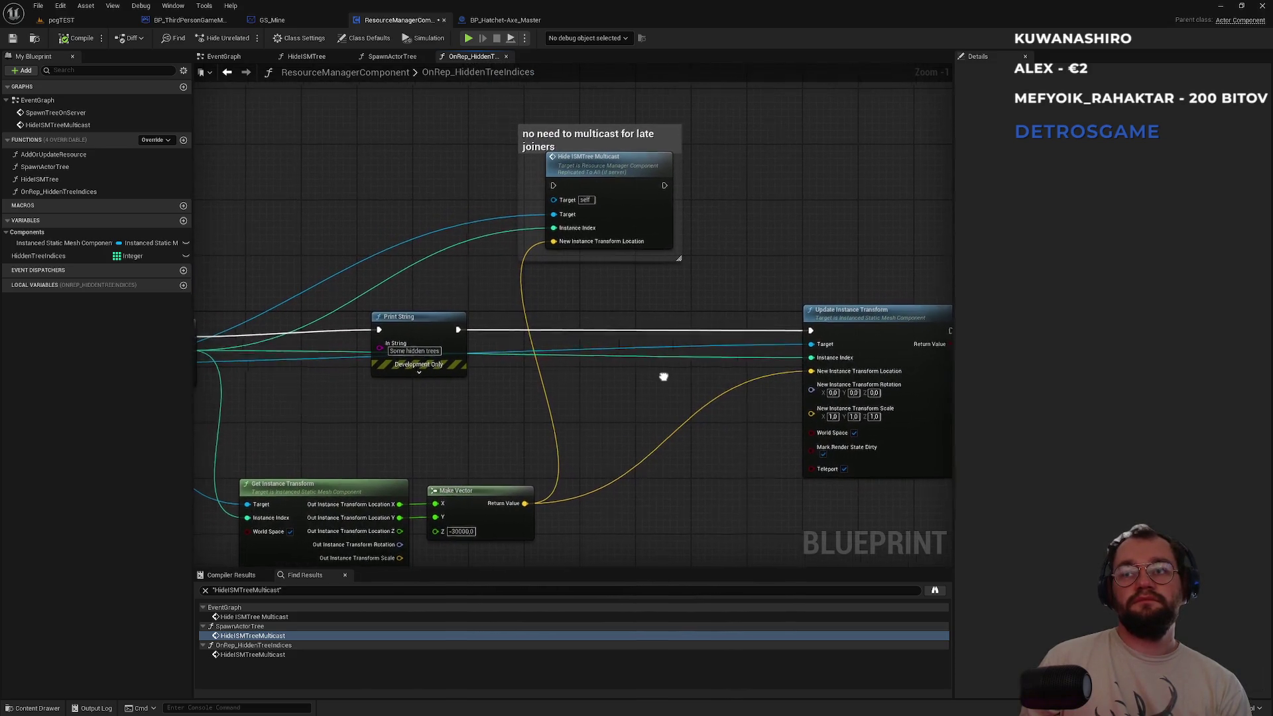
pyautogui.moveTo(424, 408); pyautogui.dragTo(455, 414)
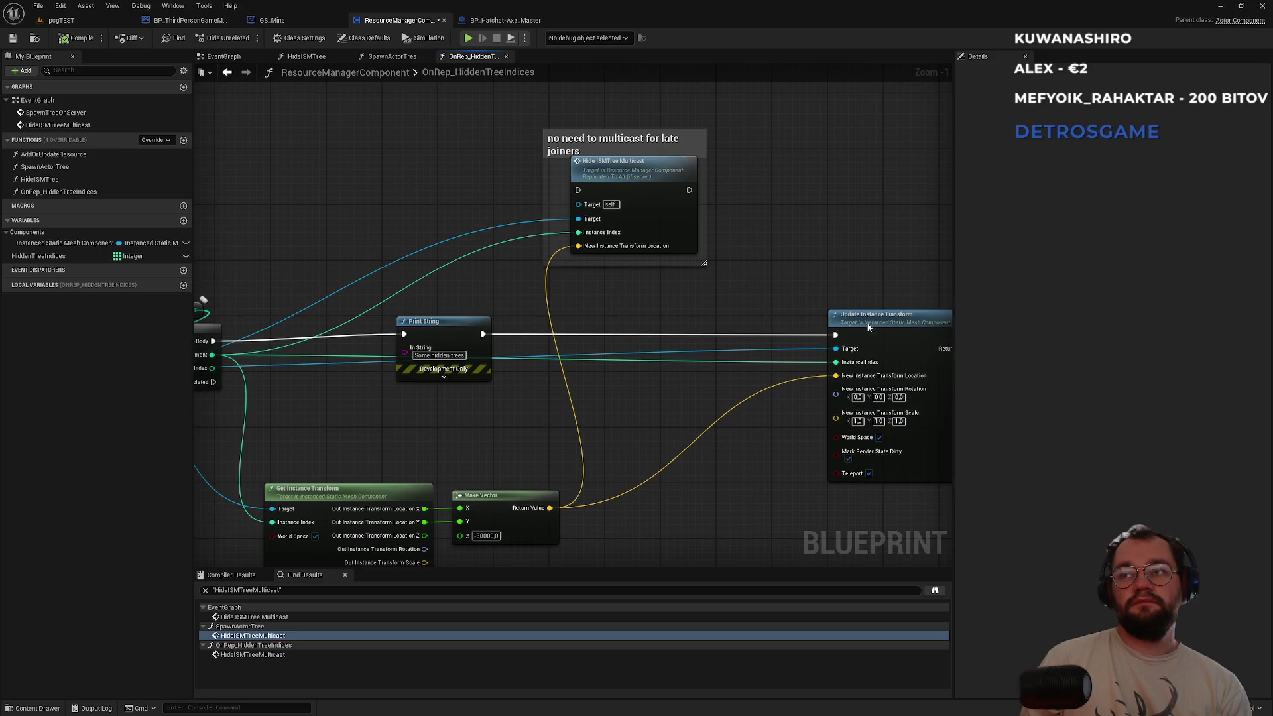
pyautogui.moveTo(869, 327); pyautogui.dragTo(855, 325)
pyautogui.moveTo(435, 323); pyautogui.dragTo(448, 323)
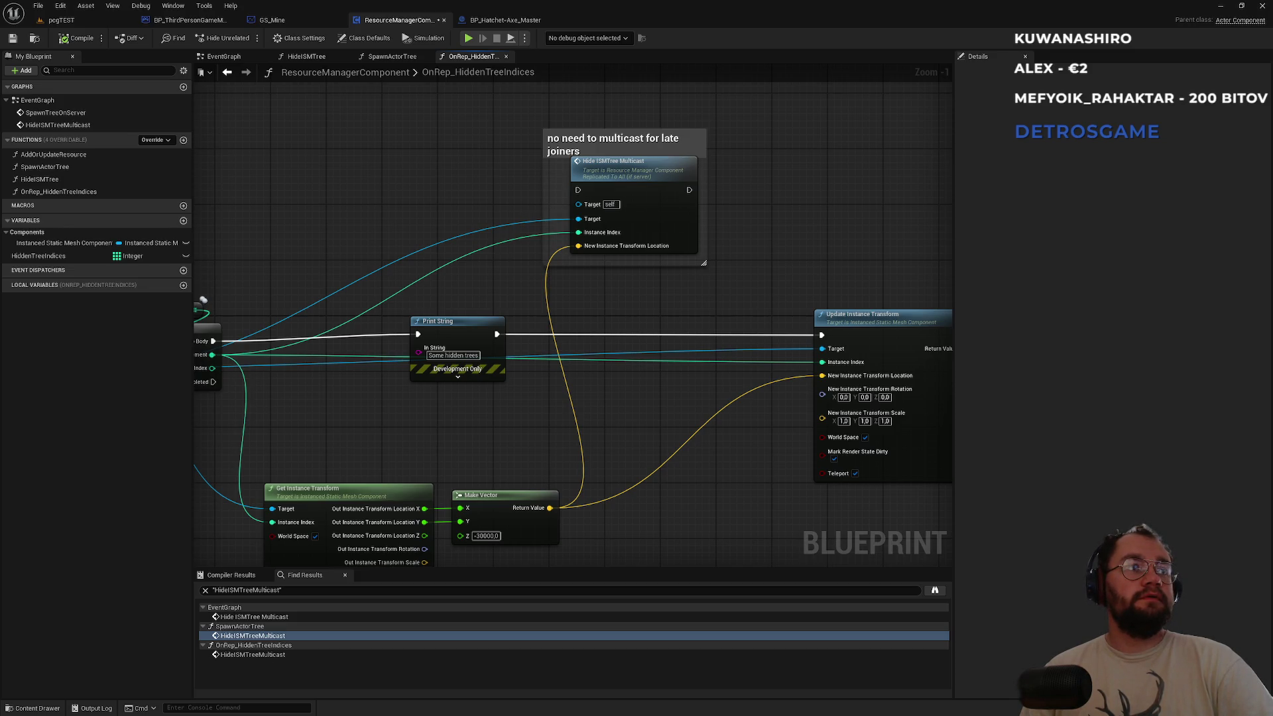
pyautogui.click(88, 20)
pyautogui.moveTo(533, 256); pyautogui.dragTo(495, 270)
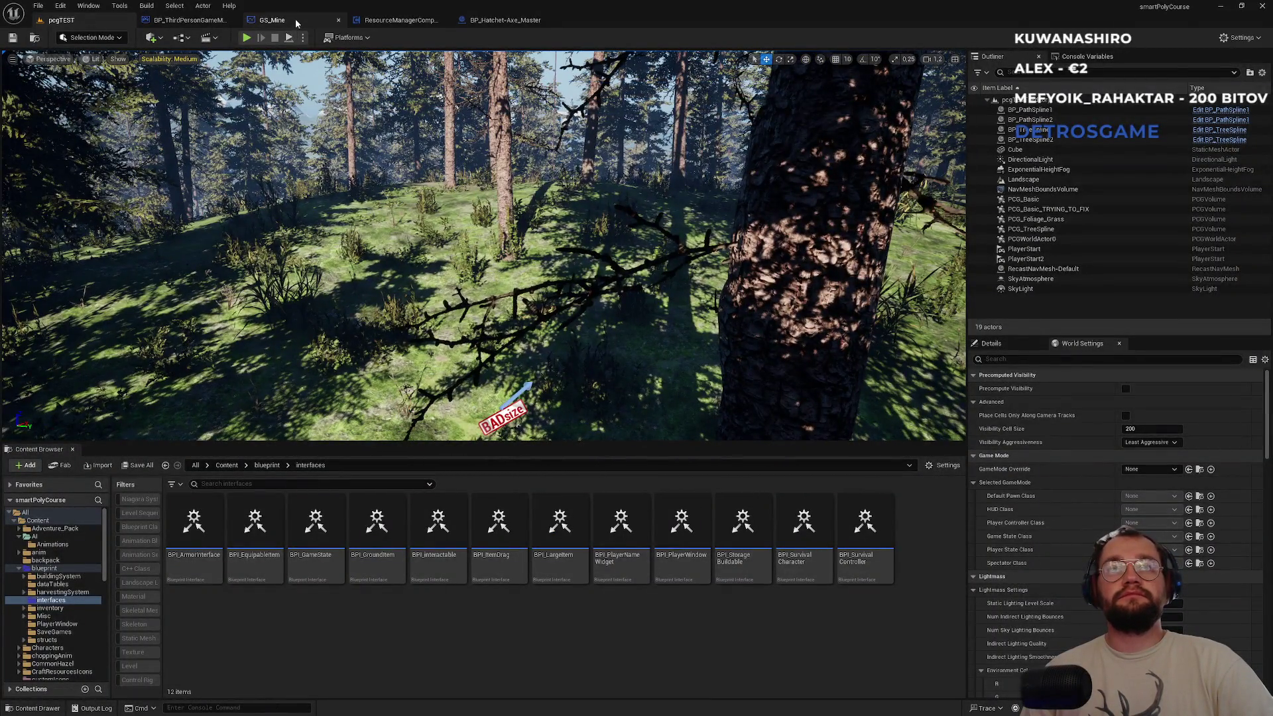
# Zoom out BP_ThirdPersonGameMode's EventGraph and start an empty Find in all Blueprints search.
pyautogui.click(296, 18)
pyautogui.click(191, 20)
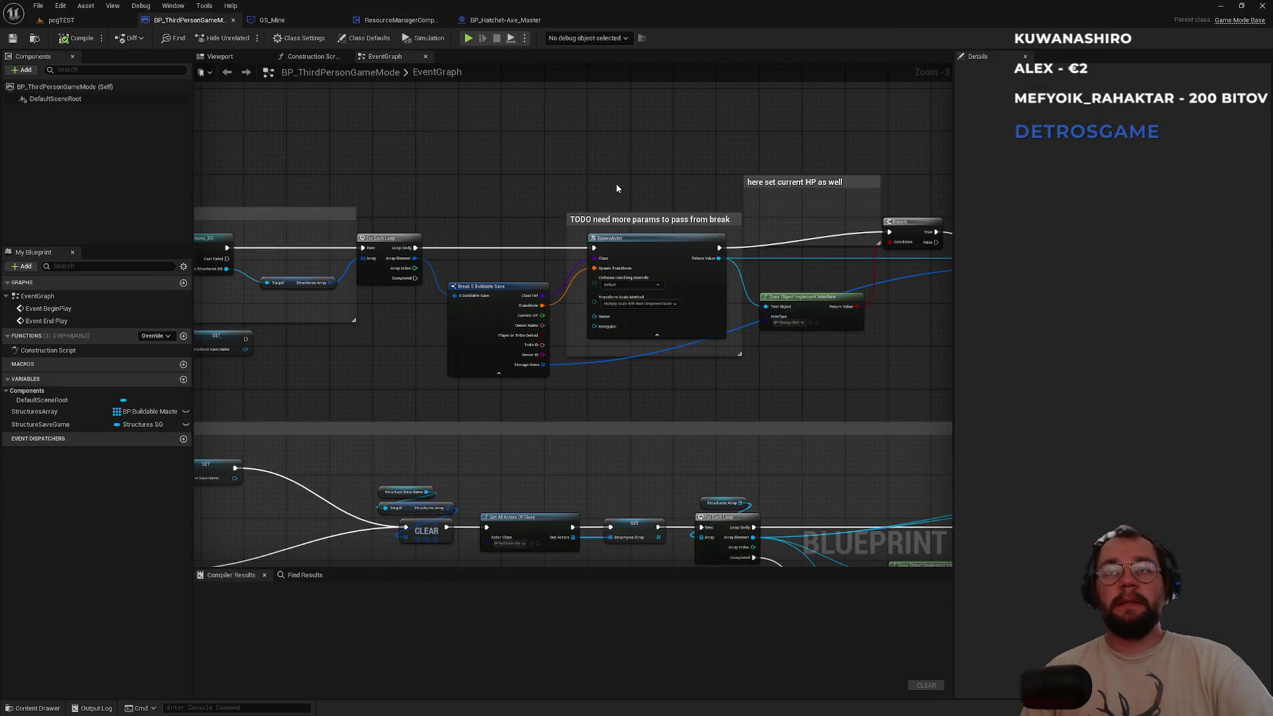
pyautogui.scroll(-2, 607, 189)
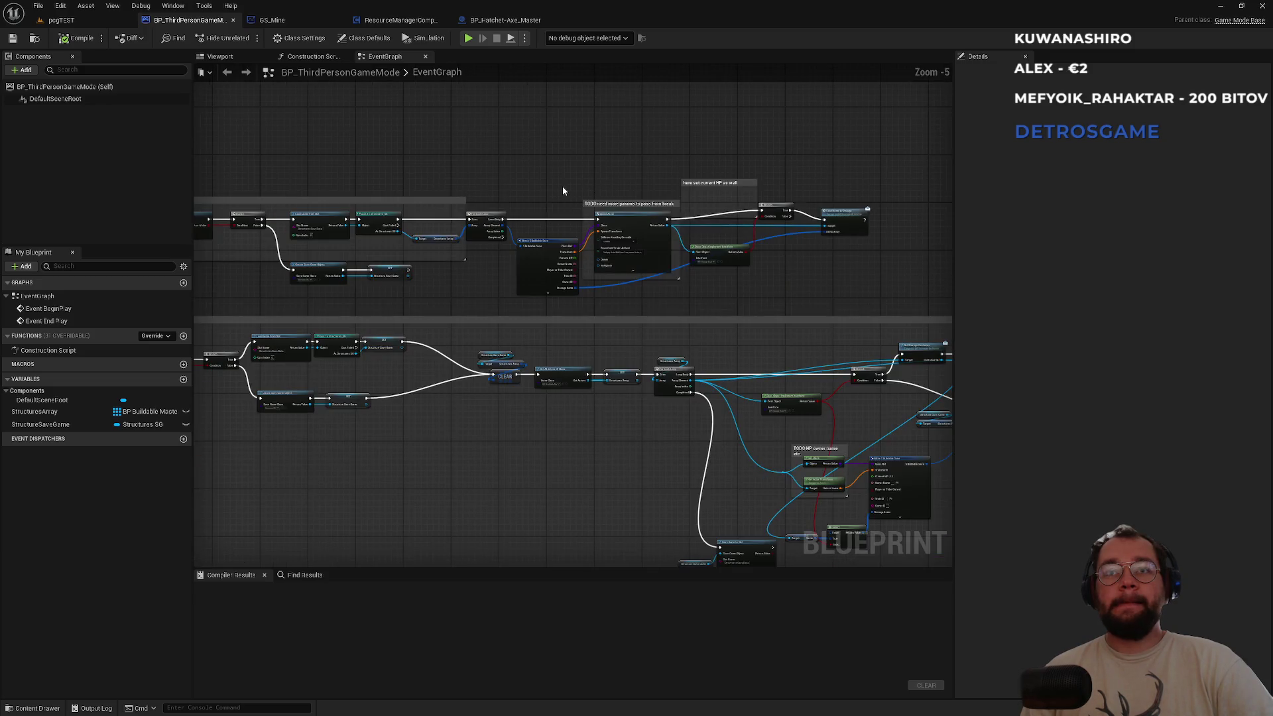
pyautogui.click(304, 576)
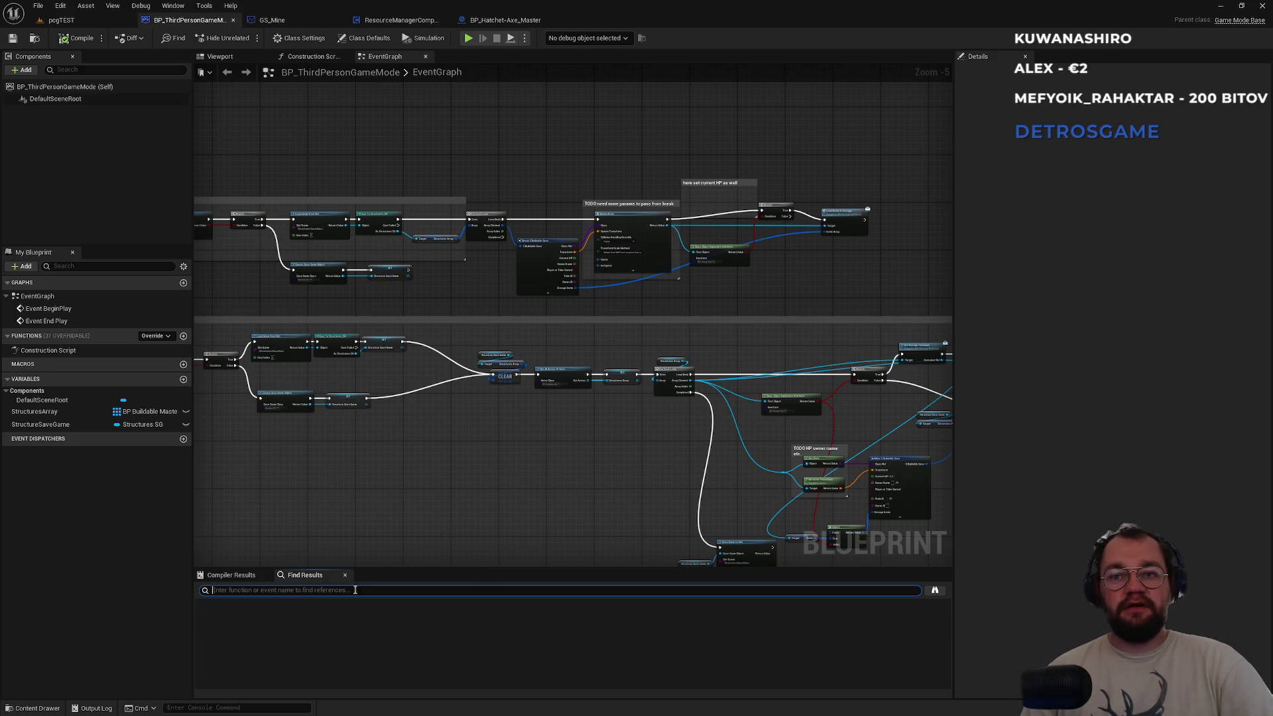
pyautogui.click(934, 591)
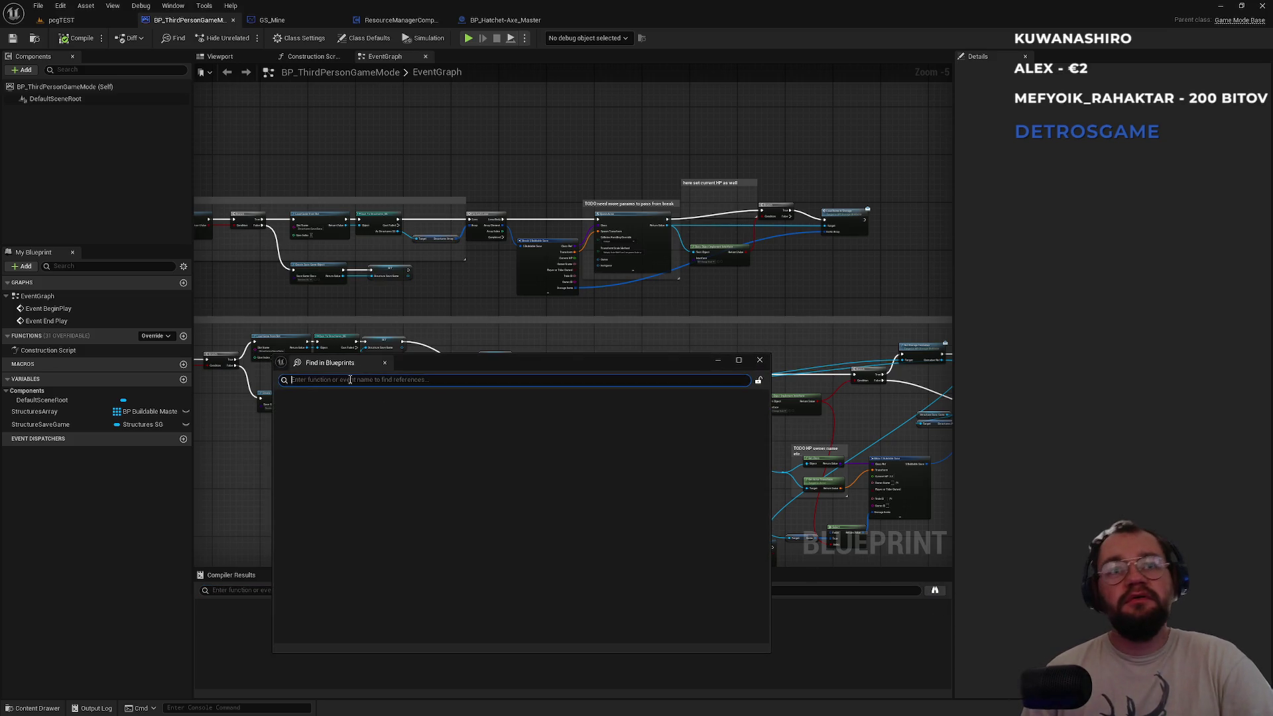
# Search all blueprints for TODO and scroll through the comment matches.
pyautogui.write('TODO')
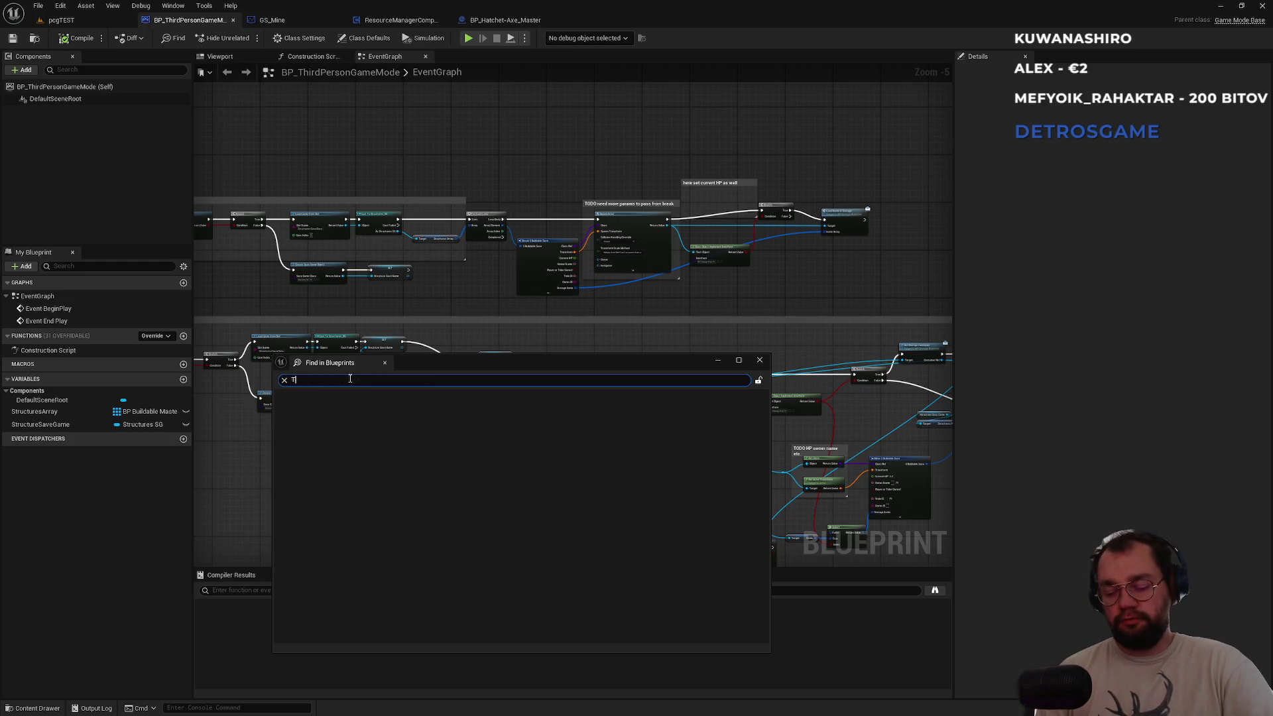
pyautogui.press('Return')
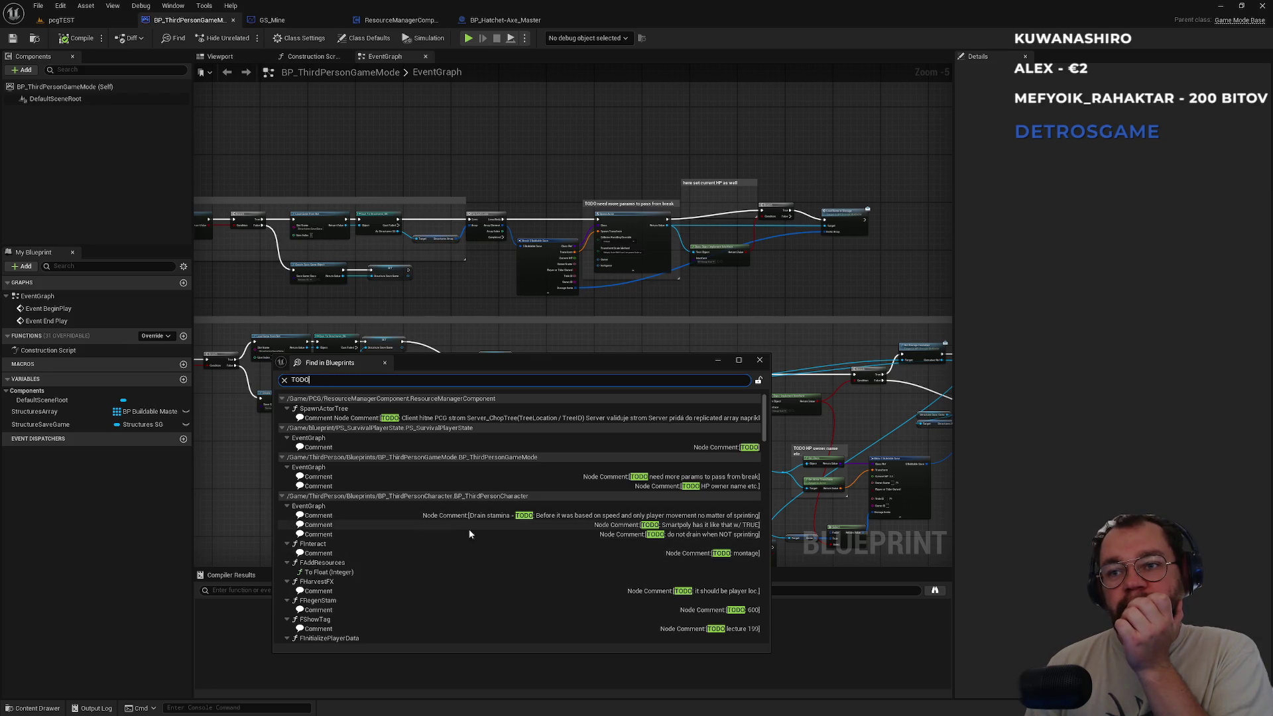
pyautogui.scroll(-2, 517, 599)
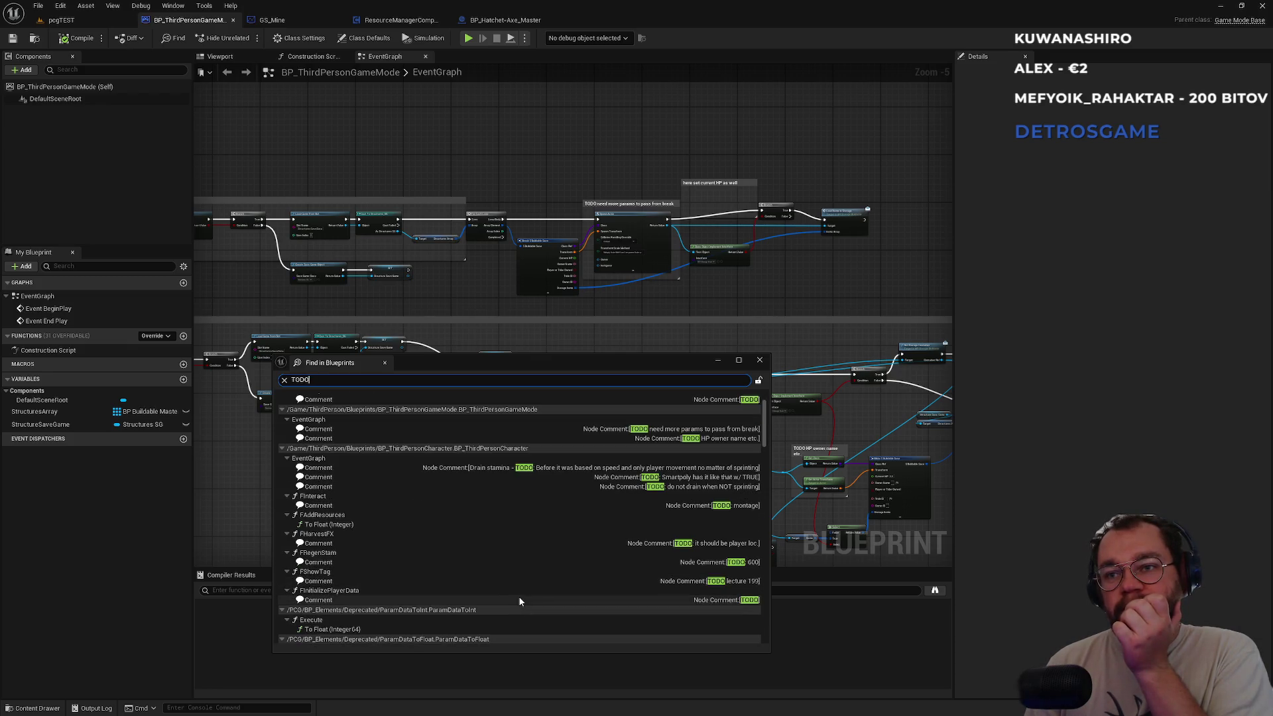
pyautogui.scroll(-7, 531, 584)
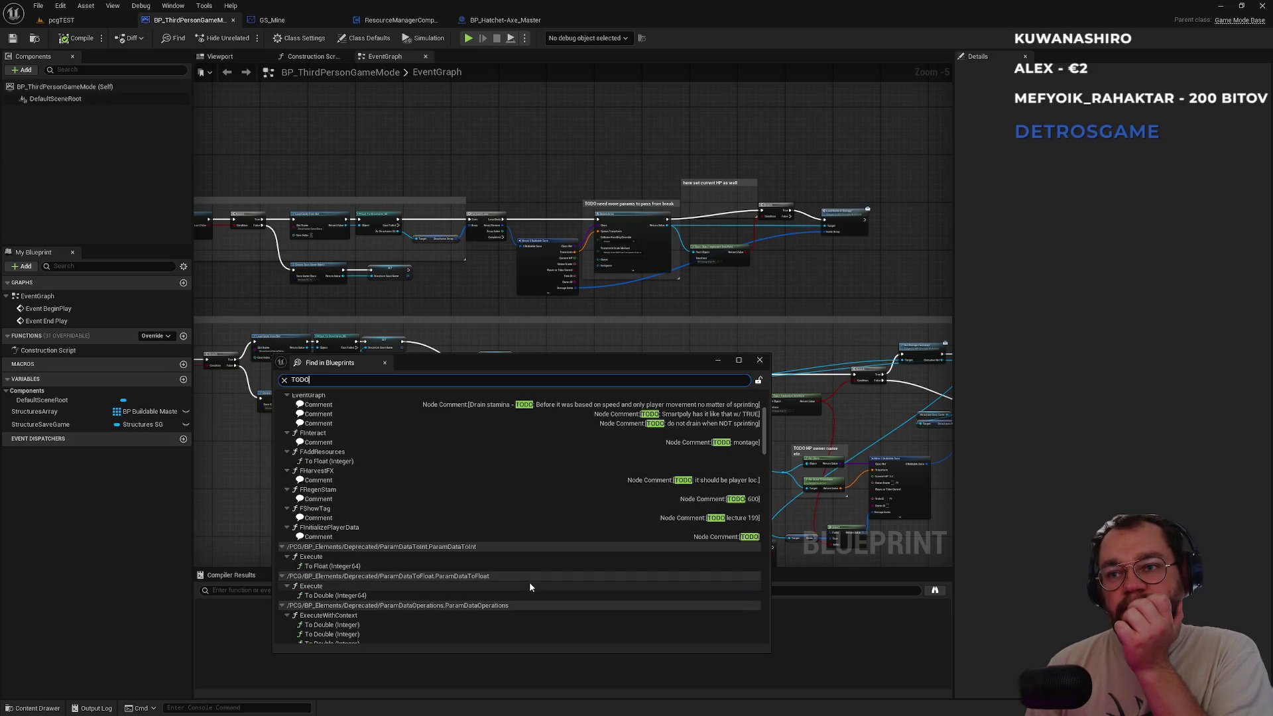
pyautogui.moveTo(764, 454); pyautogui.dragTo(765, 579)
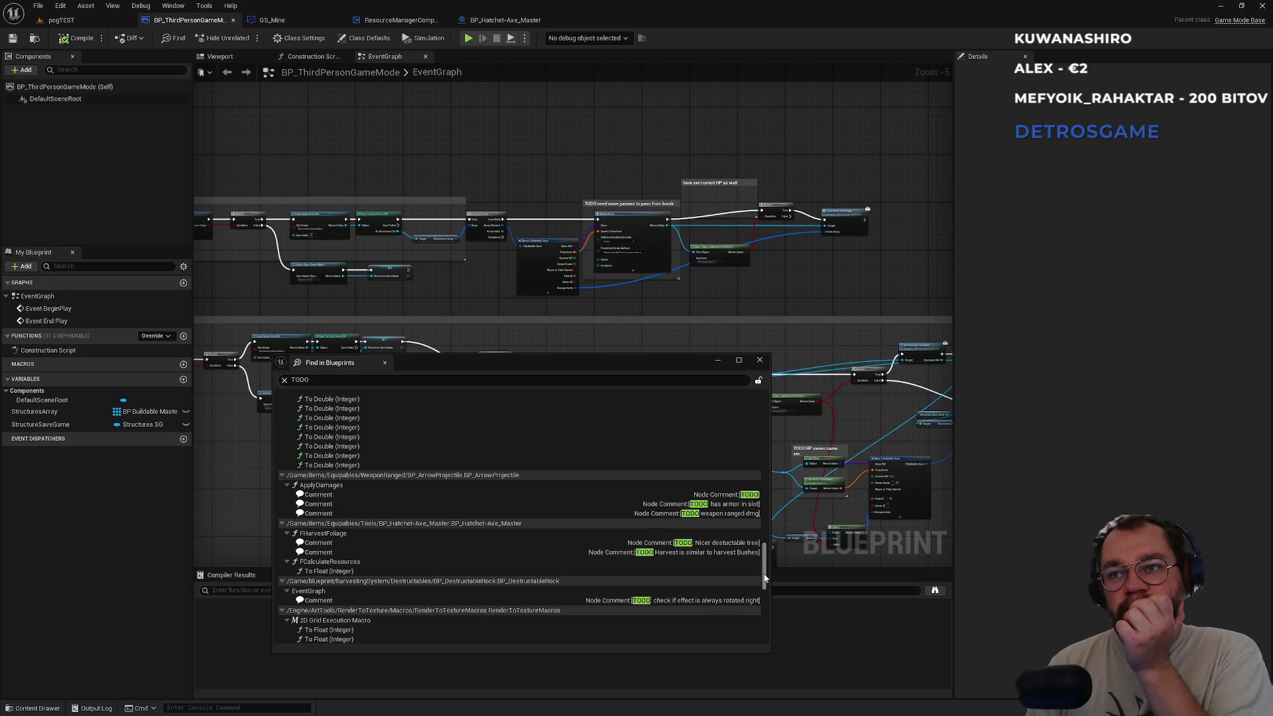
pyautogui.moveTo(765, 579); pyautogui.dragTo(759, 639)
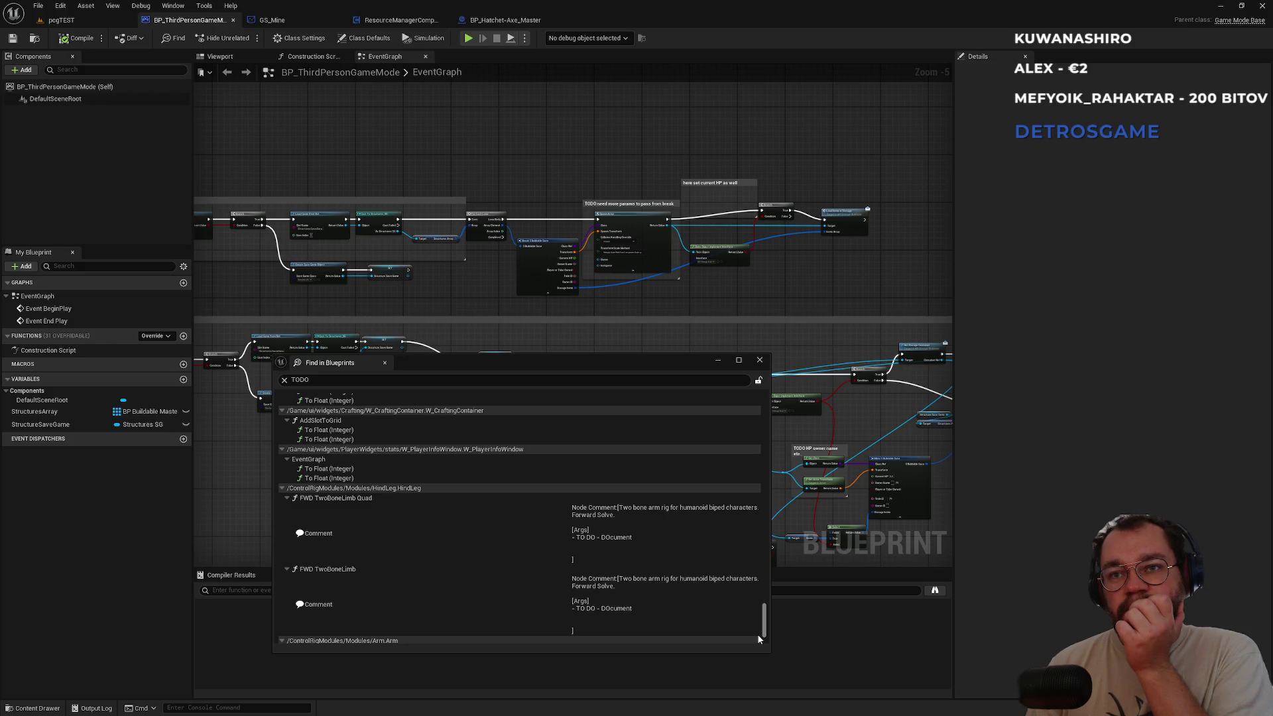
pyautogui.moveTo(758, 635)
pyautogui.mouseDown()
pyautogui.moveTo(758, 648)
pyautogui.moveTo(774, 410)
pyautogui.mouseUp()
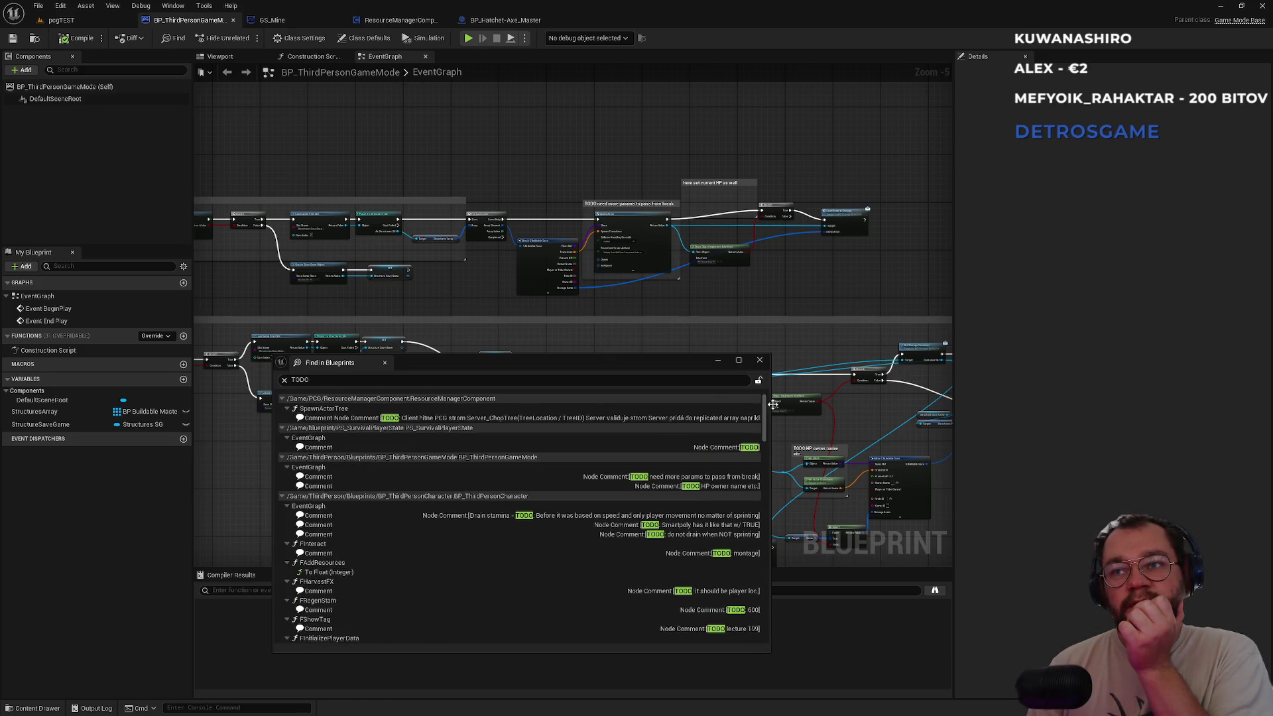
# Open the PS_SurvivalPlayerState TODO comment, then BP_ThirdPersonGameMode's 'need more params to pass from break' comment.
pyautogui.click(717, 447)
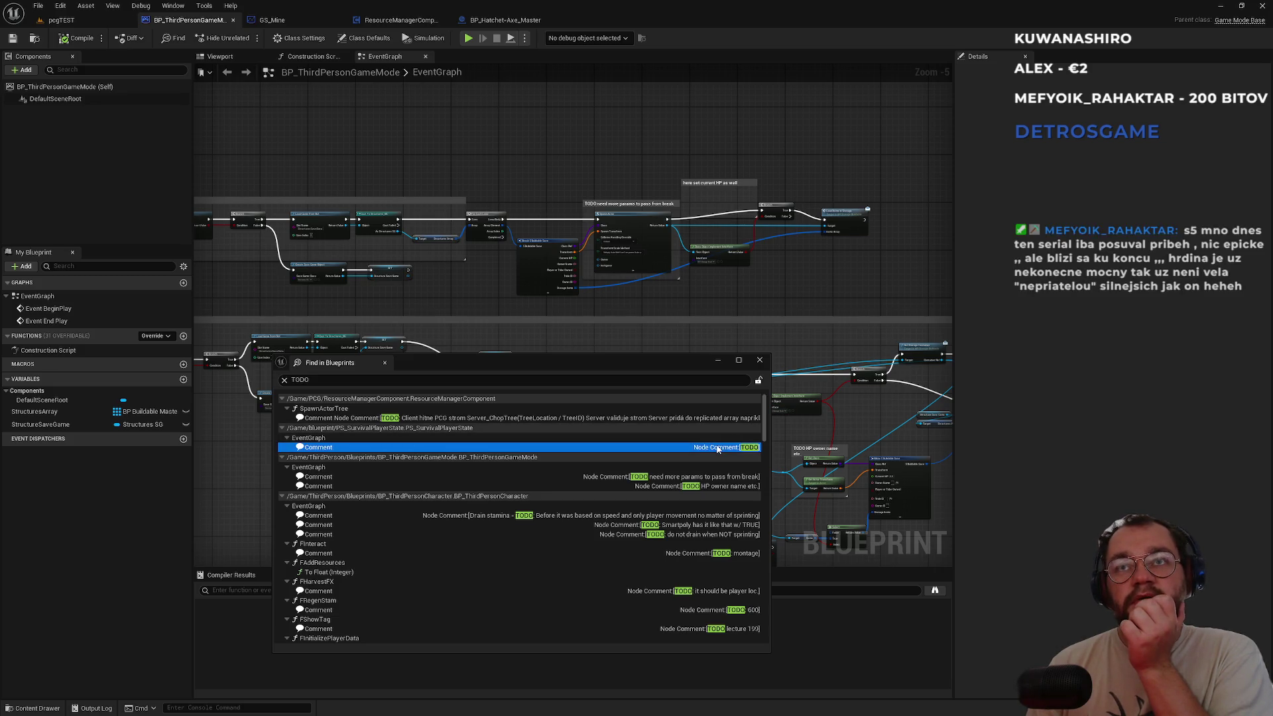
pyautogui.doubleClick(718, 448)
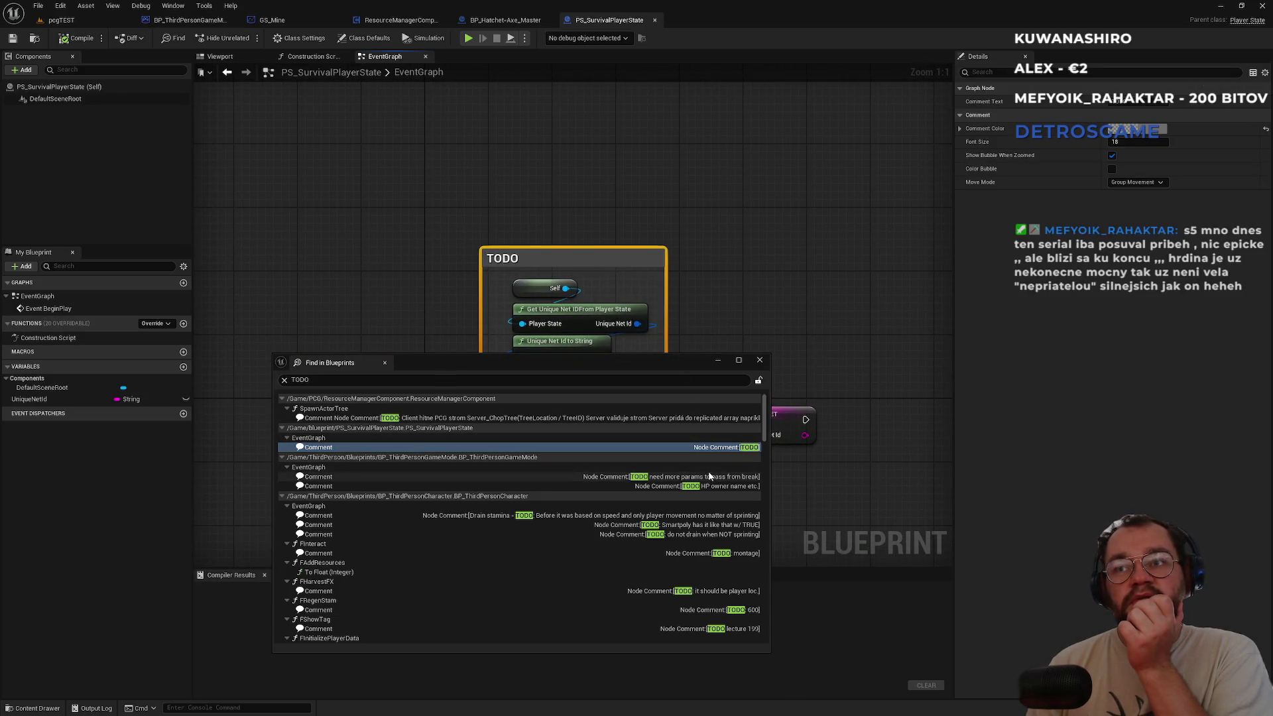
pyautogui.doubleClick(710, 477)
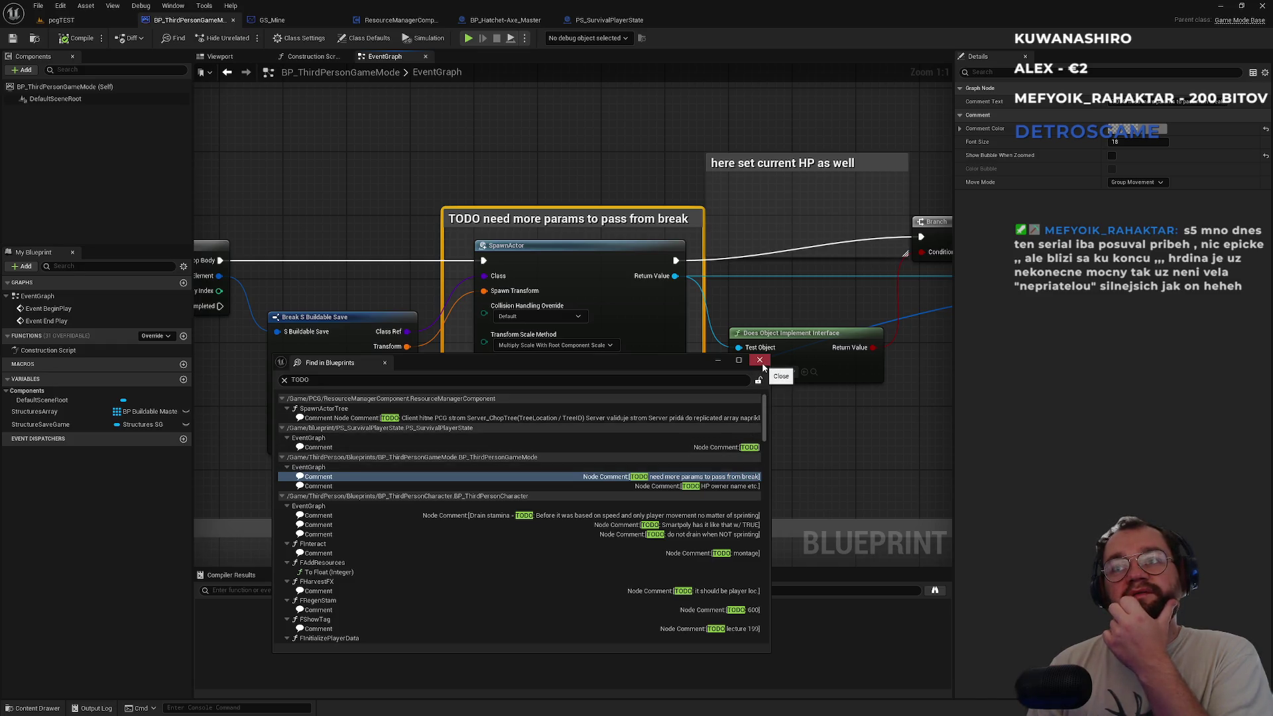
pyautogui.click(414, 378)
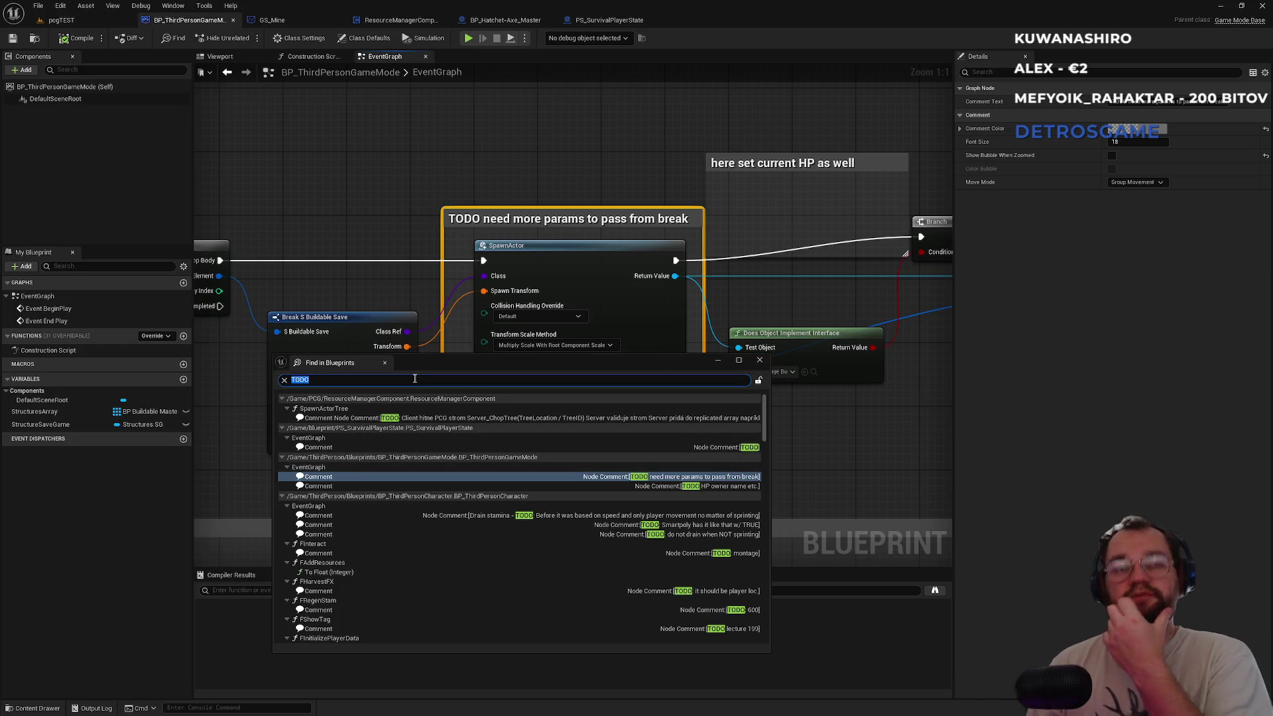
# Replace the TODO search with 'cast to' and browse the Cast To matches.
pyautogui.write('cast to')
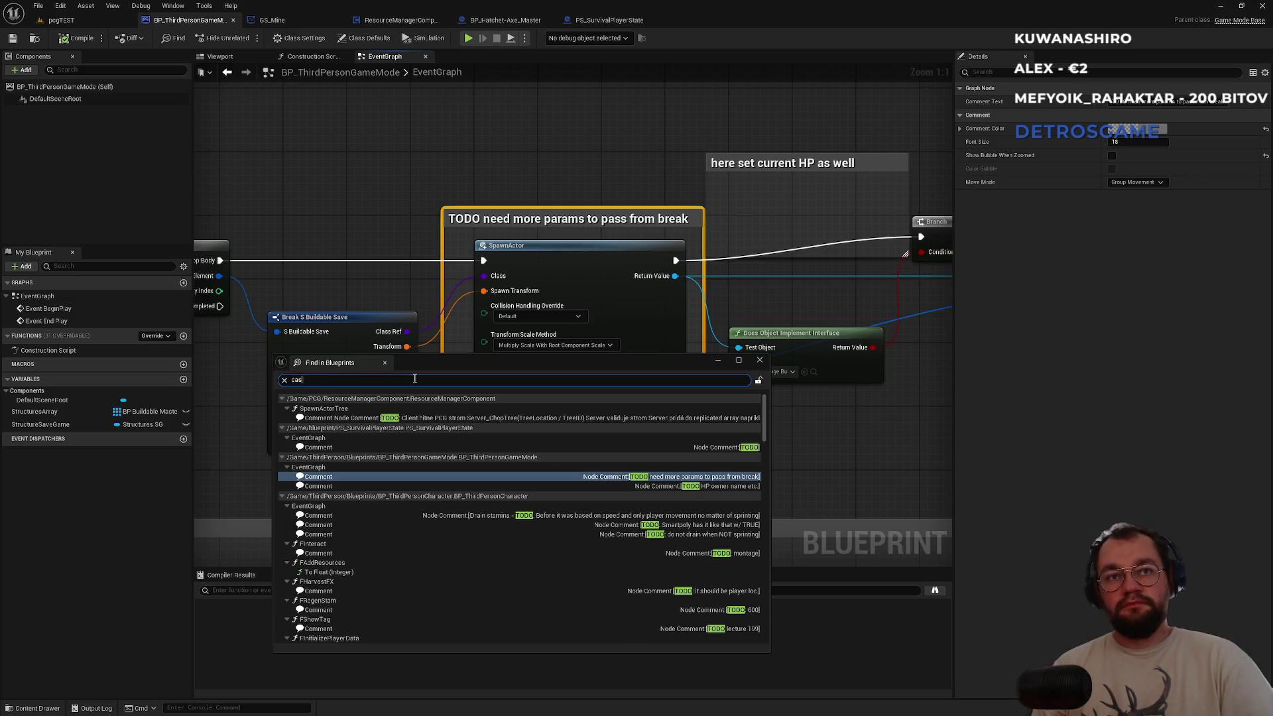
pyautogui.press('Return')
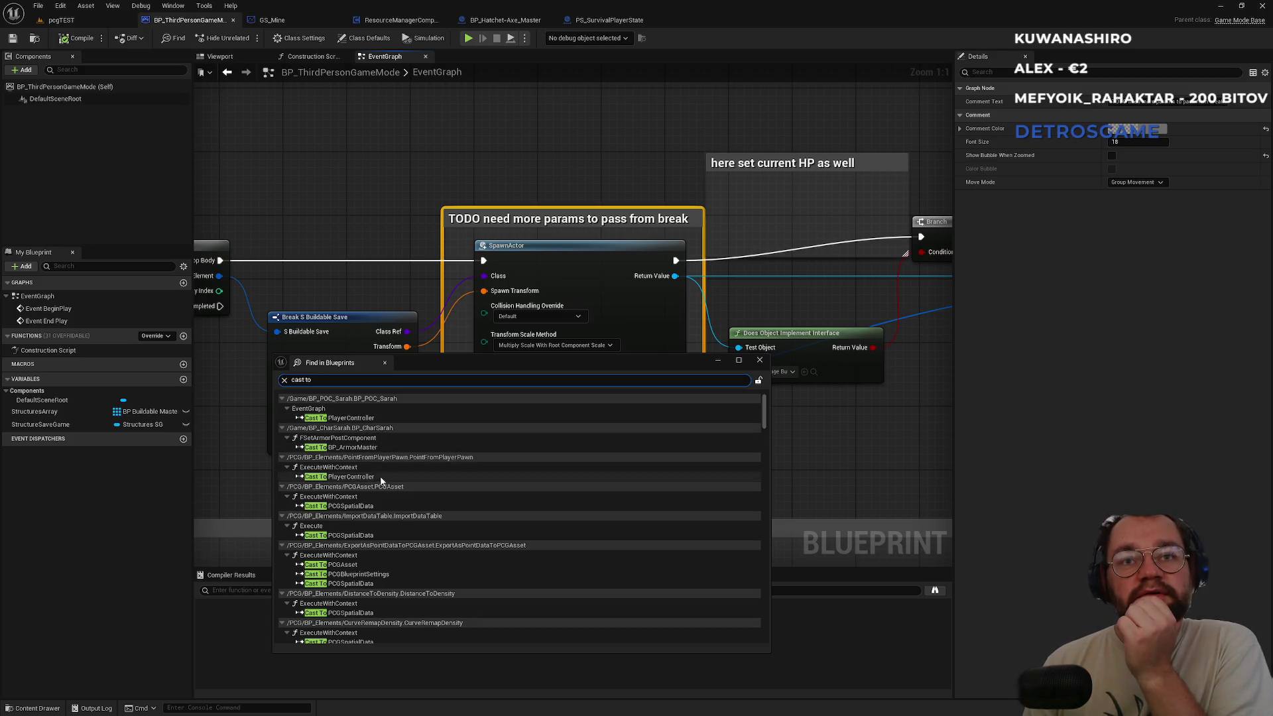
pyautogui.scroll(-10, 380, 479)
pyautogui.scroll(-3, 567, 480)
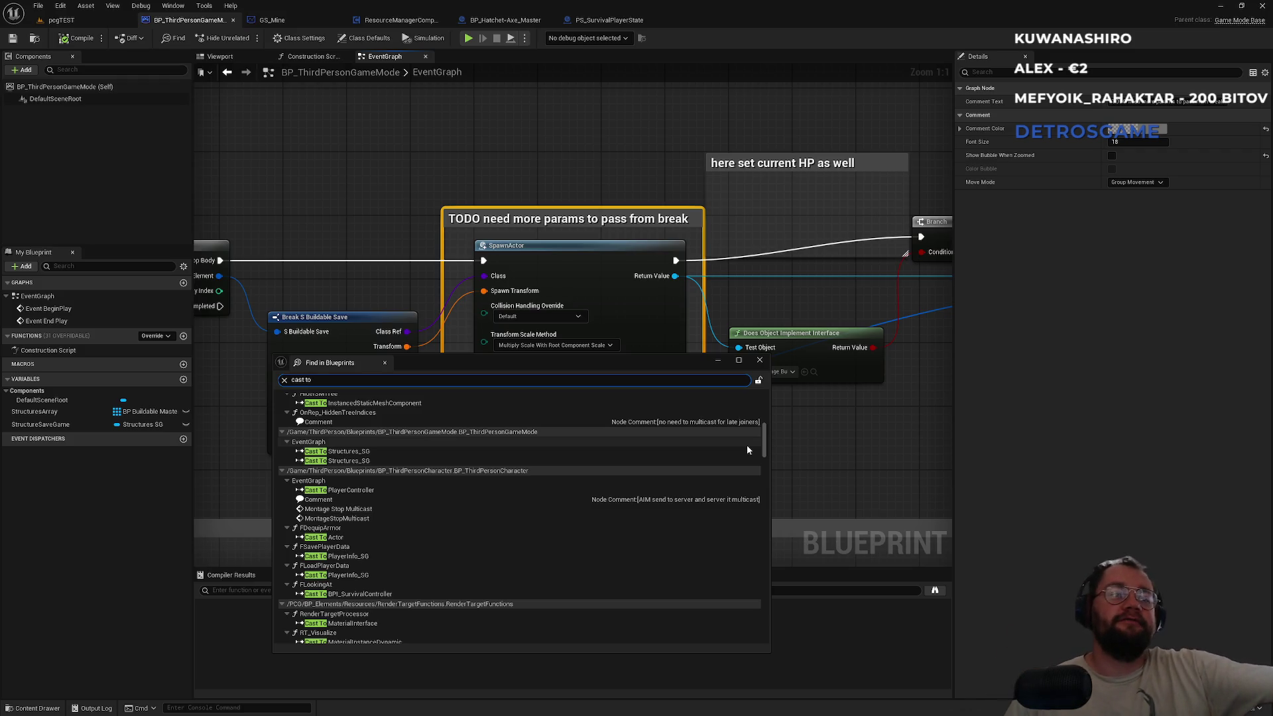
pyautogui.scroll(-5, 682, 483)
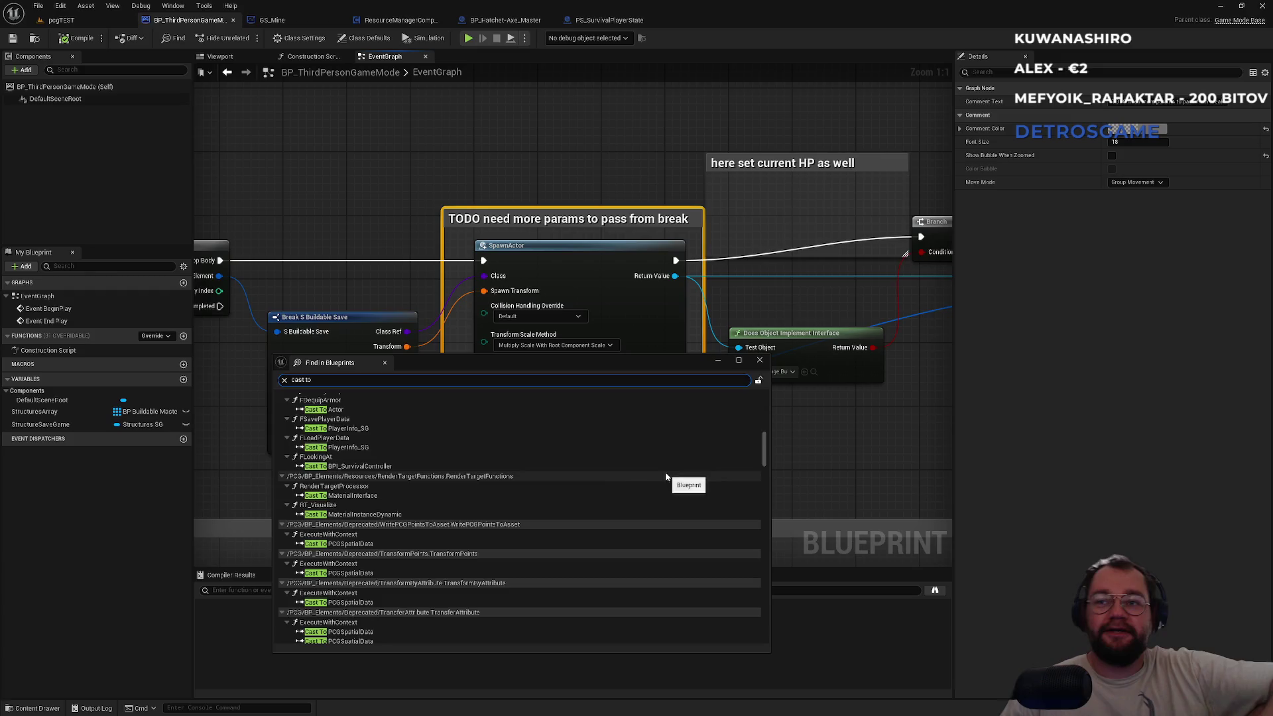
pyautogui.scroll(-5, 477, 497)
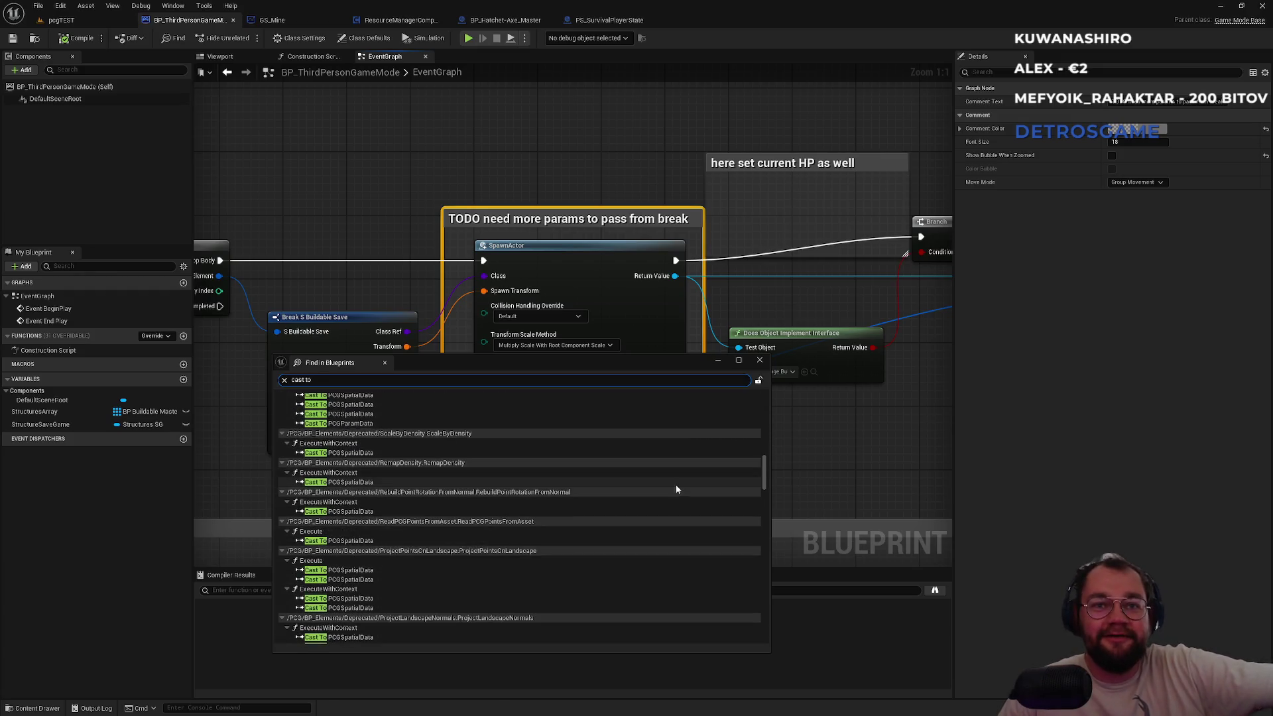
pyautogui.moveTo(767, 467)
pyautogui.mouseDown()
pyautogui.moveTo(763, 623)
pyautogui.moveTo(764, 408)
pyautogui.mouseUp()
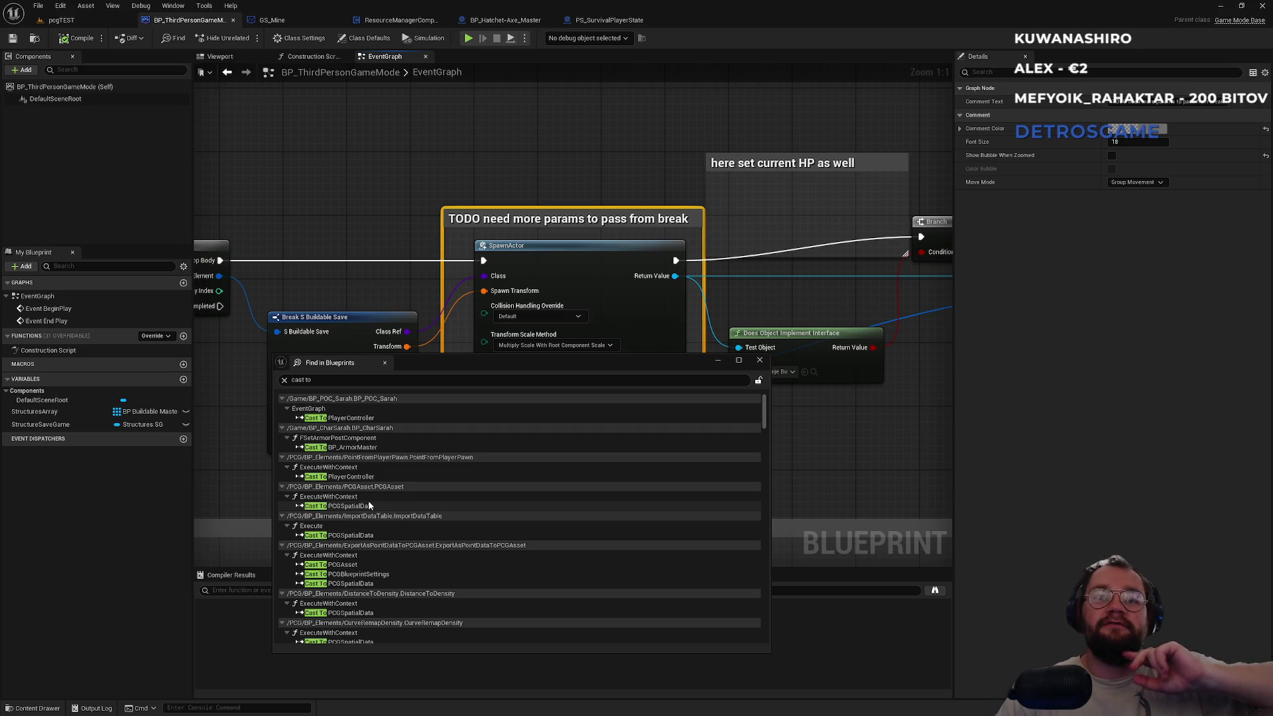
# Open ResourceManagerComponent's Cast To InstancedStaticMeshComponent node in the HideISMTree graph.
pyautogui.scroll(-2, 387, 565)
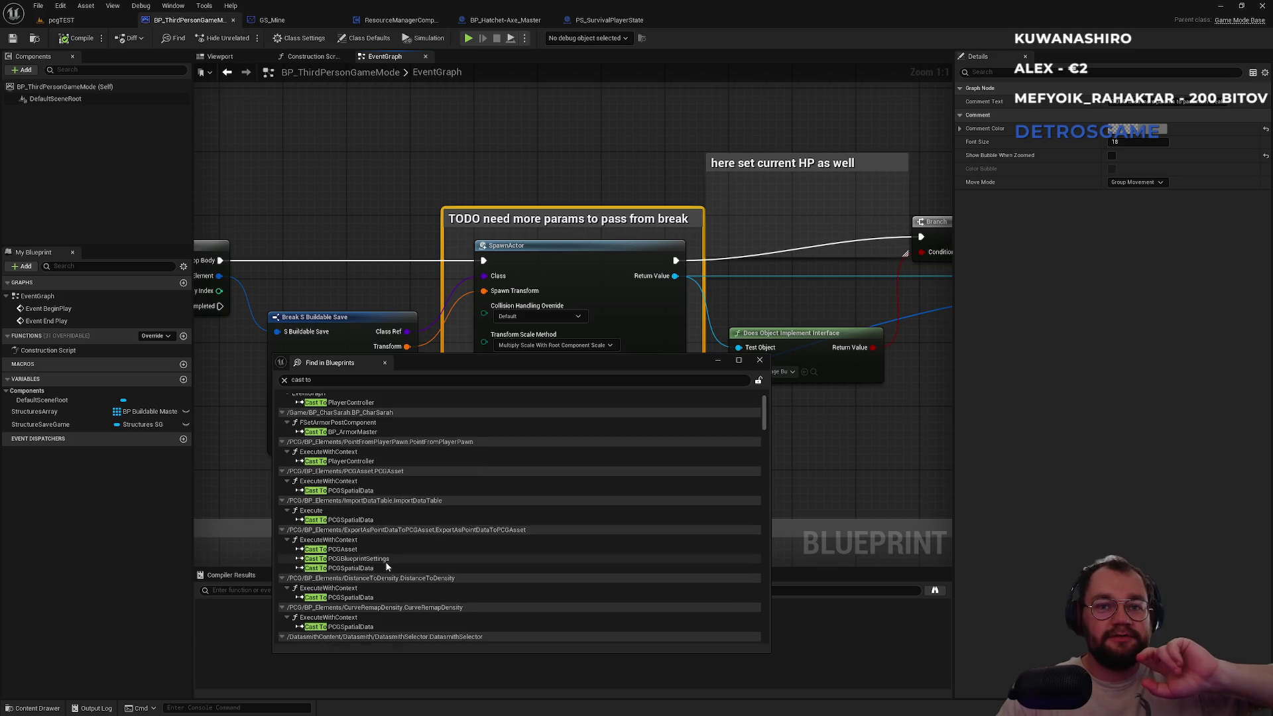
pyautogui.scroll(1, 374, 597)
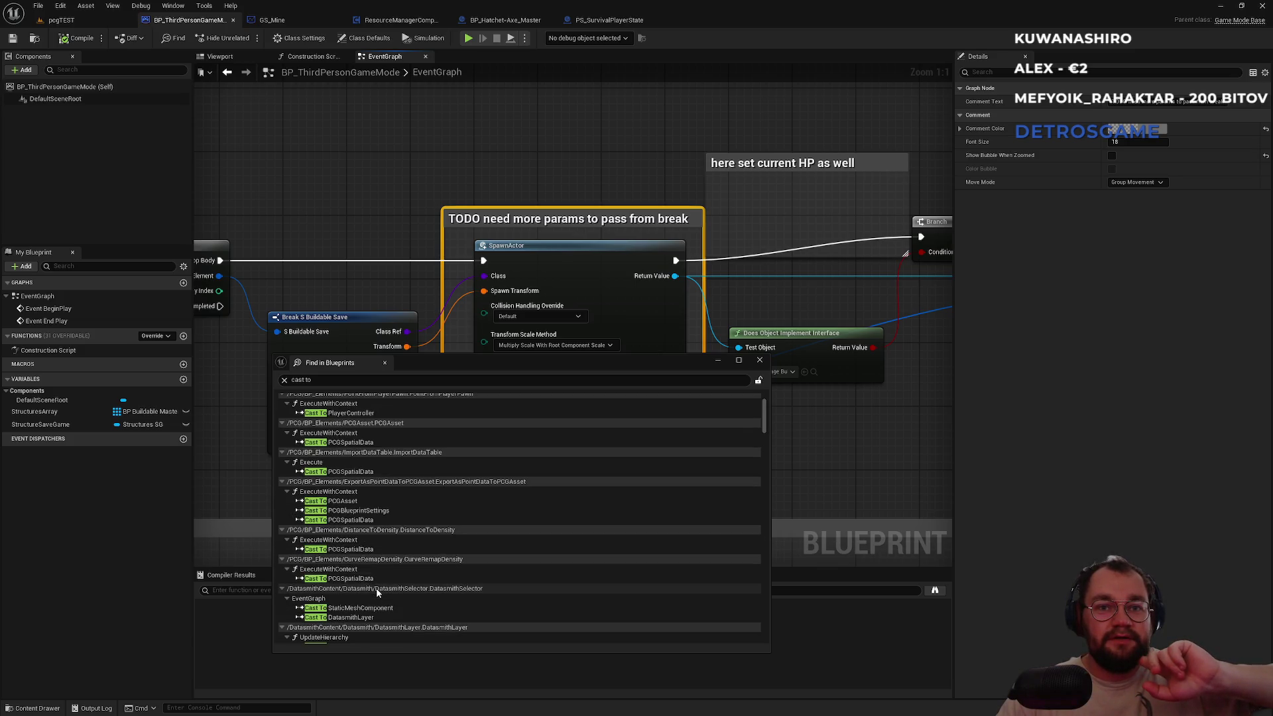
pyautogui.scroll(1, 371, 601)
pyautogui.scroll(1, 371, 600)
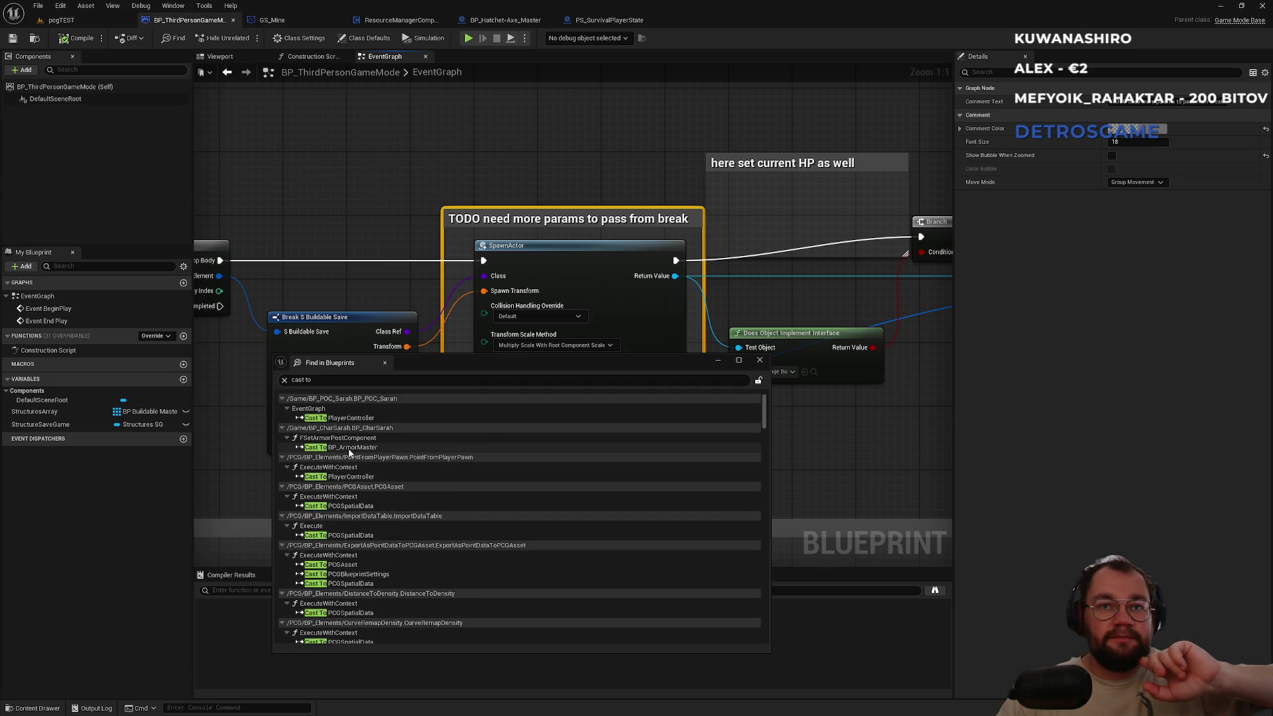
pyautogui.scroll(-4, 375, 565)
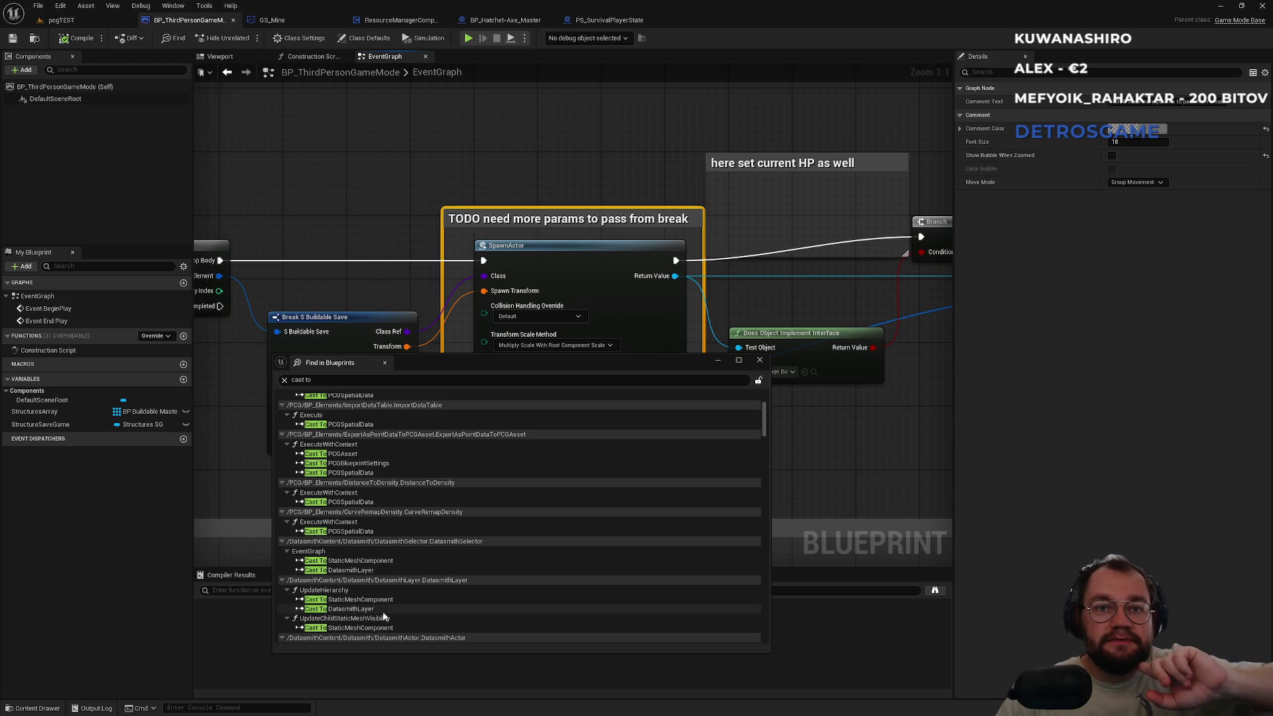
pyautogui.scroll(-3, 388, 607)
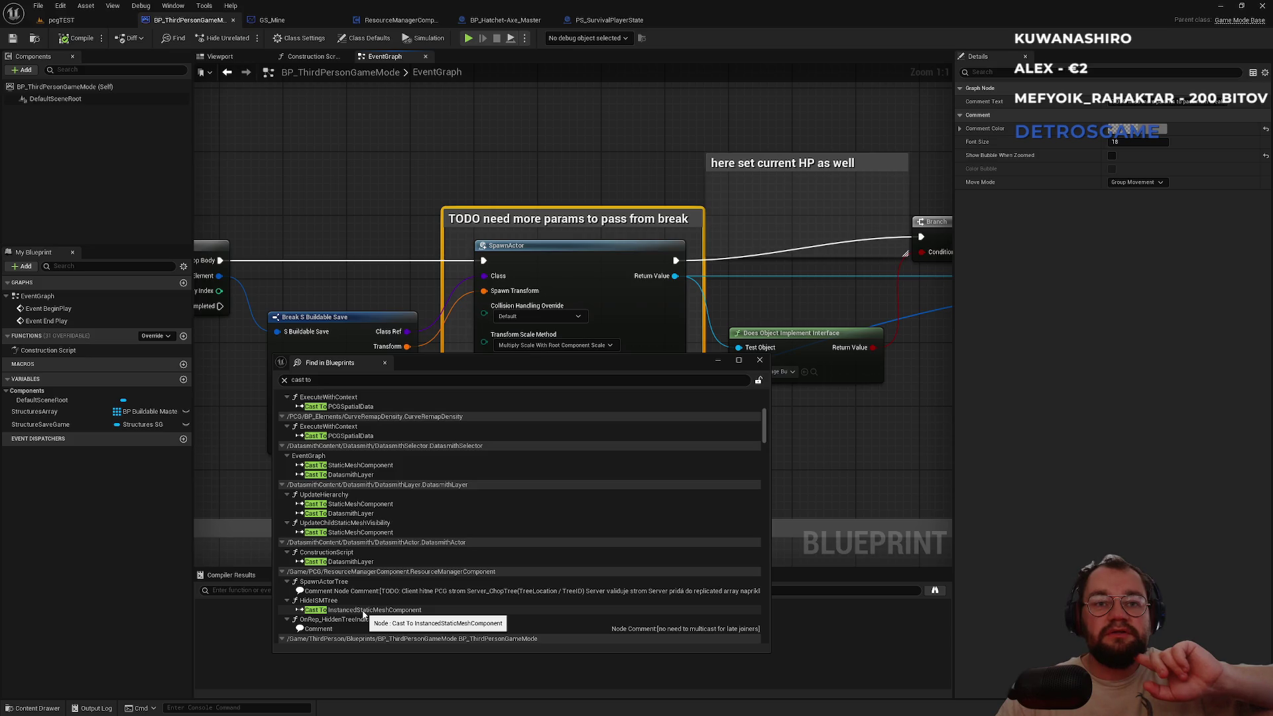
pyautogui.click(364, 610)
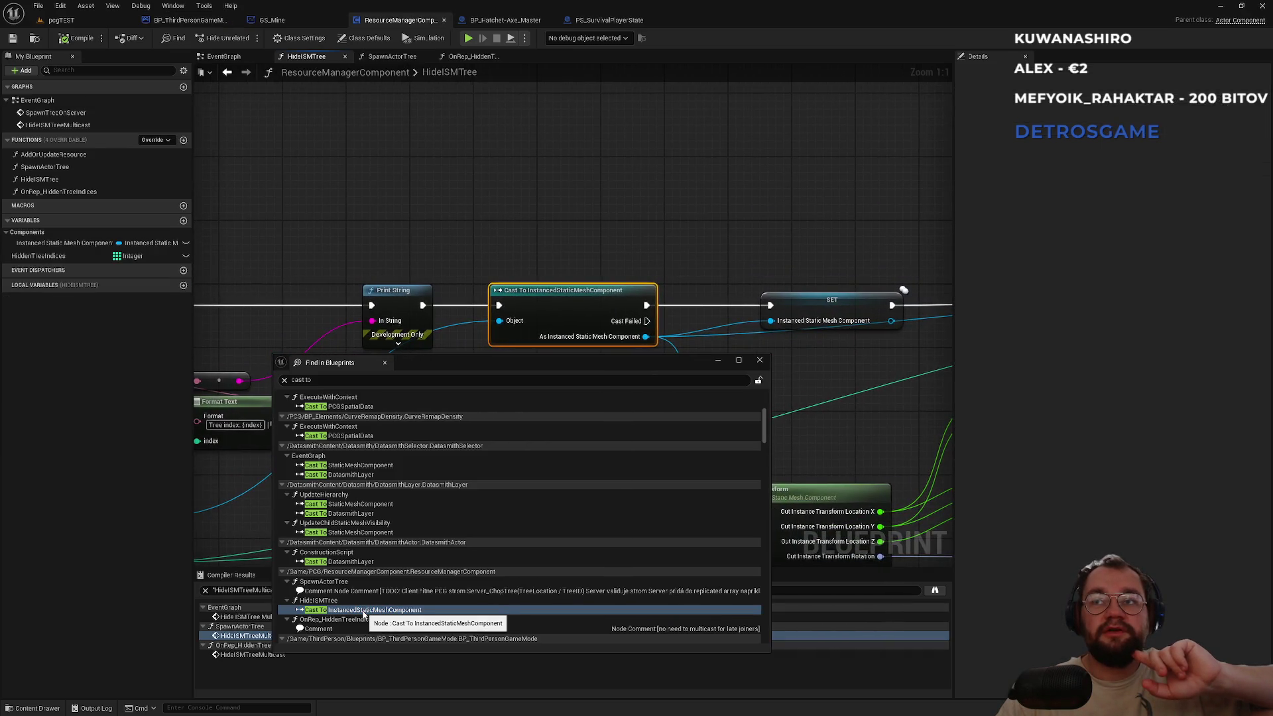
# Center the Cast node in the HideISMTree graph and scroll down the 'cast to' results.
pyautogui.moveTo(475, 325)
pyautogui.mouseDown()
pyautogui.moveTo(639, 98)
pyautogui.moveTo(655, 117)
pyautogui.mouseUp()
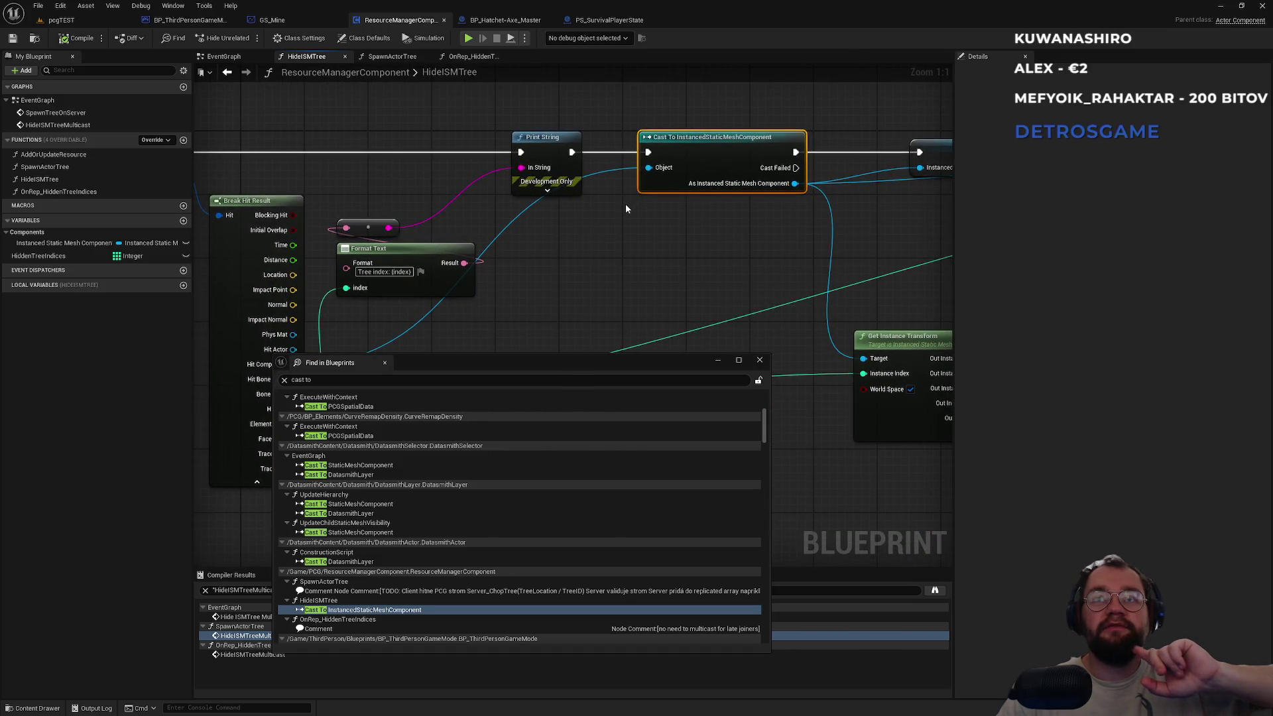
pyautogui.moveTo(581, 235)
pyautogui.mouseDown()
pyautogui.moveTo(541, 289)
pyautogui.moveTo(441, 317)
pyautogui.moveTo(349, 212)
pyautogui.moveTo(520, 207)
pyautogui.moveTo(623, 221)
pyautogui.moveTo(625, 184)
pyautogui.moveTo(682, 205)
pyautogui.mouseUp()
pyautogui.scroll(-3, 410, 616)
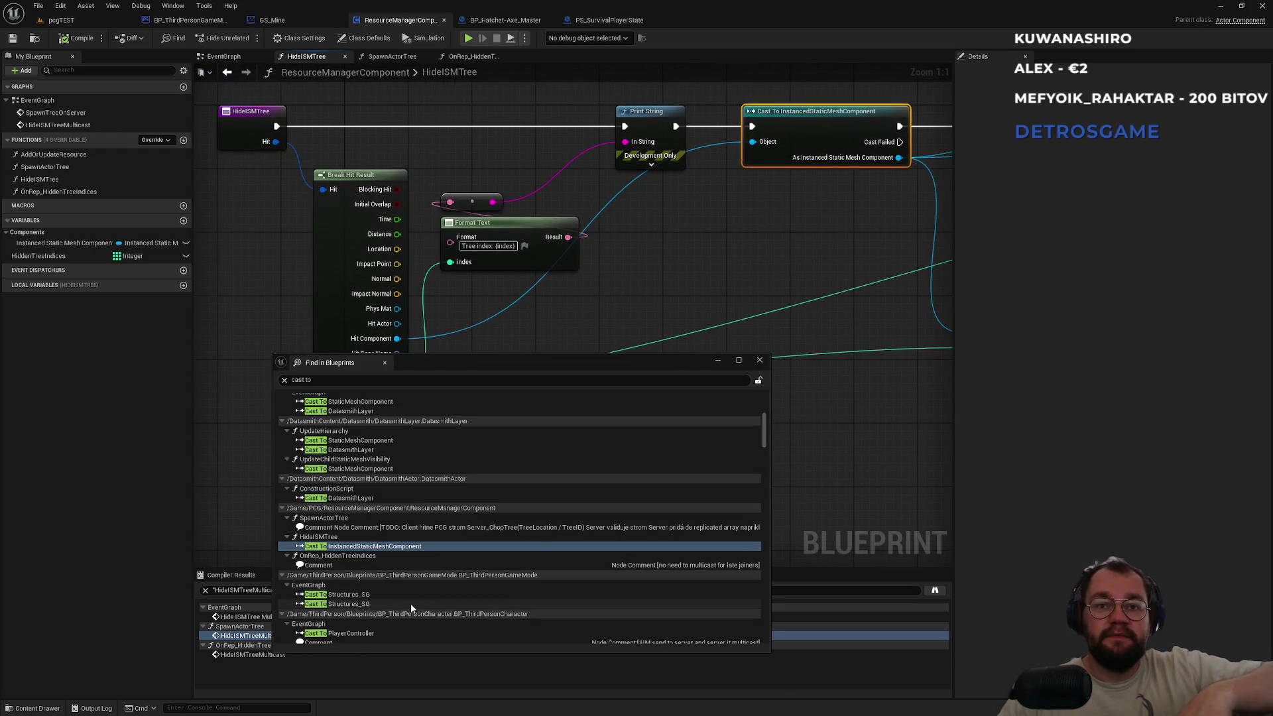
pyautogui.scroll(-3, 395, 601)
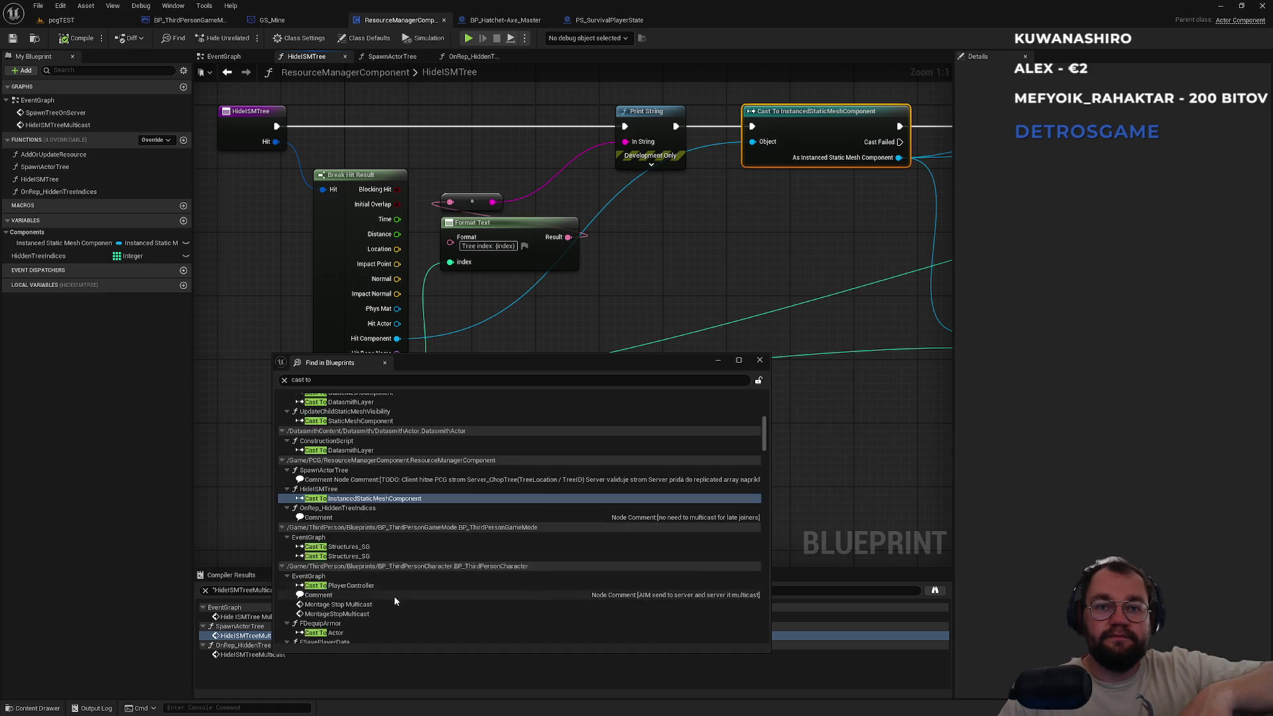
pyautogui.scroll(-8, 395, 600)
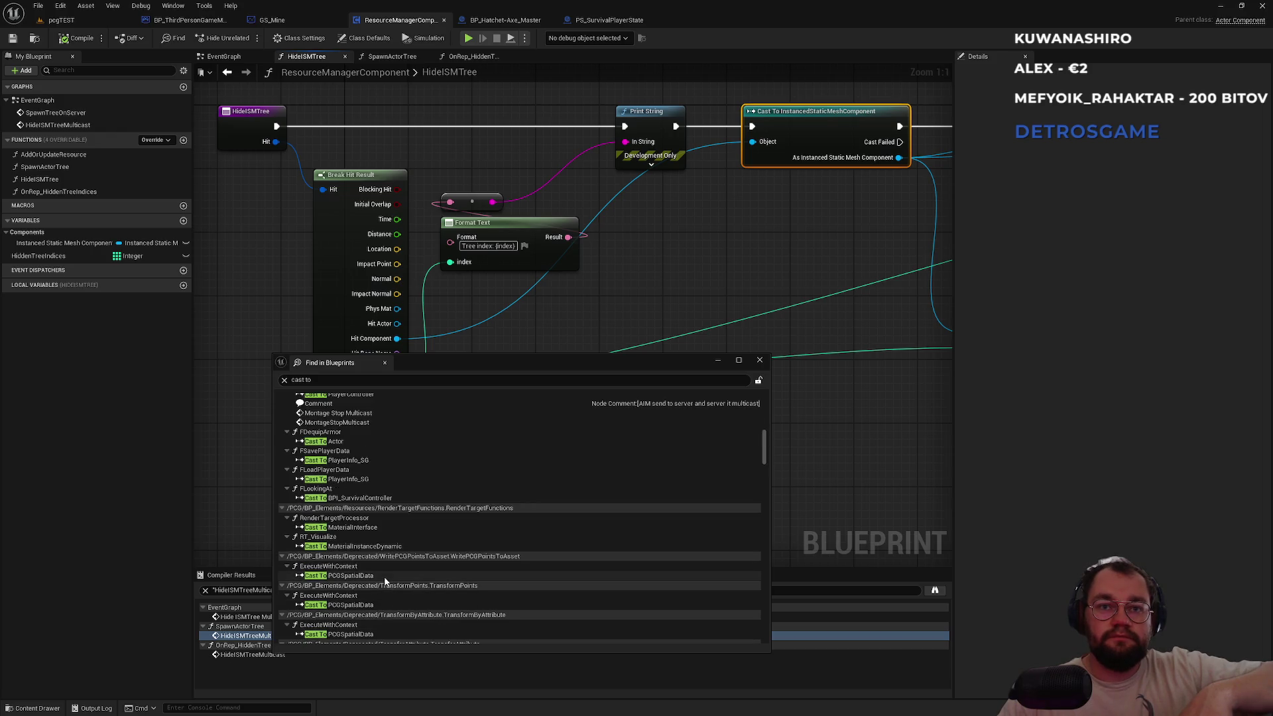
pyautogui.scroll(-4, 382, 563)
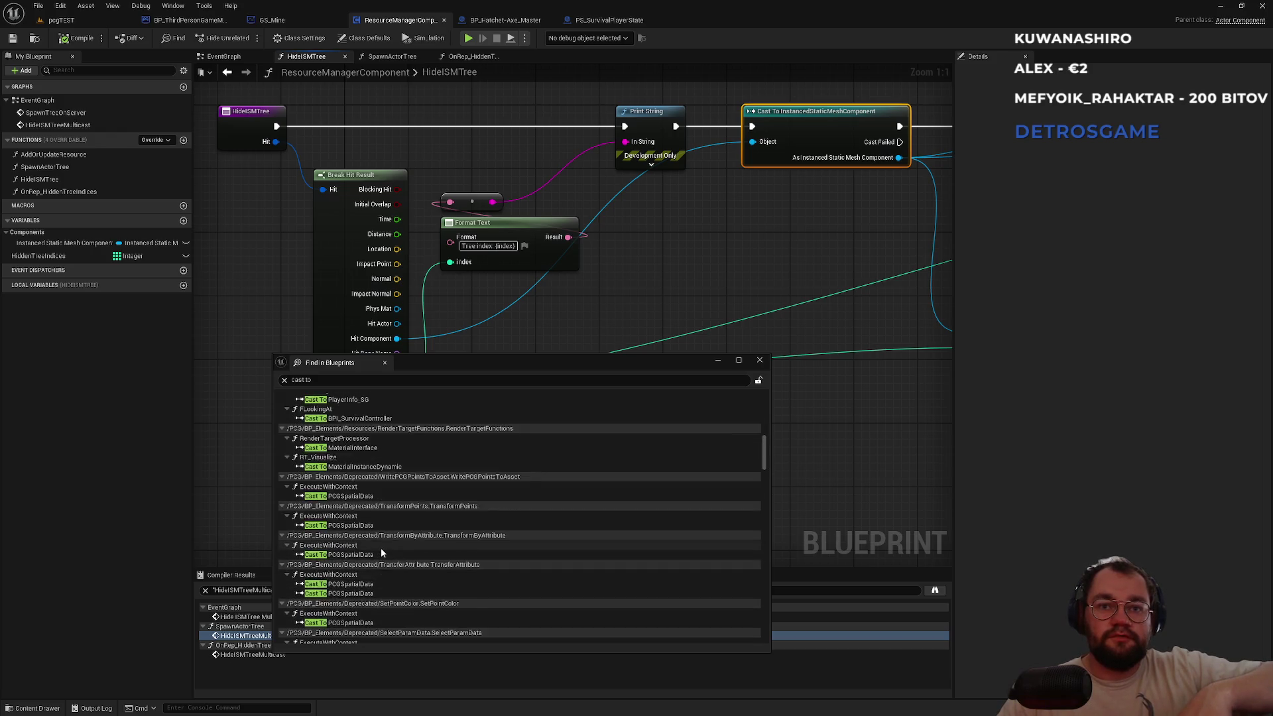
pyautogui.scroll(-10, 382, 553)
pyautogui.scroll(-4, 378, 556)
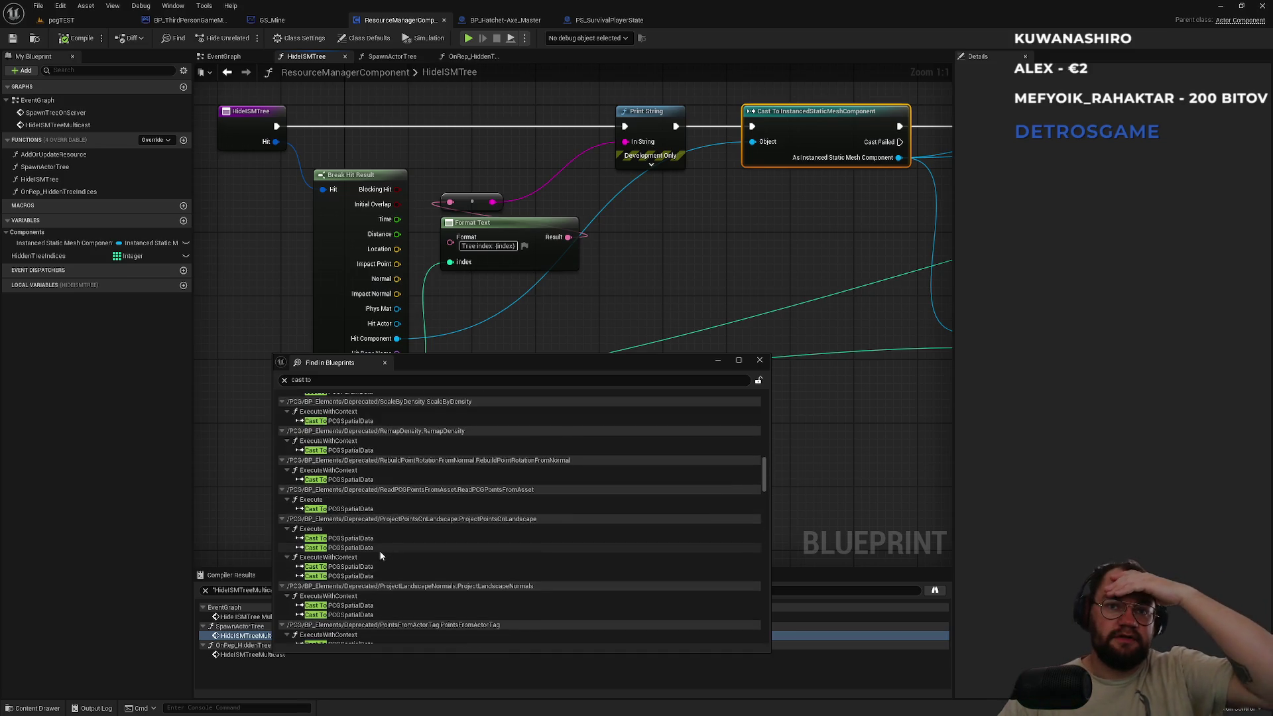
pyautogui.scroll(-4, 381, 556)
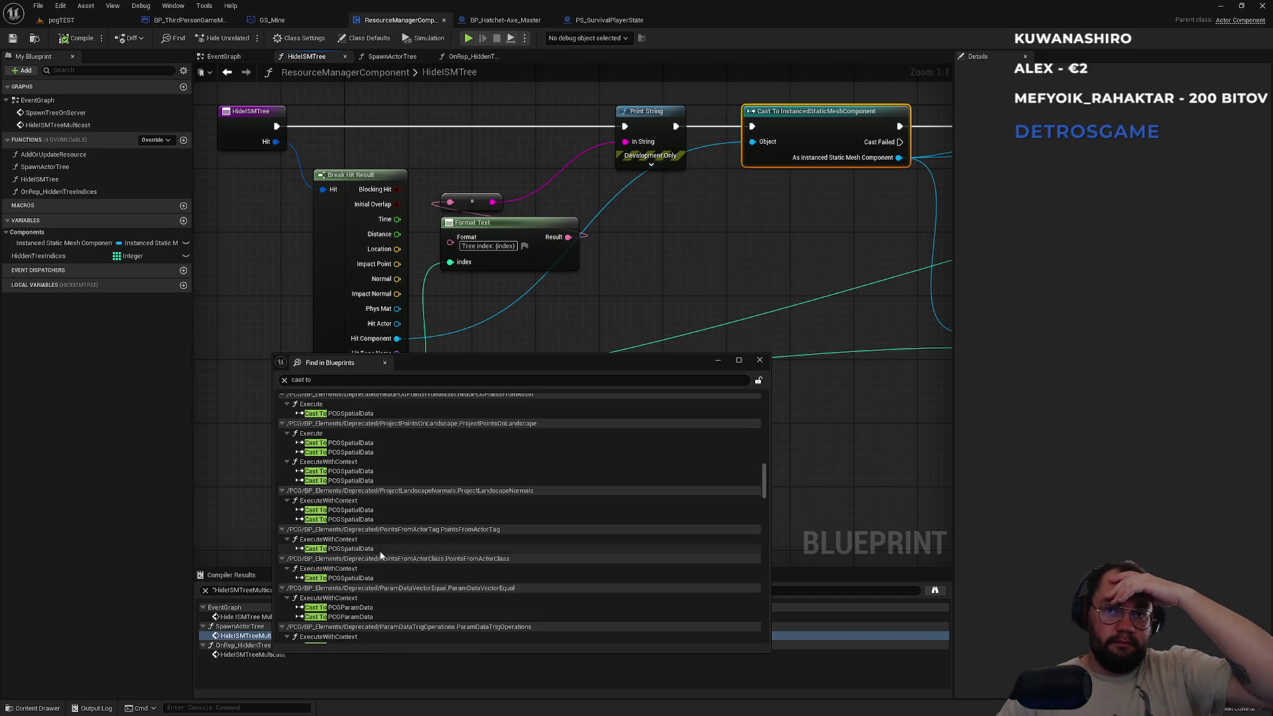
pyautogui.scroll(-8, 381, 554)
pyautogui.scroll(-10, 382, 552)
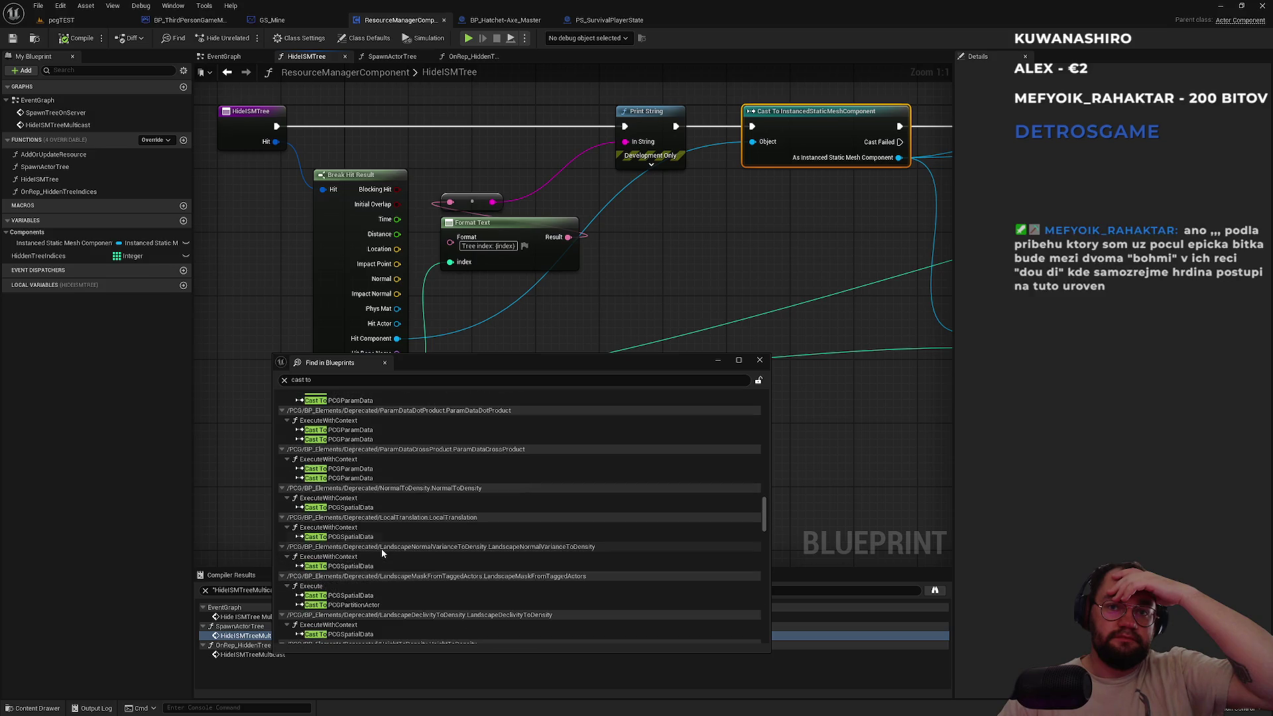
pyautogui.scroll(-6, 380, 548)
pyautogui.scroll(-7, 382, 553)
pyautogui.scroll(-1, 381, 553)
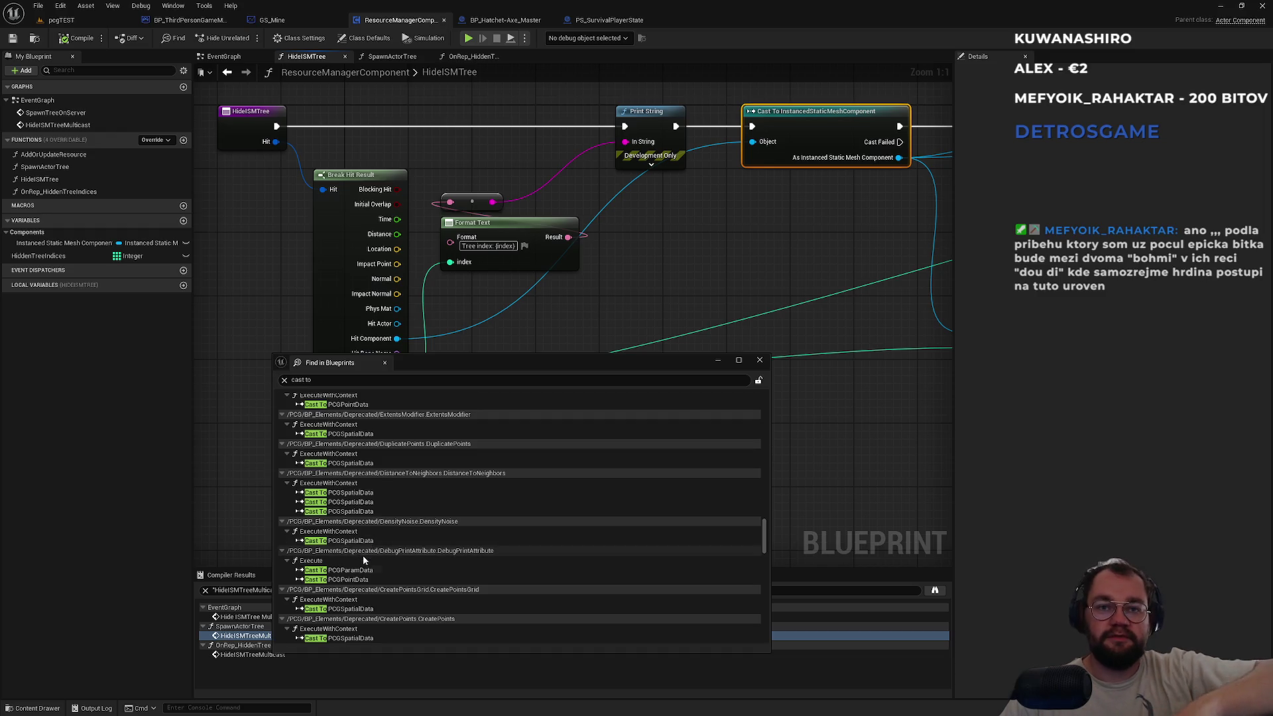
pyautogui.scroll(-5, 364, 557)
pyautogui.scroll(-5, 364, 562)
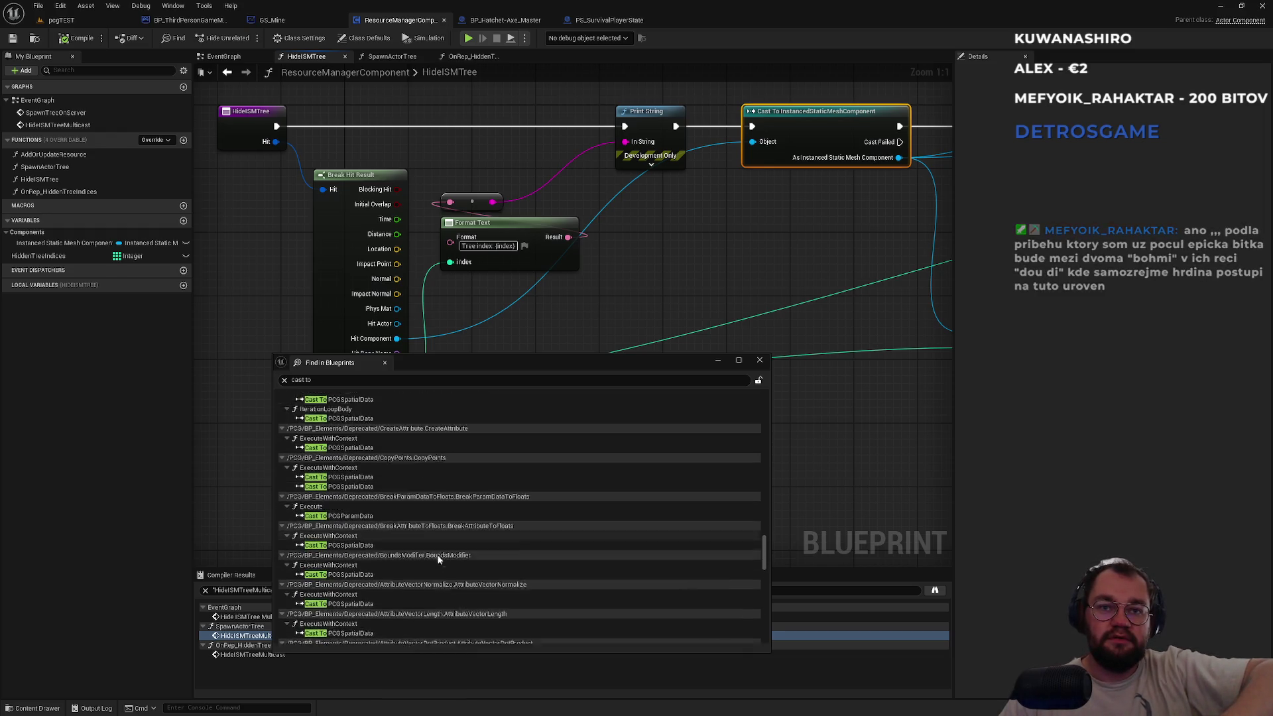
pyautogui.scroll(-6, 435, 554)
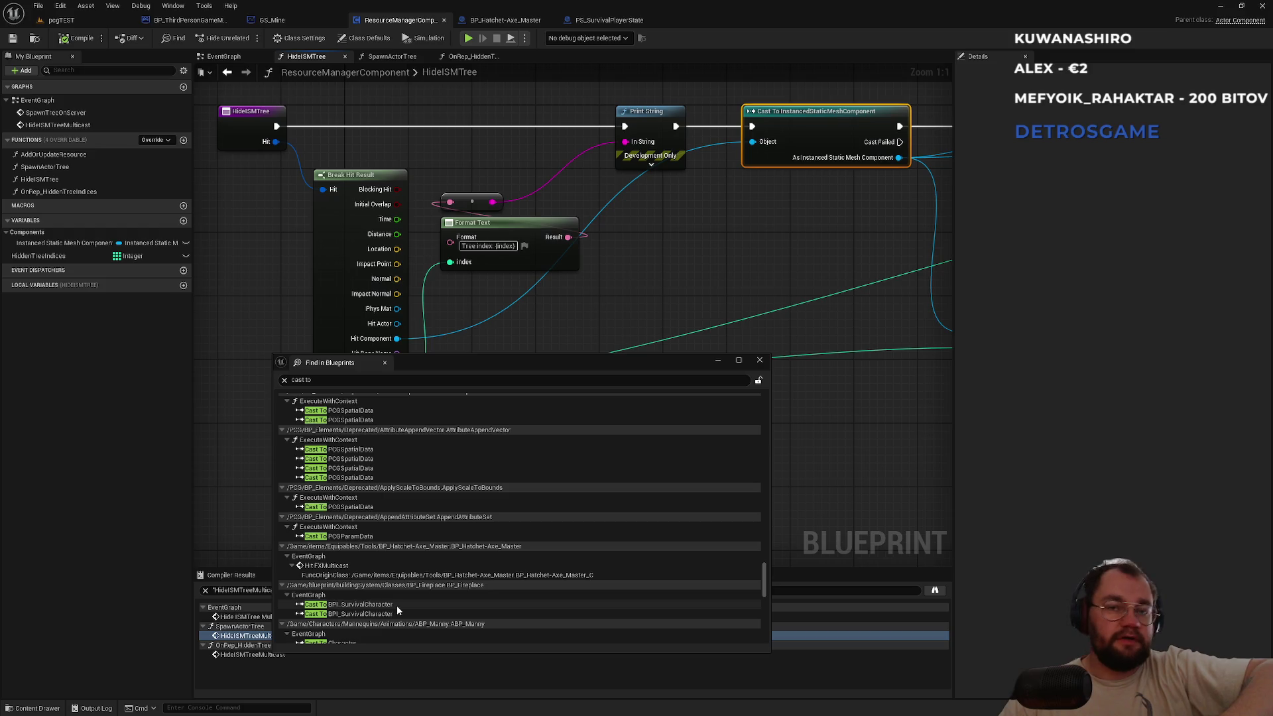
# Scroll further down and select BP_ThirdPersonCharacter's Cast To PlayerController result.
pyautogui.scroll(-1, 397, 607)
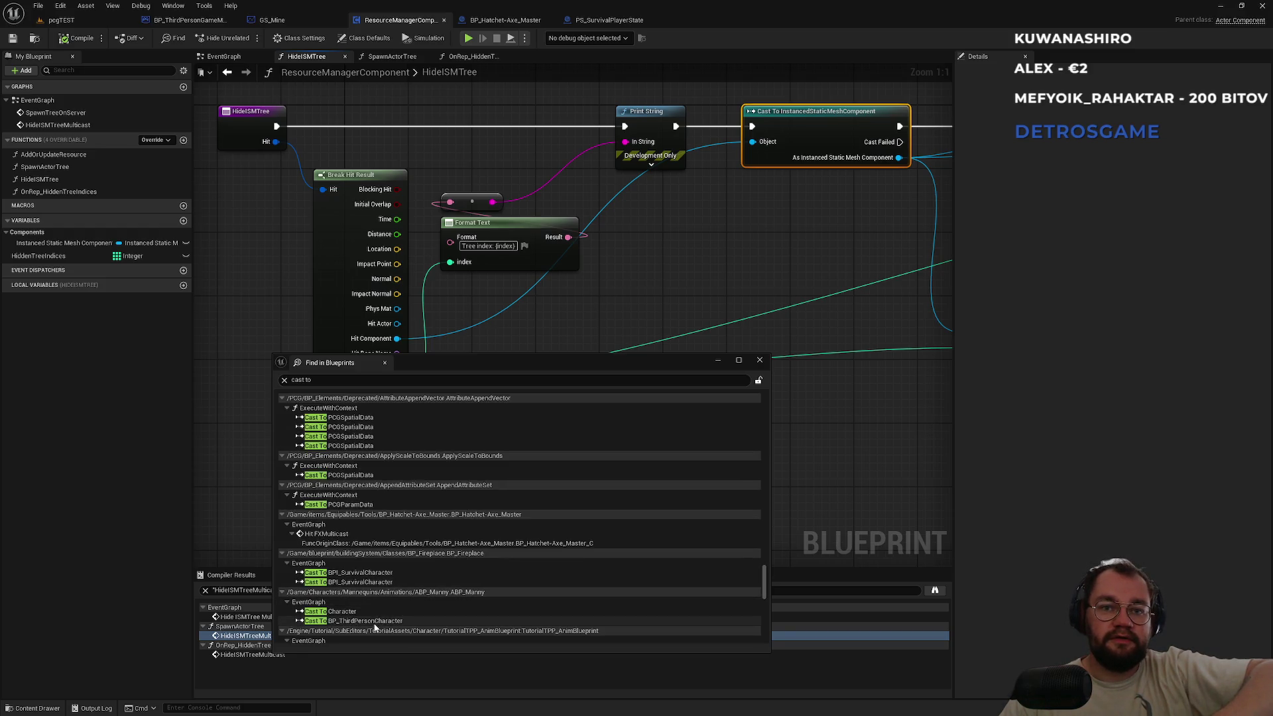
pyautogui.scroll(-1, 357, 607)
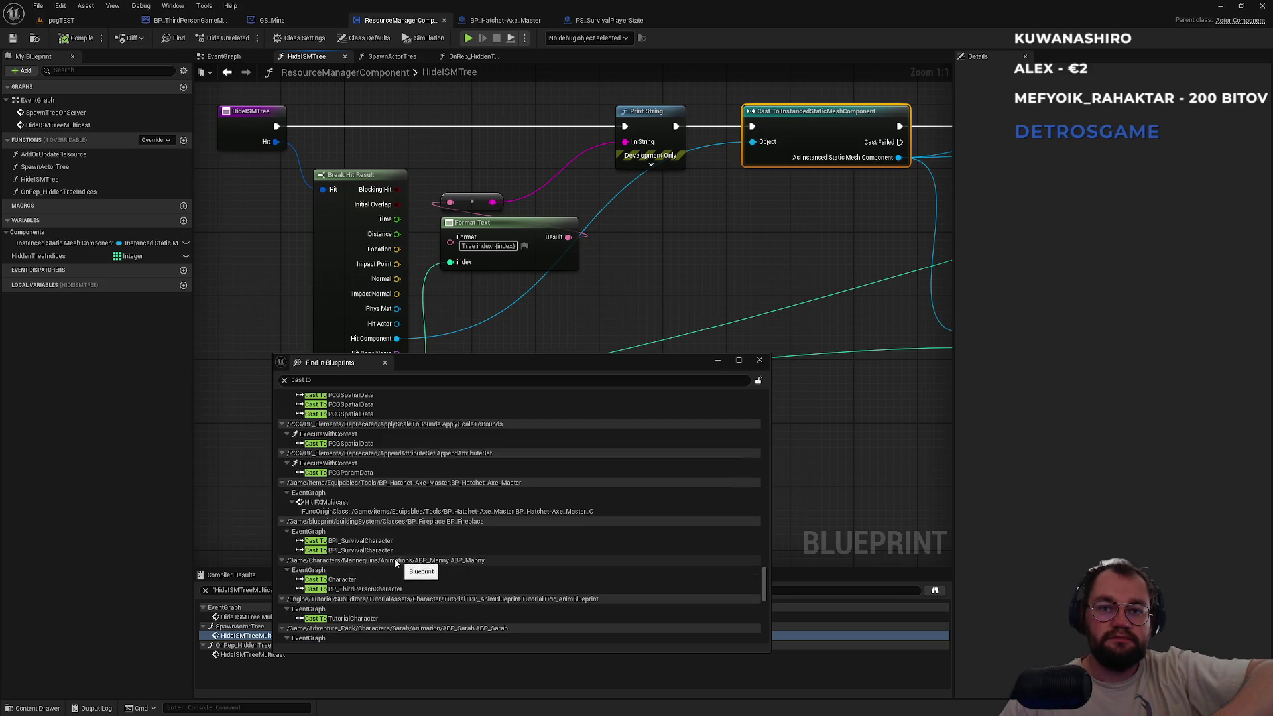
pyautogui.scroll(-1, 372, 587)
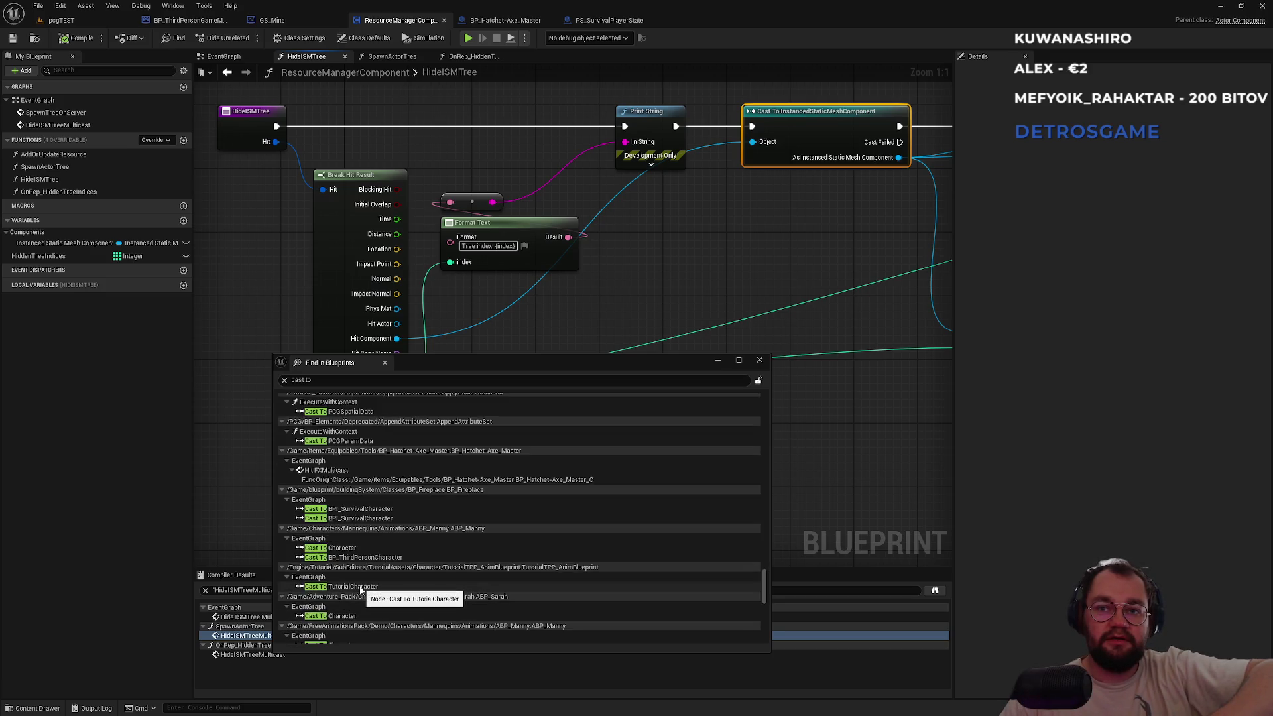
pyautogui.scroll(-2, 364, 592)
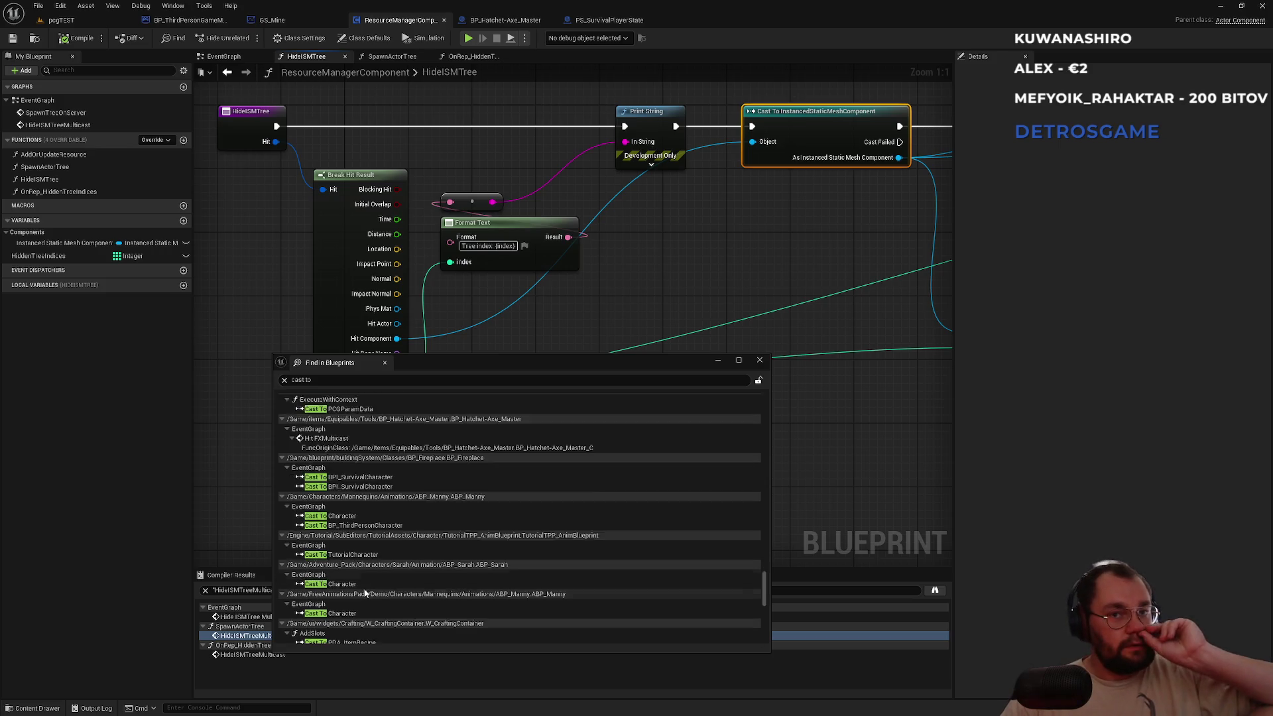
pyautogui.scroll(-1, 492, 583)
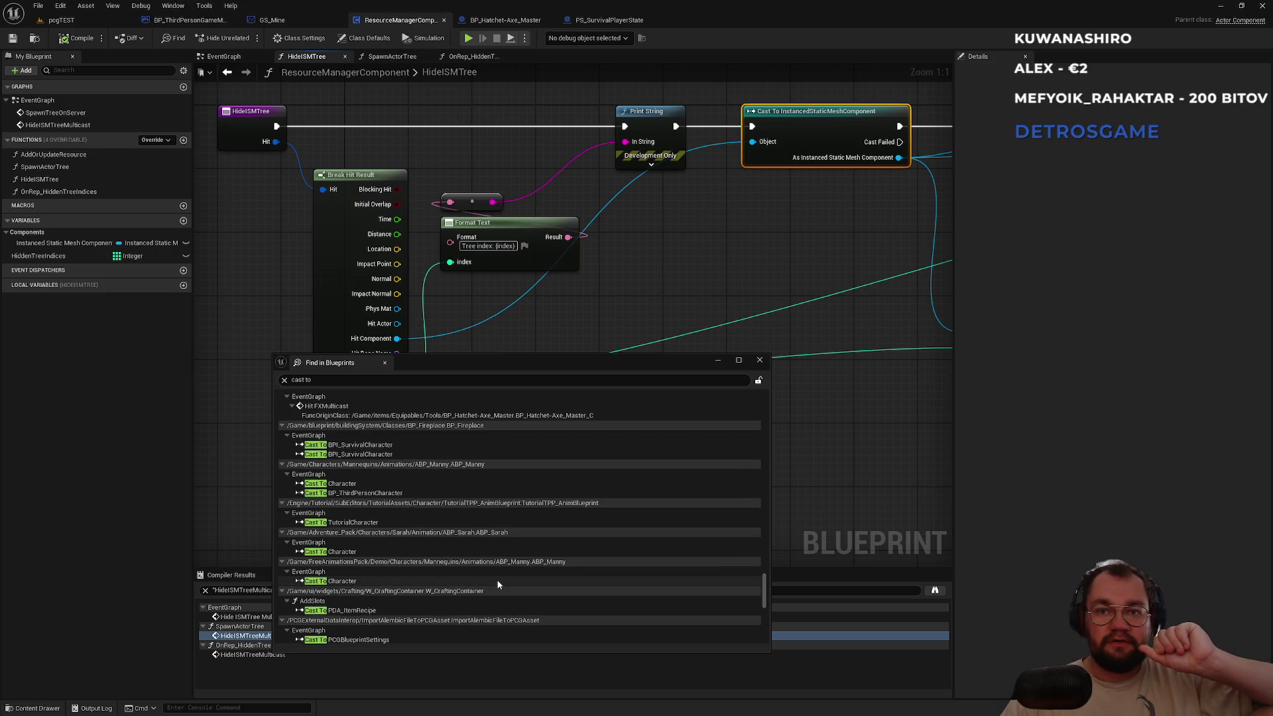
pyautogui.scroll(-3, 436, 565)
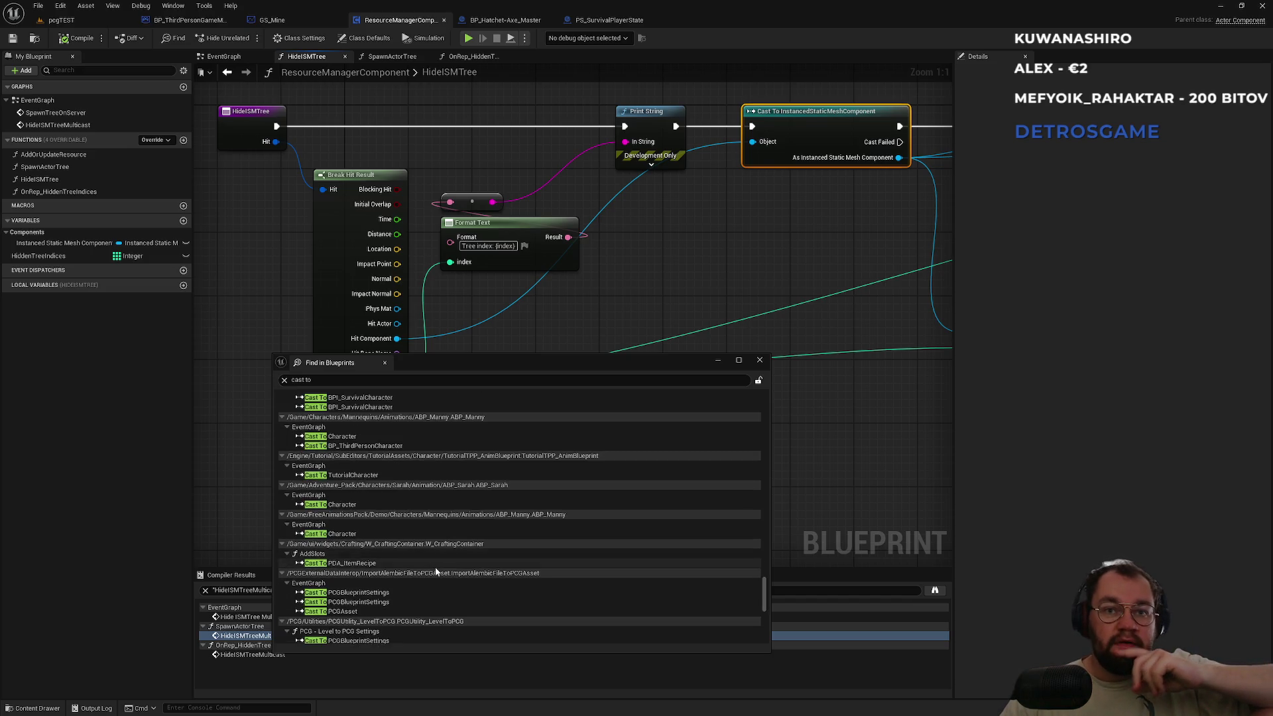
pyautogui.scroll(-7, 434, 577)
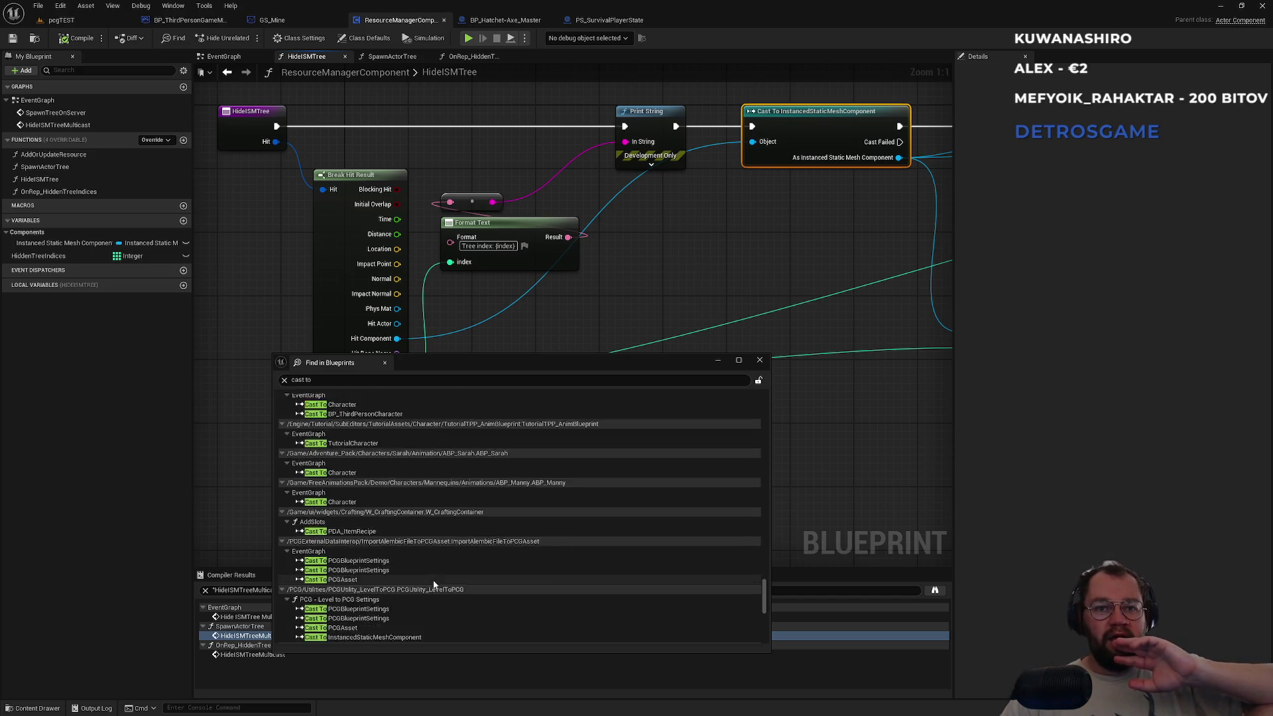
pyautogui.scroll(-6, 434, 584)
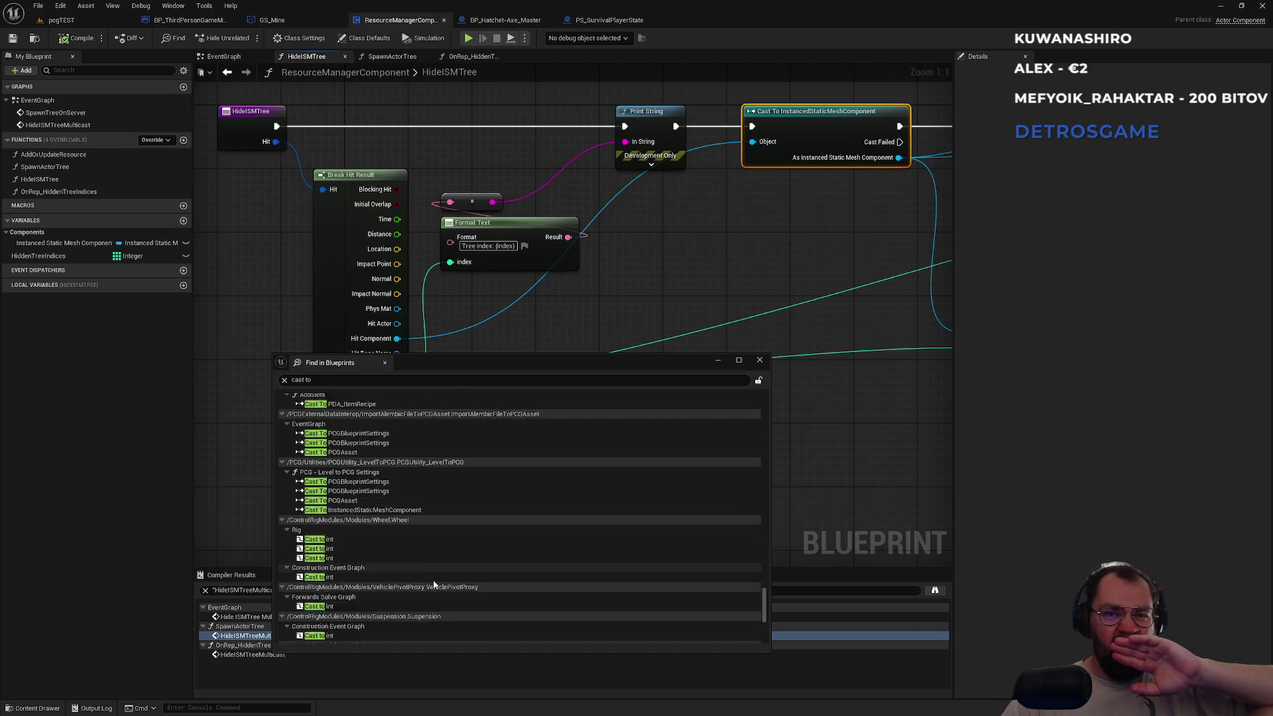
pyautogui.scroll(-3, 435, 584)
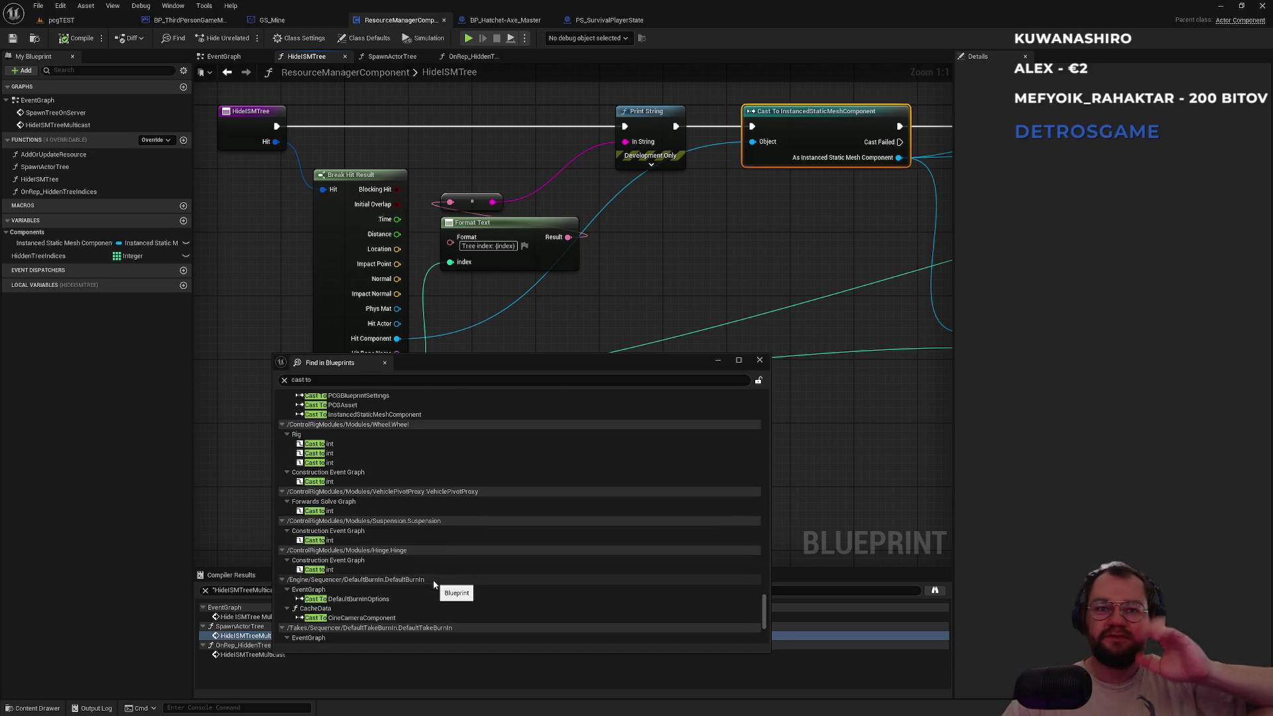
pyautogui.scroll(-6, 429, 584)
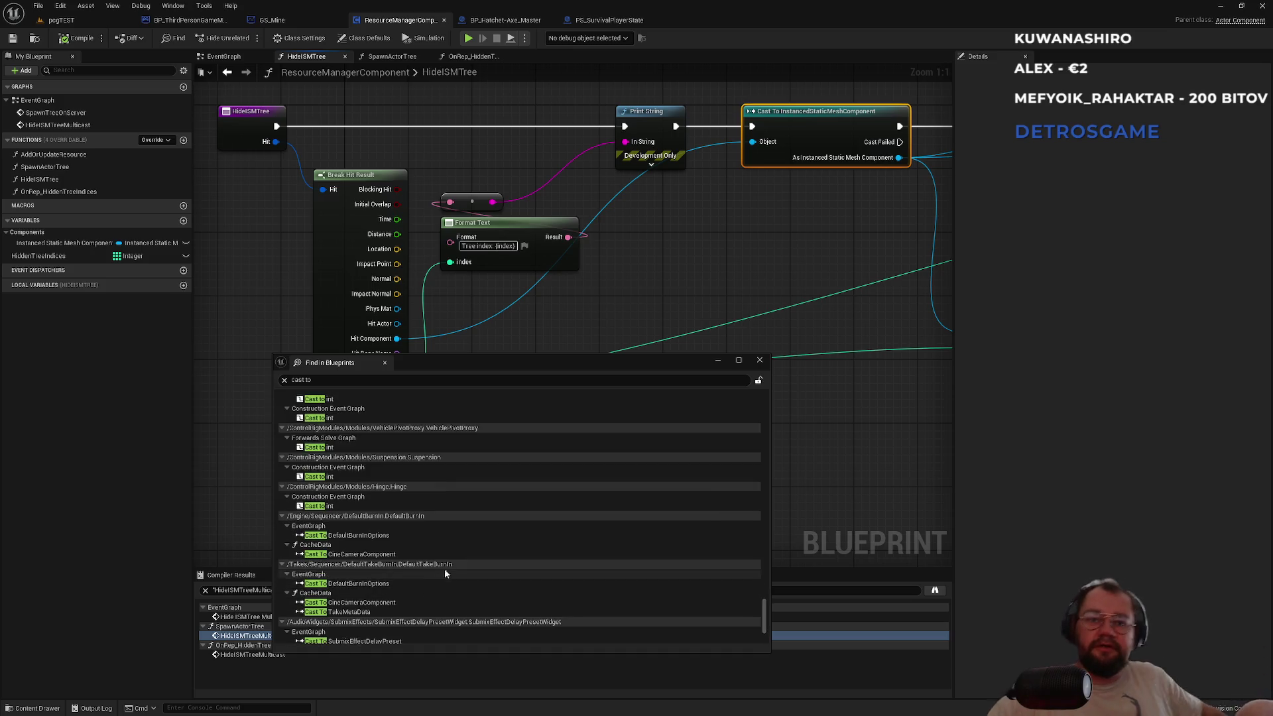
pyautogui.scroll(-2, 423, 562)
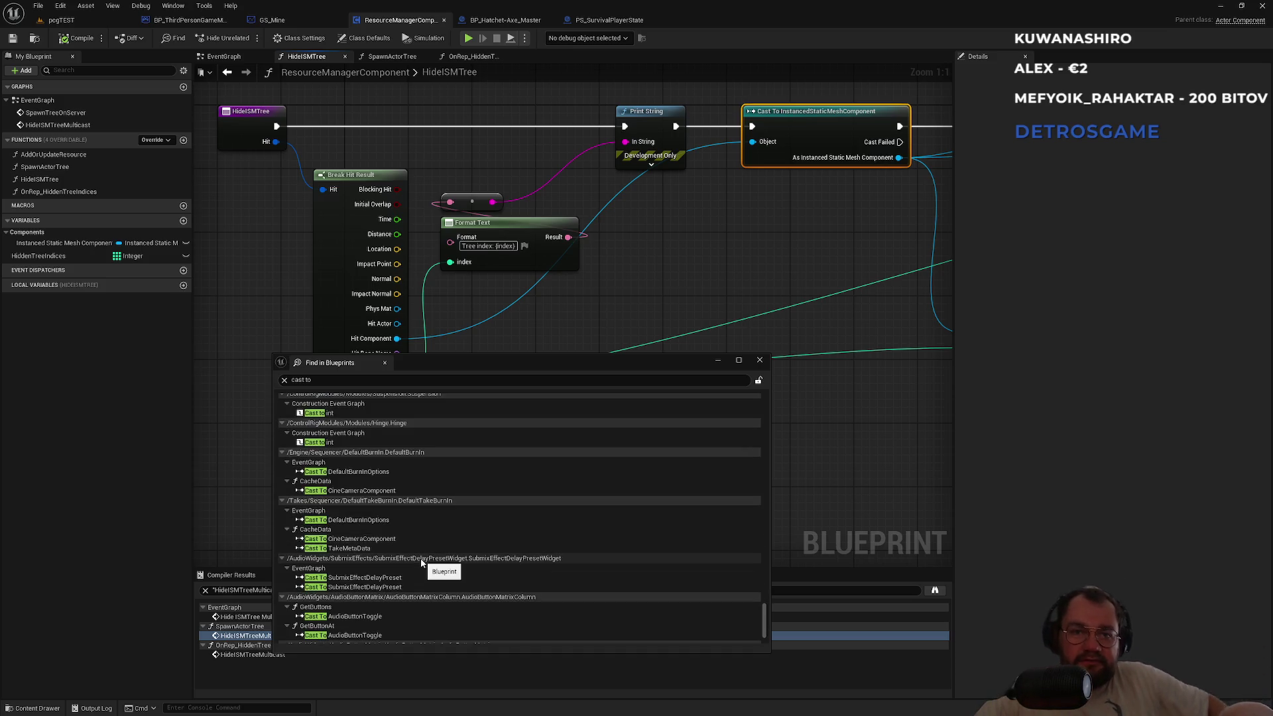
pyautogui.scroll(-4, 420, 563)
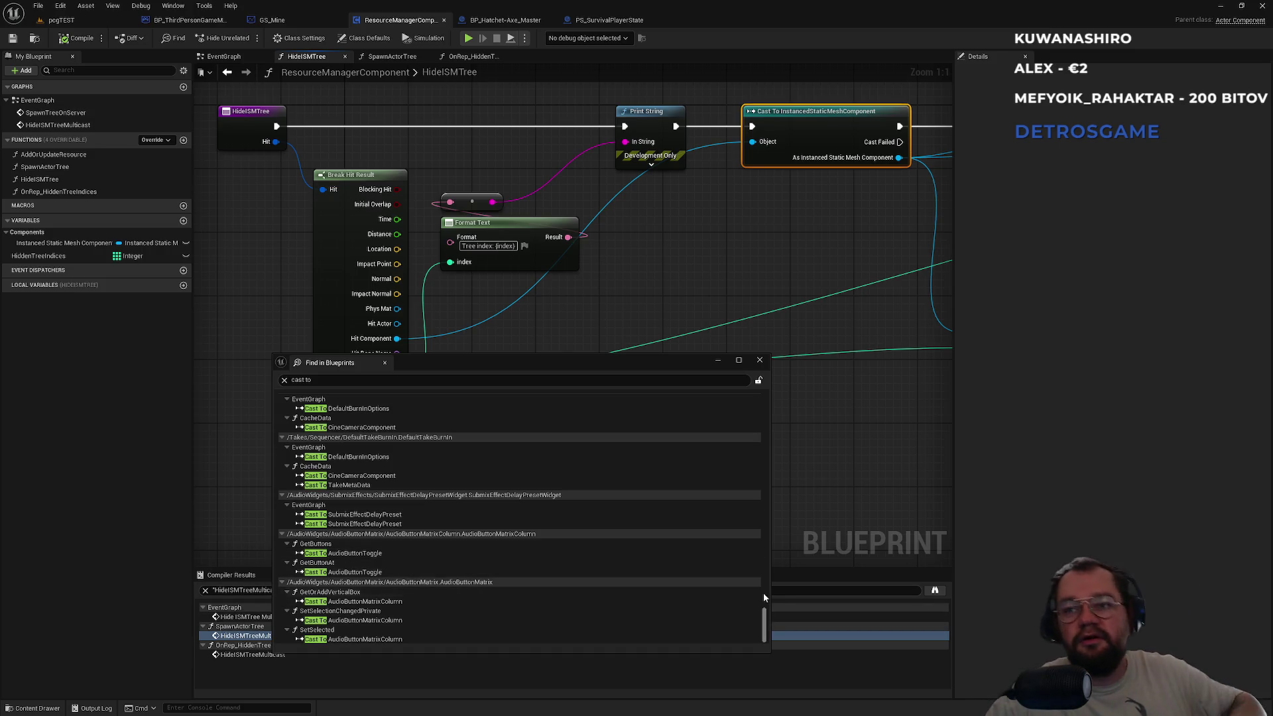
pyautogui.moveTo(764, 618); pyautogui.dragTo(762, 435)
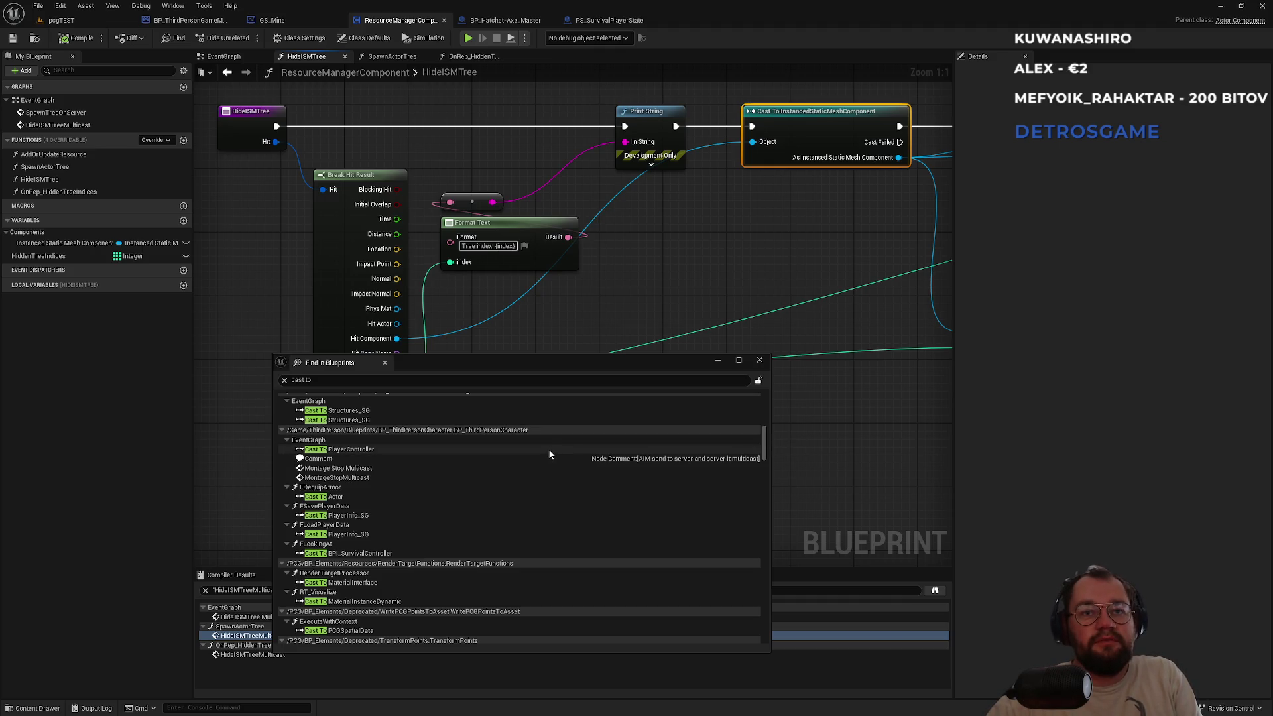
pyautogui.click(406, 450)
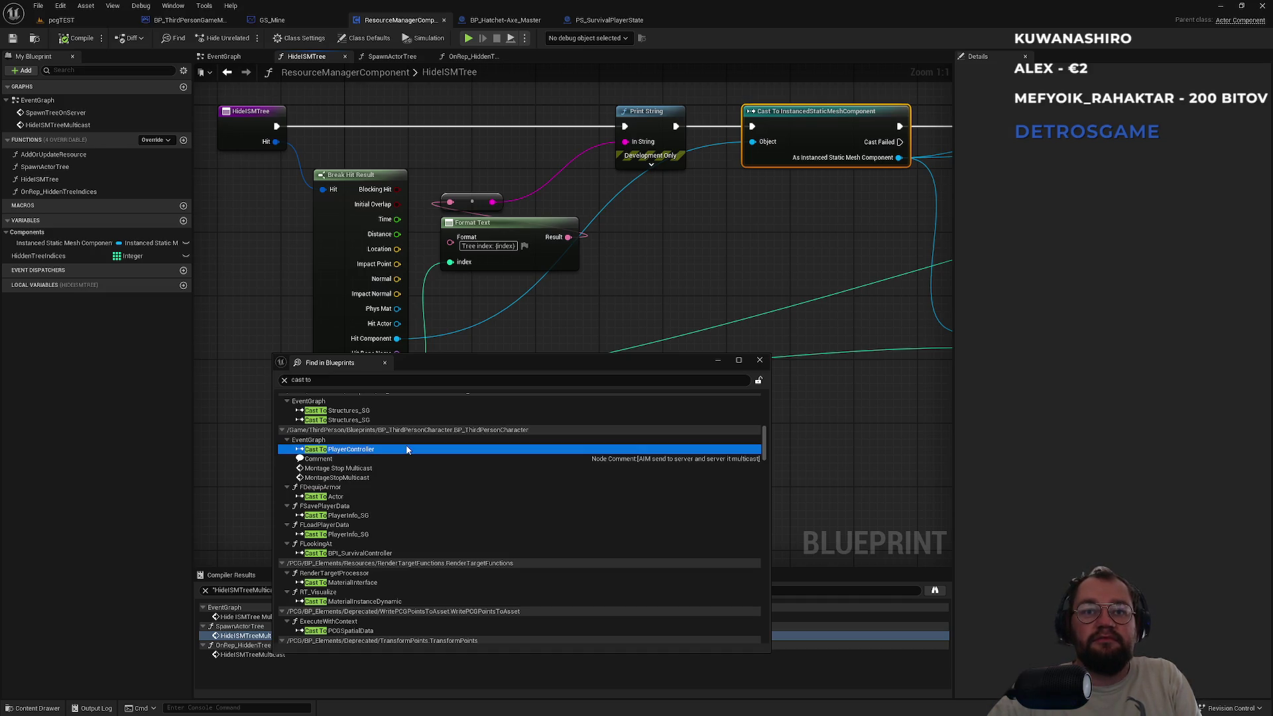
# Open BP_ThirdPersonCharacter at its Cast To PlayerController node and browse the remaining results.
pyautogui.doubleClick(406, 450)
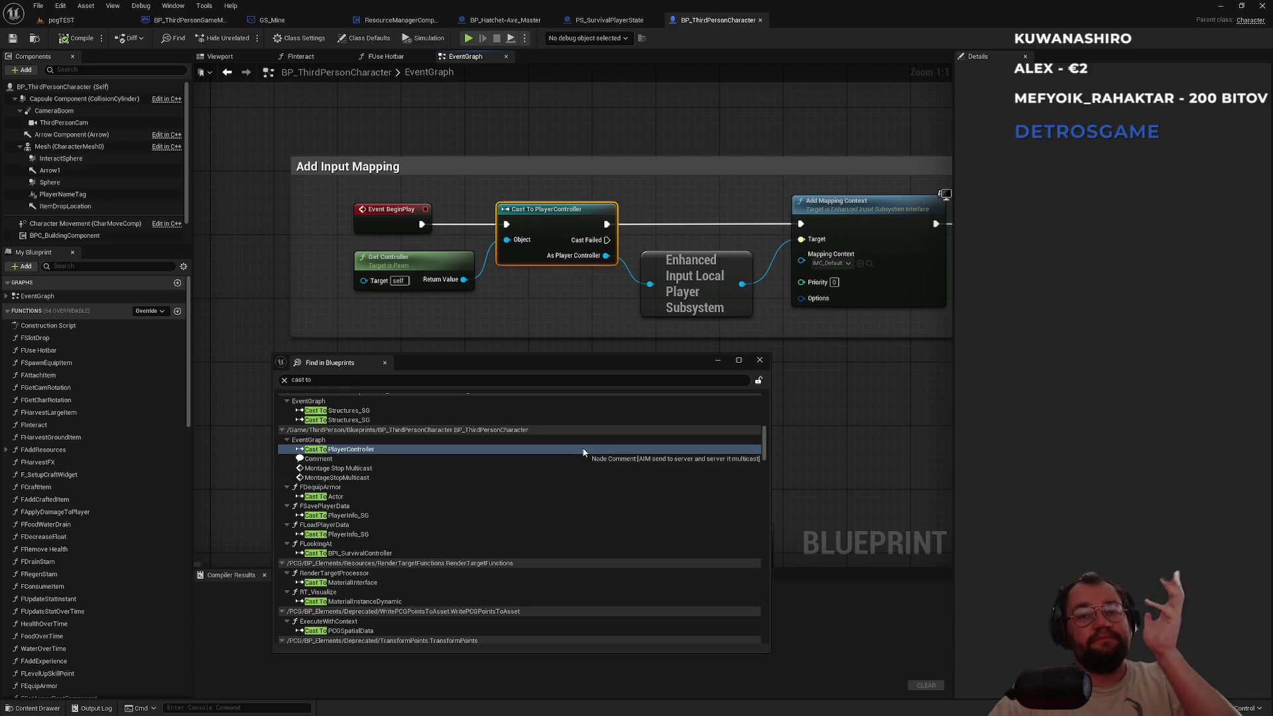
pyautogui.scroll(-10, 404, 496)
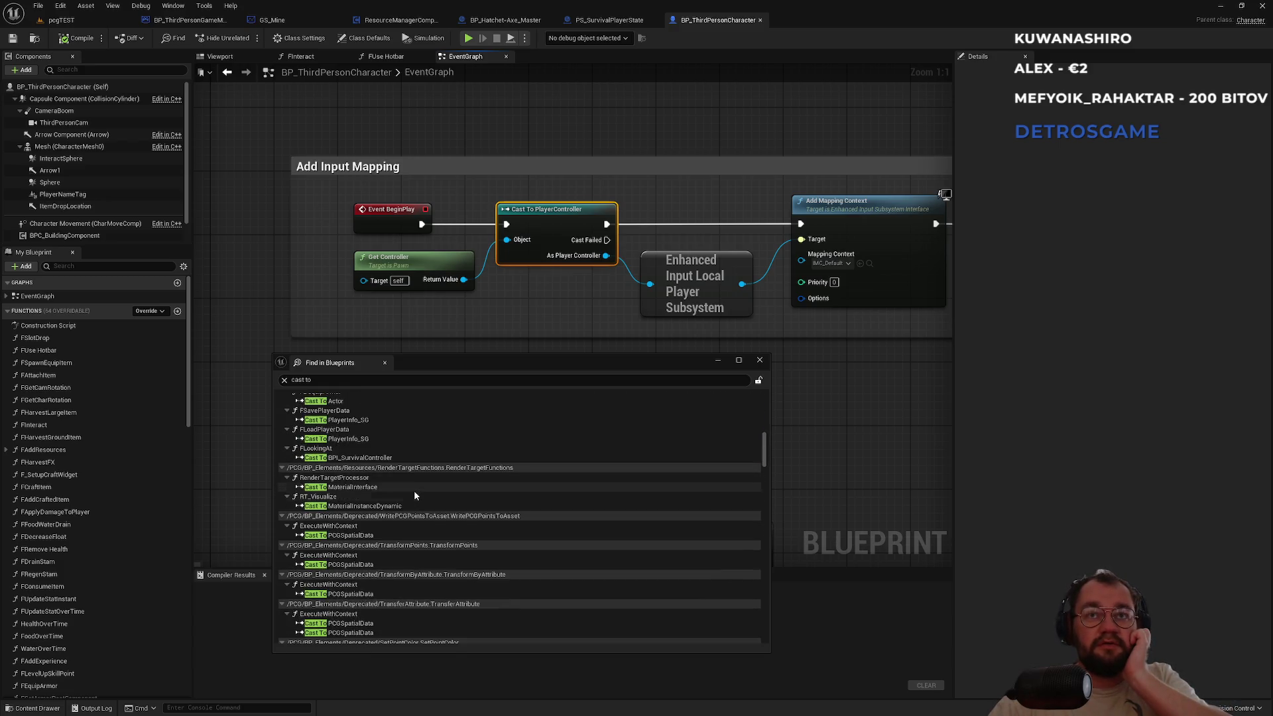
pyautogui.scroll(-10, 446, 511)
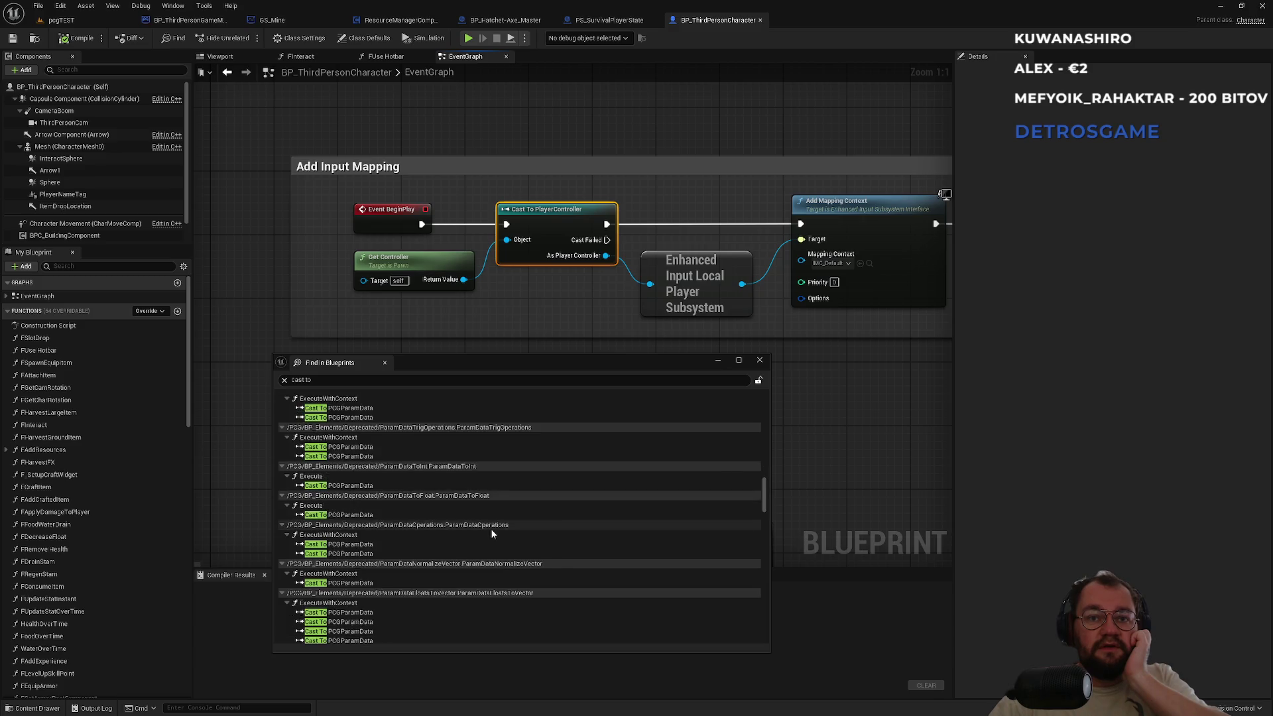
pyautogui.scroll(-5, 492, 535)
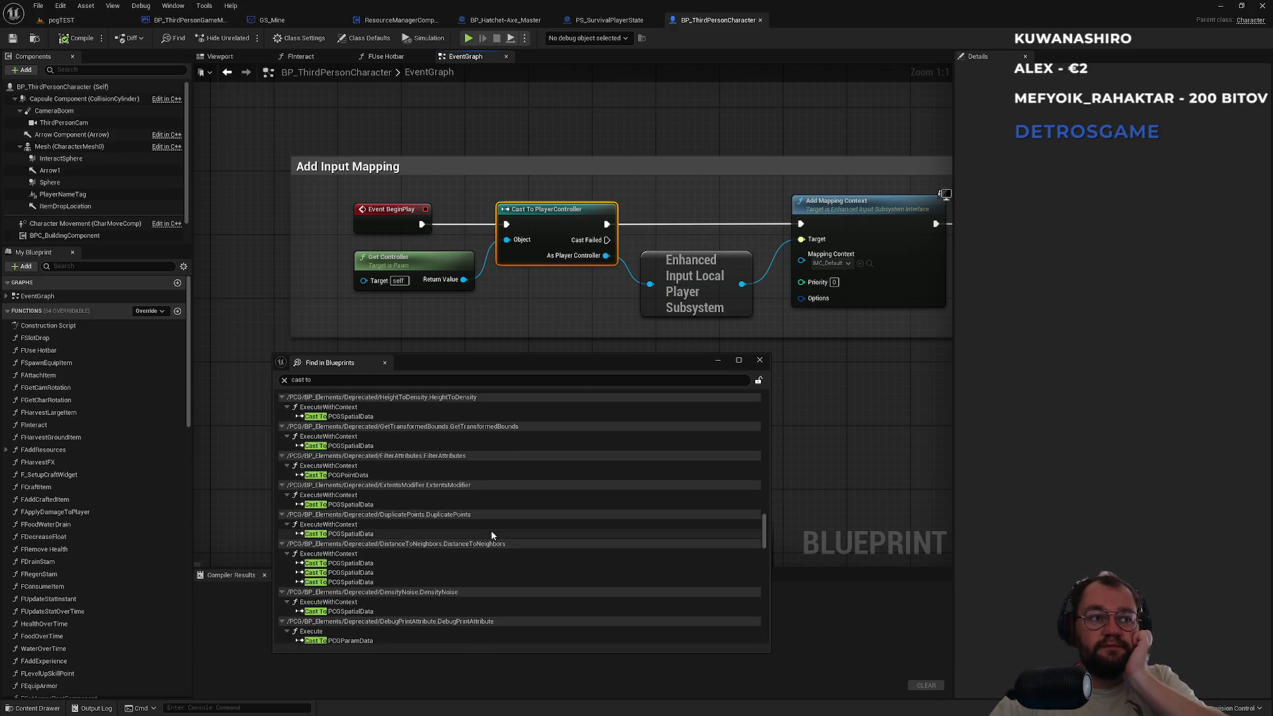
pyautogui.scroll(-5, 493, 535)
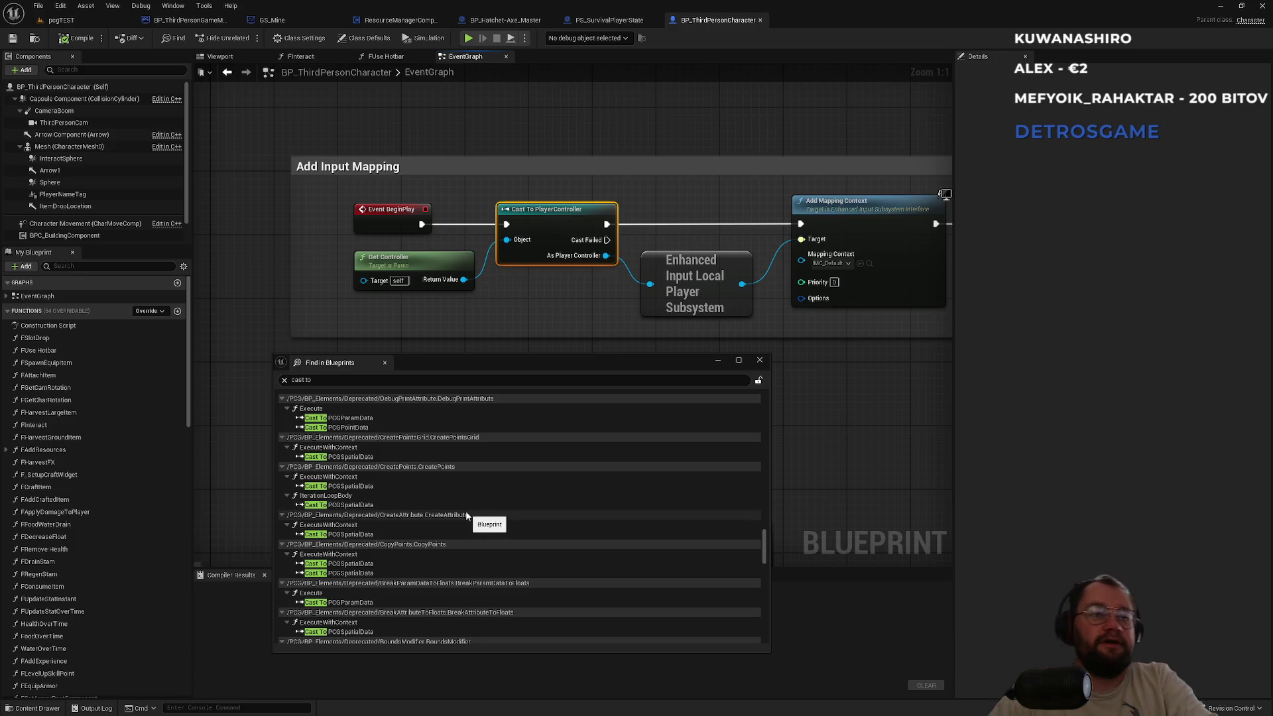
pyautogui.scroll(-3, 468, 517)
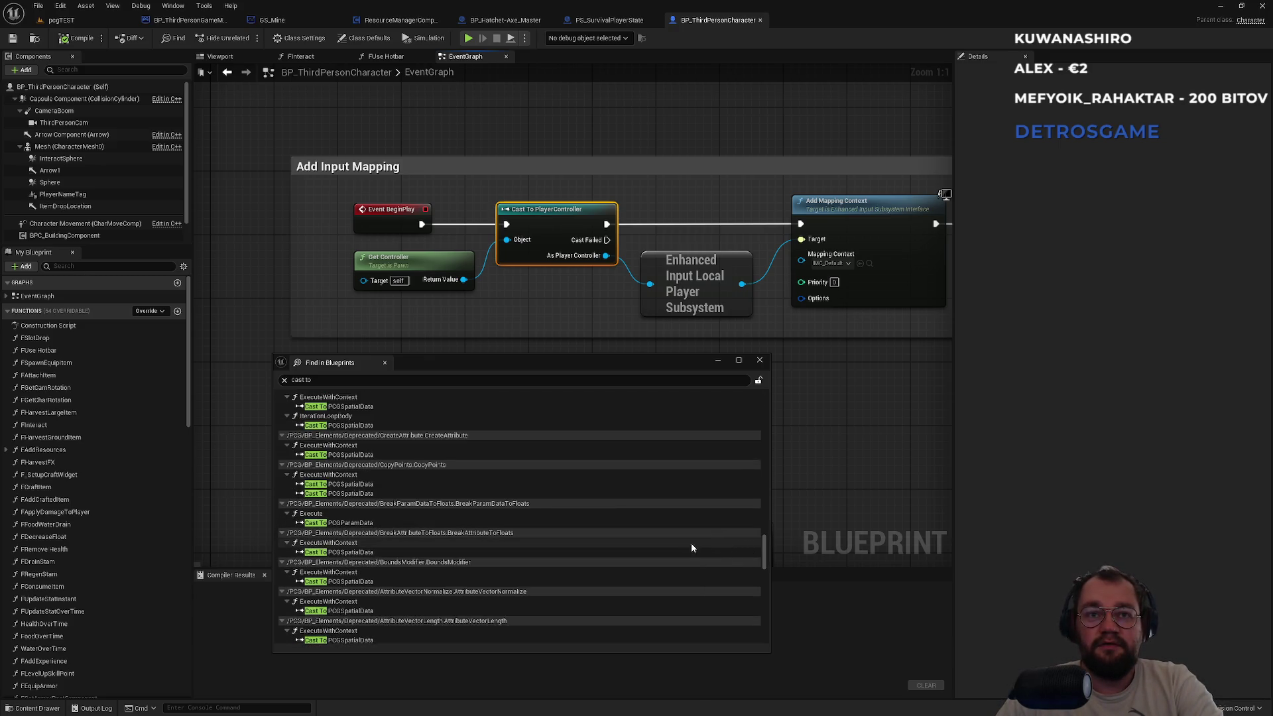
pyautogui.moveTo(766, 542); pyautogui.dragTo(769, 438)
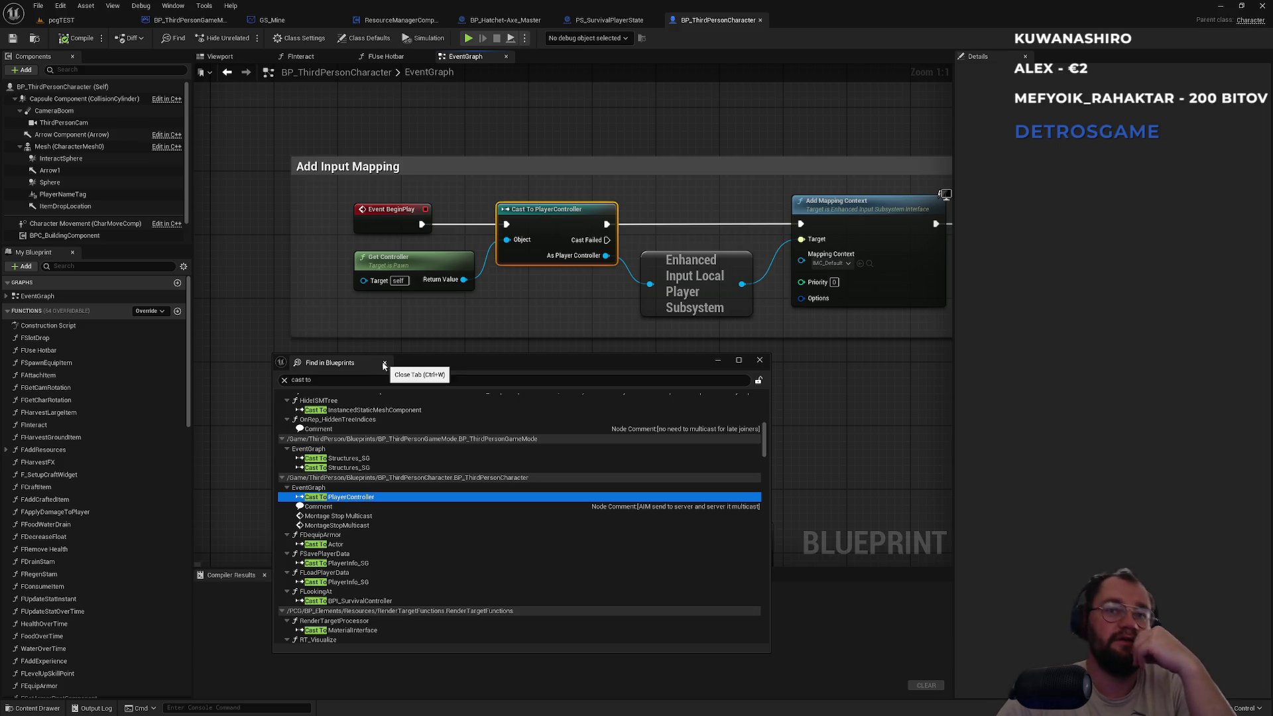
pyautogui.scroll(2, 377, 455)
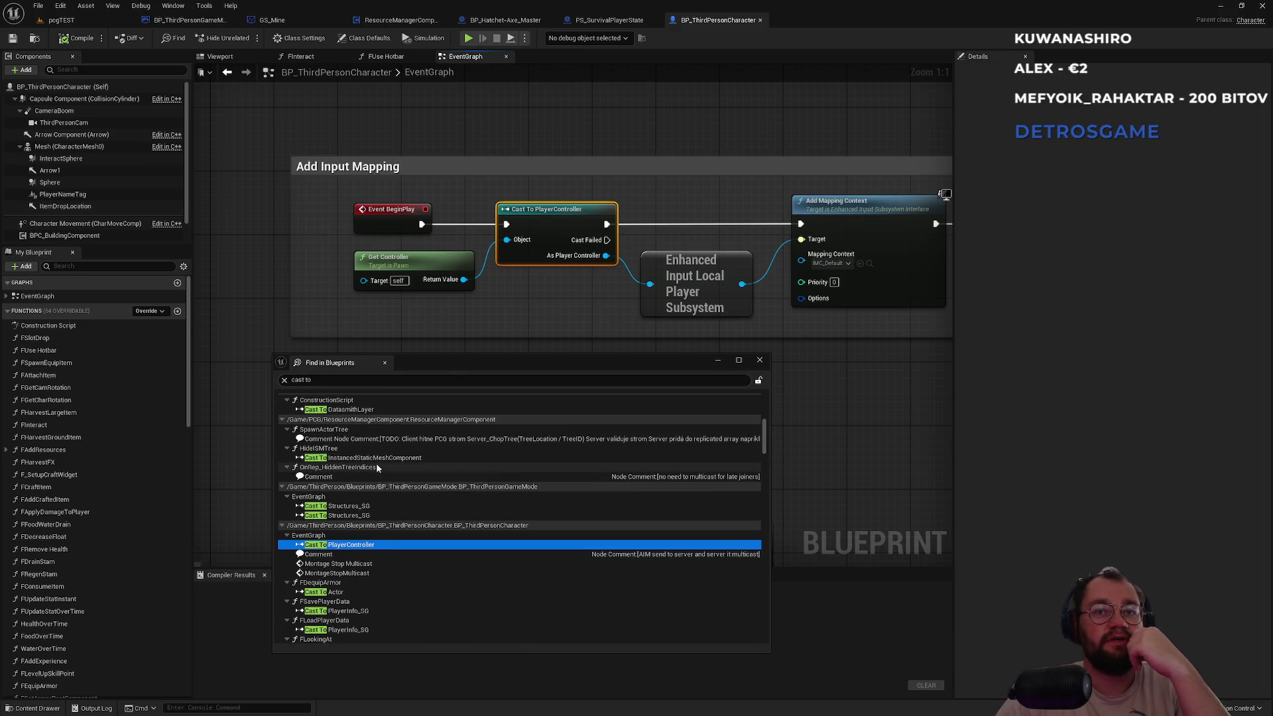
pyautogui.scroll(4, 381, 464)
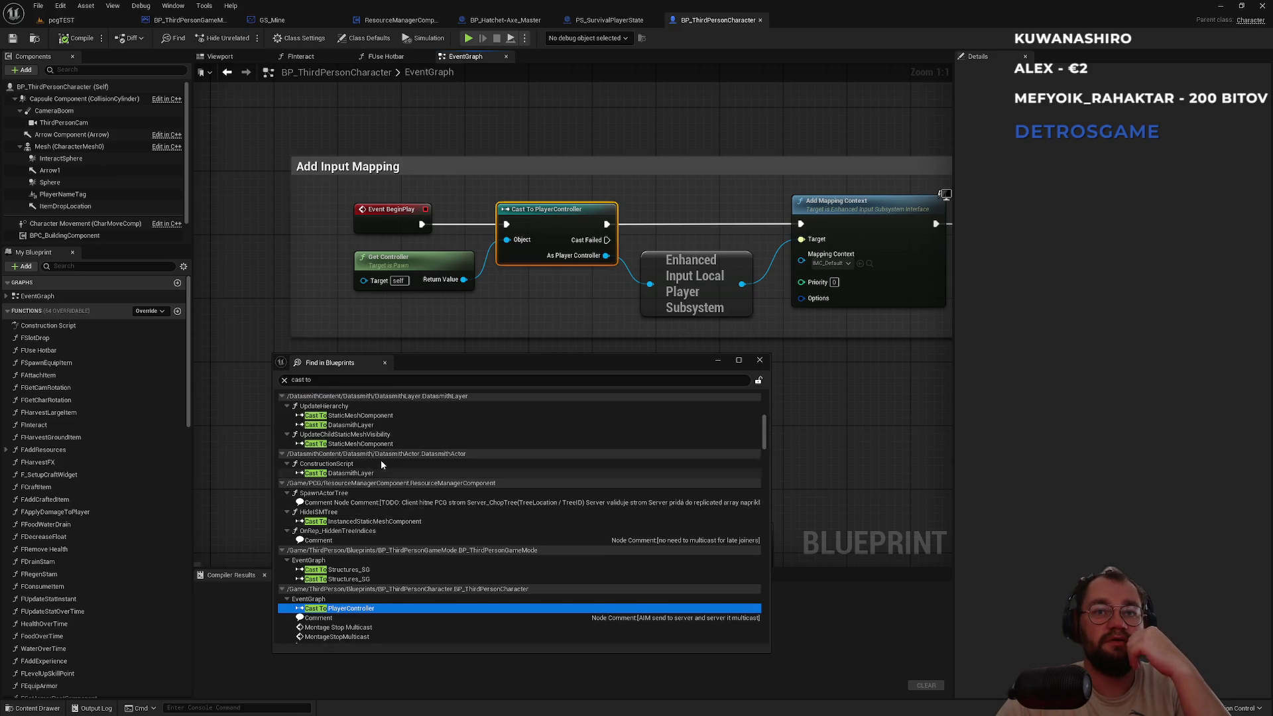
pyautogui.scroll(2, 378, 466)
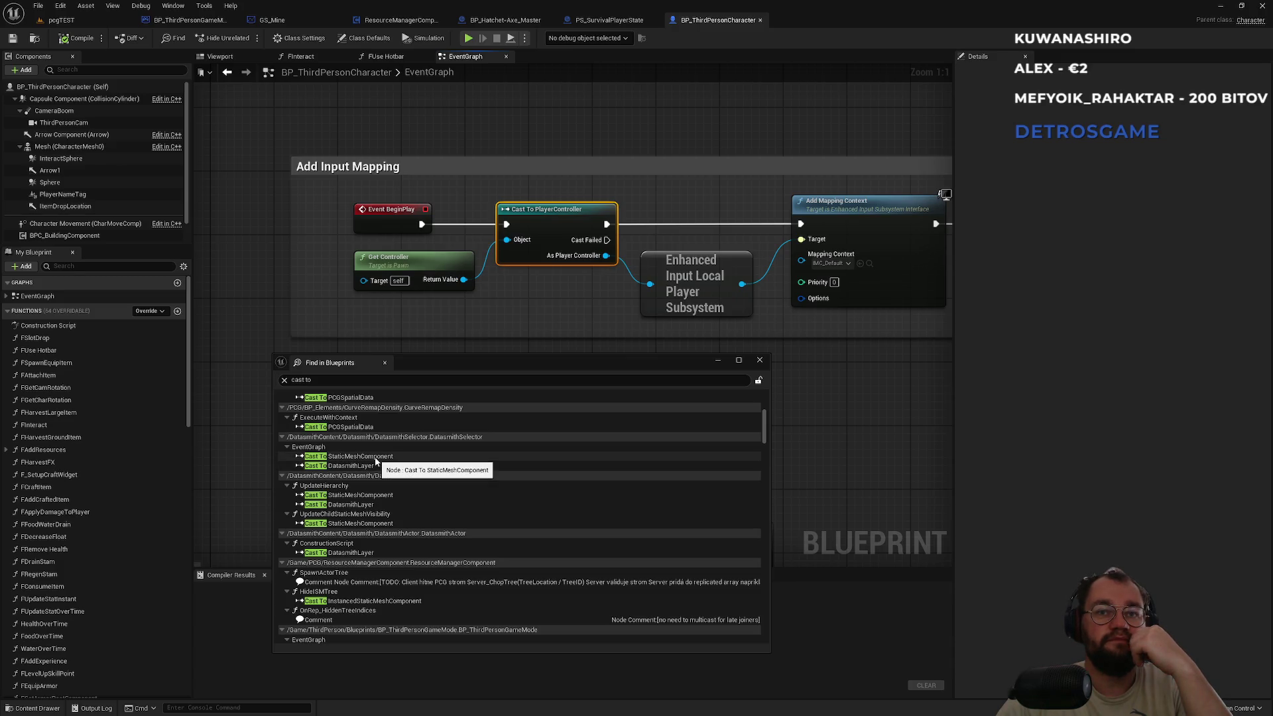
# Open DatasmithSelector's Cast To StaticMeshComponent and BP_POC_Sarah's Cast To PlayerController nodes.
pyautogui.click(375, 460)
pyautogui.doubleClick(375, 460)
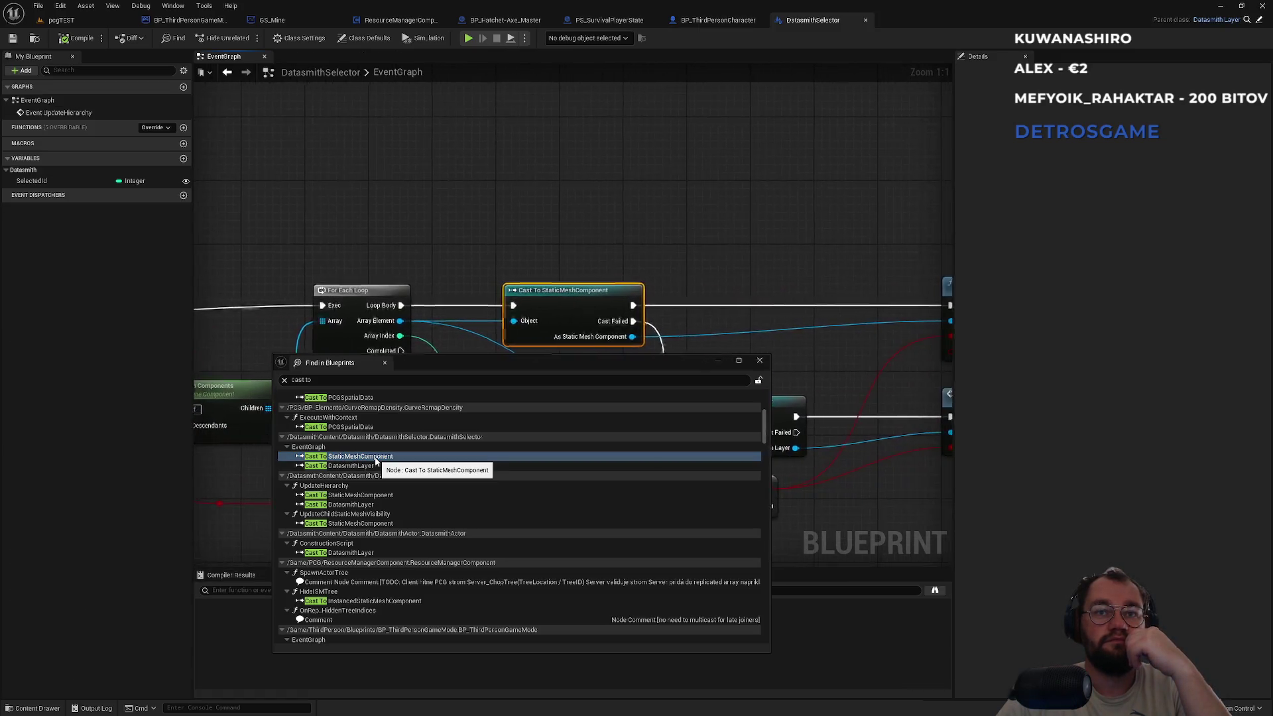
pyautogui.scroll(3, 383, 476)
pyautogui.scroll(3, 380, 464)
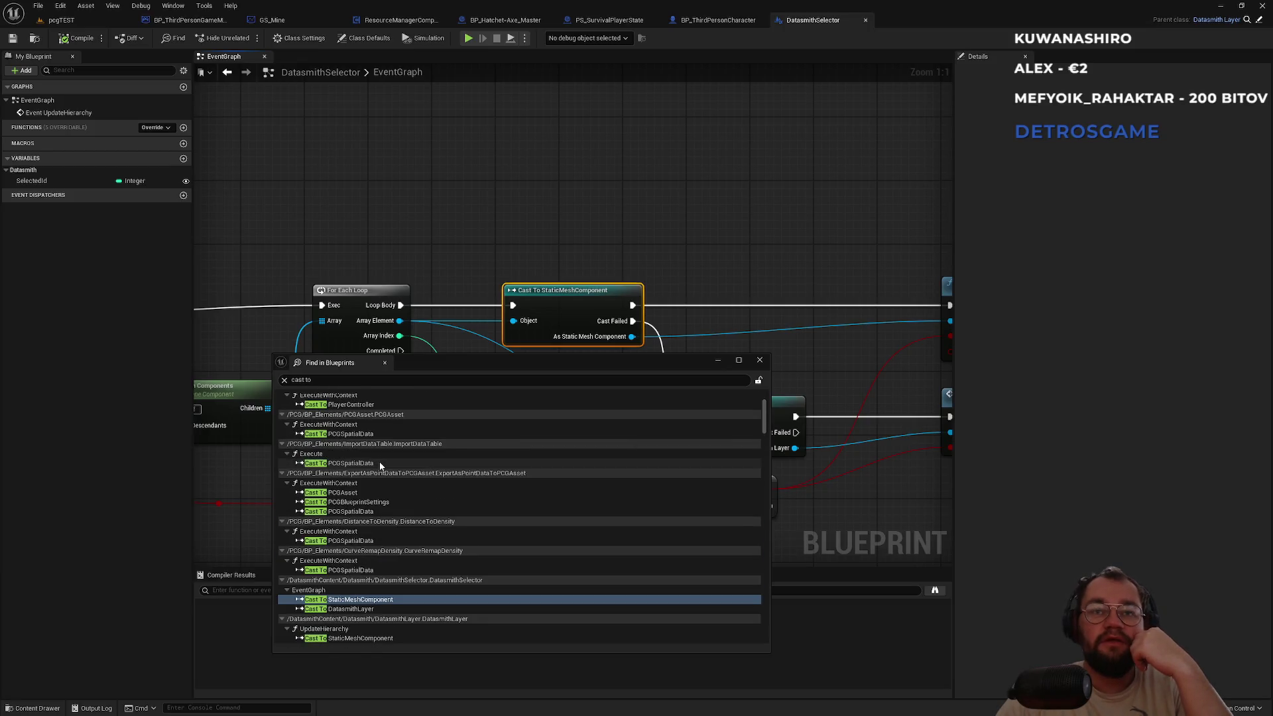
pyautogui.scroll(1, 567, 405)
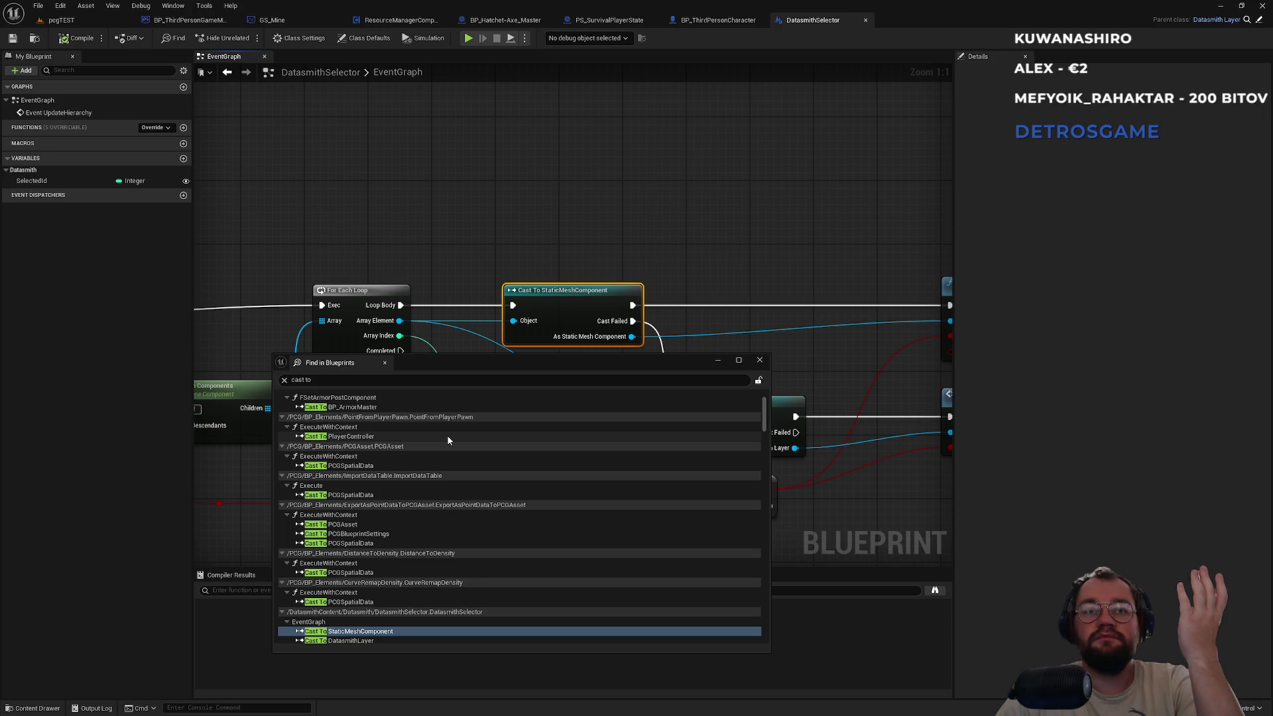
pyautogui.scroll(2, 447, 435)
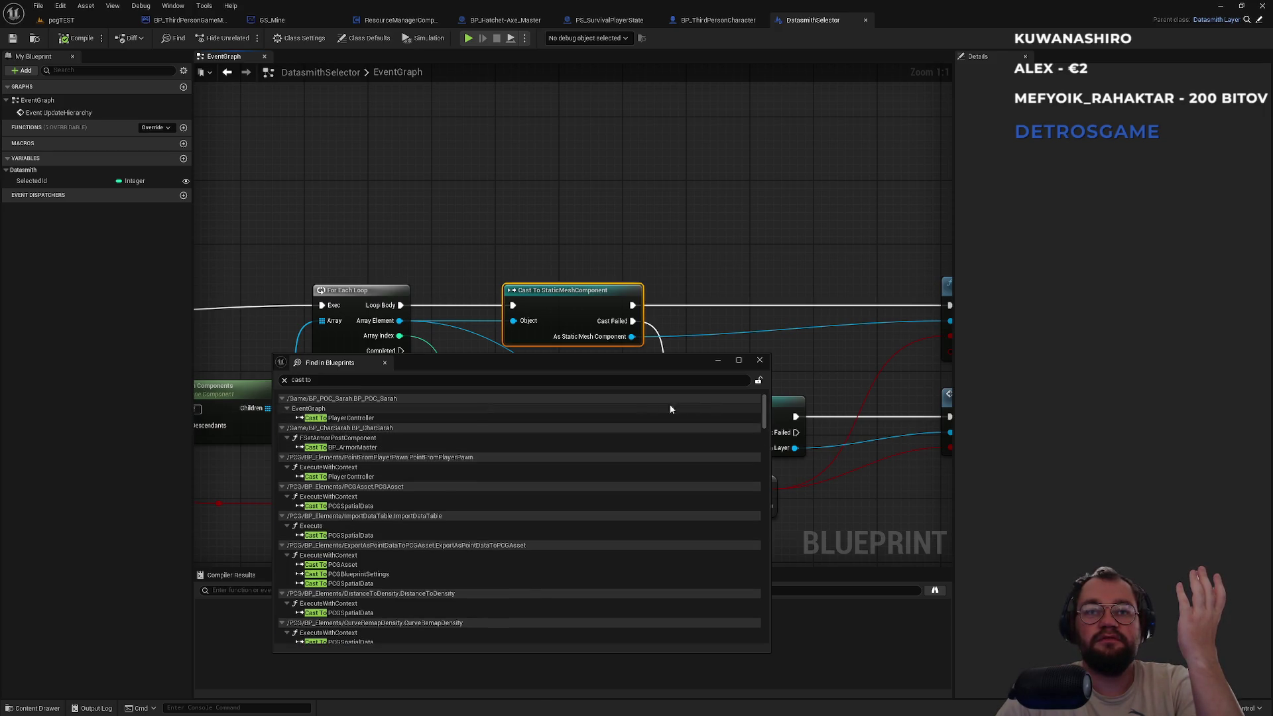
pyautogui.click(347, 420)
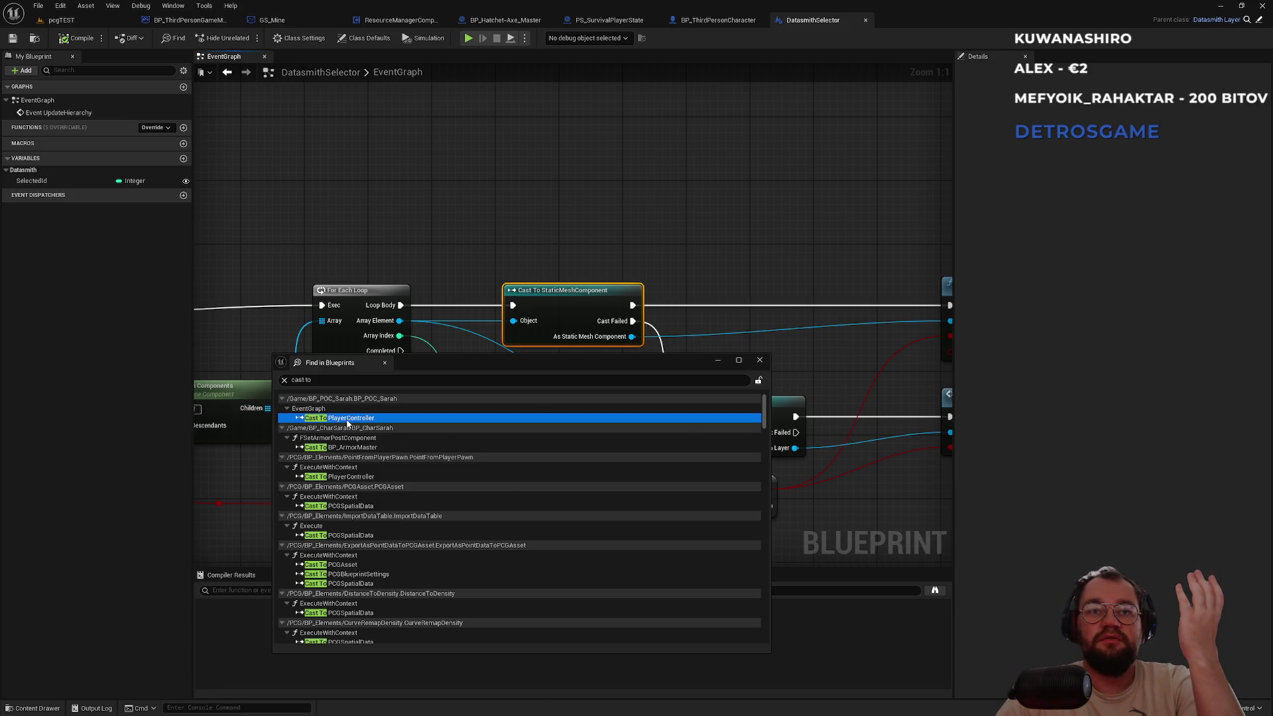
pyautogui.doubleClick(347, 420)
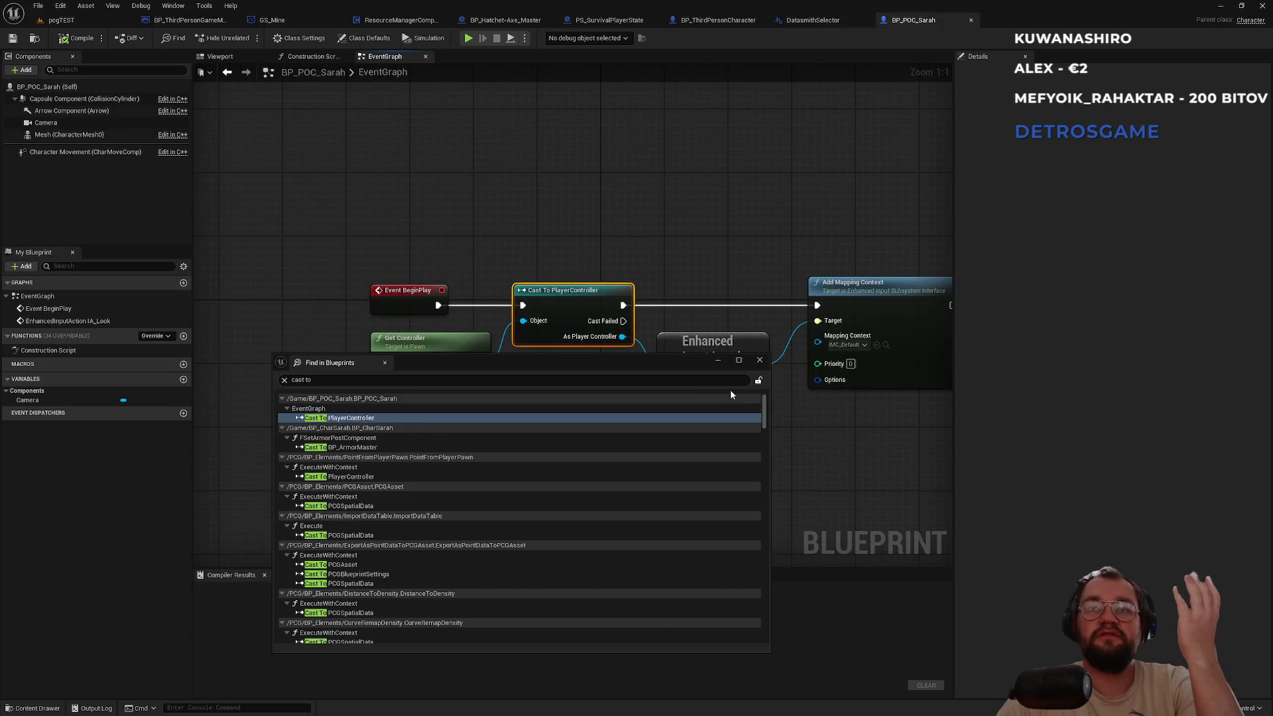
# Close Find in Blueprints and the BP_POC_Sarah and DatasmithSelector blueprint tabs.
pyautogui.click(760, 361)
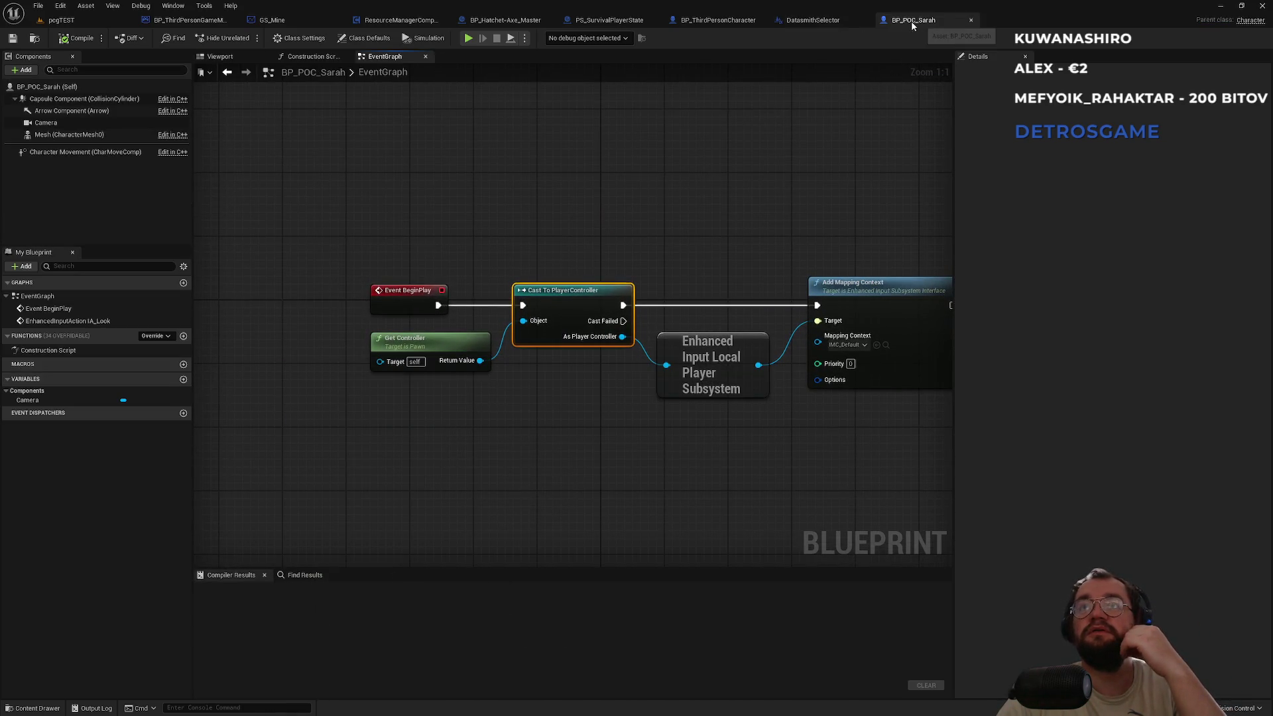
pyautogui.click(971, 19)
pyautogui.click(865, 20)
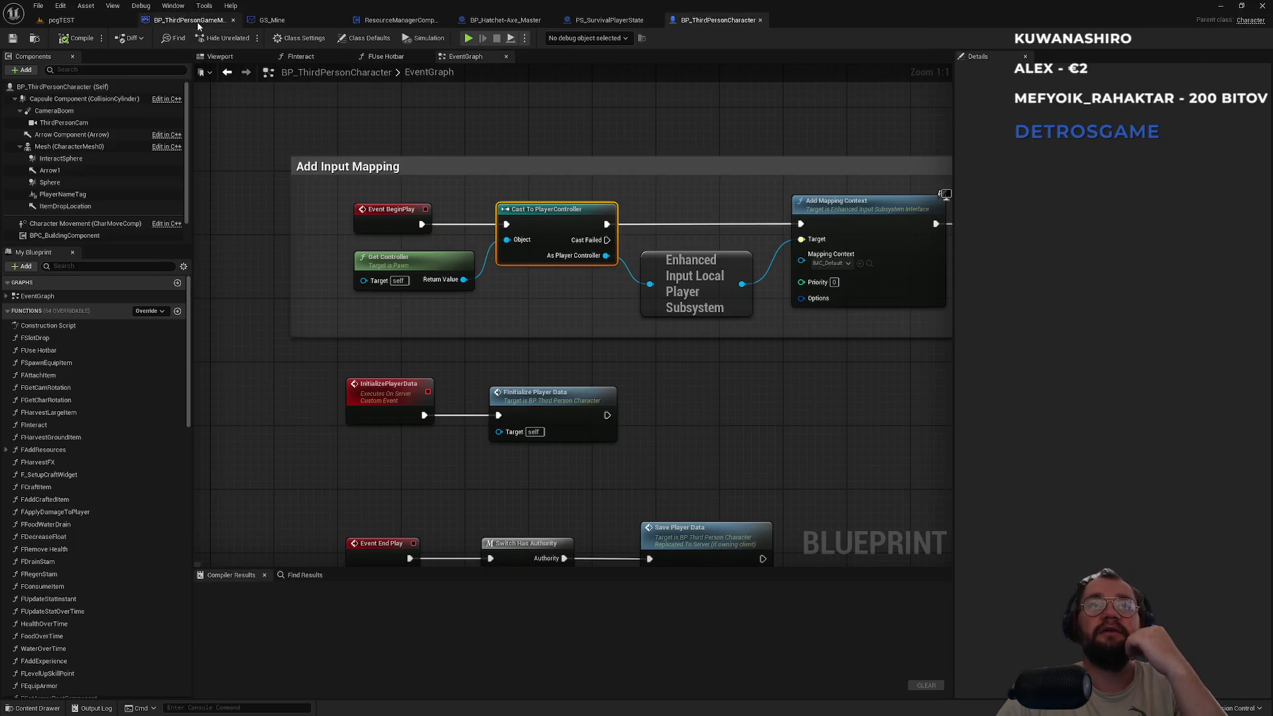
# Switch to BP_ThirdPersonGameMode, deselect the TODO comment and shift the graph view.
pyautogui.click(188, 20)
pyautogui.click(437, 196)
pyautogui.moveTo(573, 221)
pyautogui.mouseDown()
pyautogui.moveTo(763, 216)
pyautogui.moveTo(506, 179)
pyautogui.moveTo(13, 197)
pyautogui.moveTo(714, 404)
pyautogui.mouseUp()
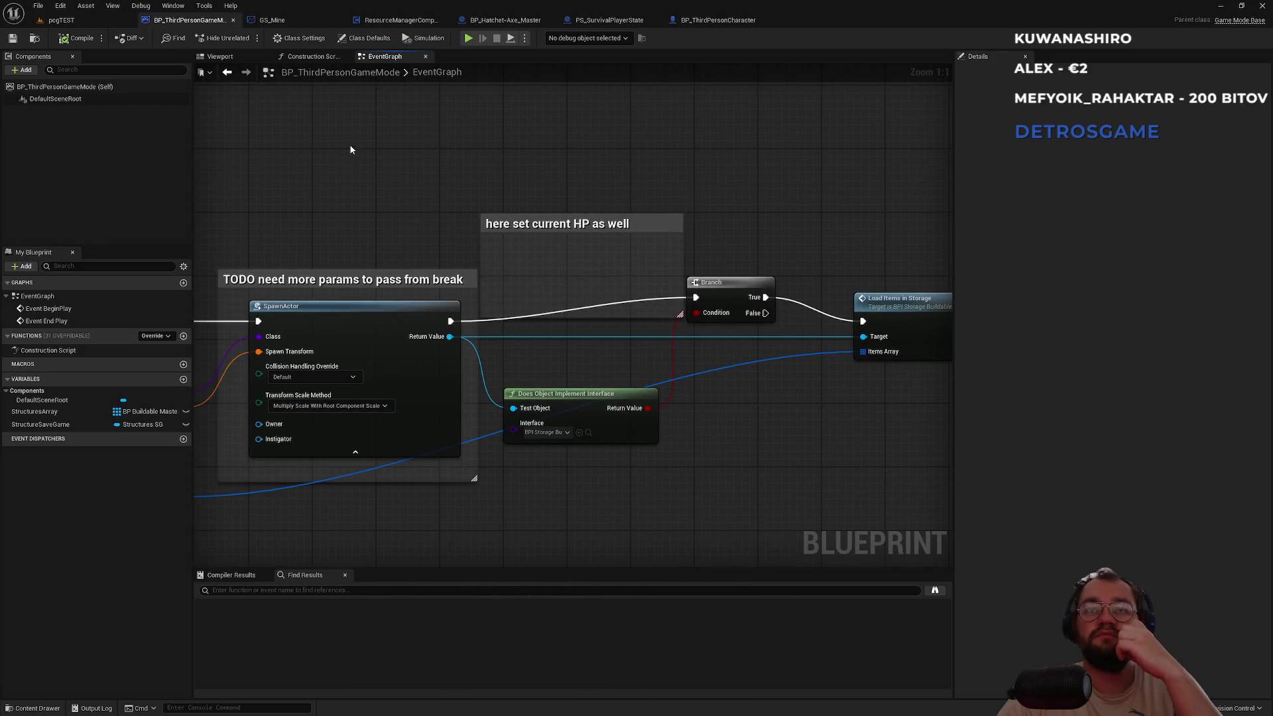
# Pan across the HideISMTree graph from Break Hit Result to Print String, then return to pcgTEST.
pyautogui.click(317, 19)
pyautogui.click(398, 20)
pyautogui.moveTo(649, 234); pyautogui.dragTo(295, 419)
pyautogui.moveTo(474, 207); pyautogui.dragTo(702, 374)
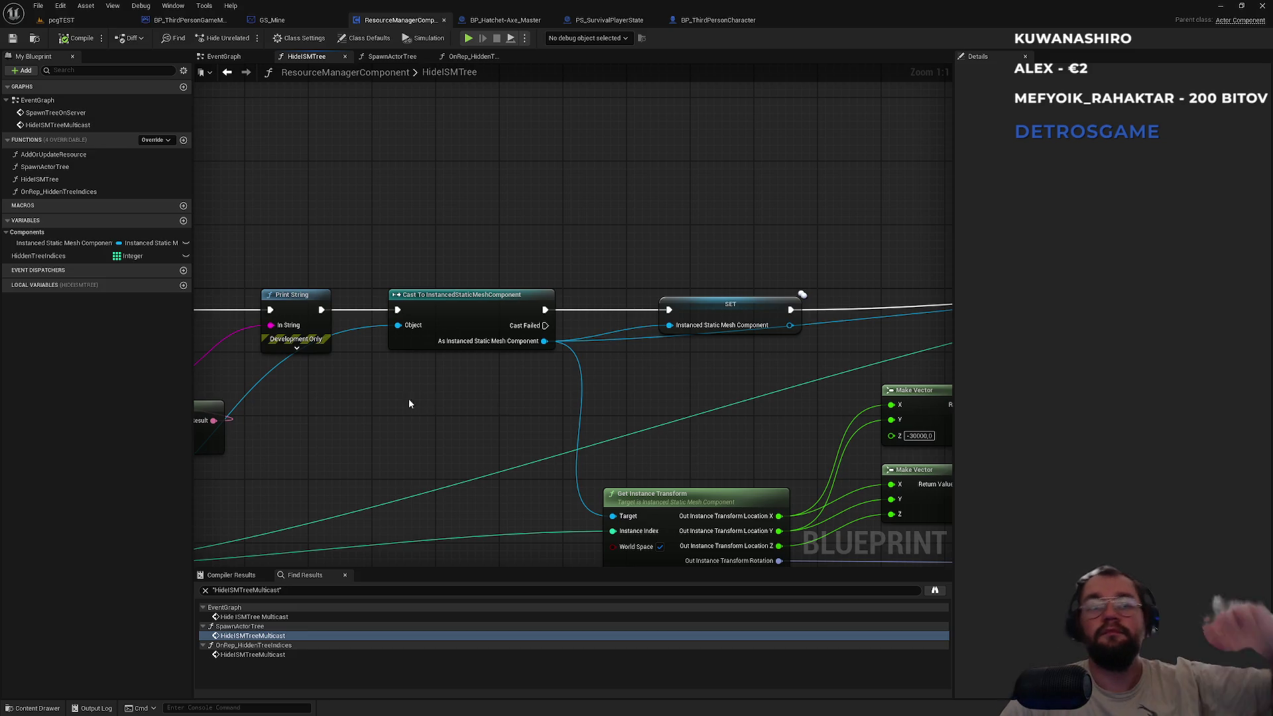
pyautogui.moveTo(412, 401); pyautogui.dragTo(688, 372)
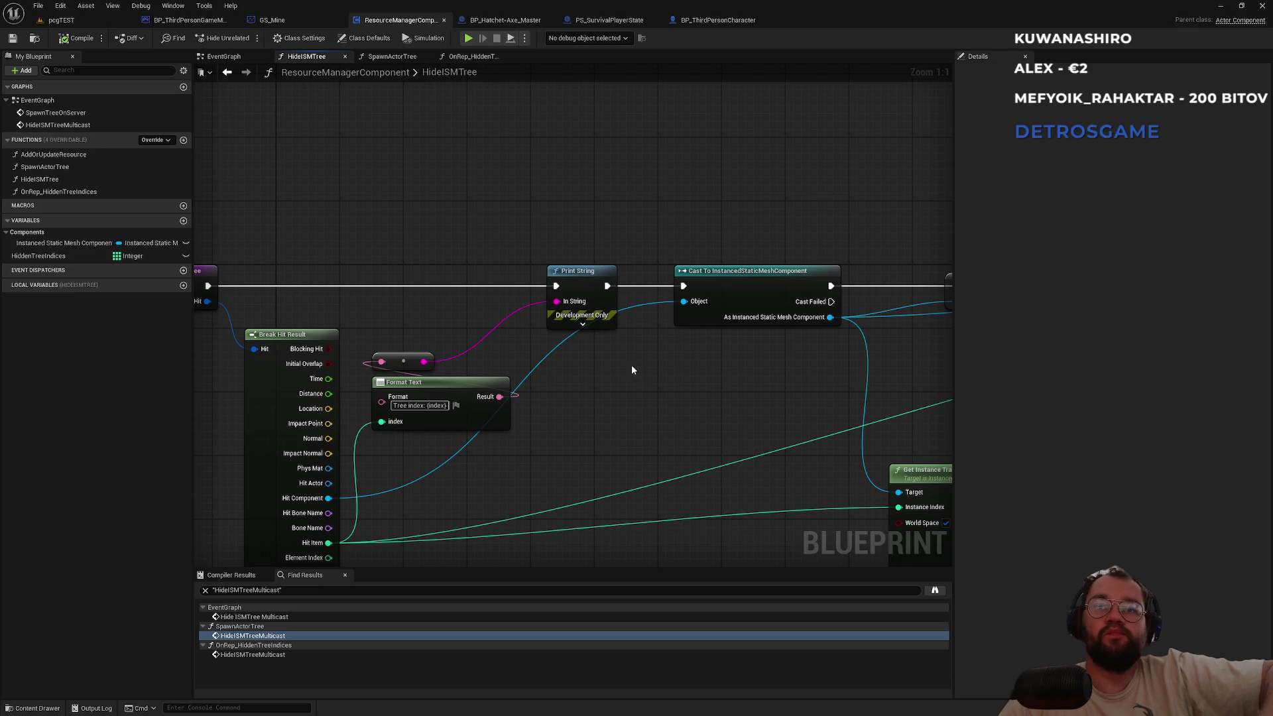
pyautogui.moveTo(628, 364)
pyautogui.mouseDown()
pyautogui.moveTo(412, 362)
pyautogui.moveTo(292, 293)
pyautogui.mouseUp()
pyautogui.moveTo(502, 304); pyautogui.dragTo(131, 317)
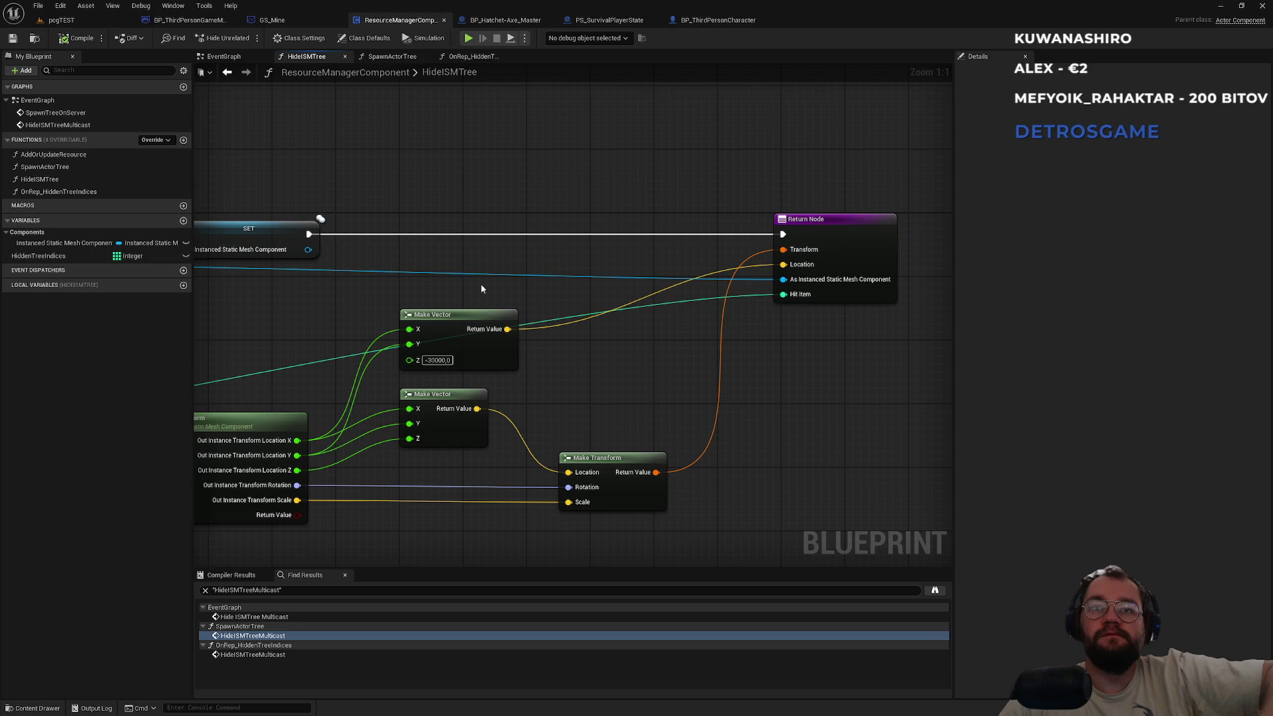
pyautogui.moveTo(480, 284); pyautogui.dragTo(766, 341)
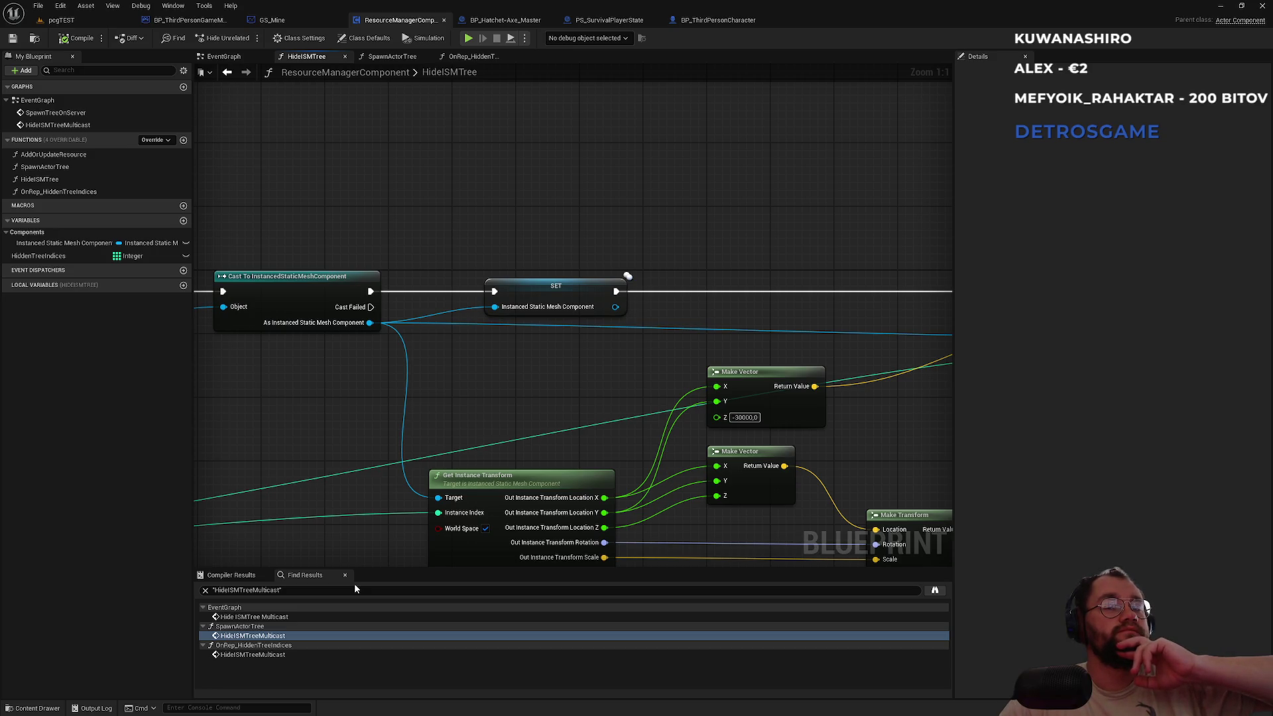
pyautogui.moveTo(300, 444); pyautogui.dragTo(406, 448)
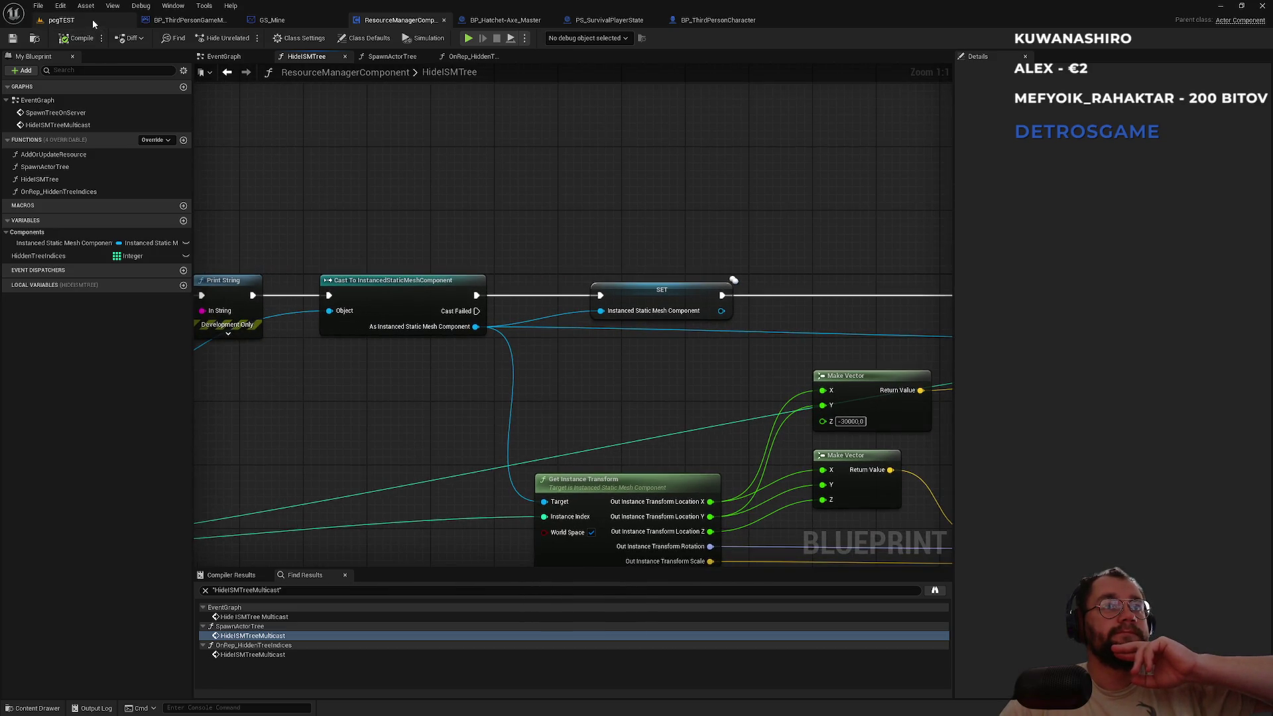
pyautogui.click(93, 18)
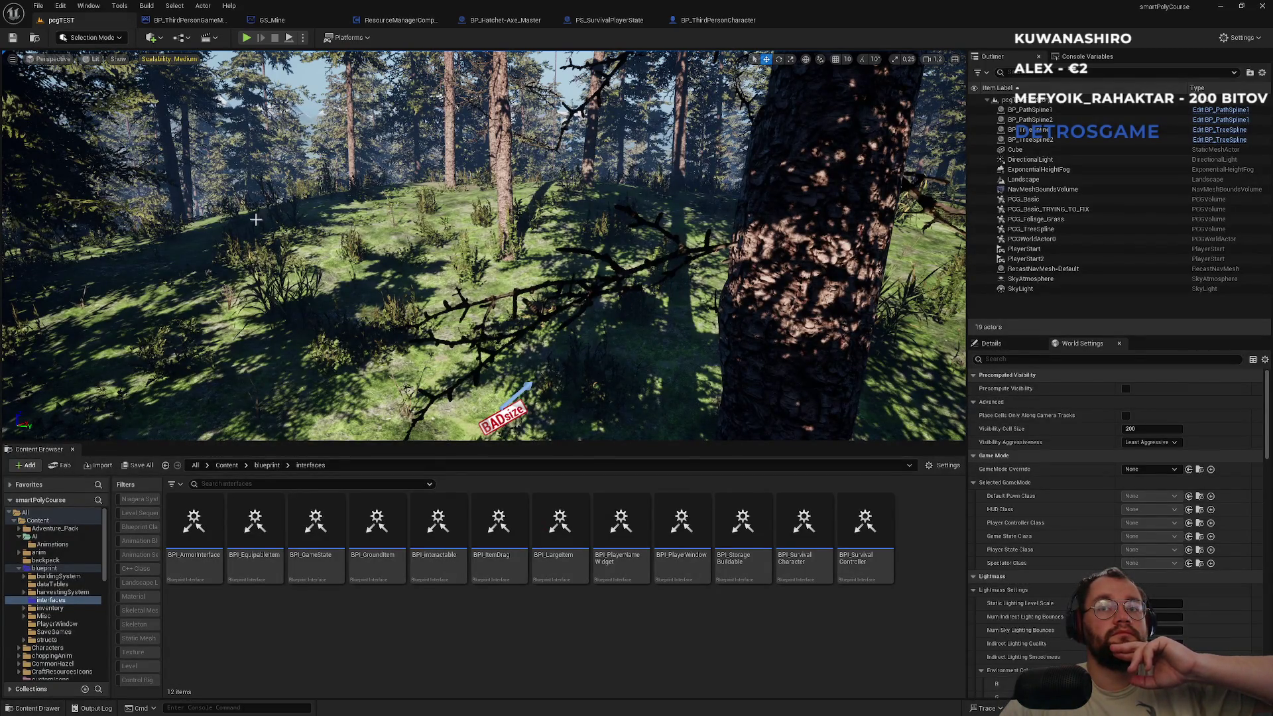
# Reset the Content Browser to Content, check Play options, and run pcgTEST full screen with F11.
pyautogui.click(227, 466)
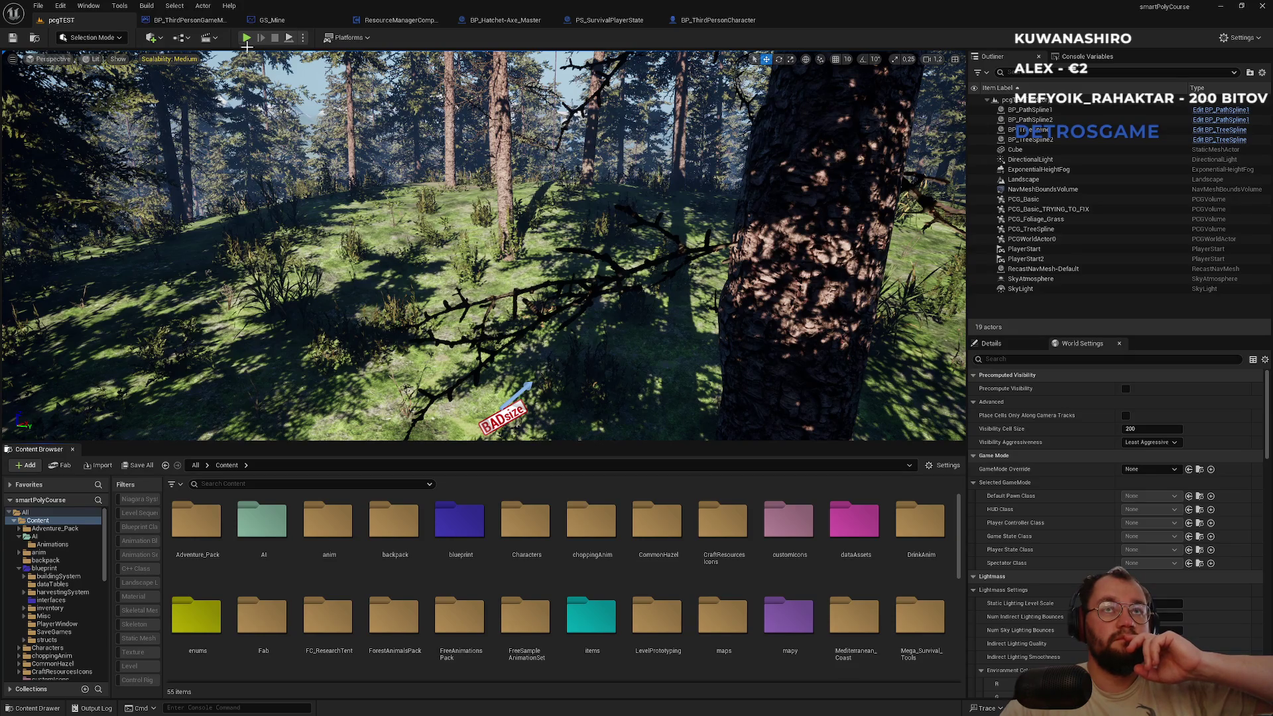
pyautogui.click(304, 38)
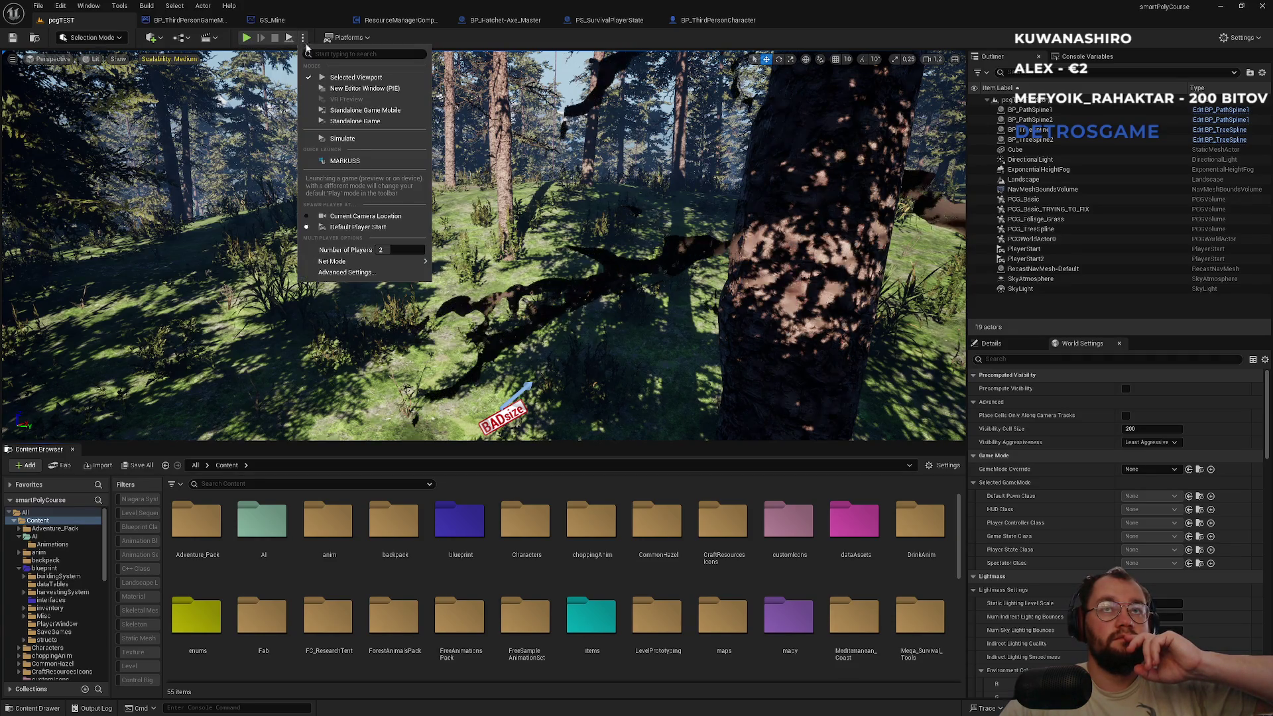
pyautogui.click(245, 38)
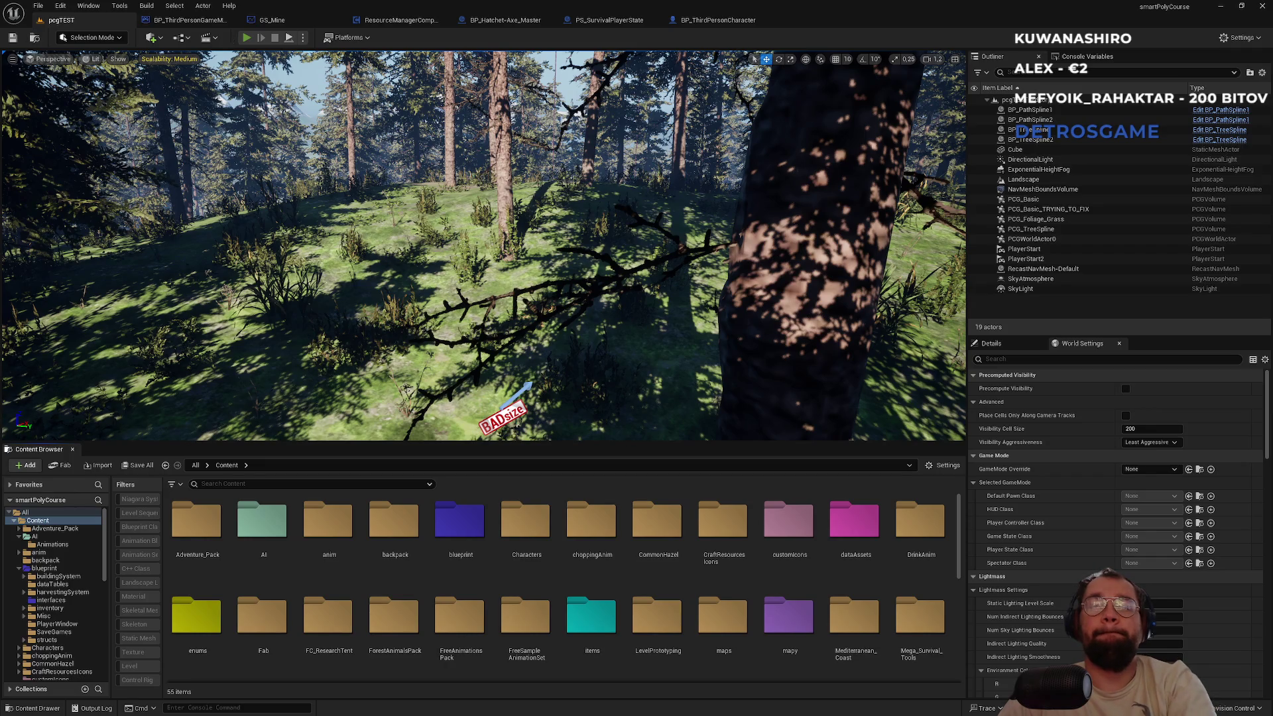
pyautogui.press('F11')
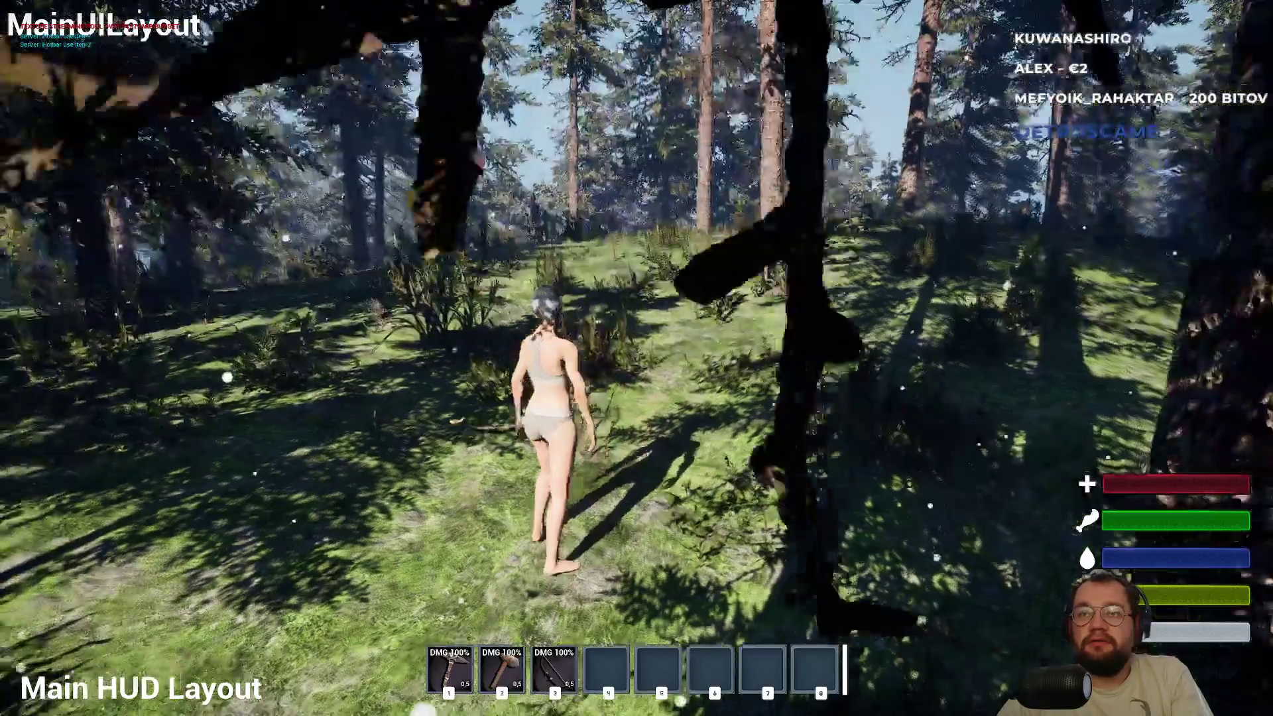
# Drop the canned food from the inventory and pick it back up with E.
pyautogui.press('3')
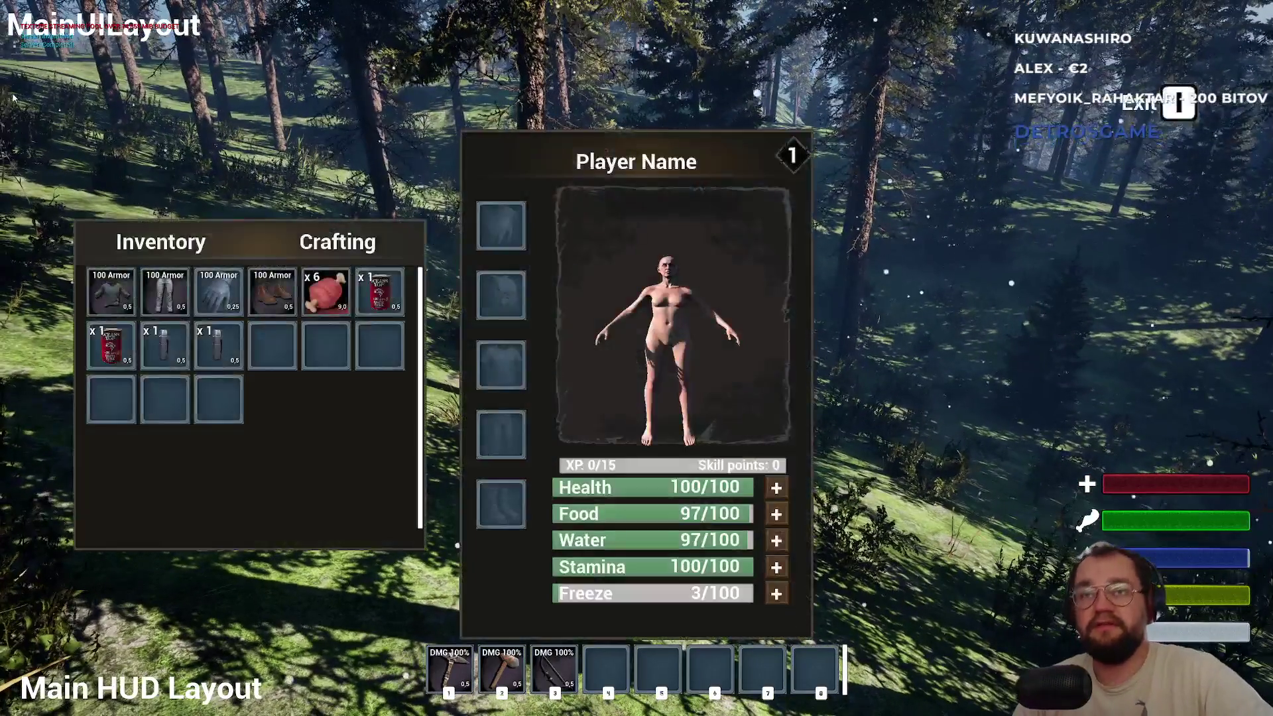
pyautogui.click(395, 309)
pyautogui.press('i')
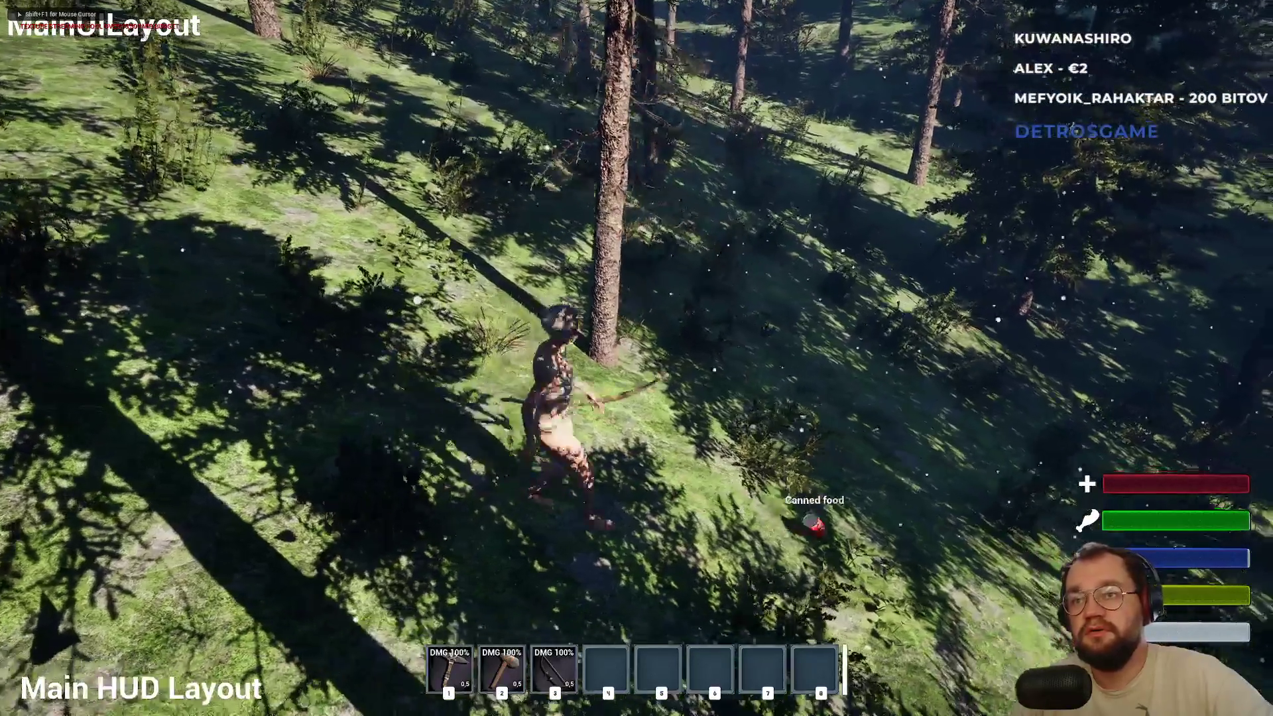
pyautogui.press('w')
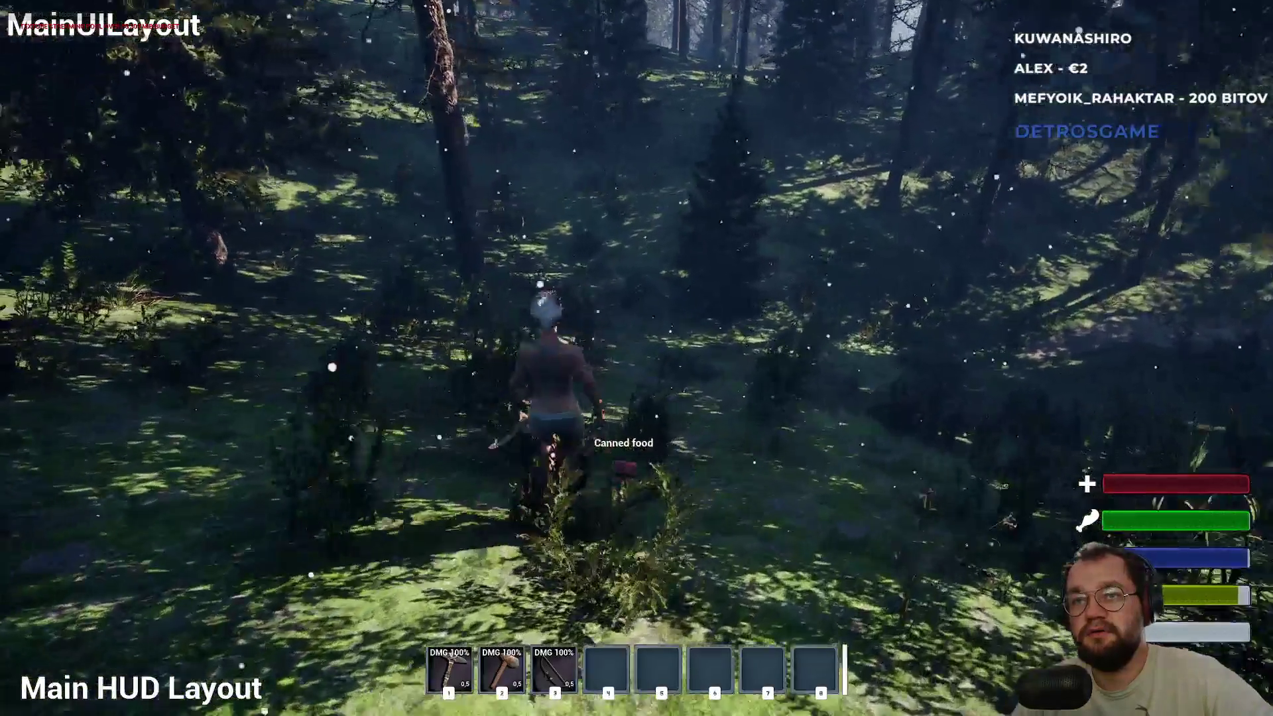
pyautogui.press('w')
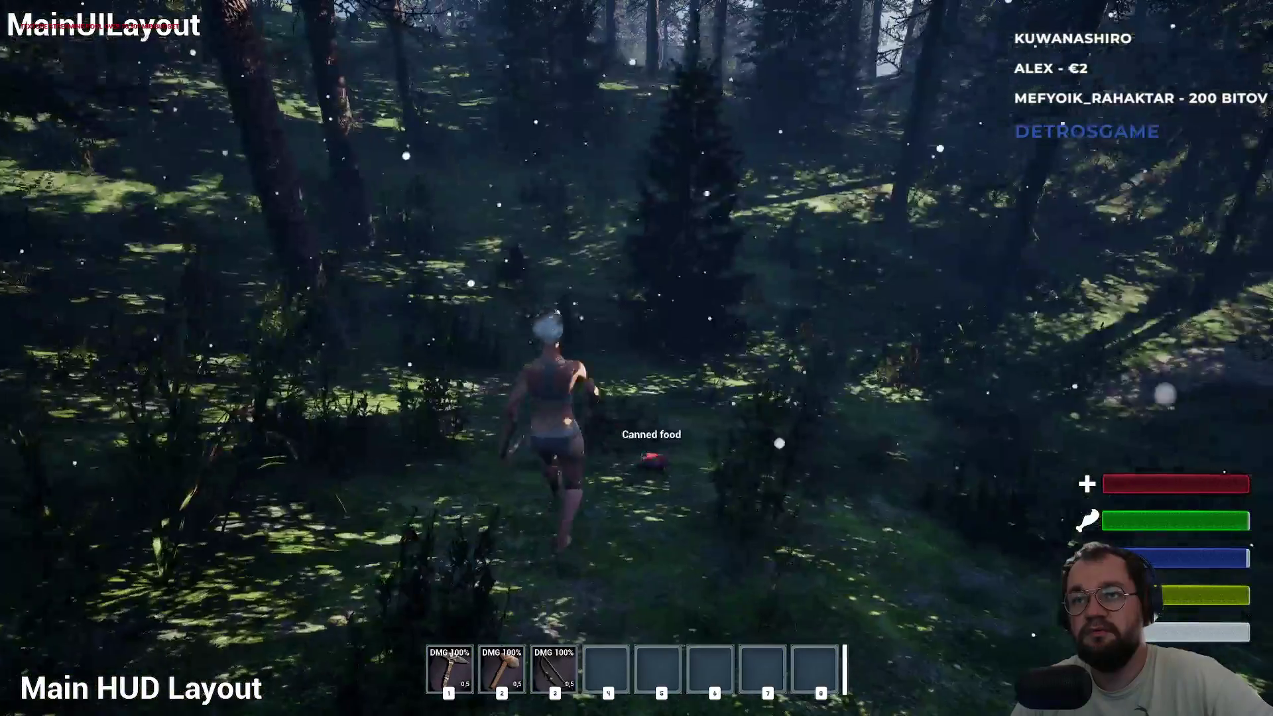
pyautogui.press('e')
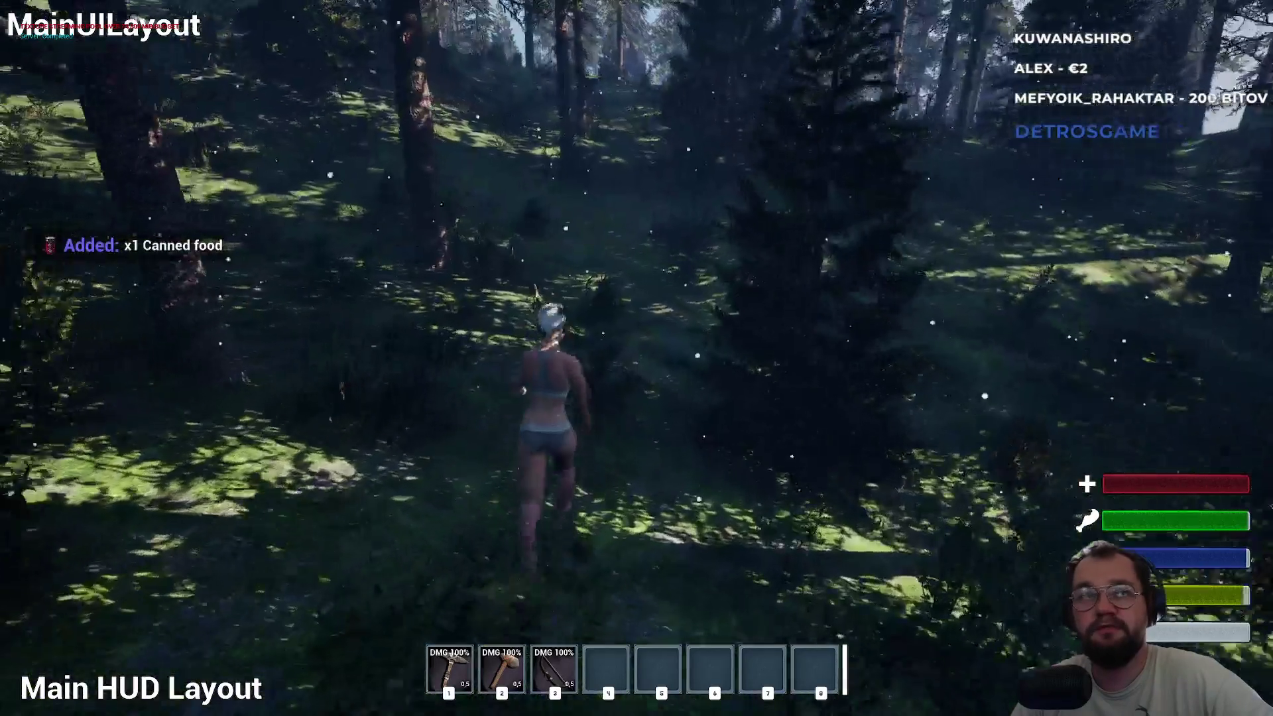
# Run forward, drop the raw meat via its inventory actions and recollect it.
pyautogui.press('w')
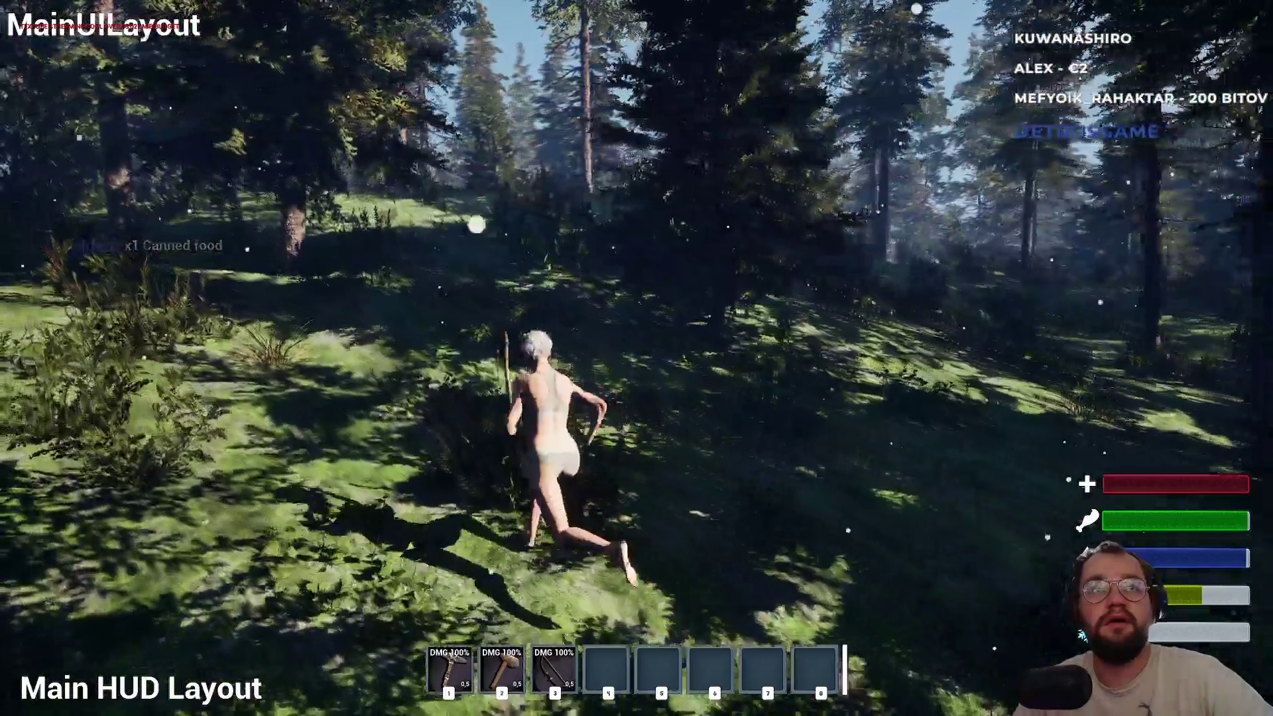
pyautogui.press('w')
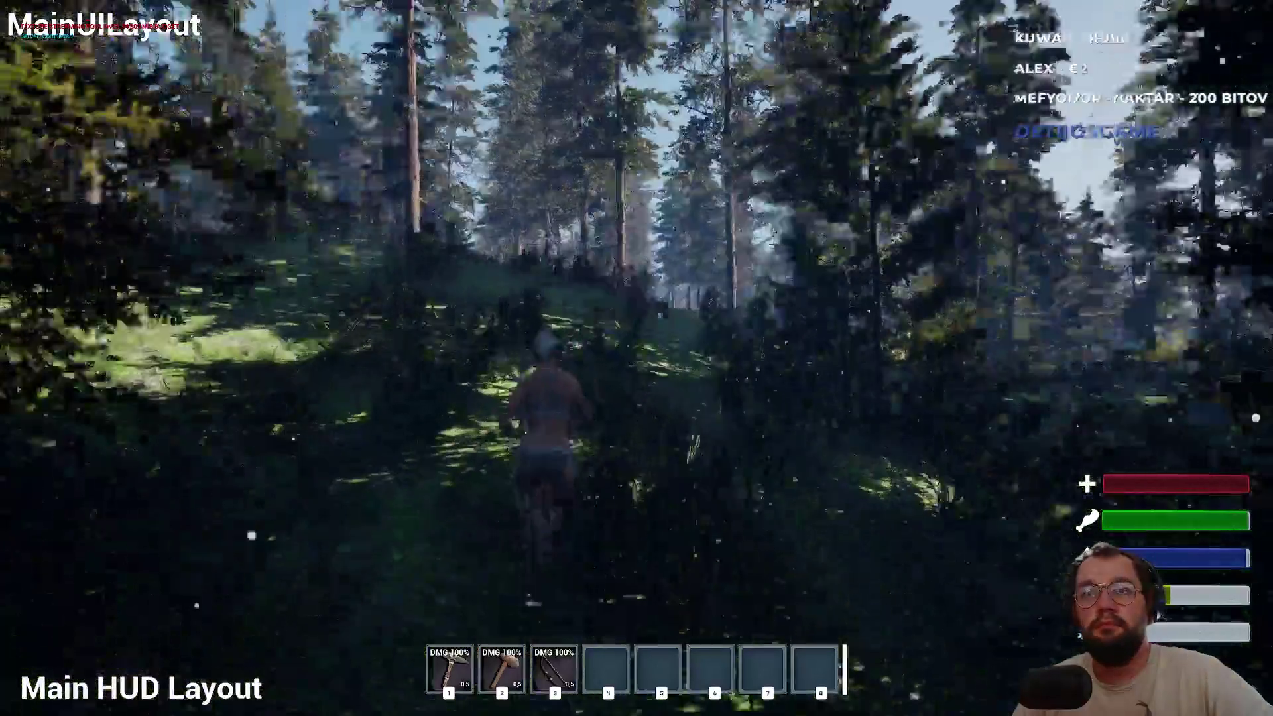
pyautogui.press('w')
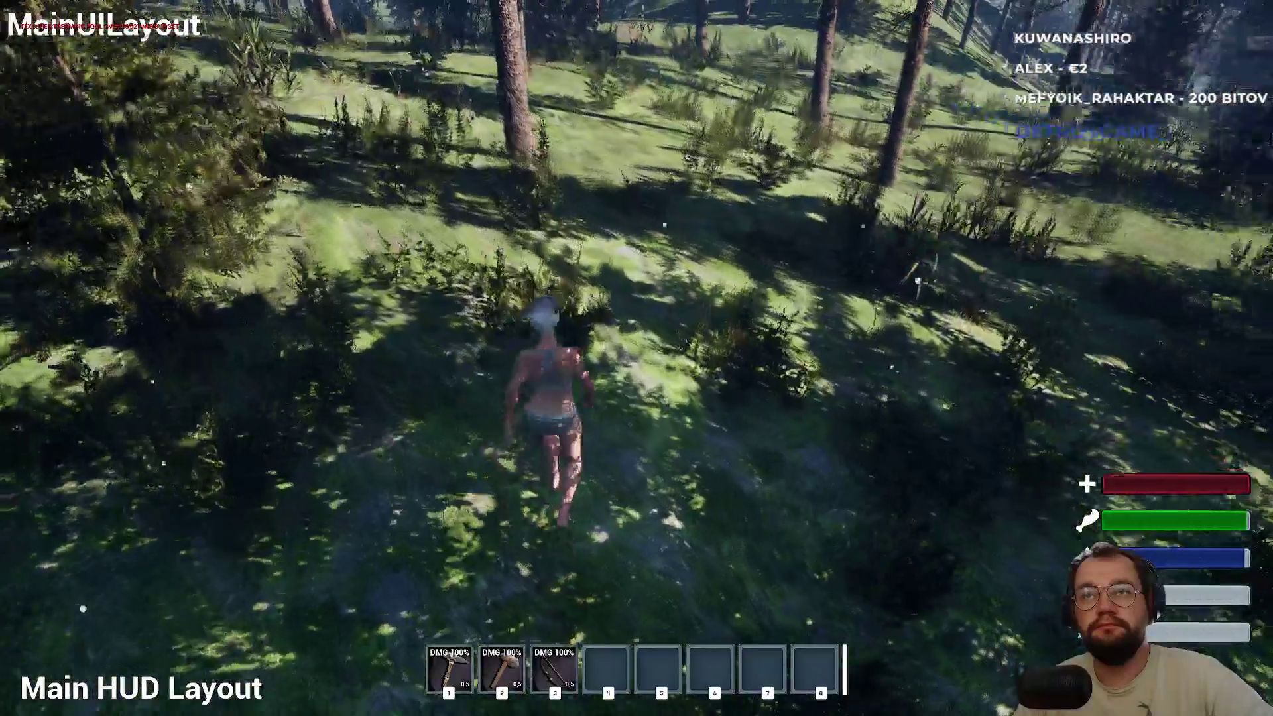
pyautogui.press('w')
pyautogui.press('i')
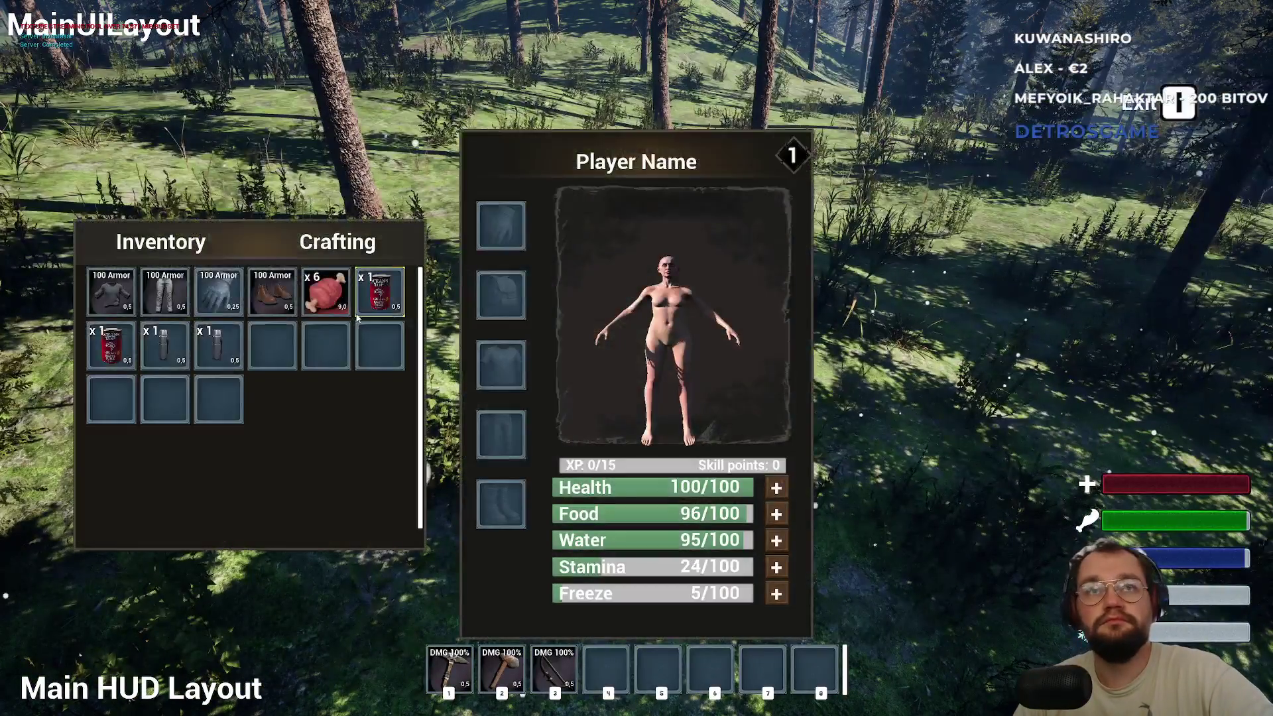
pyautogui.rightClick(329, 304)
pyautogui.click(368, 361)
pyautogui.press('i')
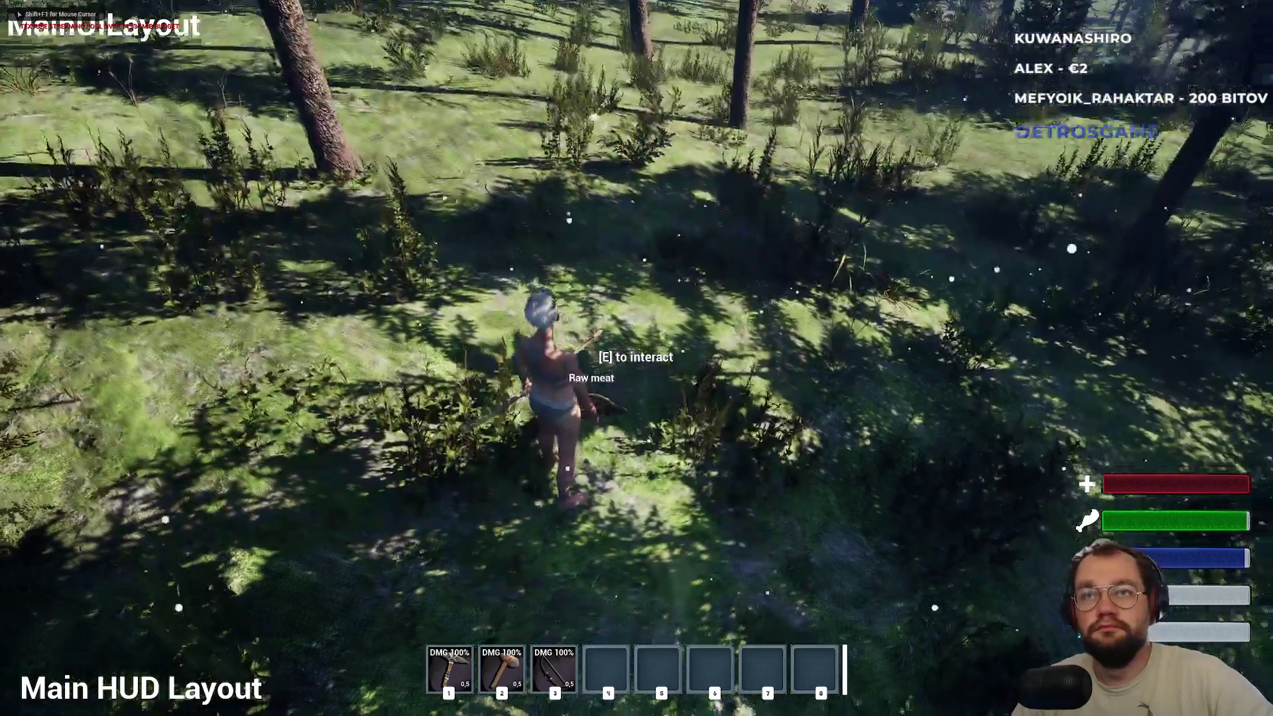
pyautogui.press('e')
# Drop the raw meat stack a second time and pick it up again.
pyautogui.press('w')
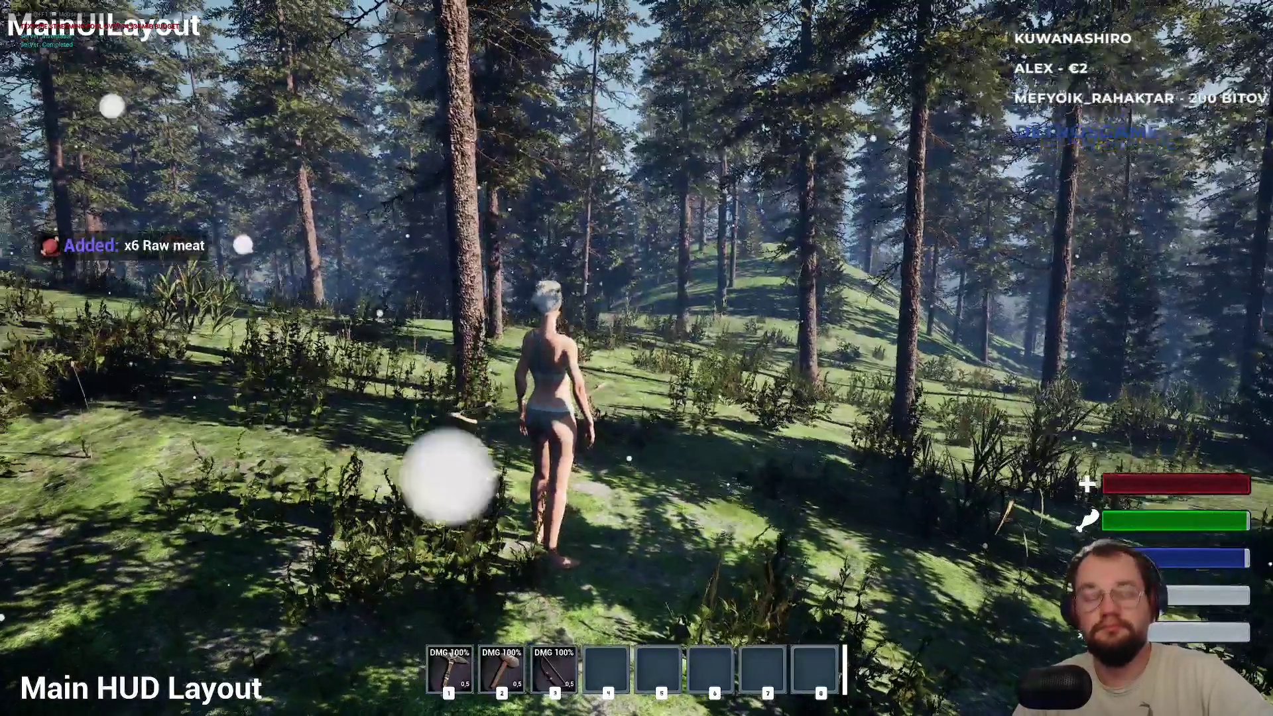
pyautogui.press('i')
pyautogui.rightClick(352, 292)
pyautogui.click(355, 347)
pyautogui.press('i')
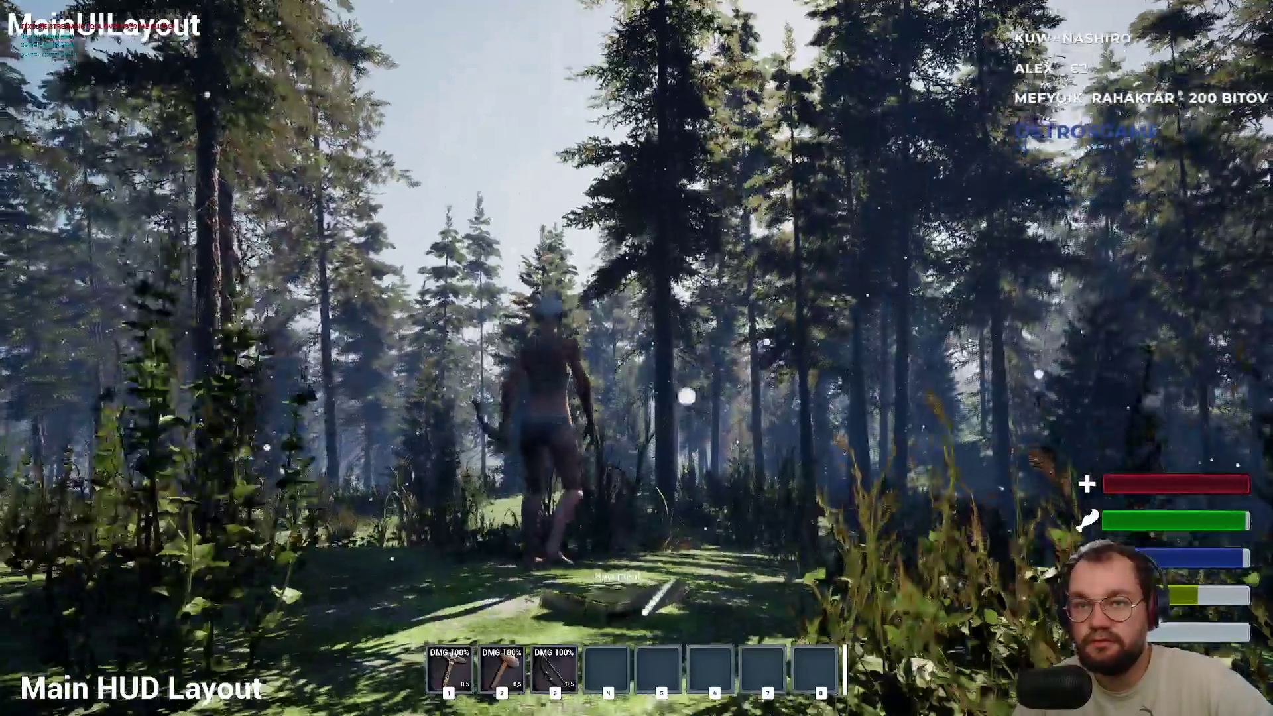
pyautogui.press('e')
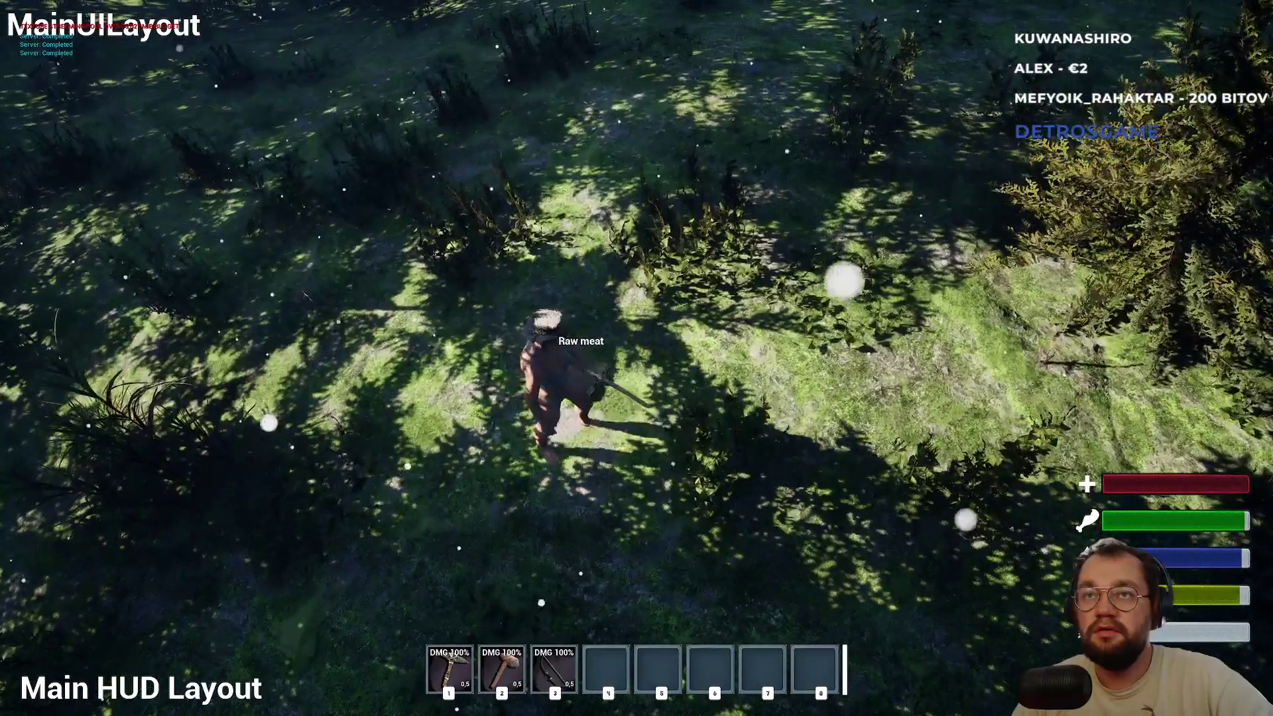
pyautogui.press('e')
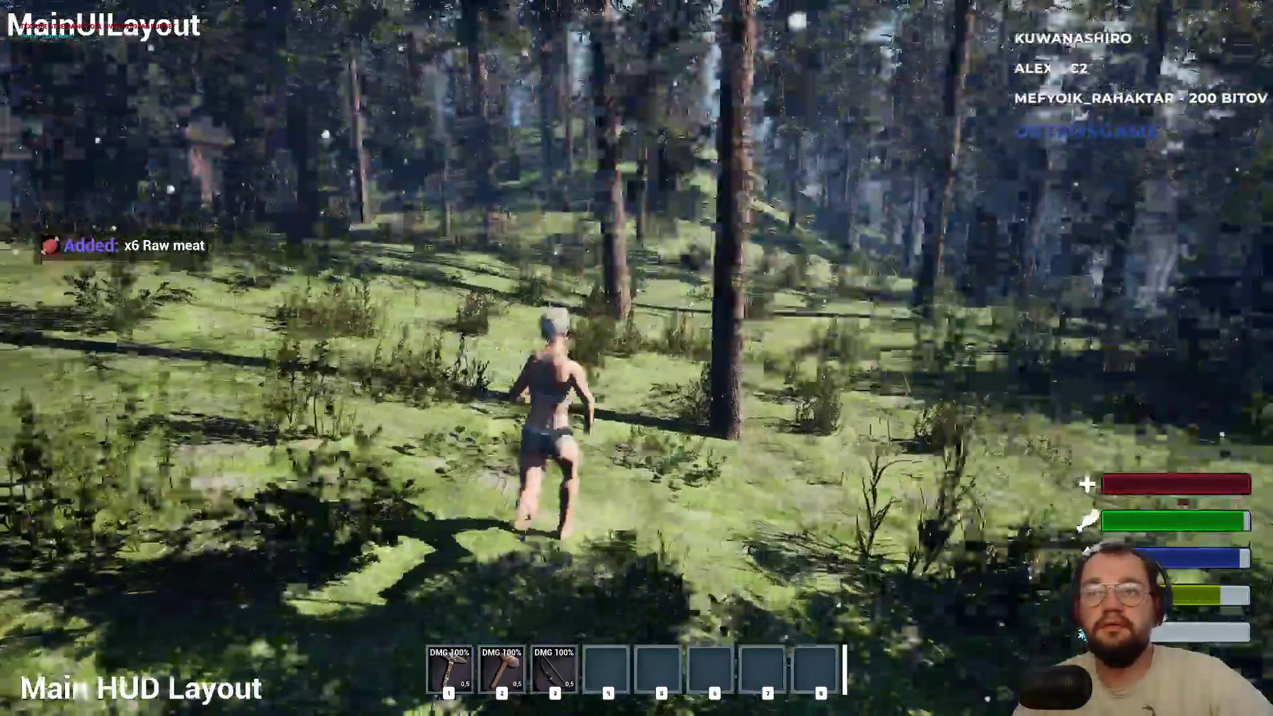
# Drop and recollect the raw meat stack a third time, reaching x6 Raw meat.
pyautogui.press('i')
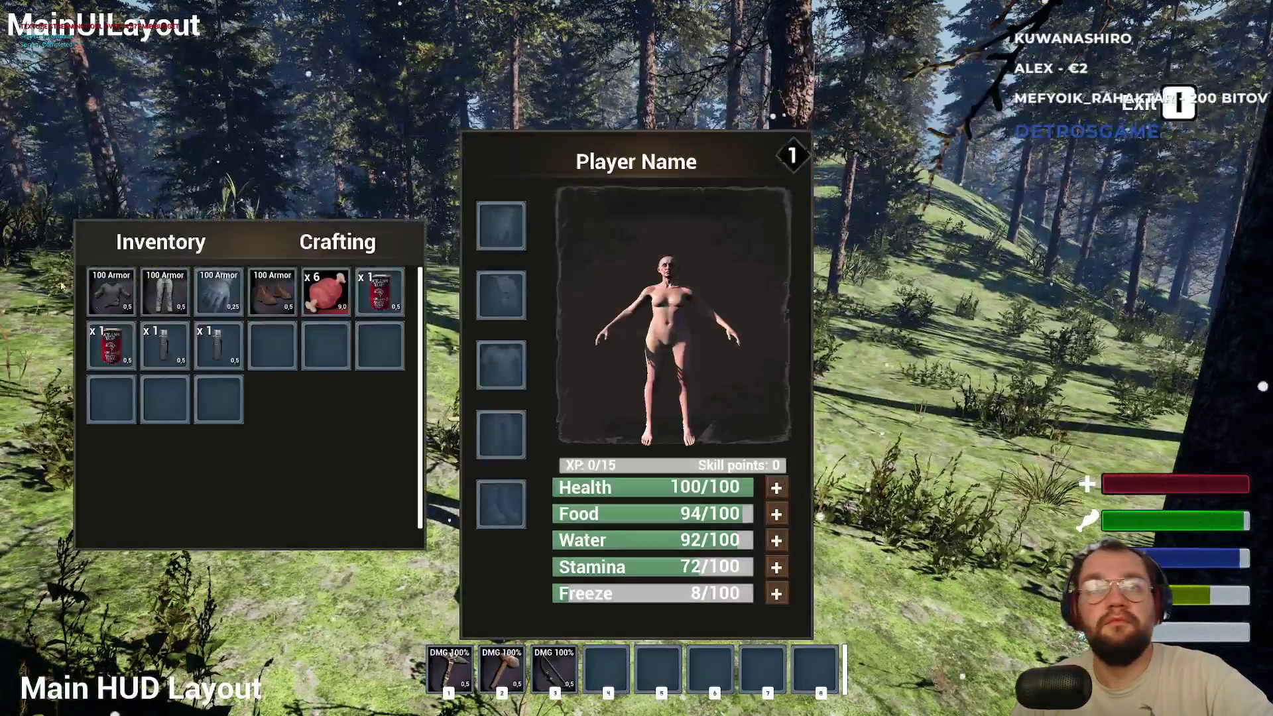
pyautogui.rightClick(325, 291)
pyautogui.click(345, 351)
pyautogui.press('i')
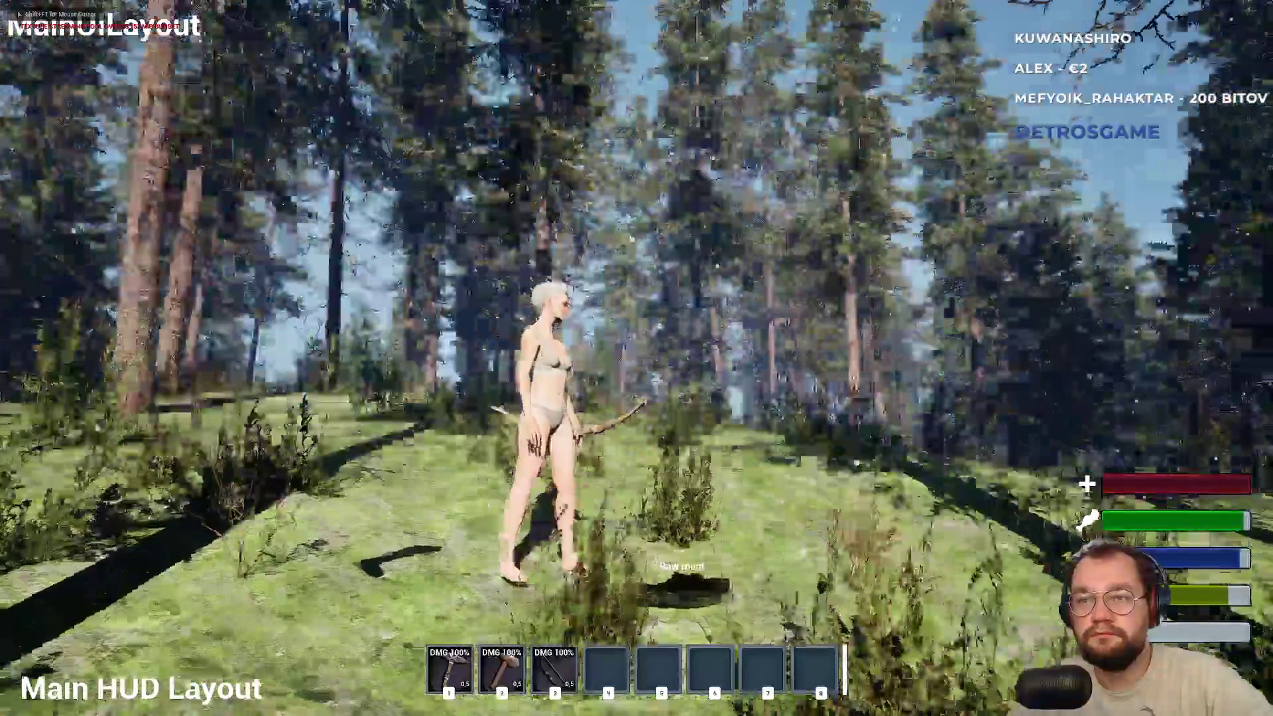
pyautogui.moveTo(637, 358)
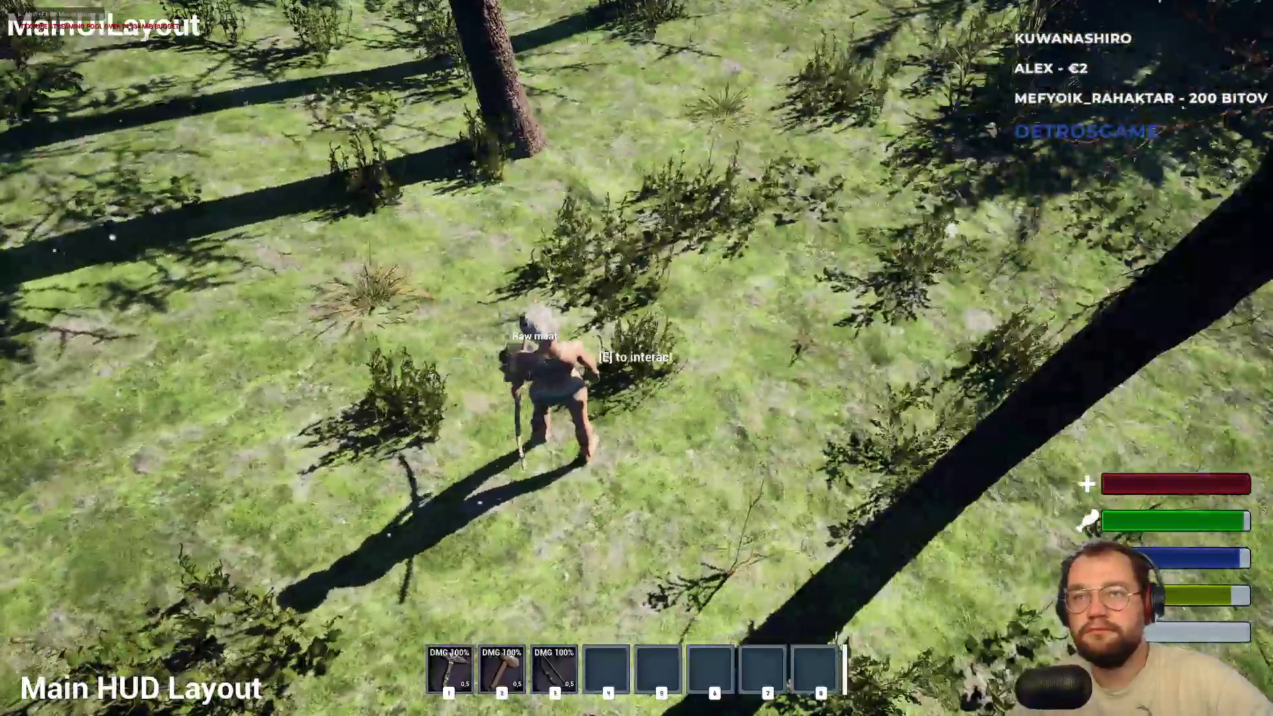
pyautogui.press('e')
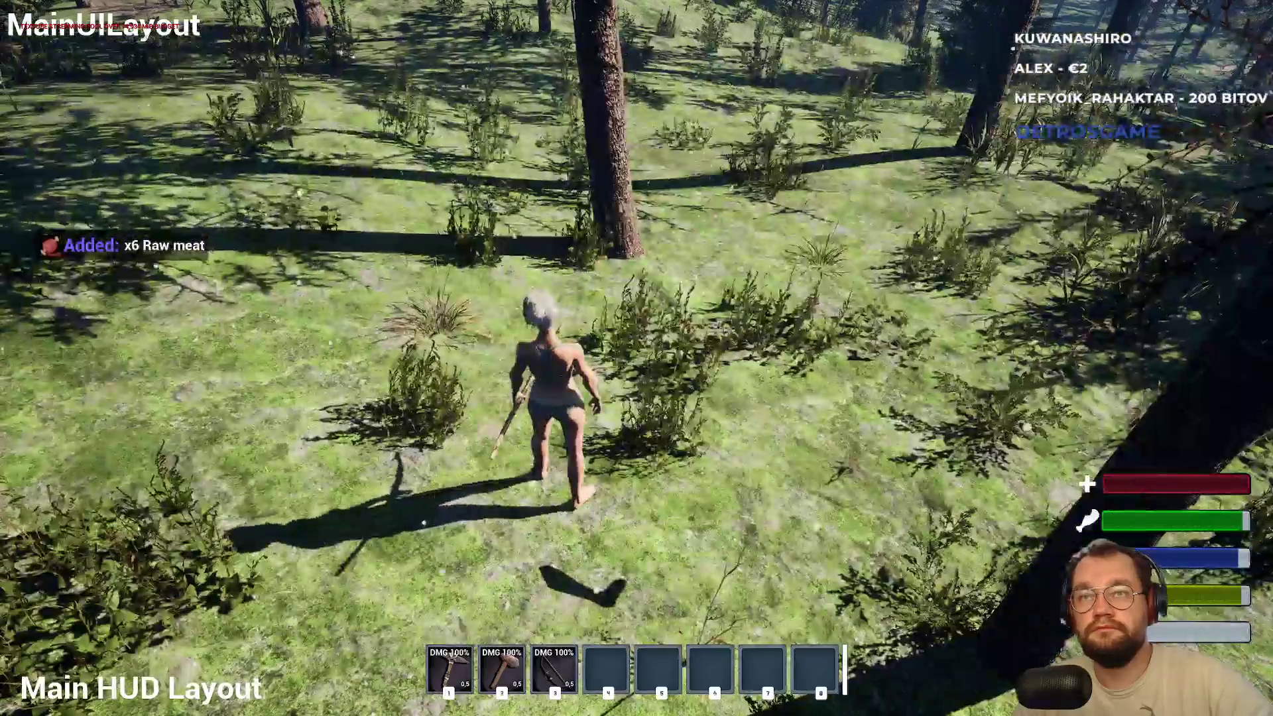
# Drop and pick up the gloves, then leave full-screen play with F11.
pyautogui.press('i')
pyautogui.rightClick(228, 304)
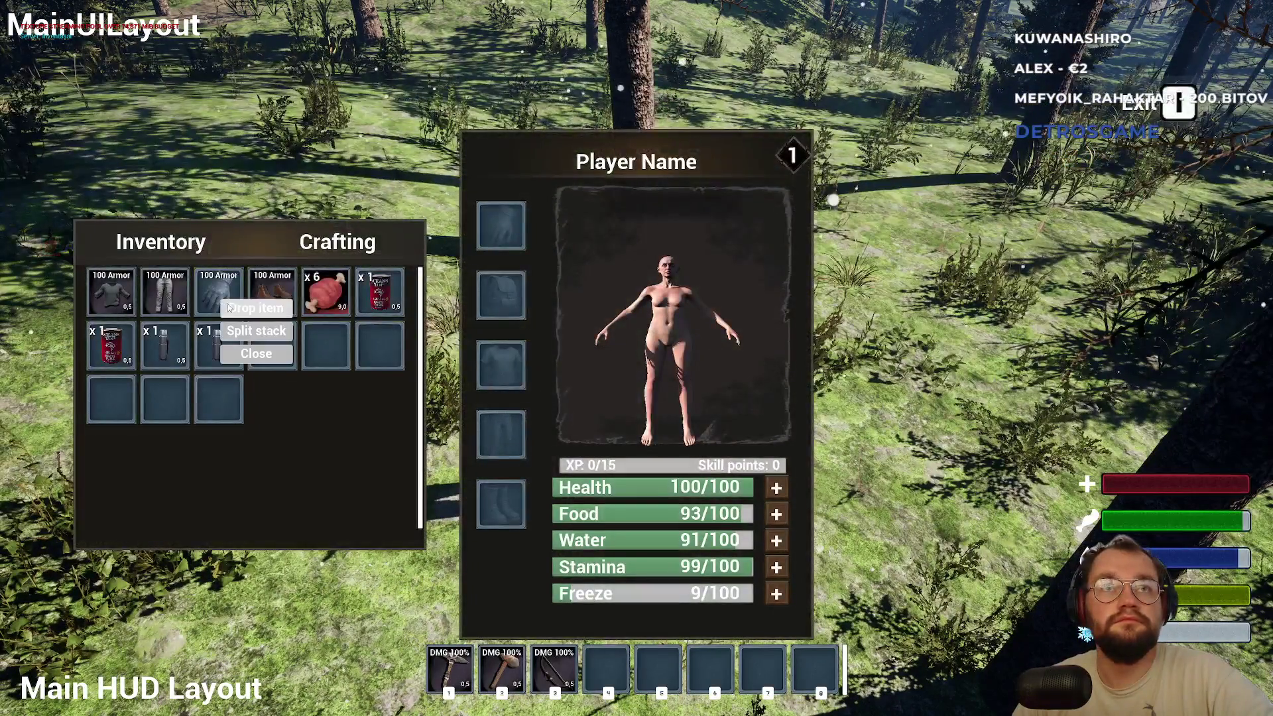
pyautogui.click(229, 307)
pyautogui.press('i')
pyautogui.press('e')
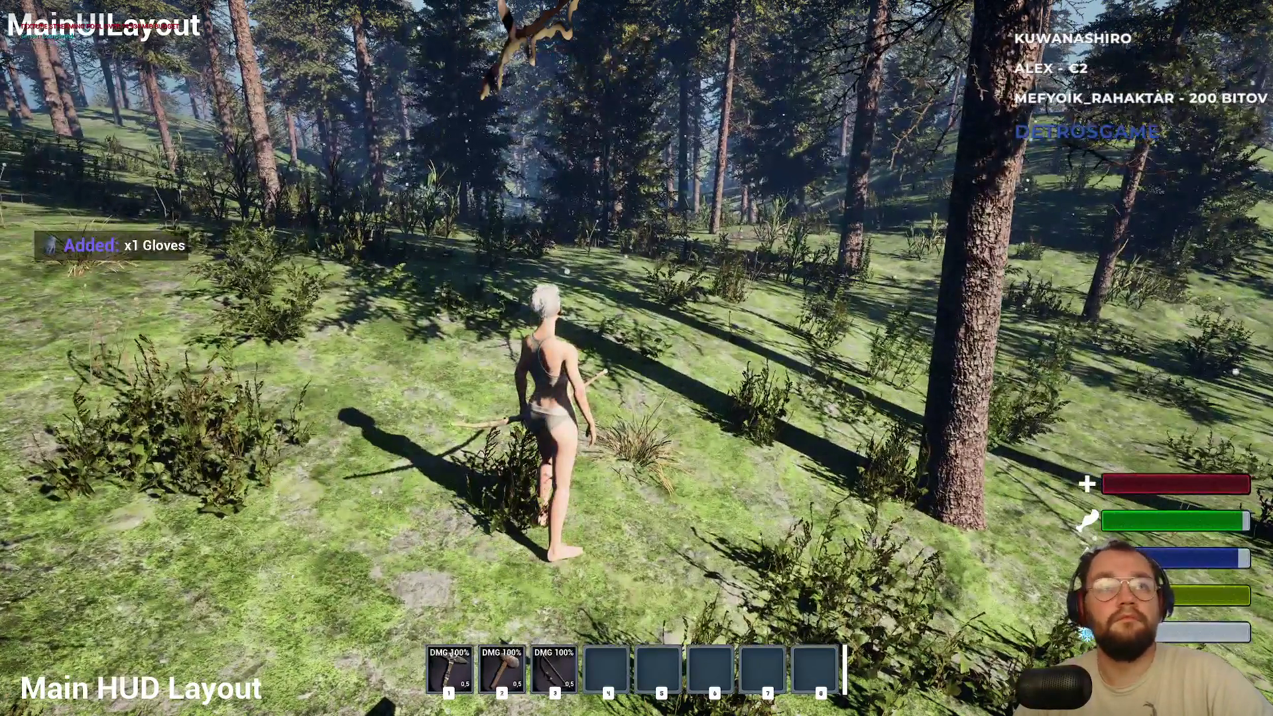
pyautogui.press('F11')
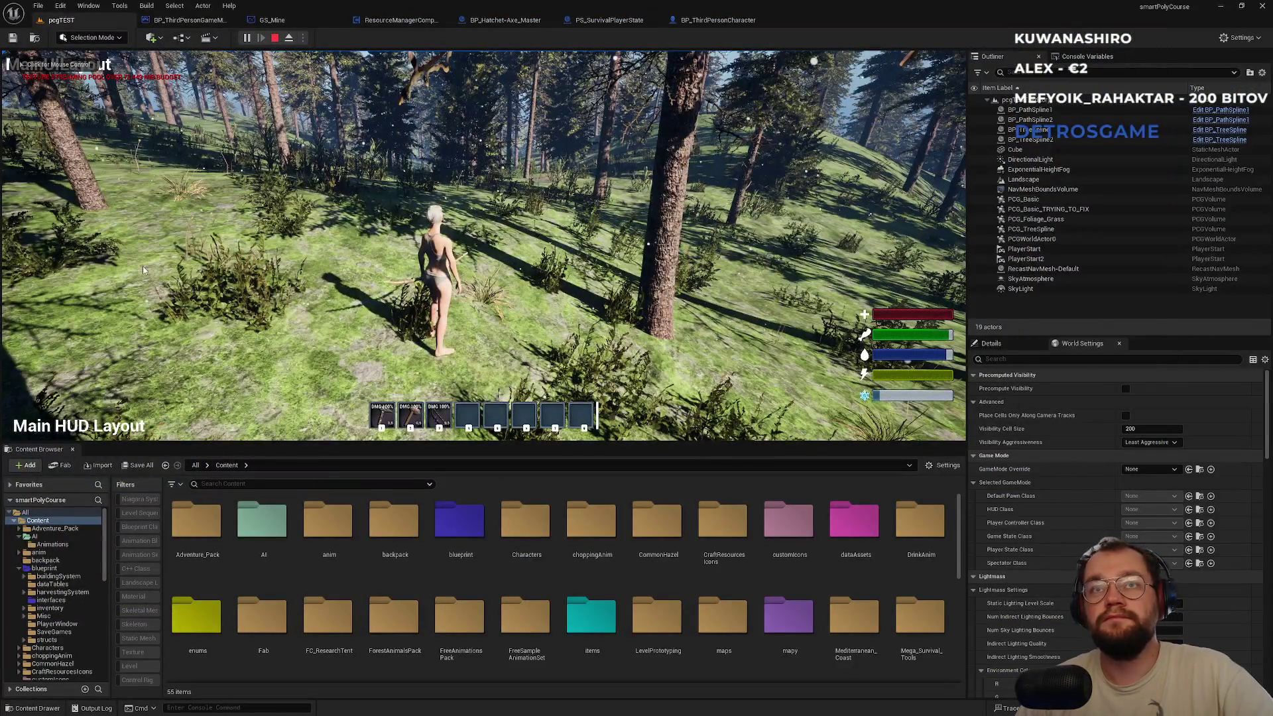
# Stop the play session and navigate the Content Browser back to the Content root.
pyautogui.press('Escape')
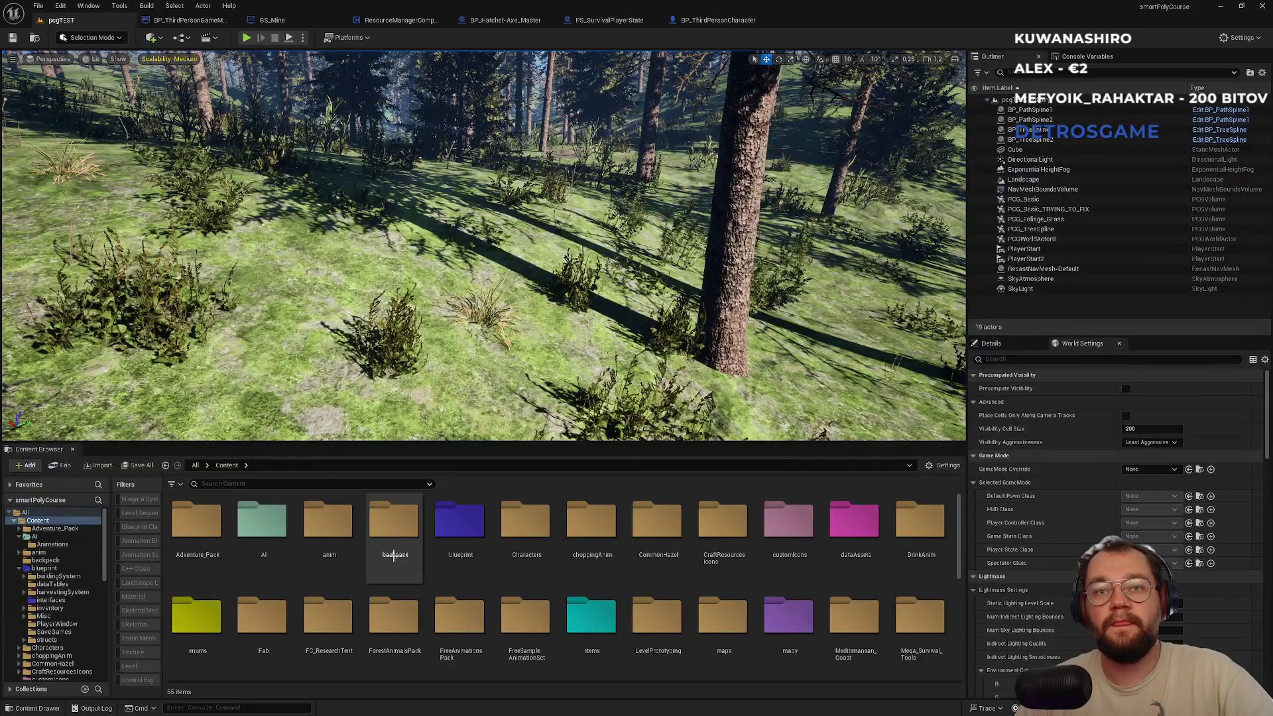
pyautogui.click(449, 571)
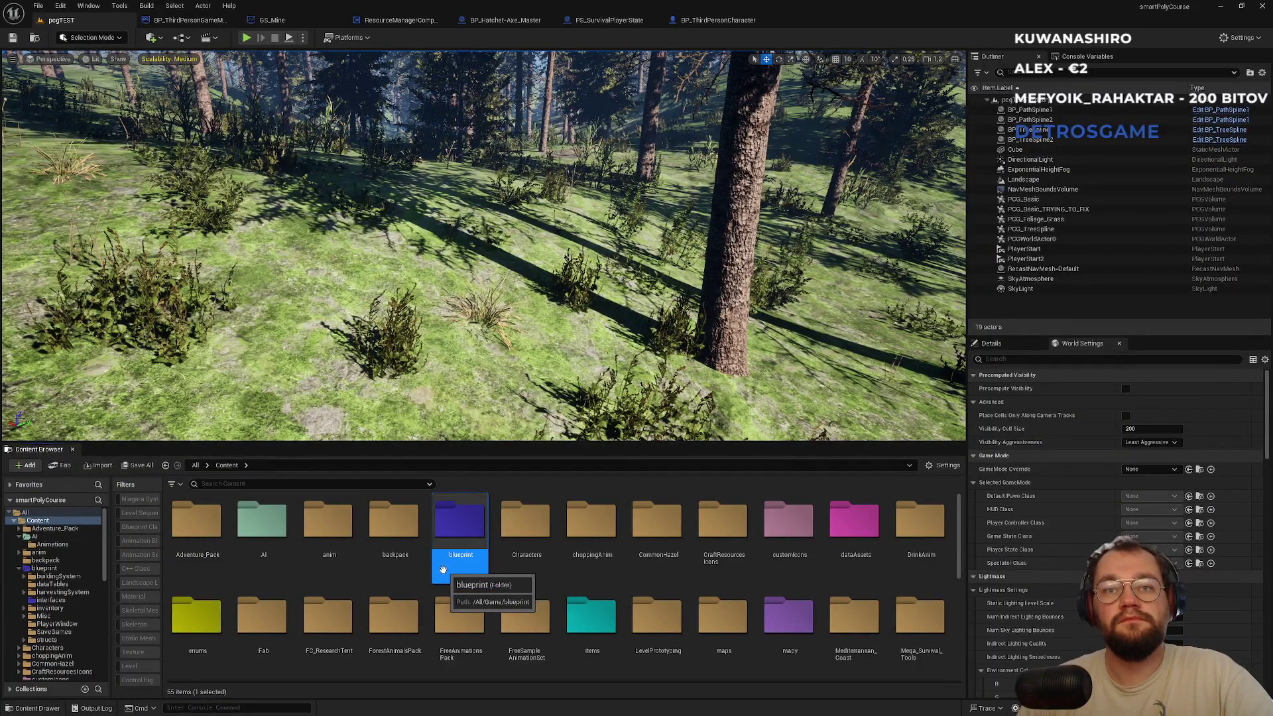
pyautogui.scroll(-3, 451, 570)
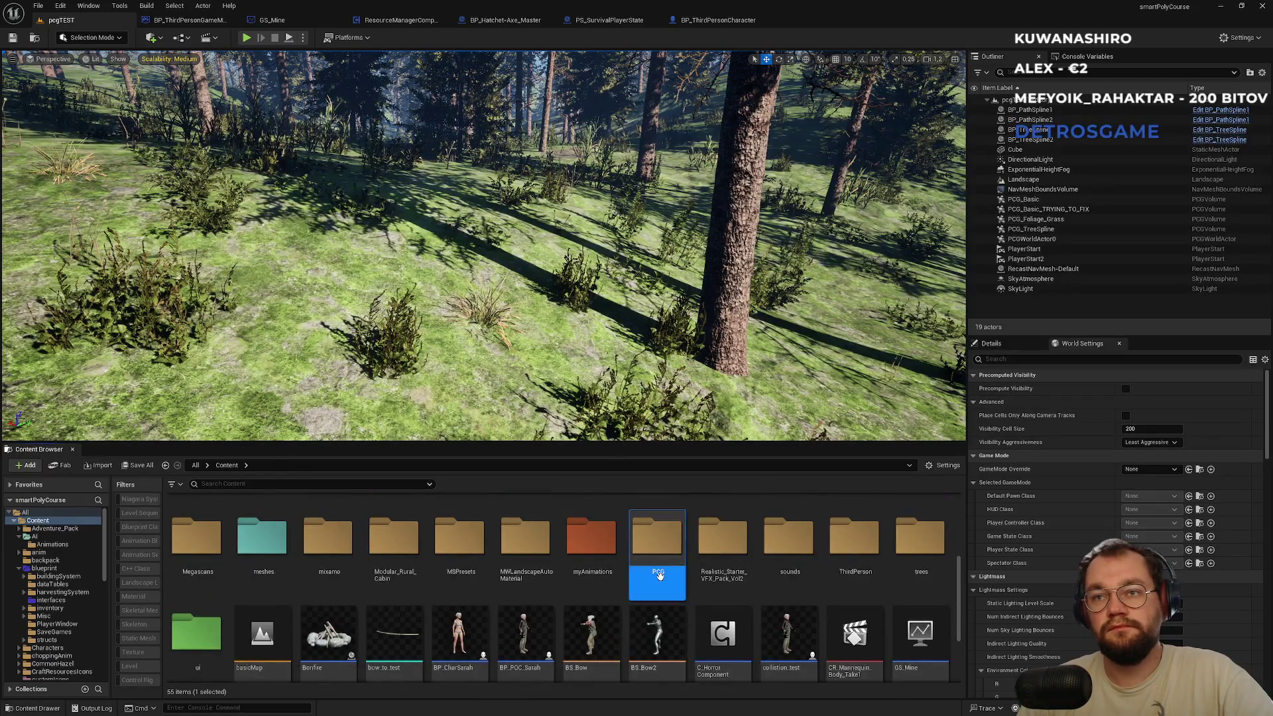
pyautogui.doubleClick(657, 545)
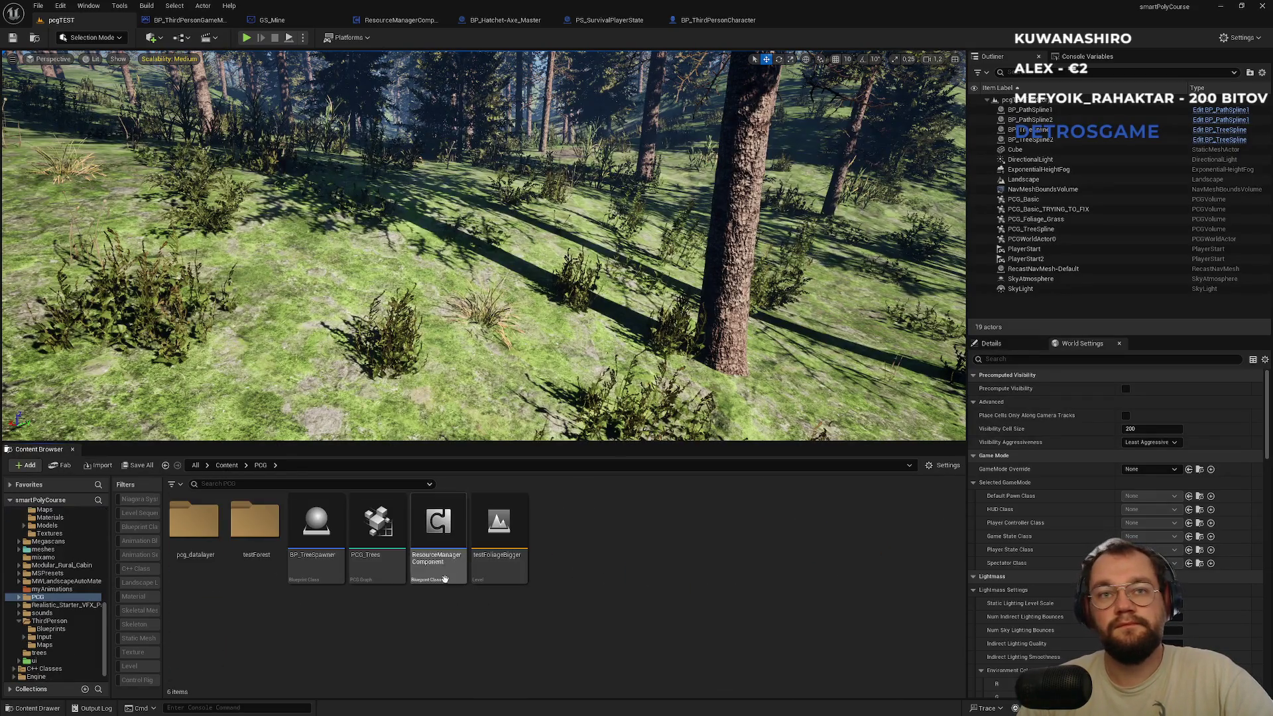
pyautogui.click(227, 466)
pyautogui.scroll(-5, 331, 523)
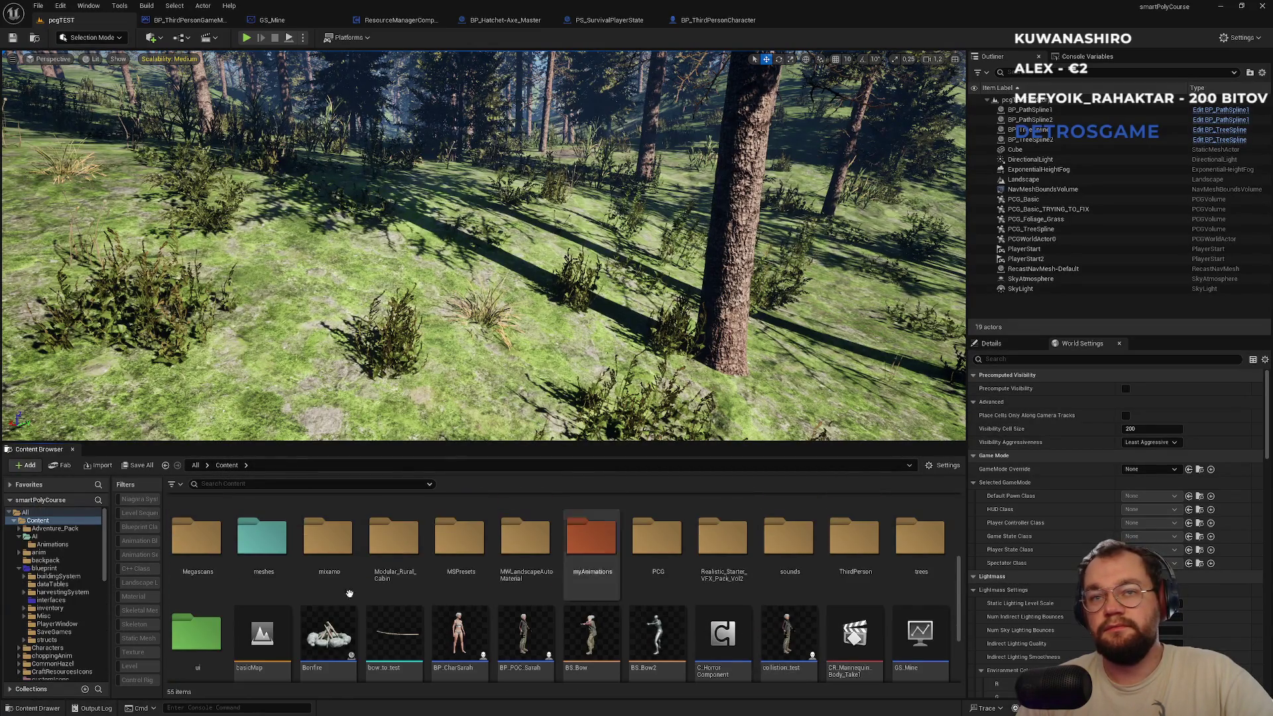
# Open W_DefaultHUDLayout from ui > widgets > hud and select the ResourcesCollected box.
pyautogui.doubleClick(186, 645)
pyautogui.doubleClick(316, 527)
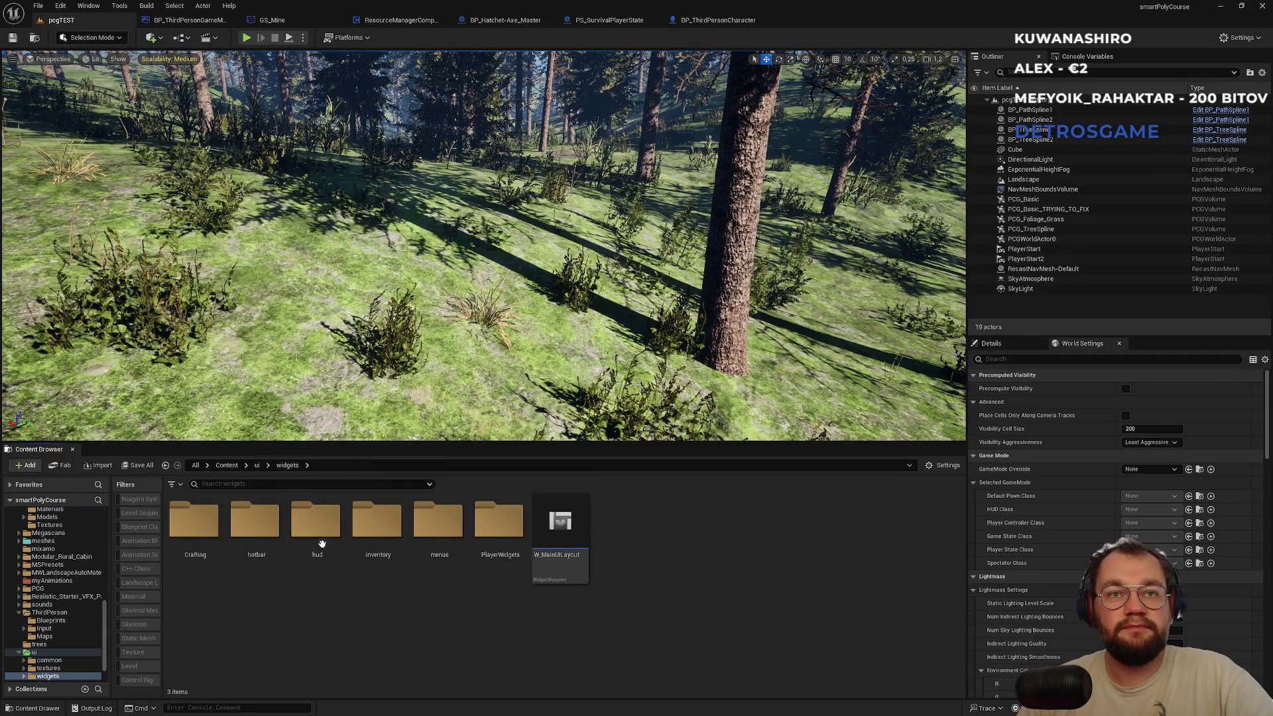
pyautogui.doubleClick(319, 550)
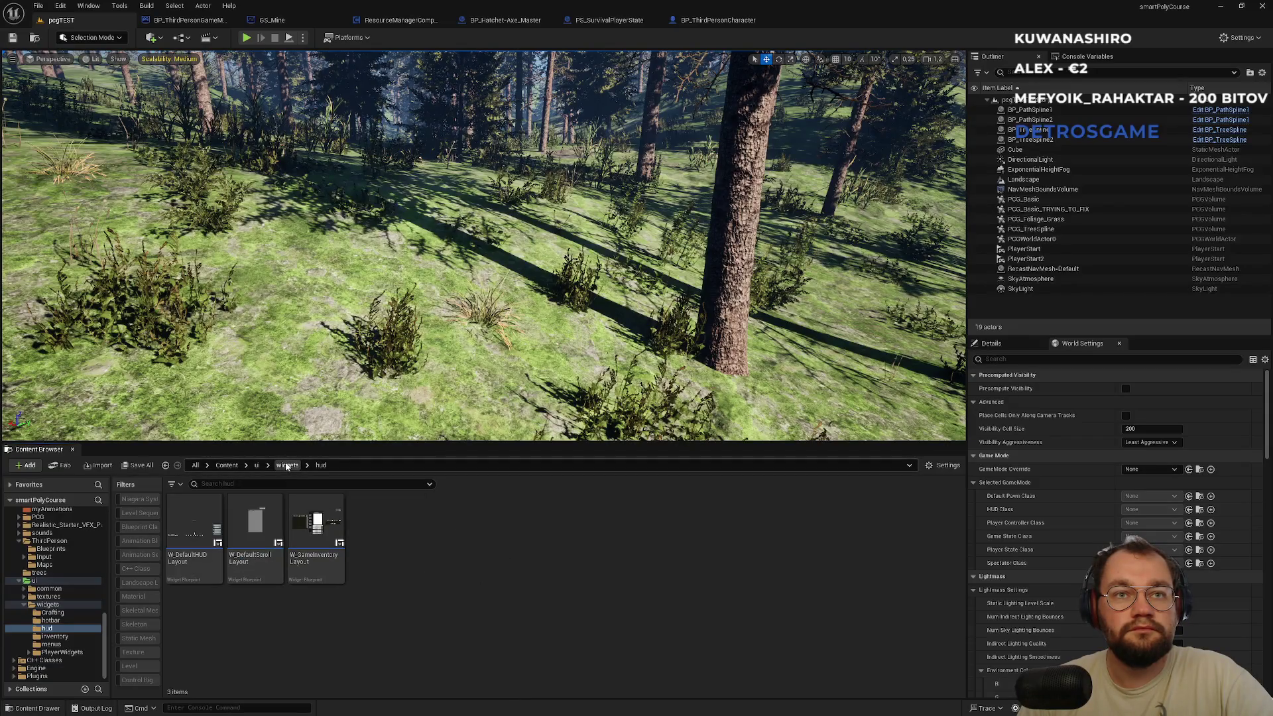
pyautogui.doubleClick(193, 534)
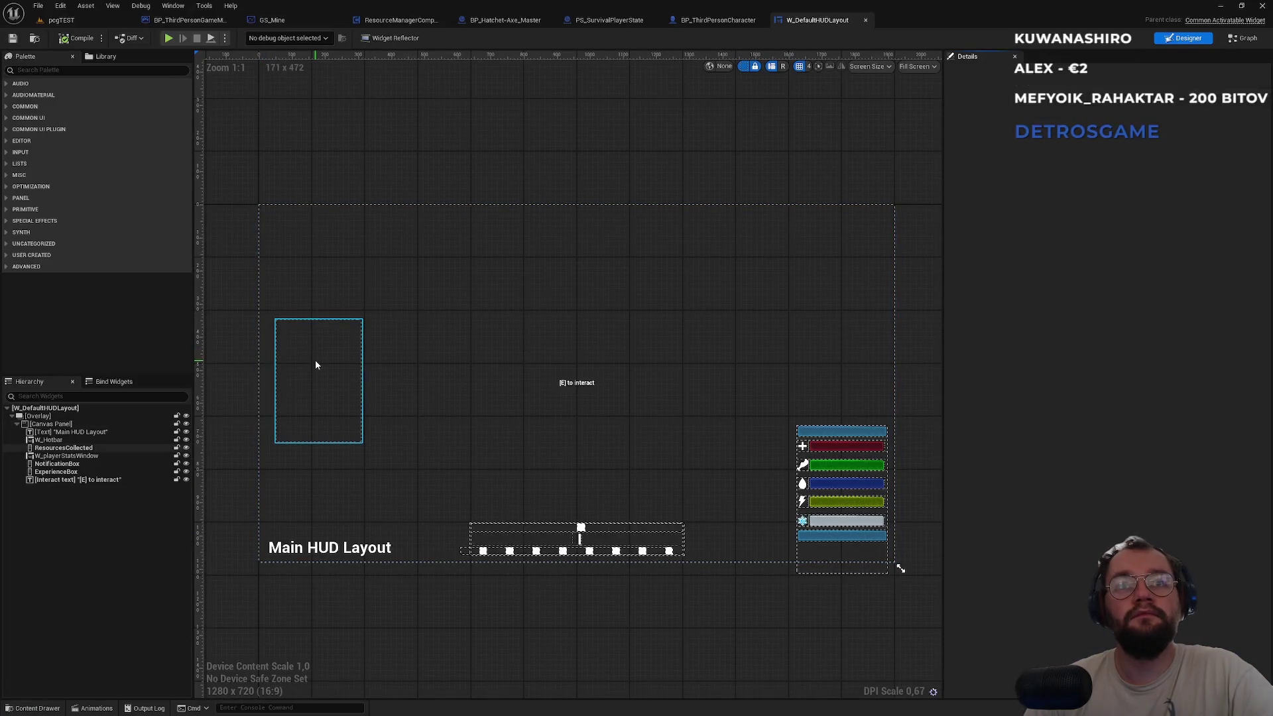
pyautogui.click(316, 361)
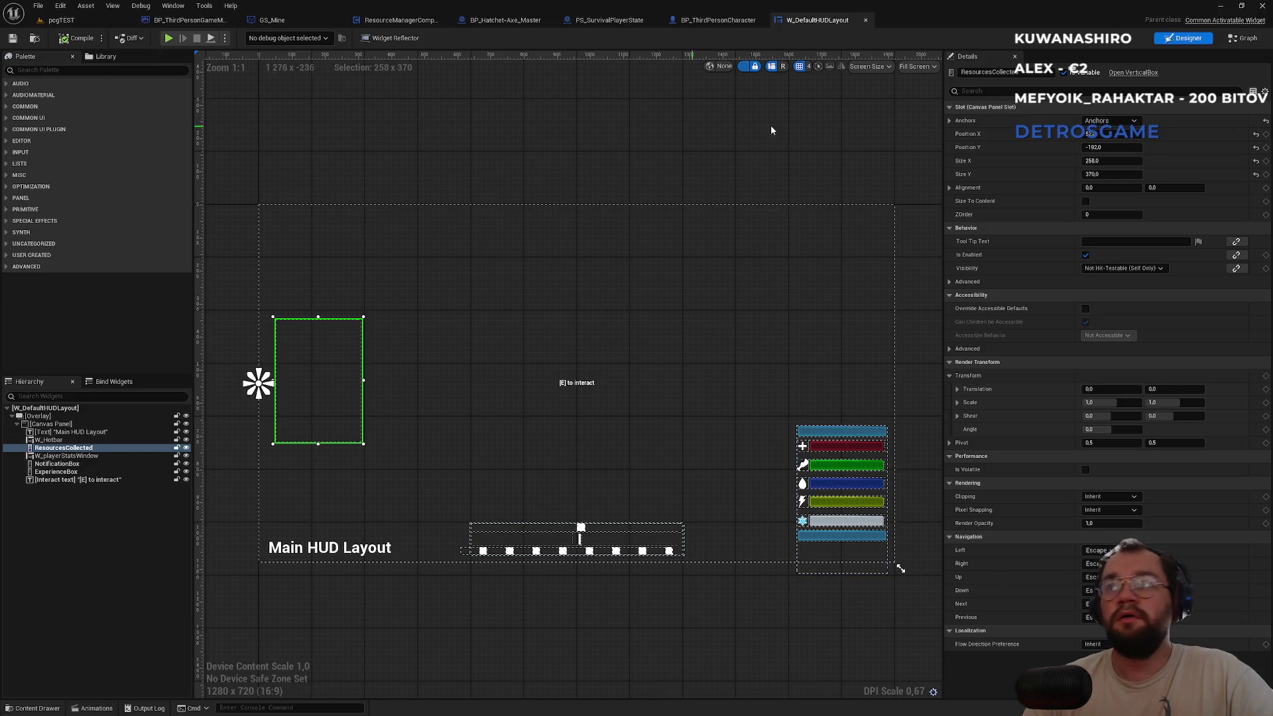
# Open W_DefaultHUDLayout's event graph and search it for 'resourcec', which finds nothing, then clear the search.
pyautogui.click(1247, 38)
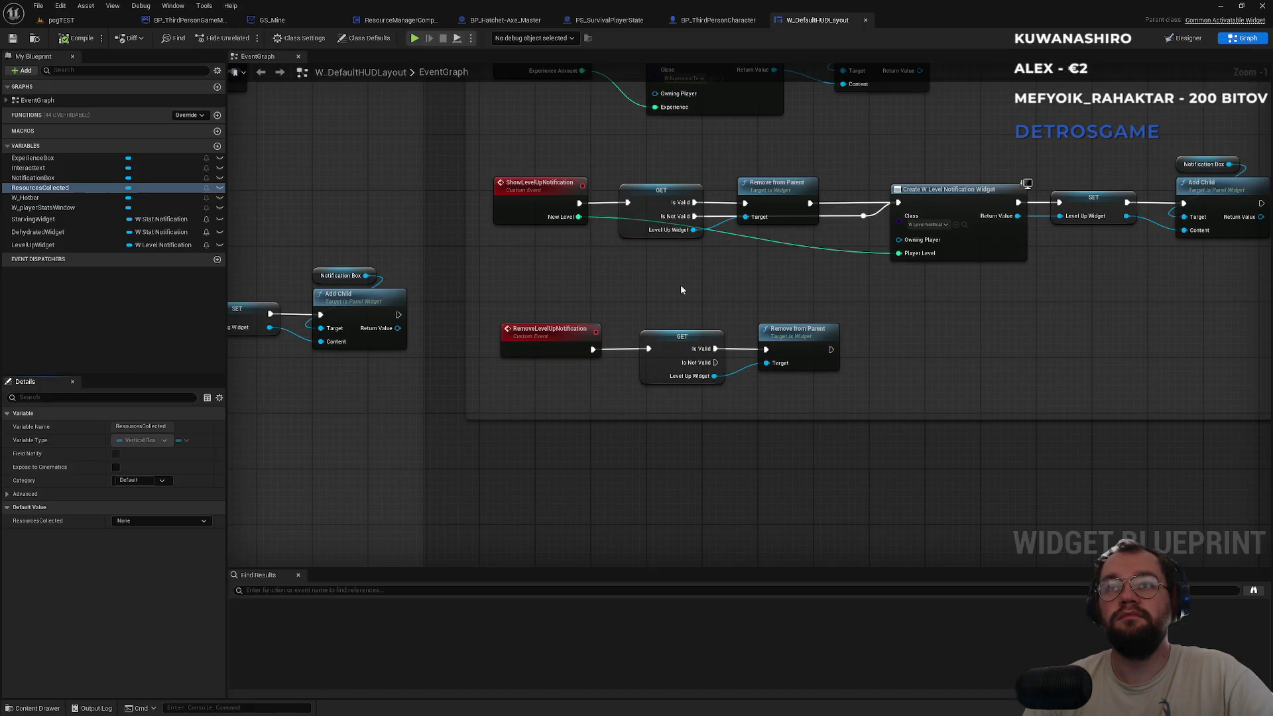
pyautogui.scroll(-3, 684, 290)
pyautogui.scroll(1, 642, 478)
pyautogui.hotkey('ctrl', 'f')
pyautogui.write('r')
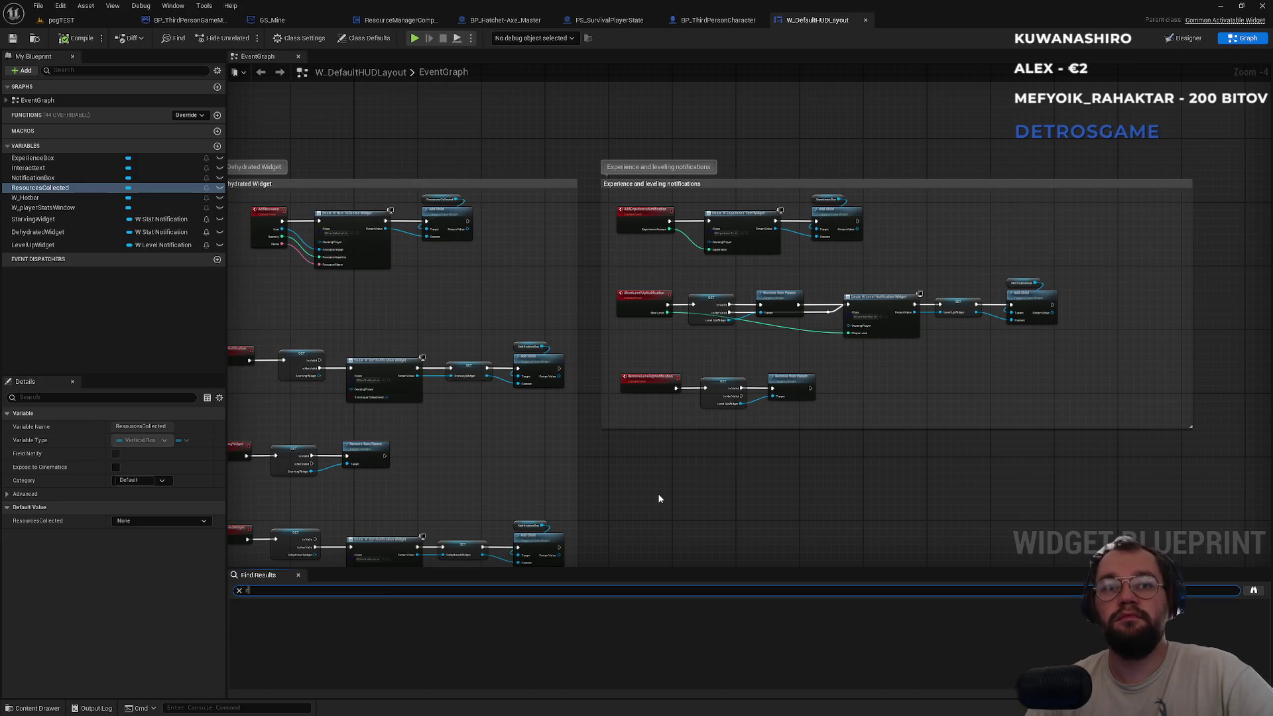
pyautogui.write('esourcecollec')
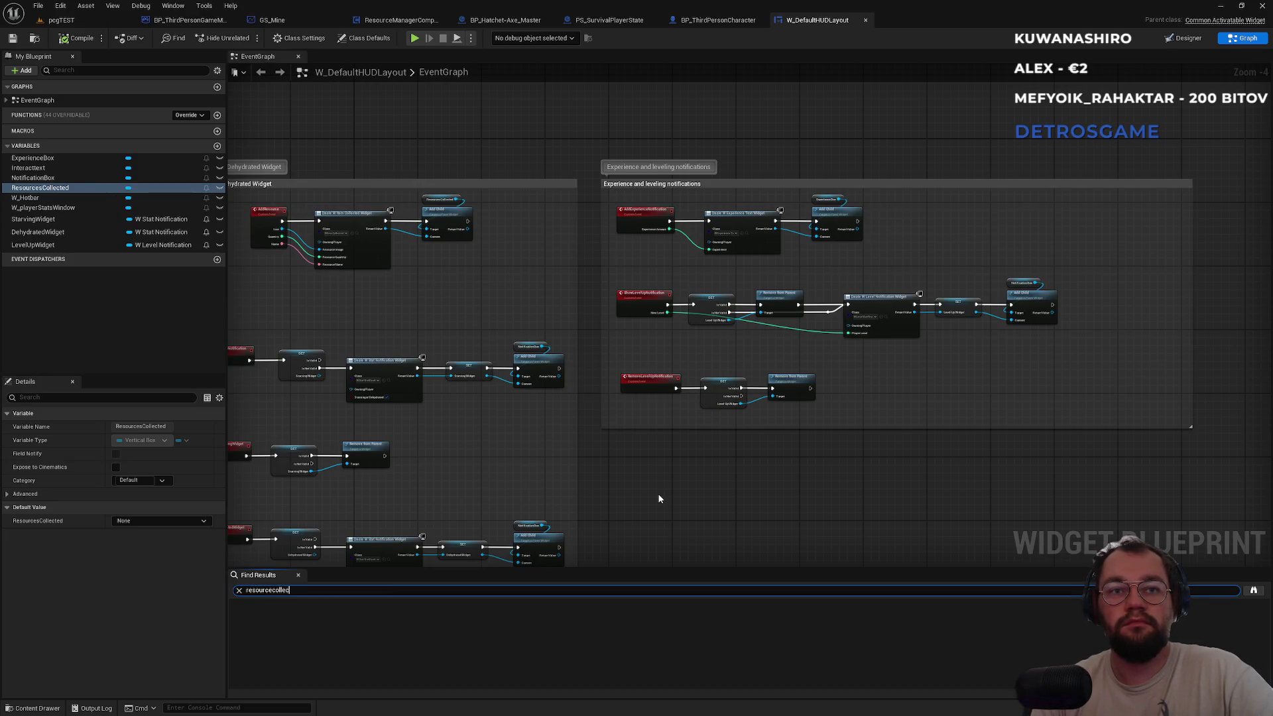
pyautogui.press('Return')
pyautogui.hotkey('ctrl', 'a')
pyautogui.press('BackSpace')
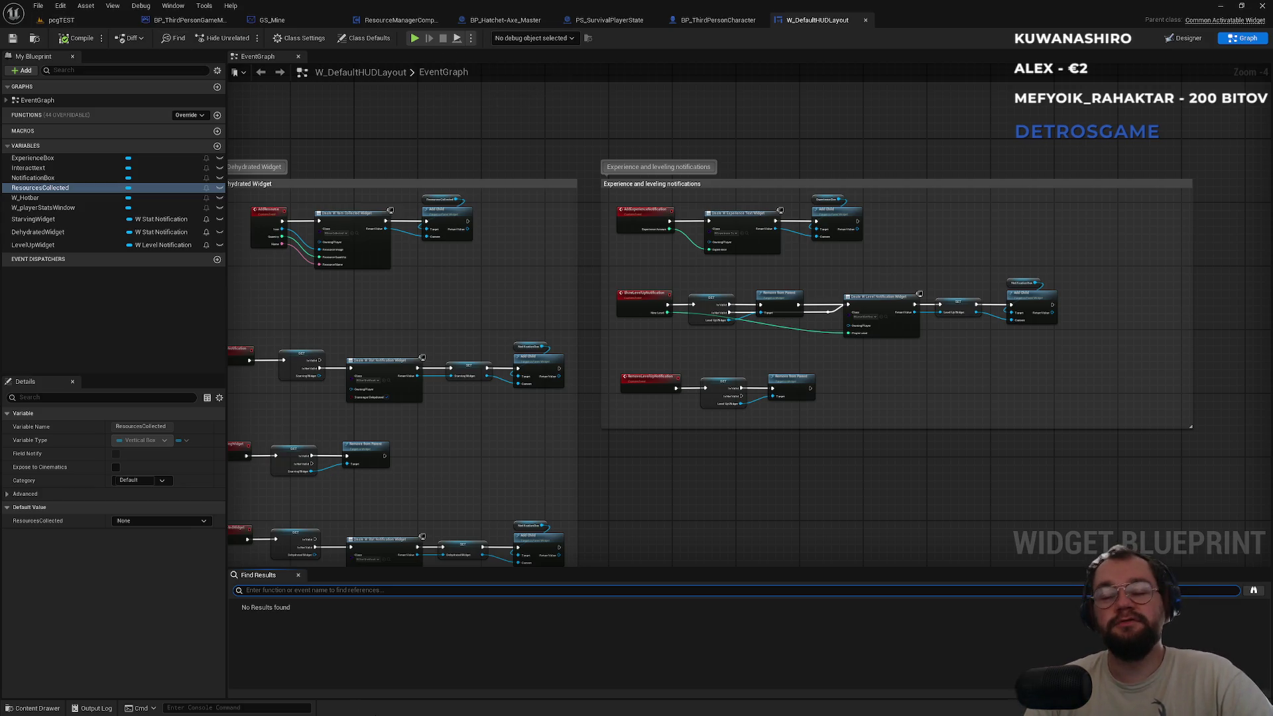
pyautogui.press('super')
# Add the playing Spotify song Descending Into Darkness to the Motorcycle songs playlist, then return to Unreal.
pyautogui.click(615, 704)
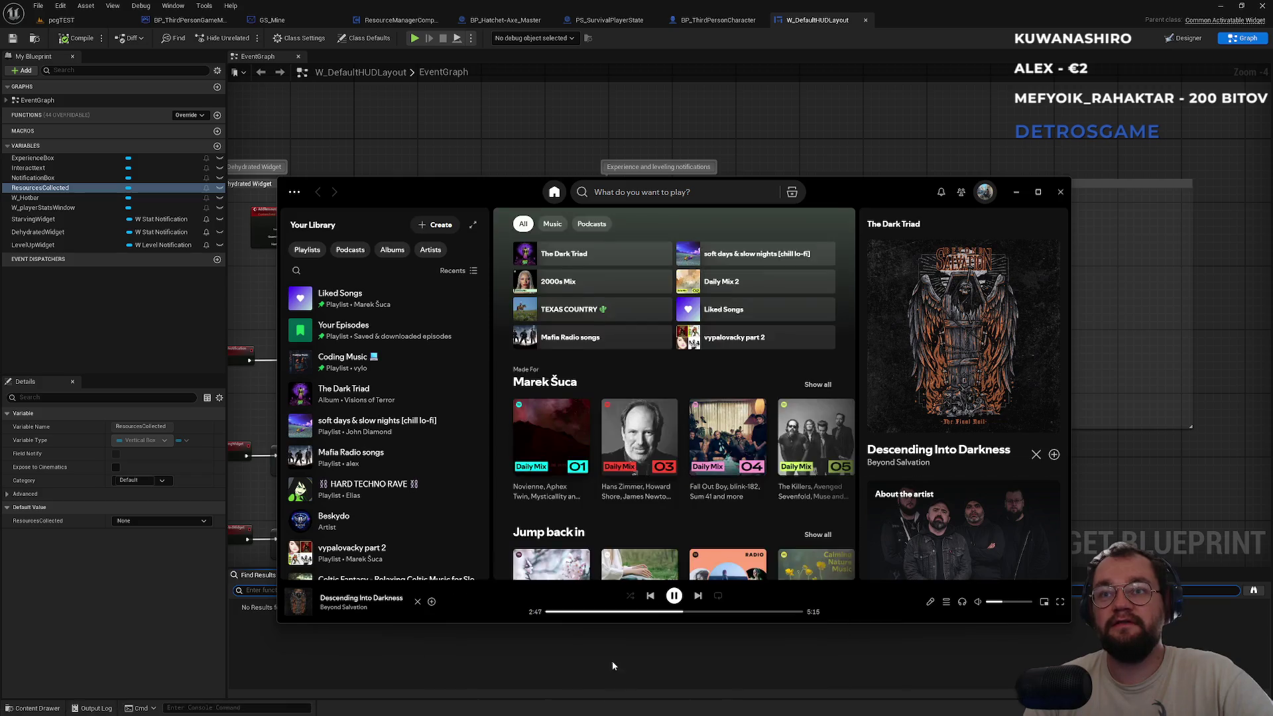
pyautogui.rightClick(382, 604)
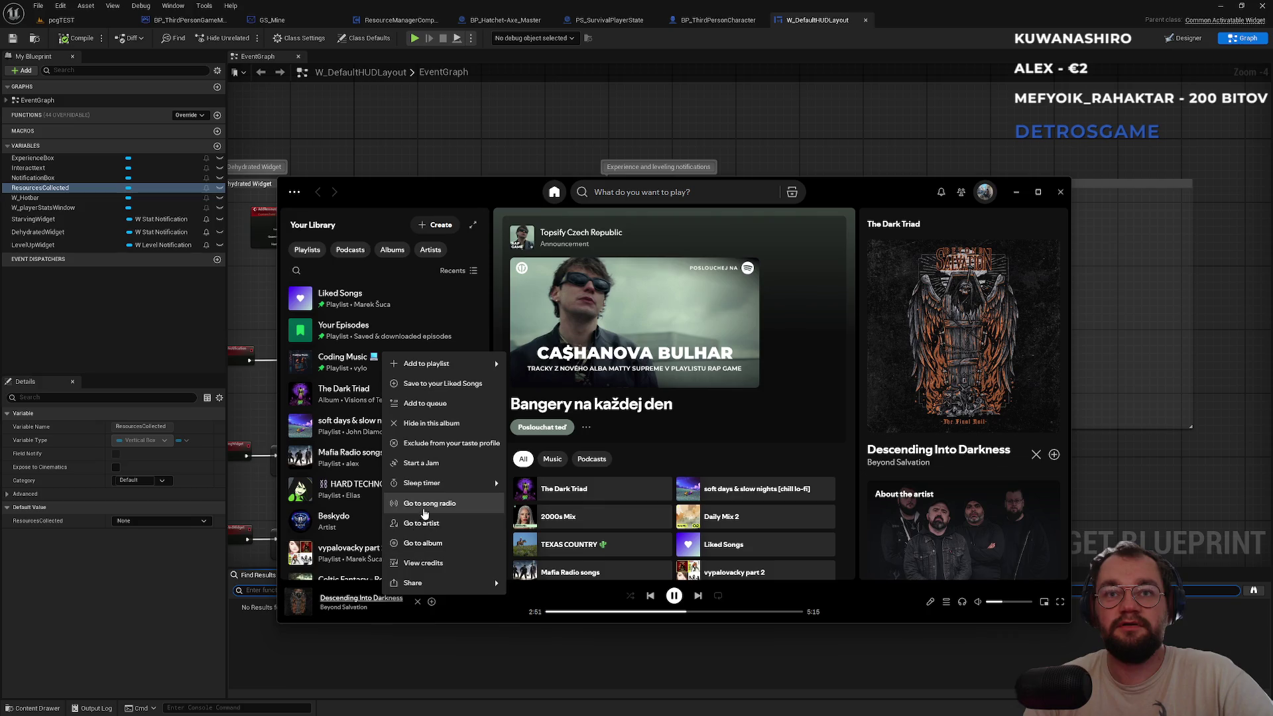
pyautogui.moveTo(481, 365)
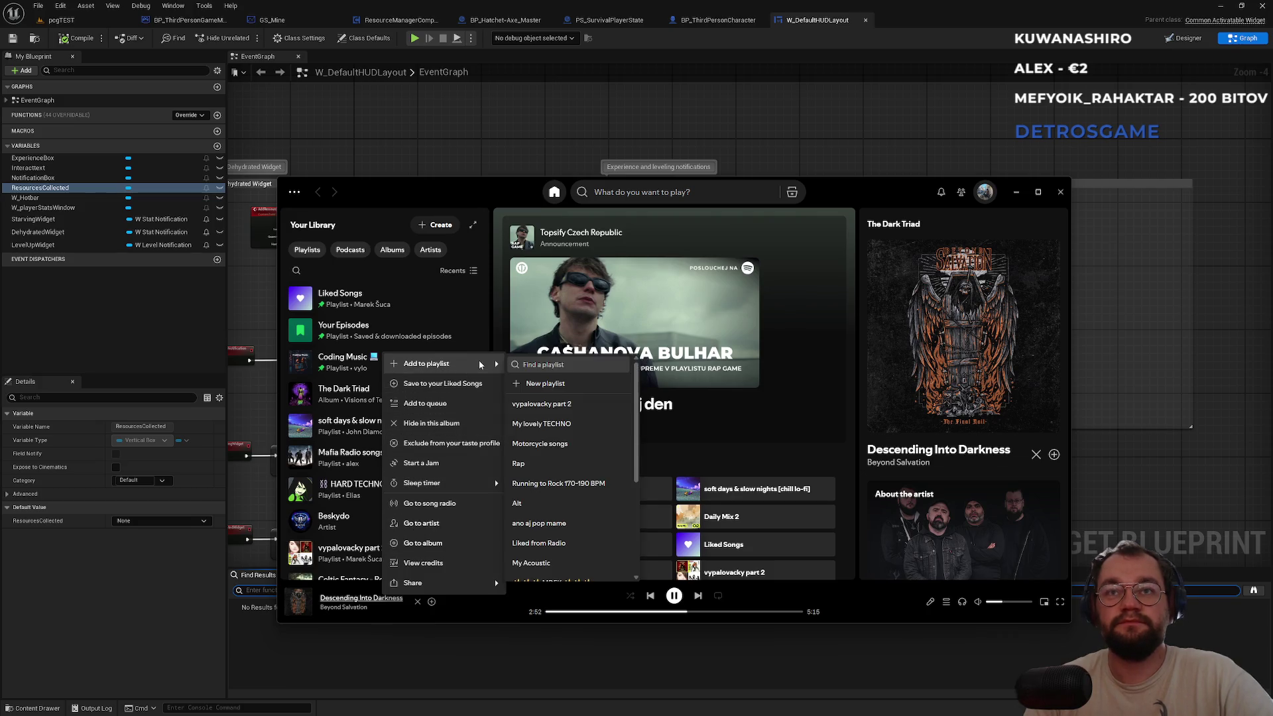
pyautogui.click(575, 447)
pyautogui.click(542, 665)
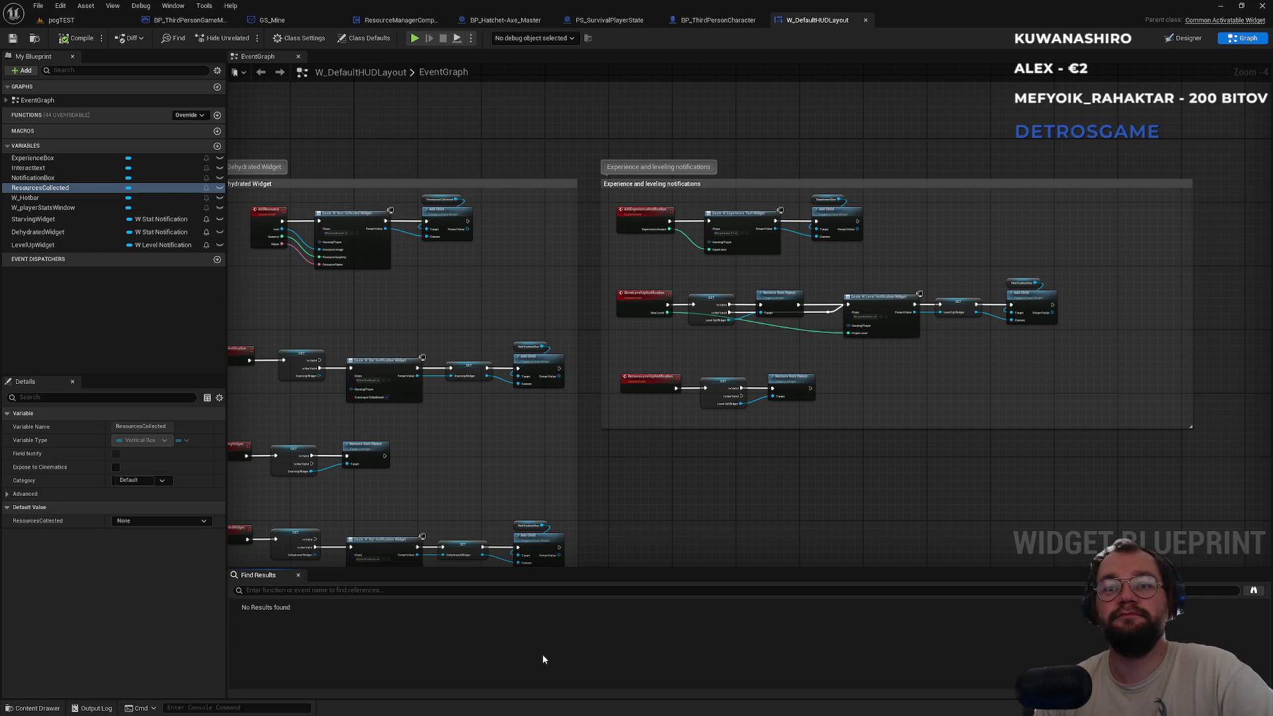
pyautogui.moveTo(427, 492); pyautogui.dragTo(699, 492)
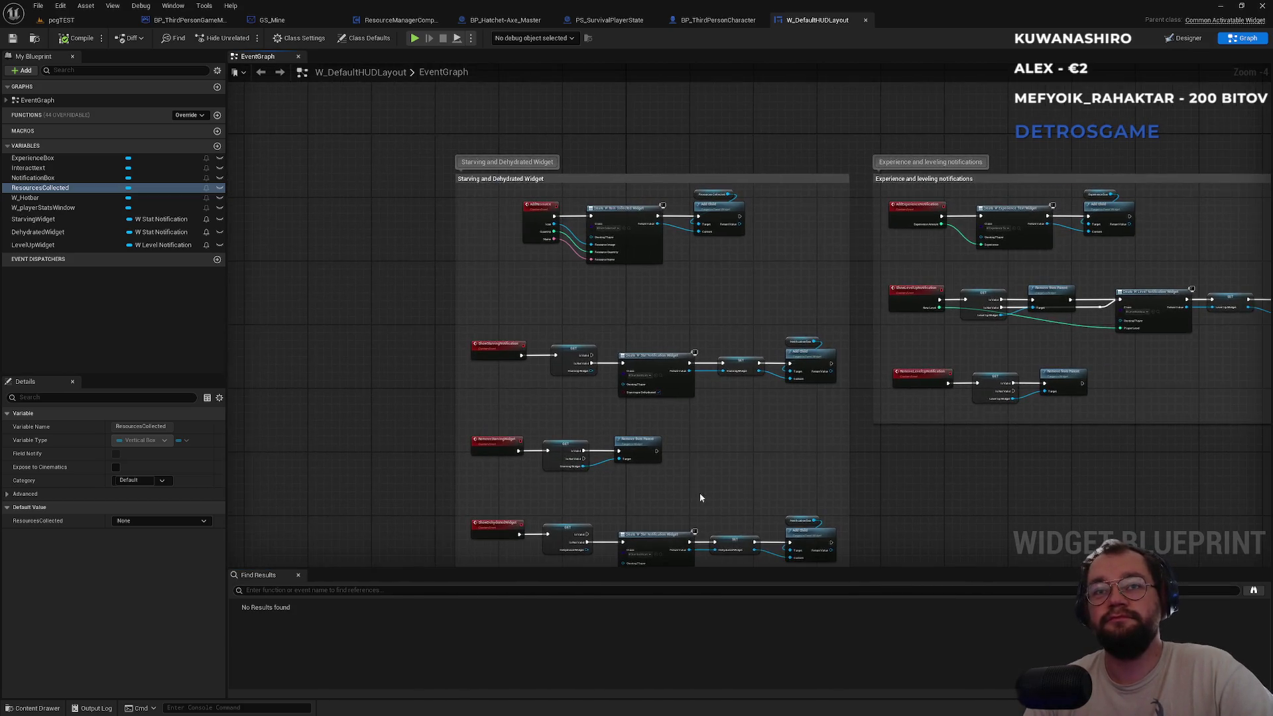
pyautogui.scroll(-2, 594, 459)
pyautogui.scroll(3, 595, 459)
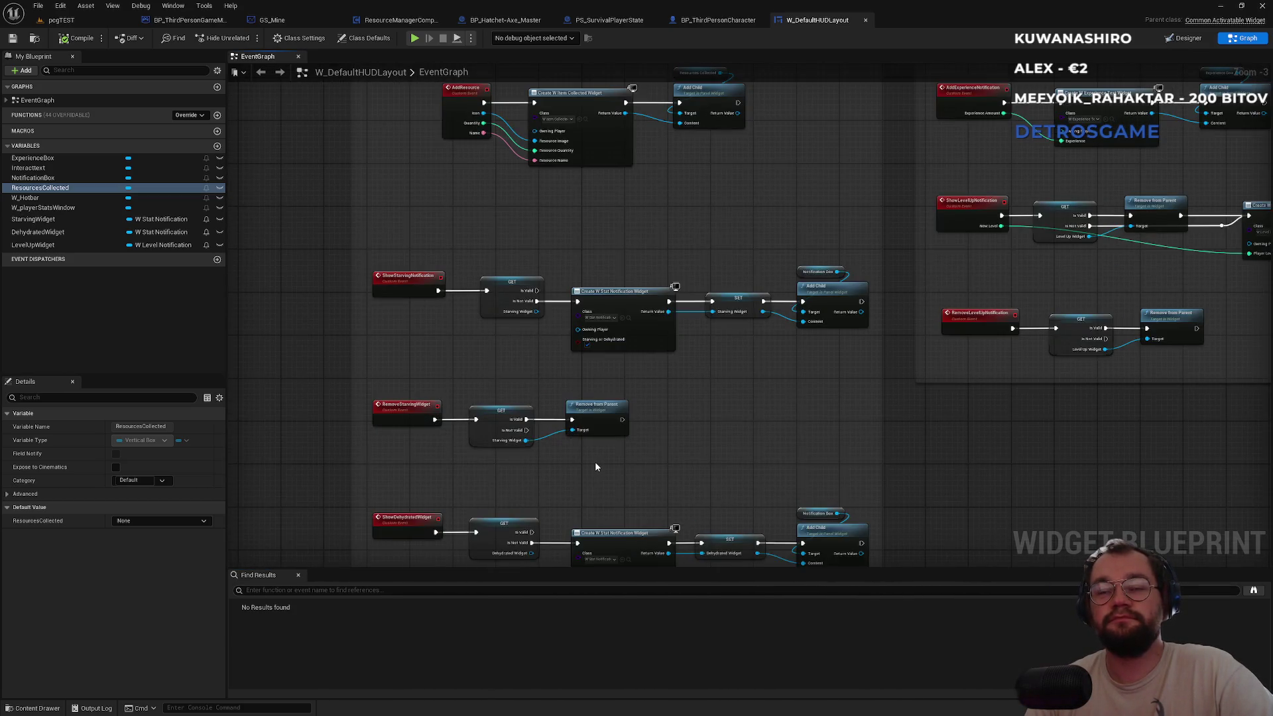
pyautogui.moveTo(669, 394); pyautogui.dragTo(527, 438)
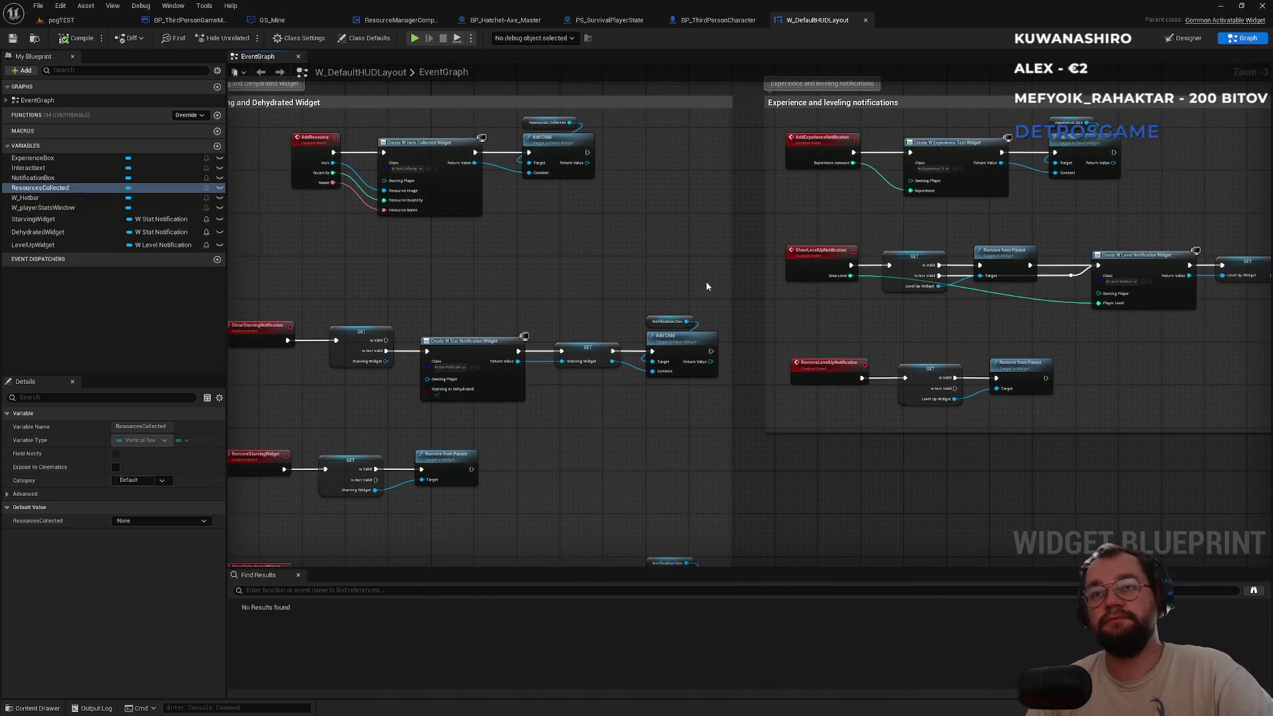
pyautogui.moveTo(707, 286)
pyautogui.mouseDown()
pyautogui.moveTo(663, 386)
pyautogui.moveTo(699, 294)
pyautogui.mouseUp()
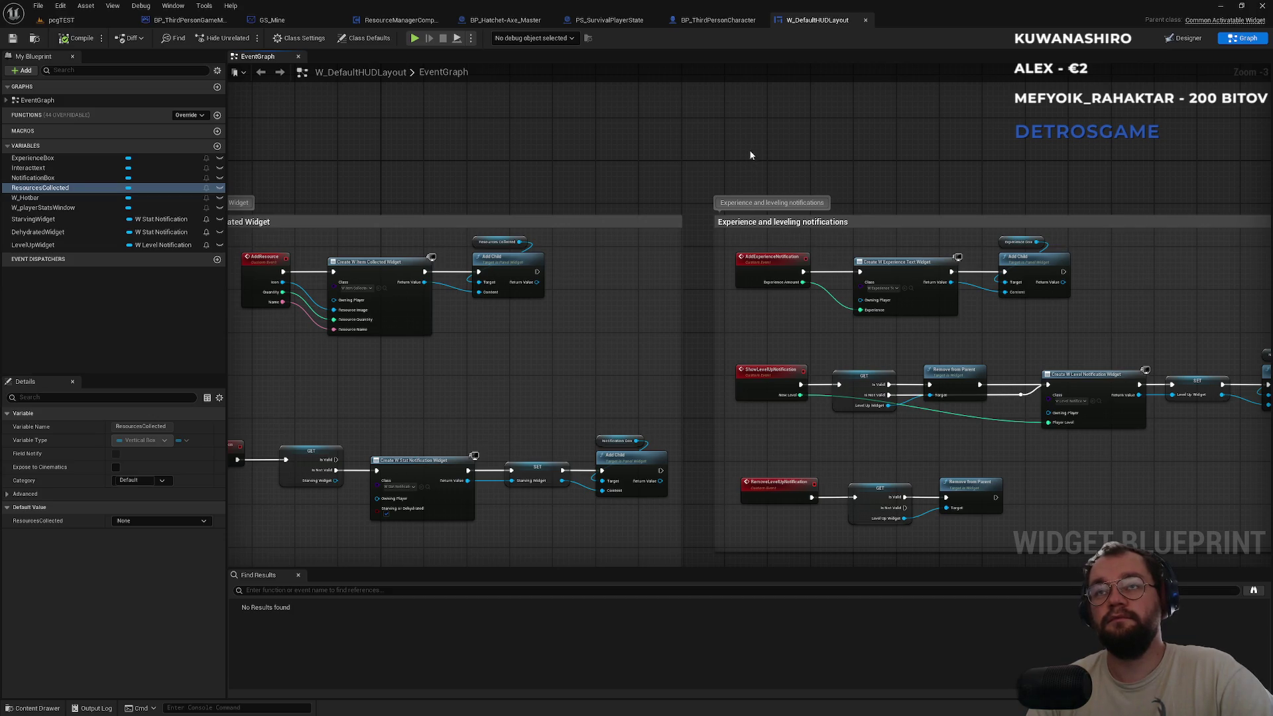
pyautogui.moveTo(752, 157); pyautogui.dragTo(1011, 179)
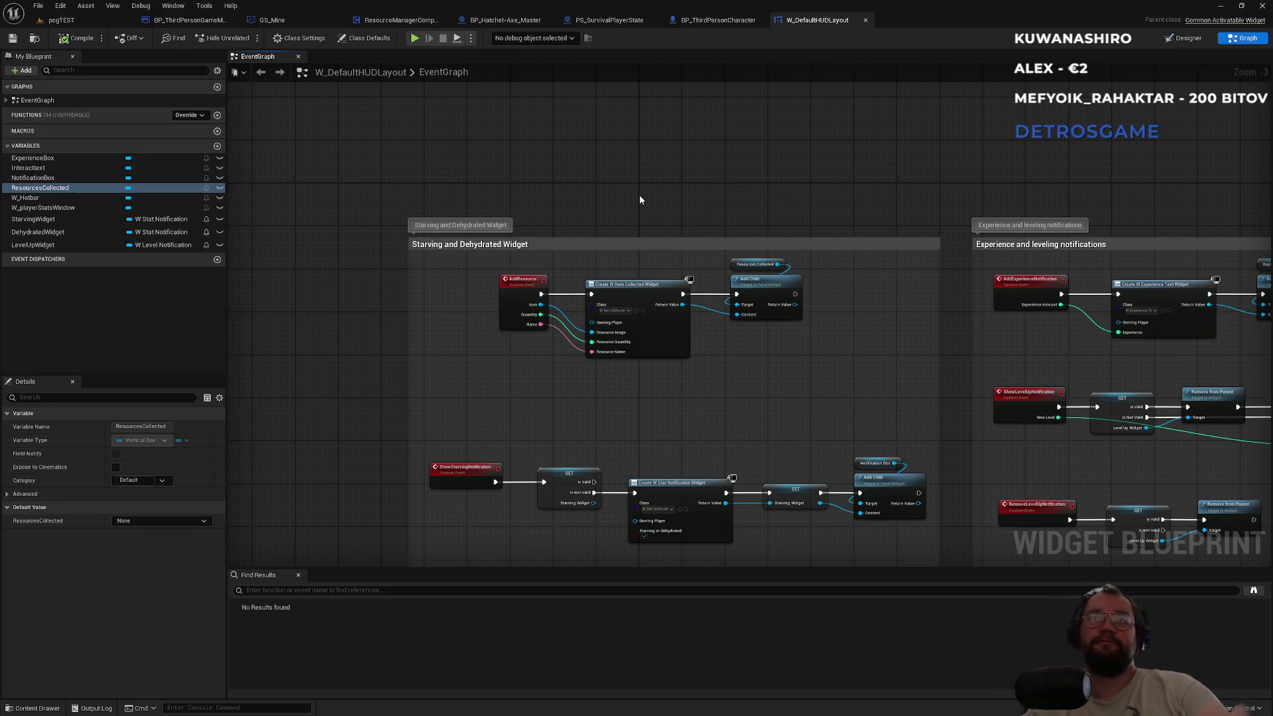
# Look over the Starving, Experience and leveling notification nodes in the HUD event graph.
pyautogui.scroll(-6, 769, 148)
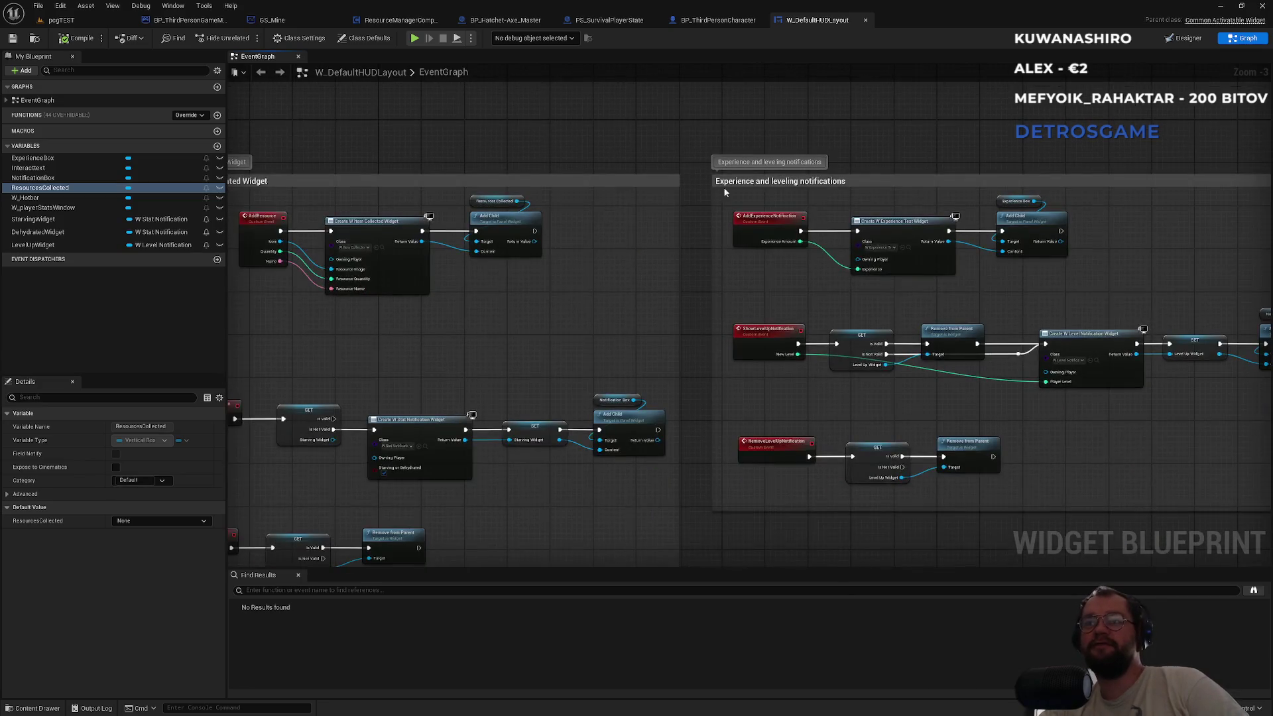
pyautogui.scroll(9, 640, 216)
pyautogui.scroll(-9, 636, 222)
pyautogui.scroll(9, 630, 225)
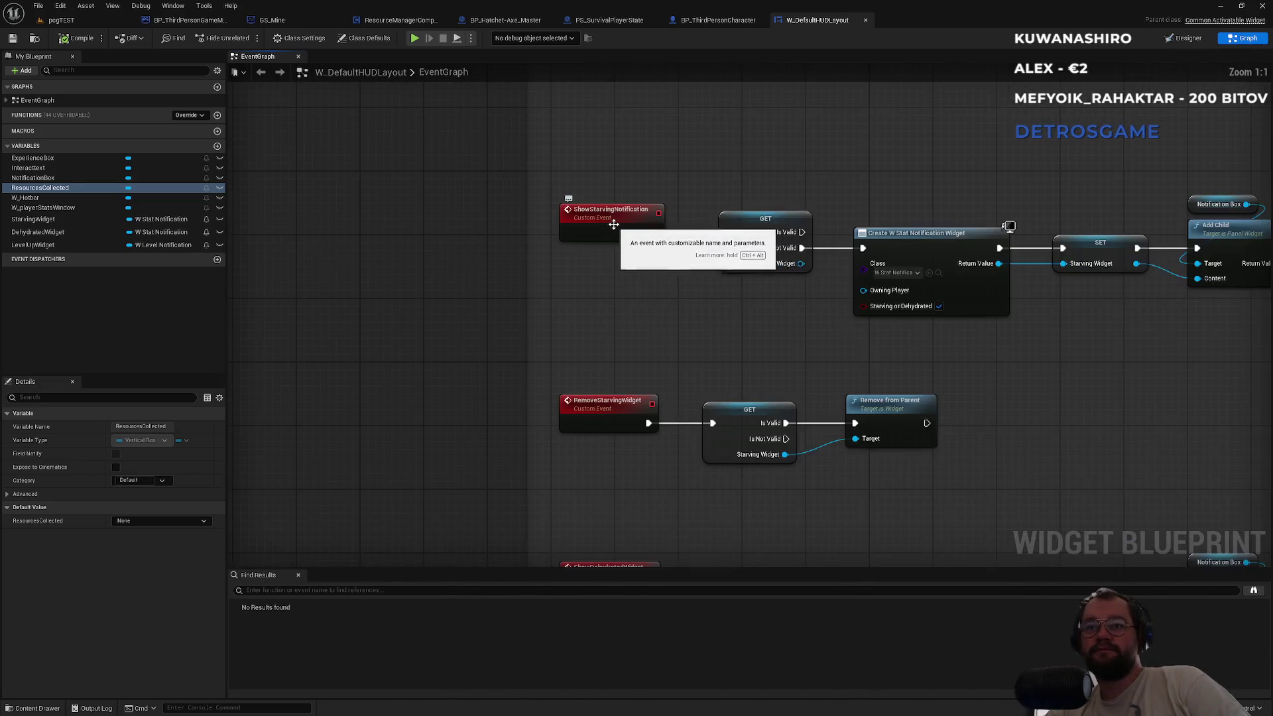
pyautogui.scroll(-5, 628, 226)
pyautogui.scroll(4, 677, 365)
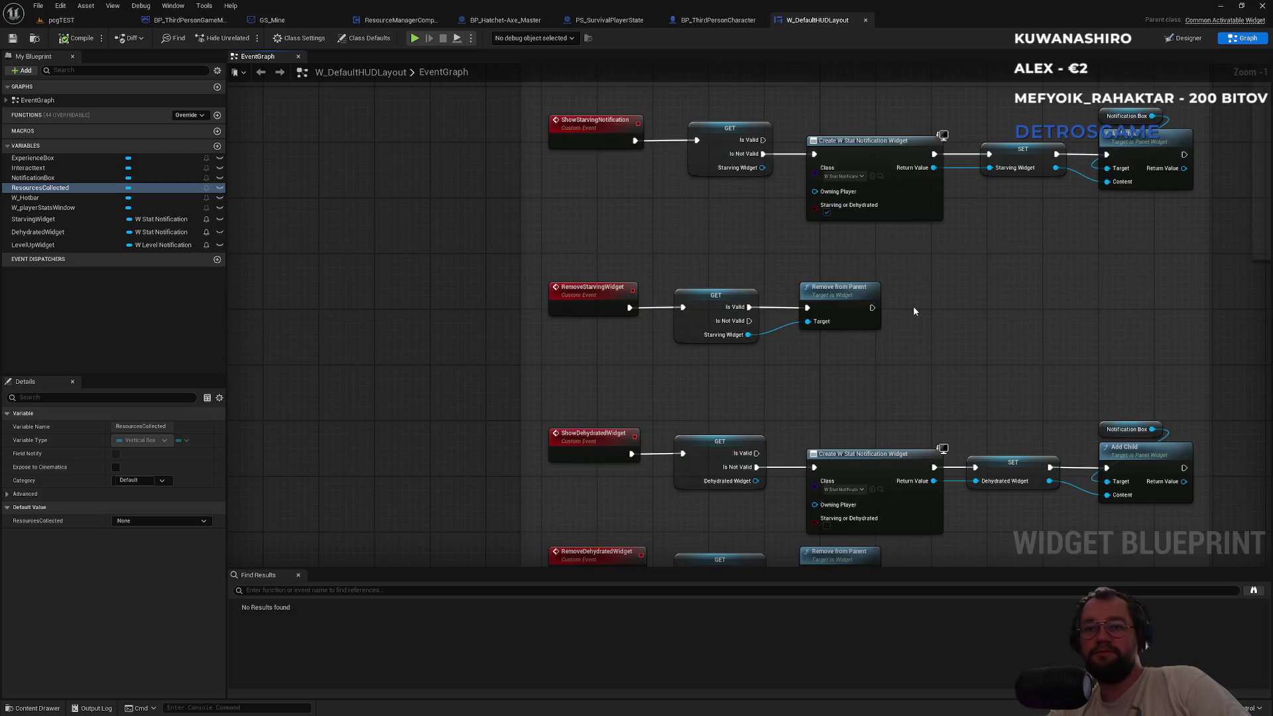
pyautogui.moveTo(926, 311)
pyautogui.mouseDown()
pyautogui.moveTo(898, 332)
pyautogui.moveTo(923, 239)
pyautogui.moveTo(650, 446)
pyautogui.mouseUp()
pyautogui.moveTo(924, 460); pyautogui.dragTo(818, 415)
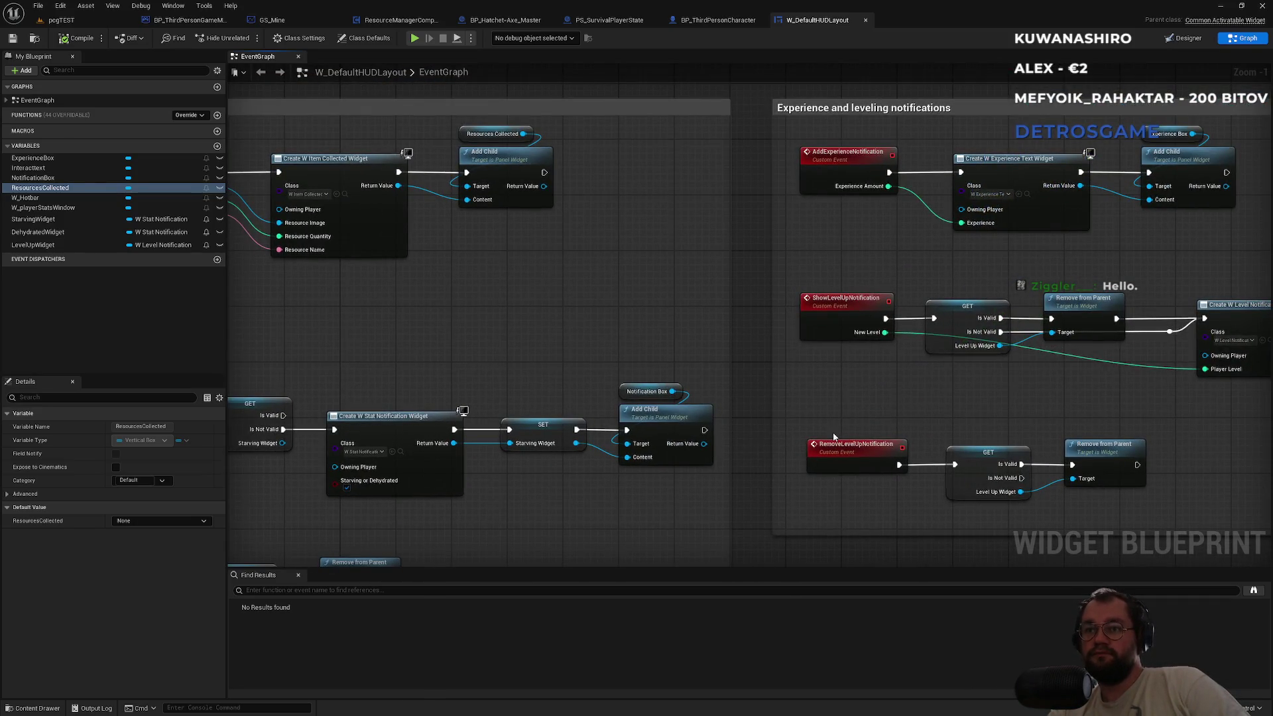
pyautogui.click(872, 400)
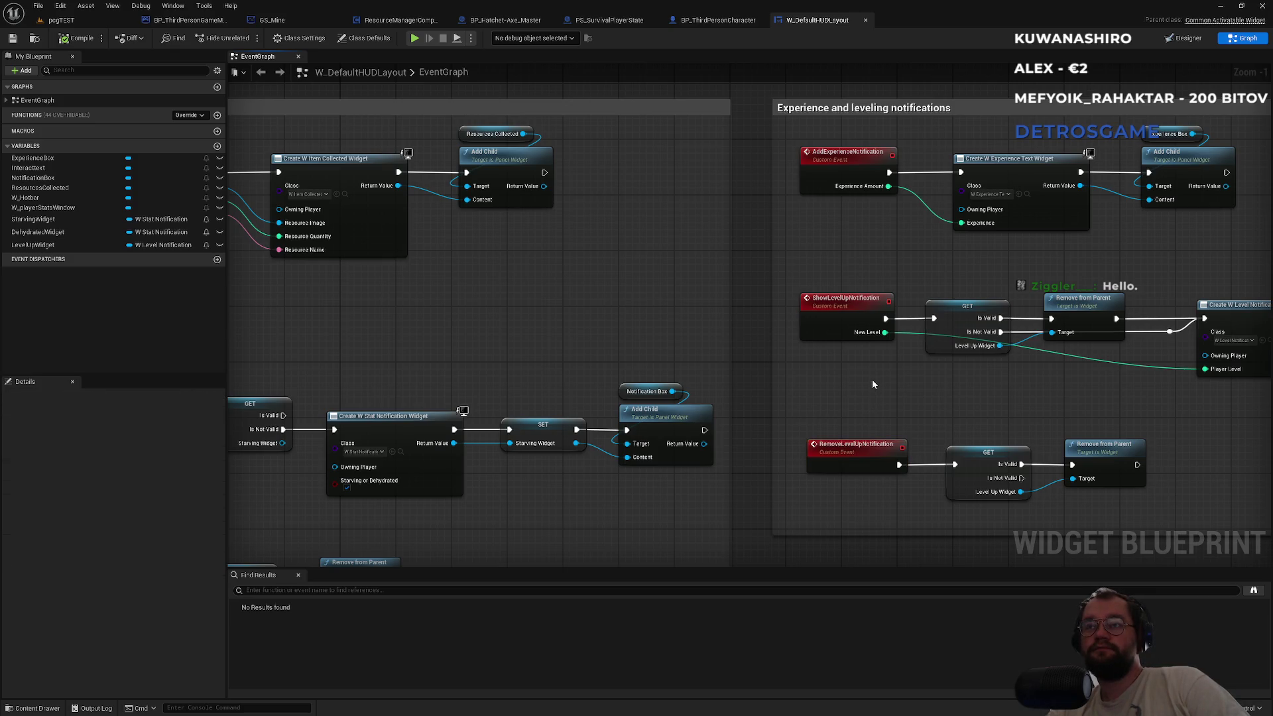
# Search the blueprint for 'resource', jump to the Resources Collected node, then go back to the level editor's Content Browser.
pyautogui.hotkey('ctrl', 'f')
pyautogui.write('resource')
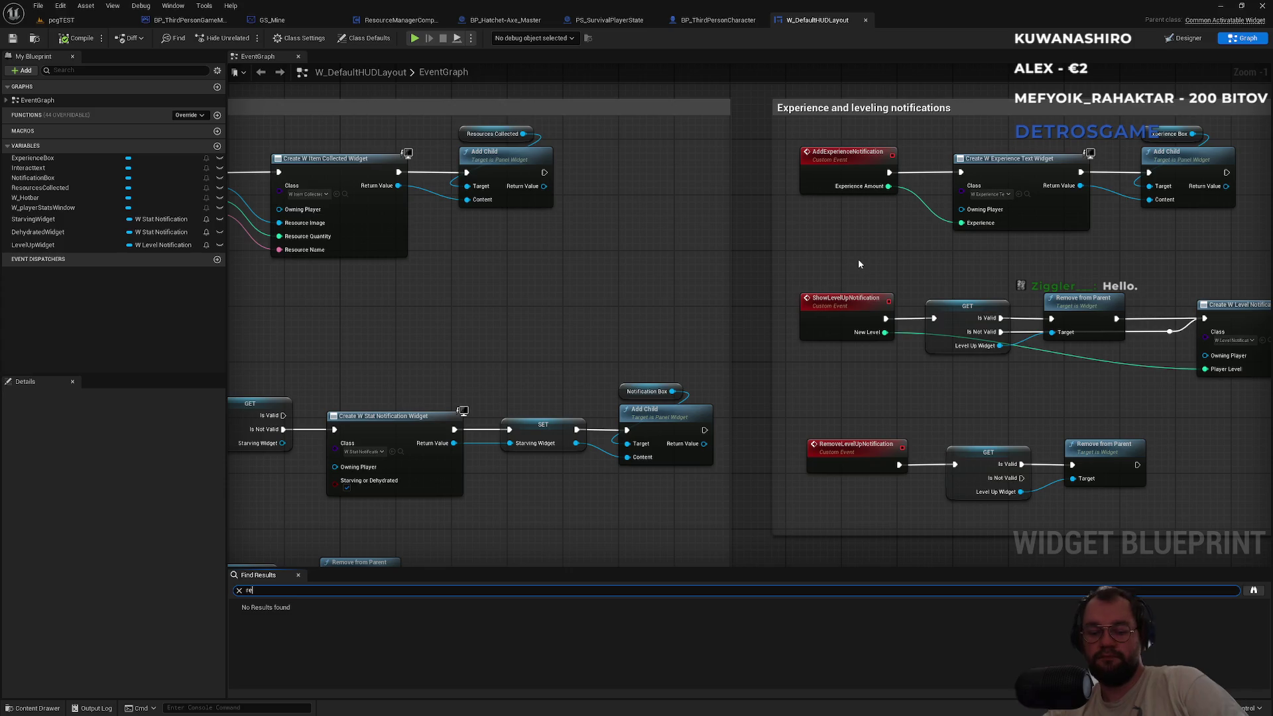
pyautogui.press('Return')
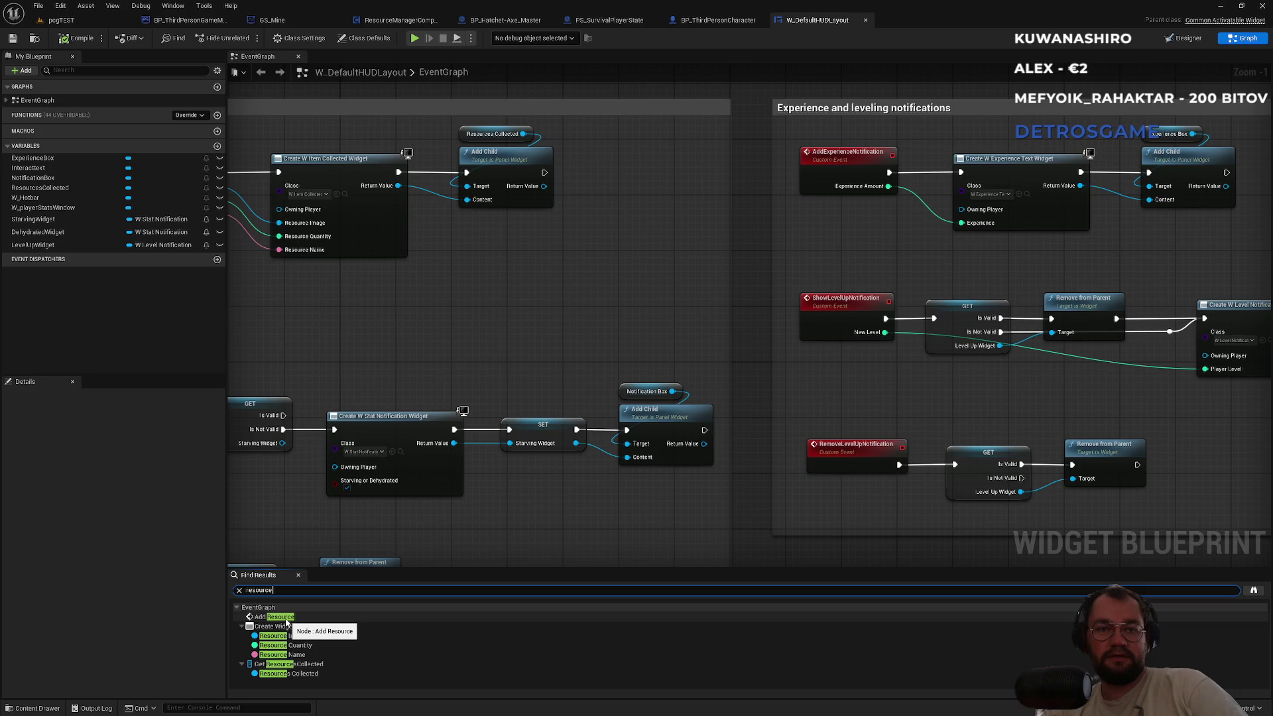
pyautogui.click(275, 676)
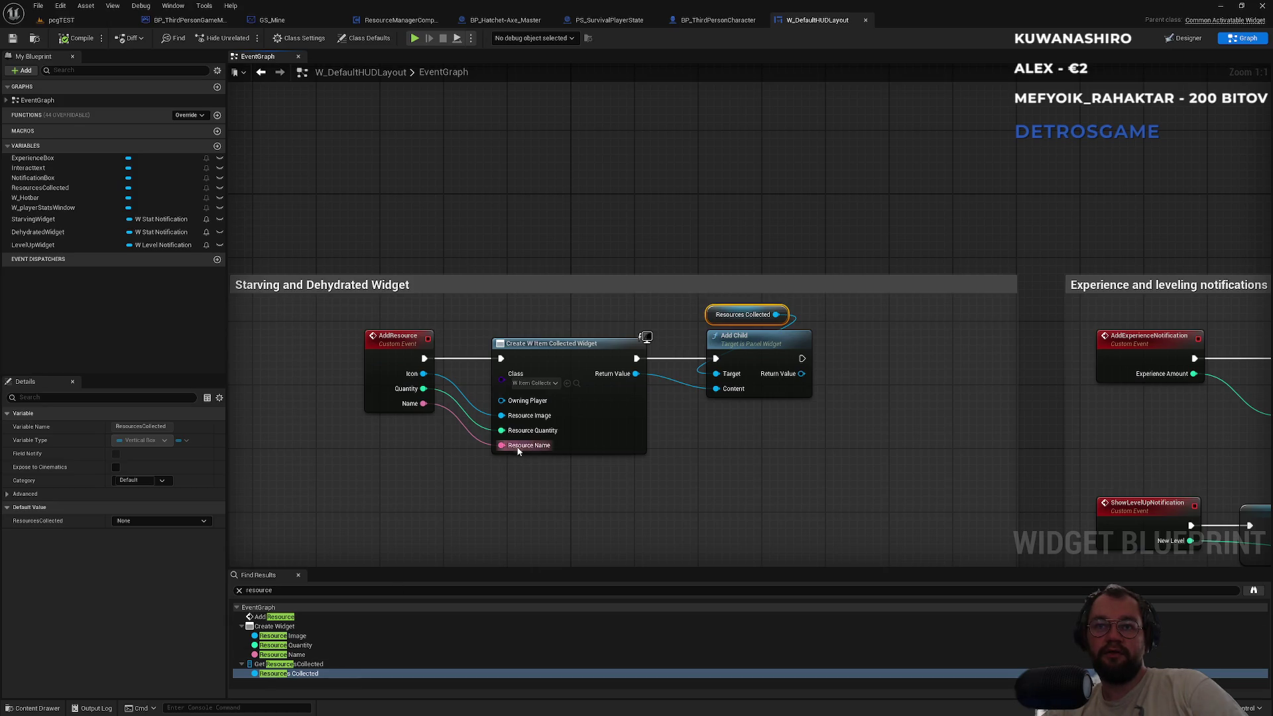
pyautogui.click(577, 383)
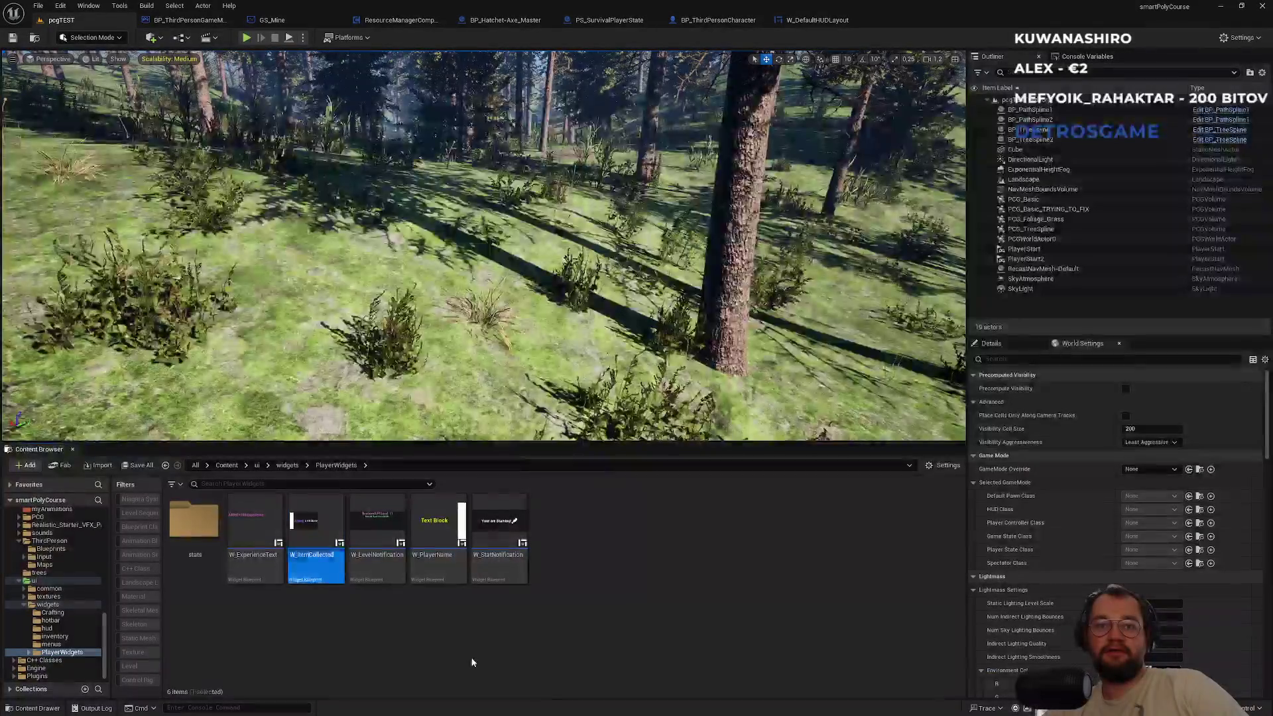
# Open W_ItemCollected and set the Added: text block's Visibility to Hidden.
pyautogui.click(321, 584)
pyautogui.doubleClick(321, 584)
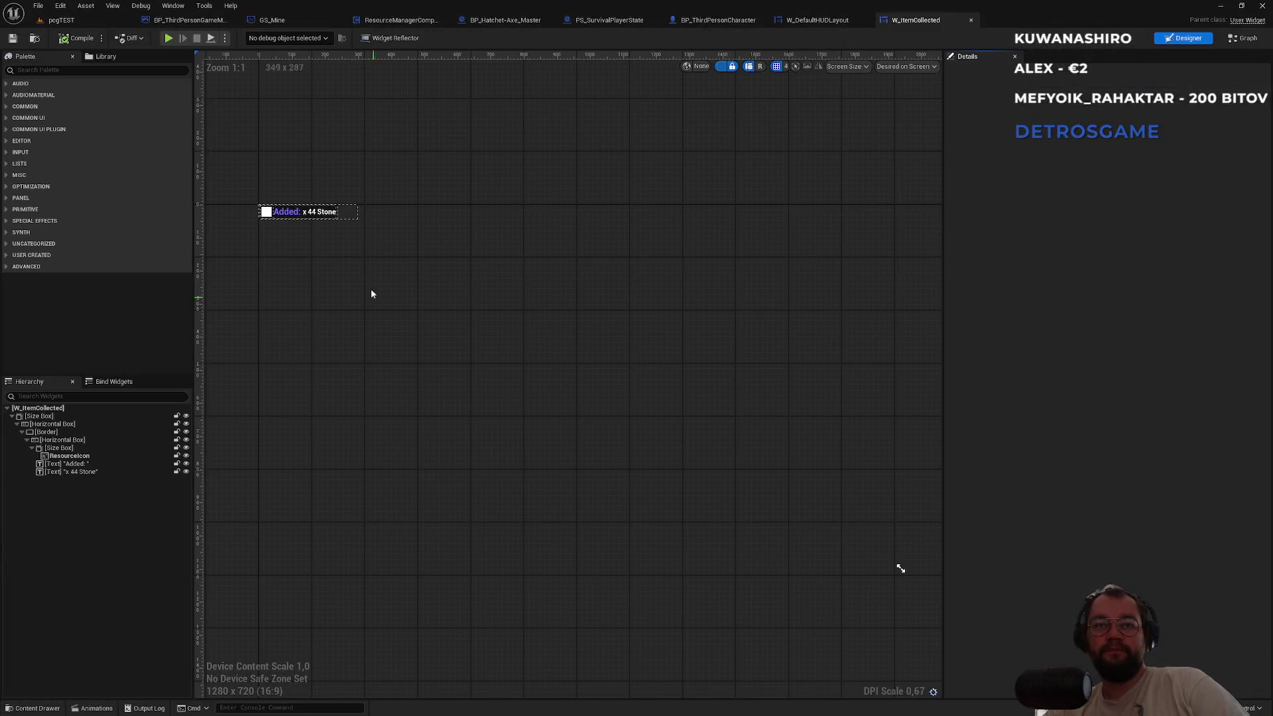
pyautogui.click(109, 464)
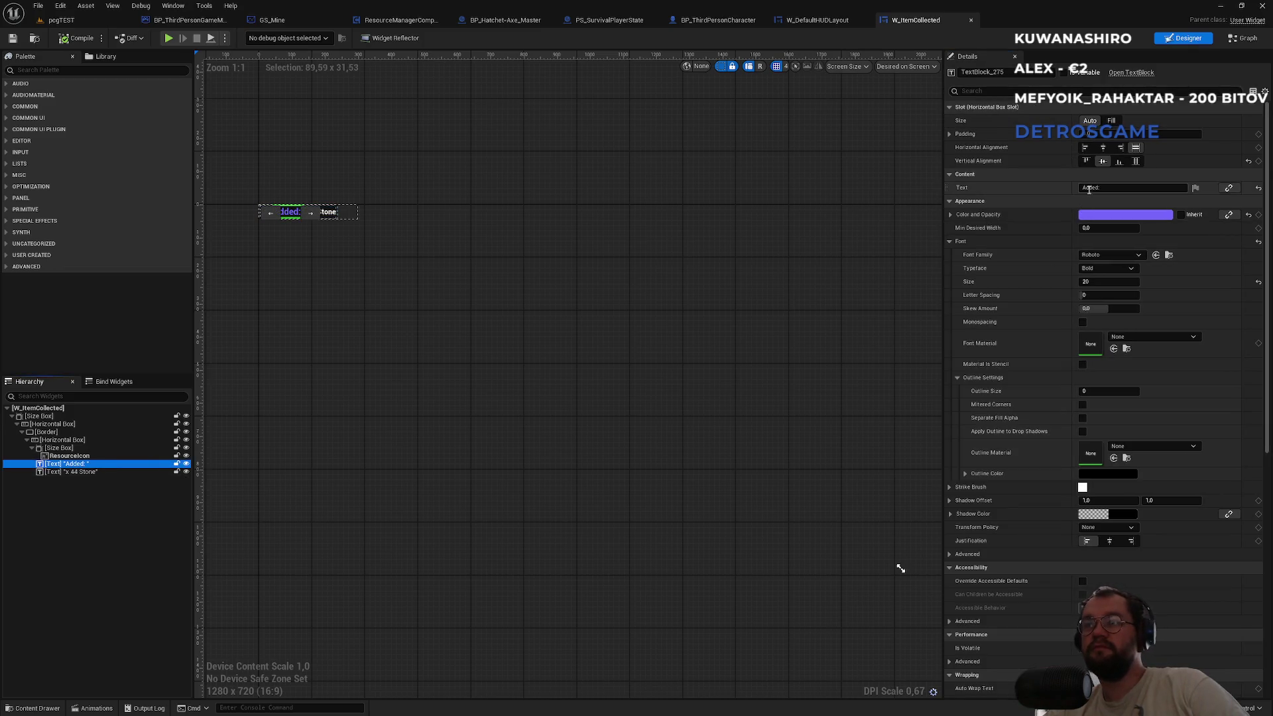
pyautogui.click(1024, 91)
pyautogui.write('vis')
pyautogui.click(1106, 122)
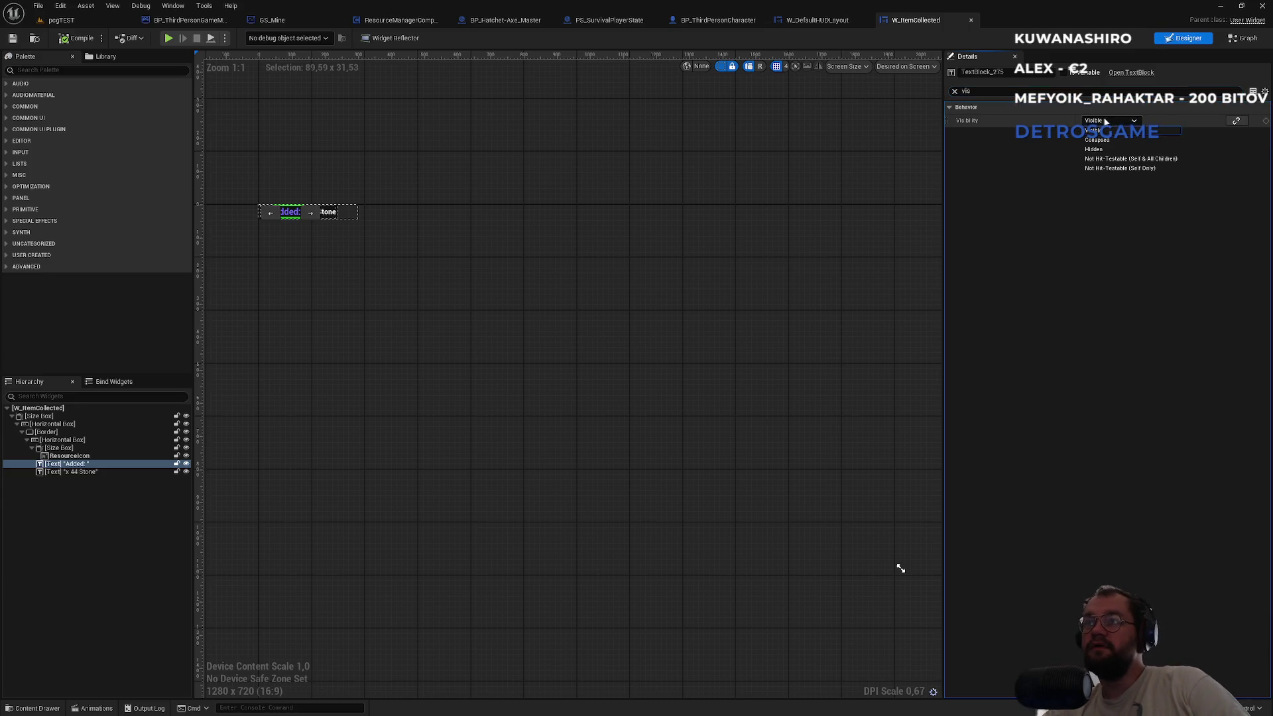
pyautogui.click(1096, 150)
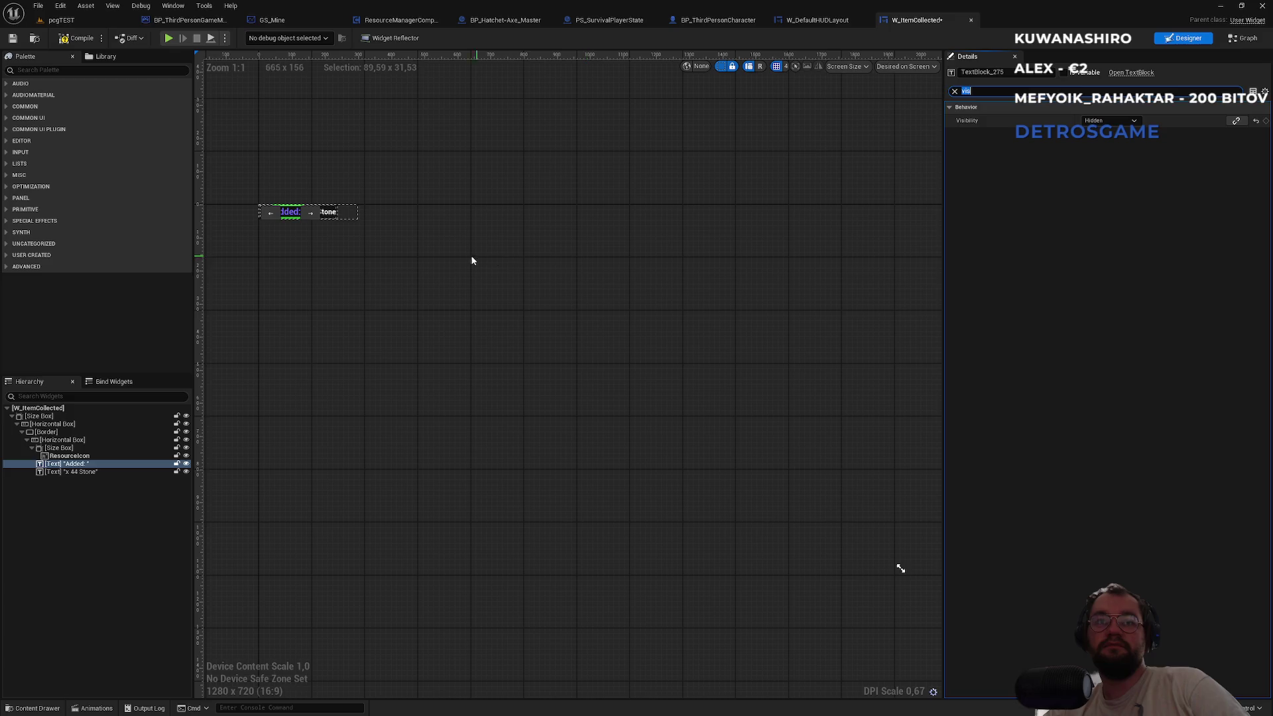
pyautogui.click(84, 469)
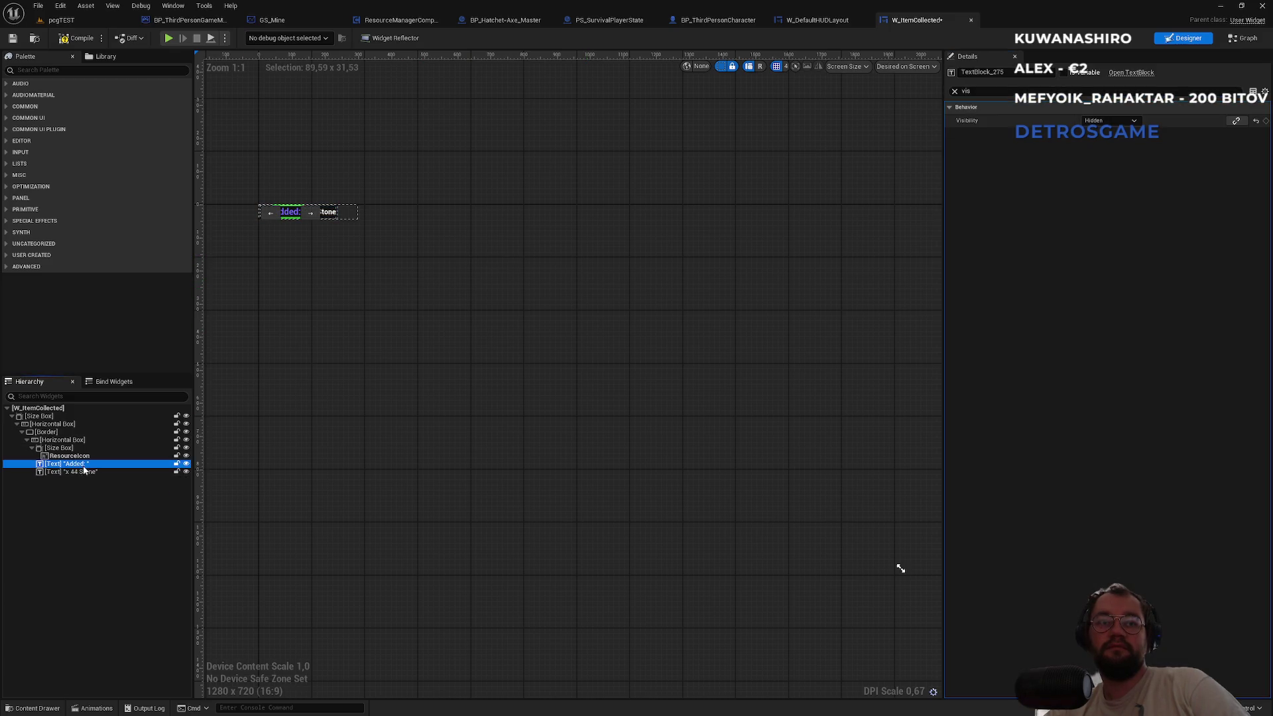
pyautogui.click(94, 25)
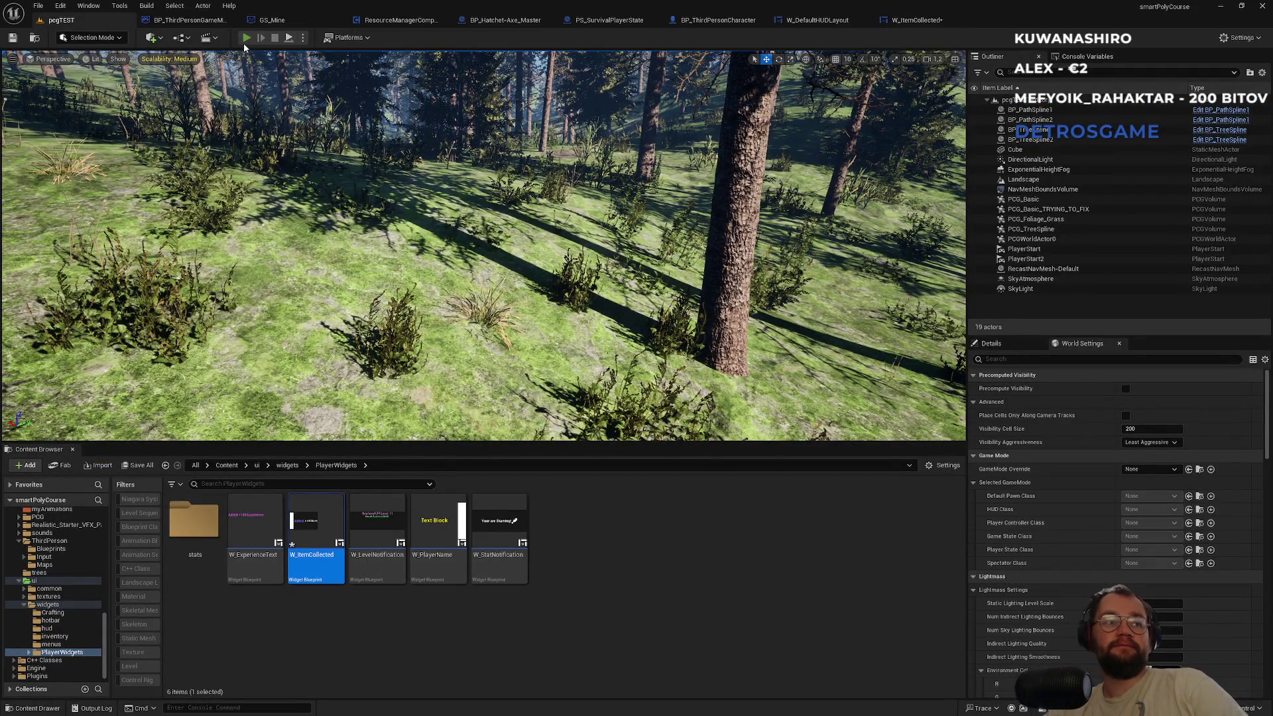
pyautogui.hotkey('alt', 'p')
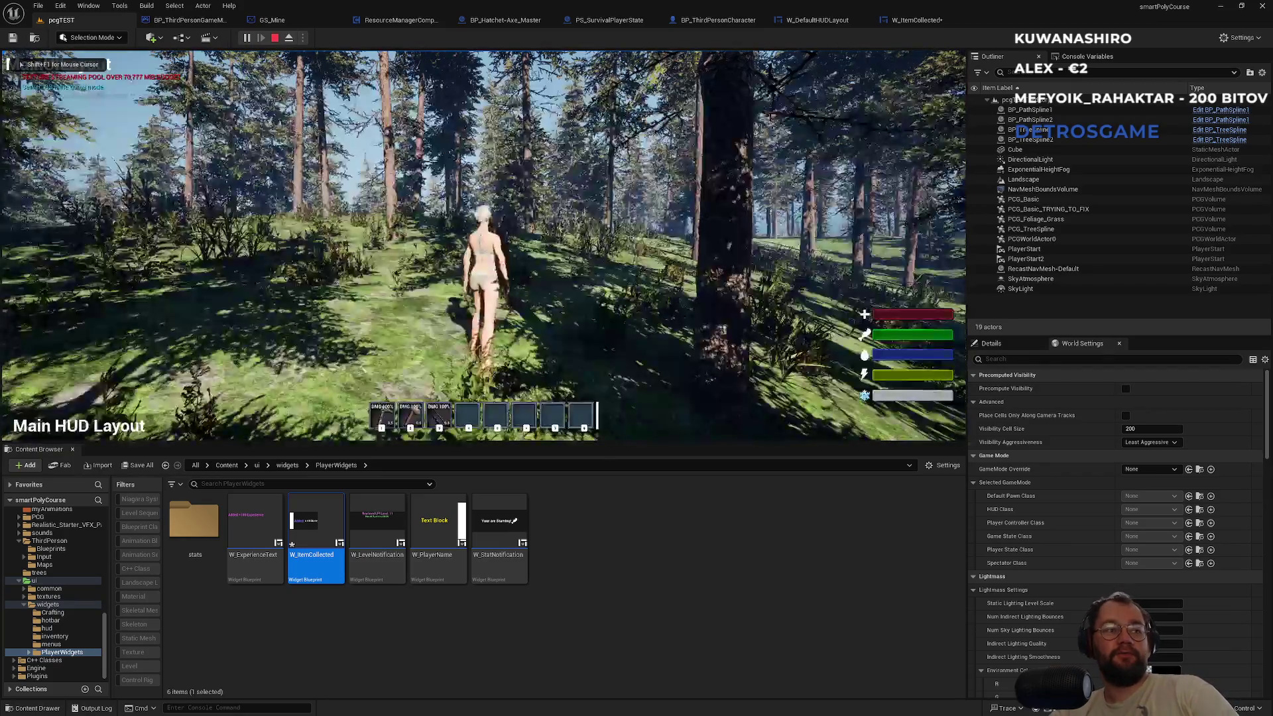
pyautogui.press('super')
pyautogui.click(685, 157)
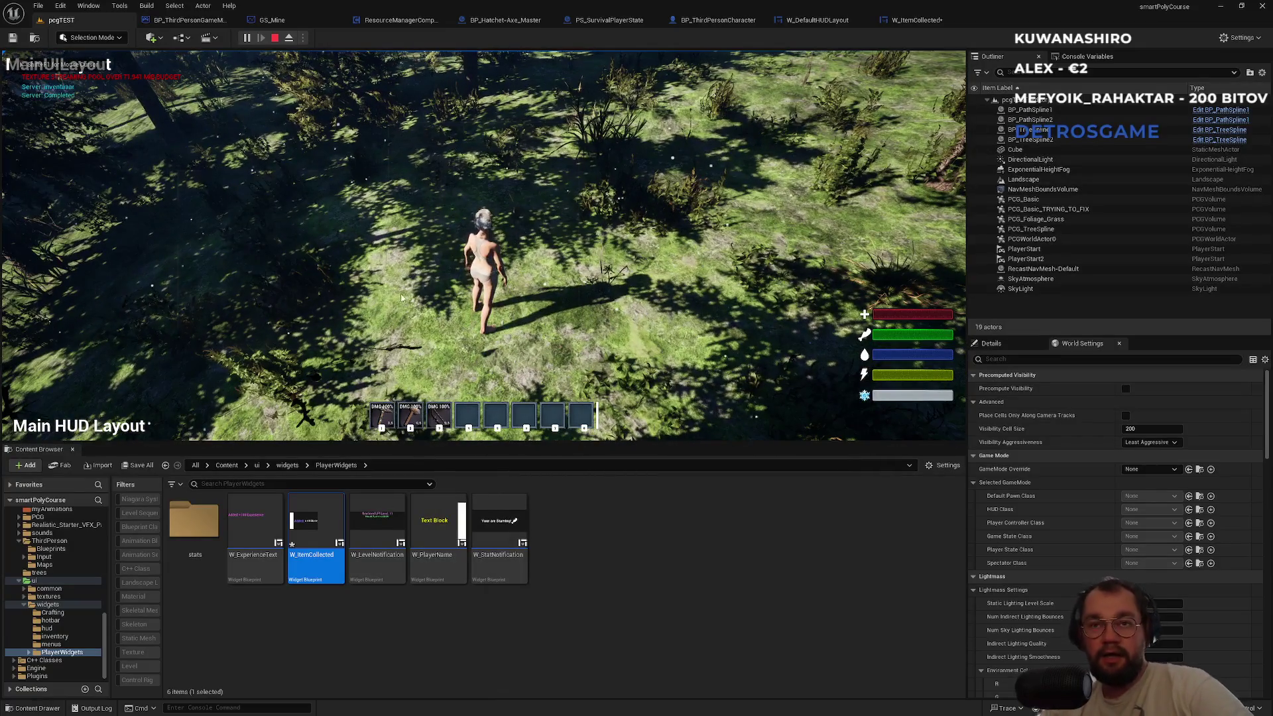
pyautogui.press('i')
pyautogui.rightClick(295, 214)
pyautogui.click(316, 219)
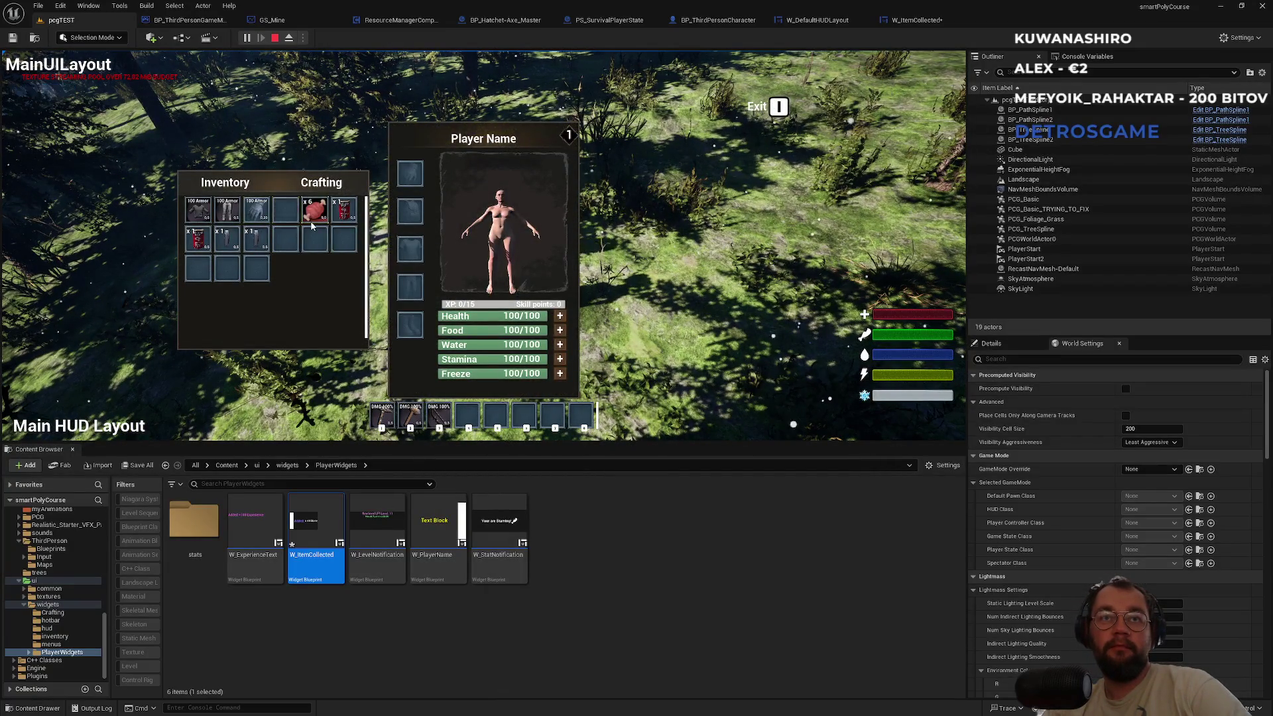
pyautogui.press('i')
pyautogui.press('F11')
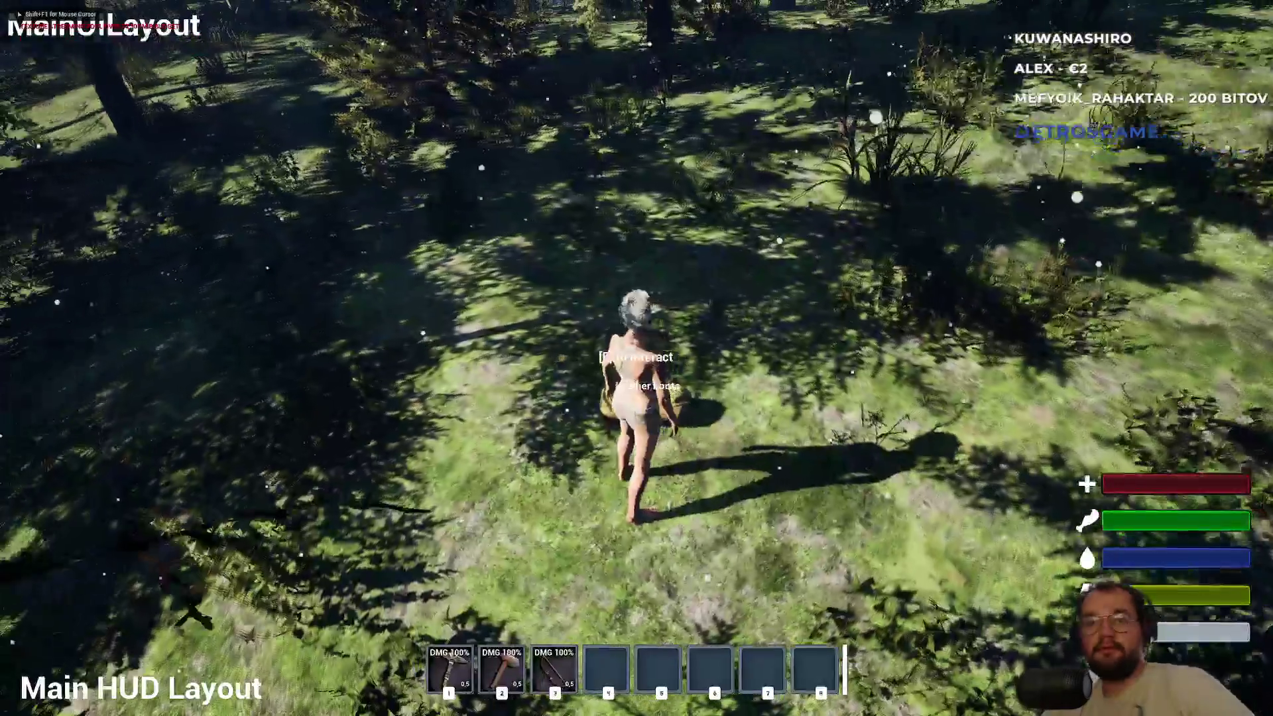
pyautogui.press('e')
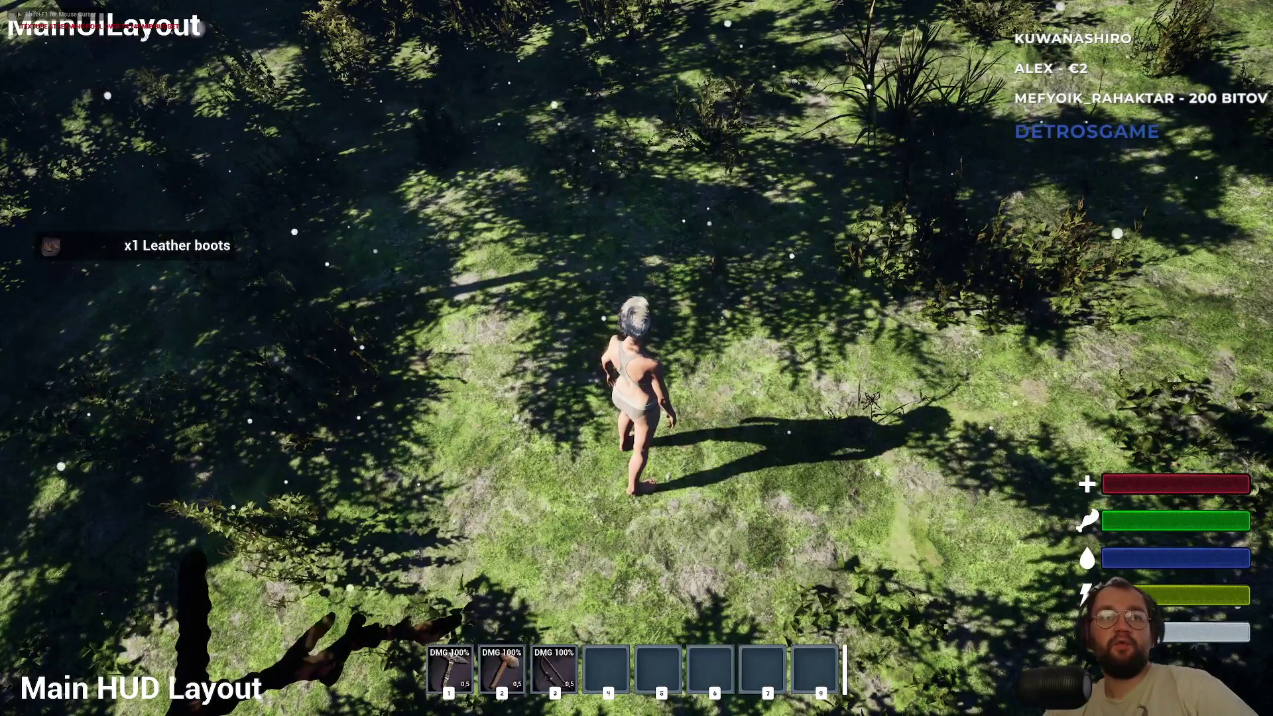
pyautogui.press('F11')
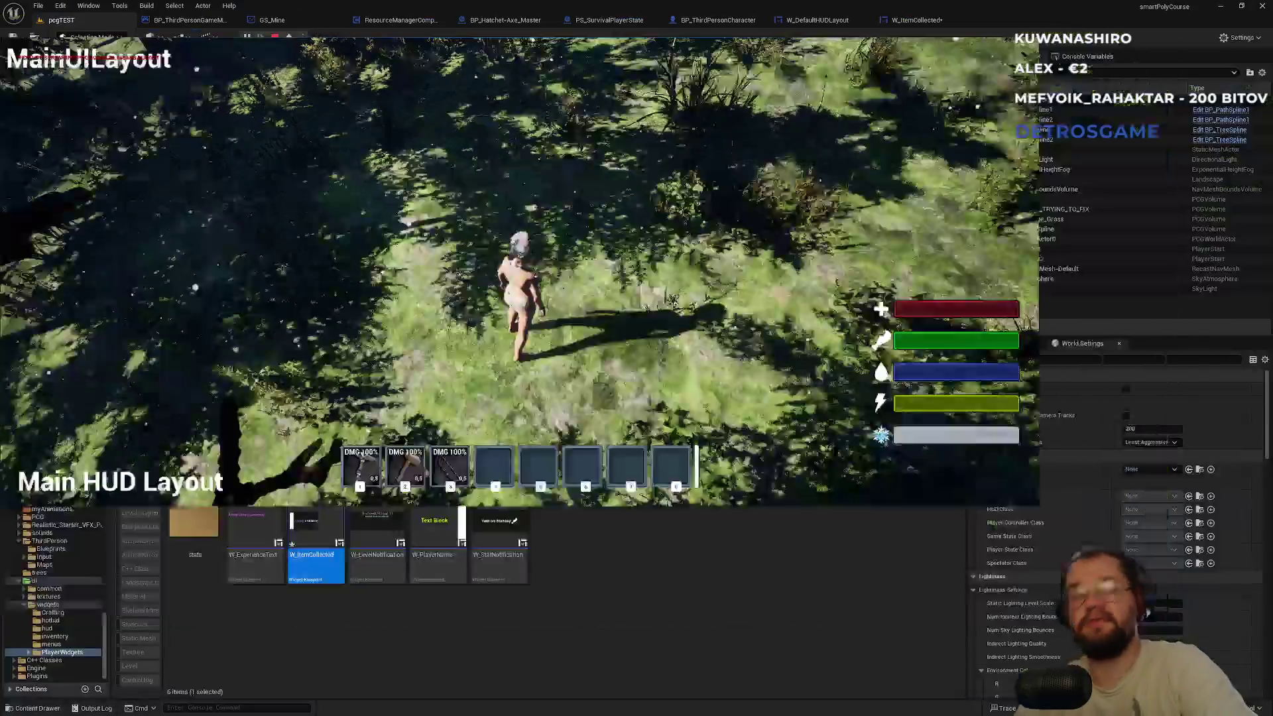
pyautogui.press('Escape')
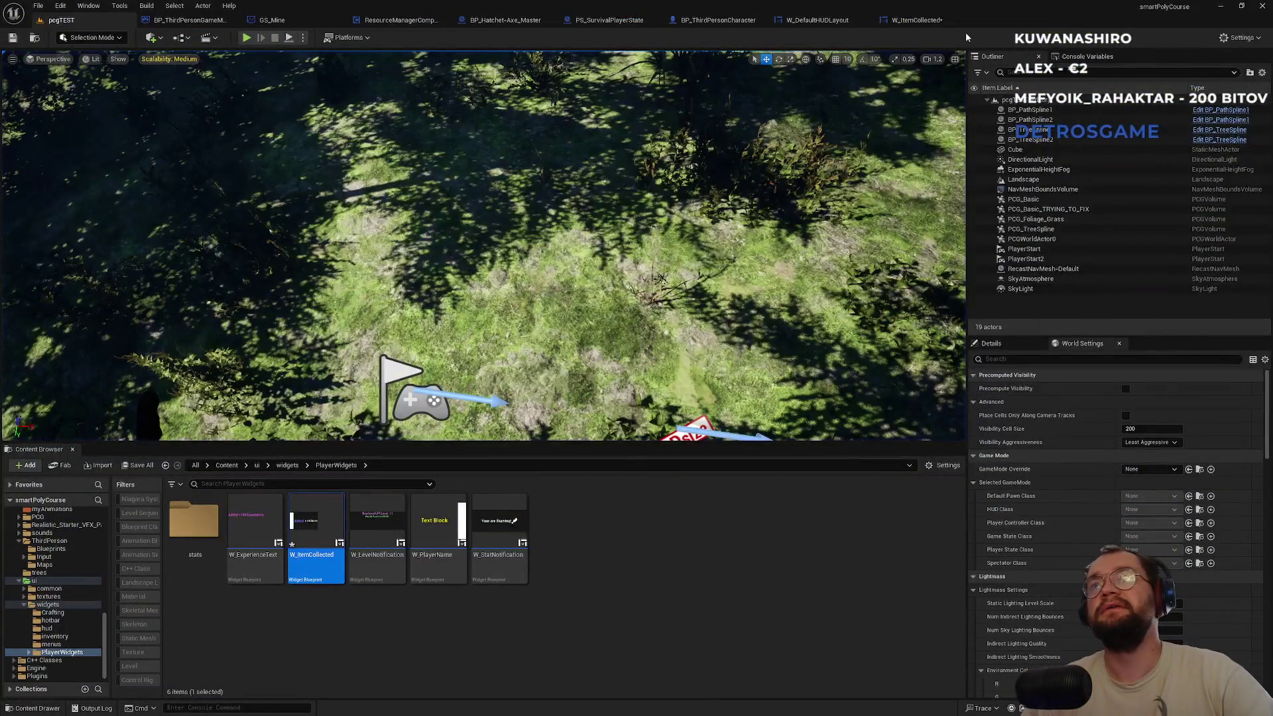
# Reopen the W_ItemCollected designer, clear the Details search filter and center the widget preview.
pyautogui.click(932, 21)
pyautogui.click(67, 463)
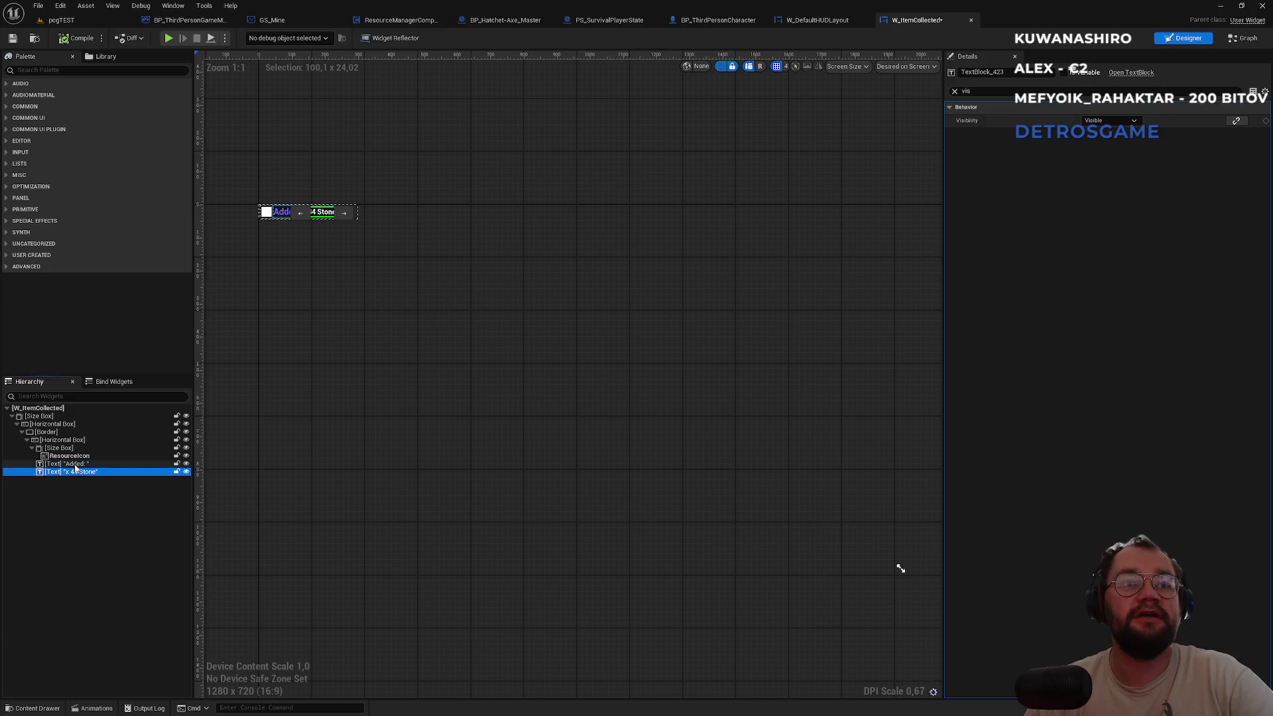
pyautogui.click(955, 92)
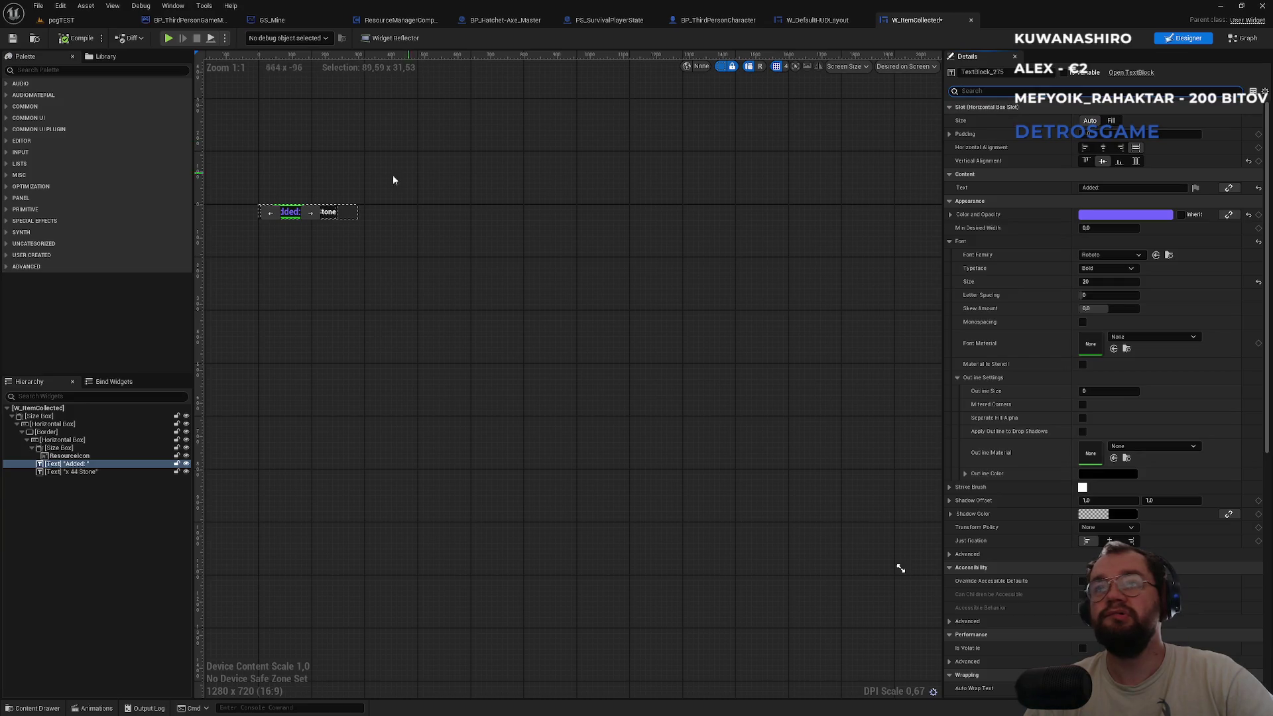
pyautogui.scroll(6, 292, 213)
pyautogui.moveTo(419, 284); pyautogui.dragTo(511, 310)
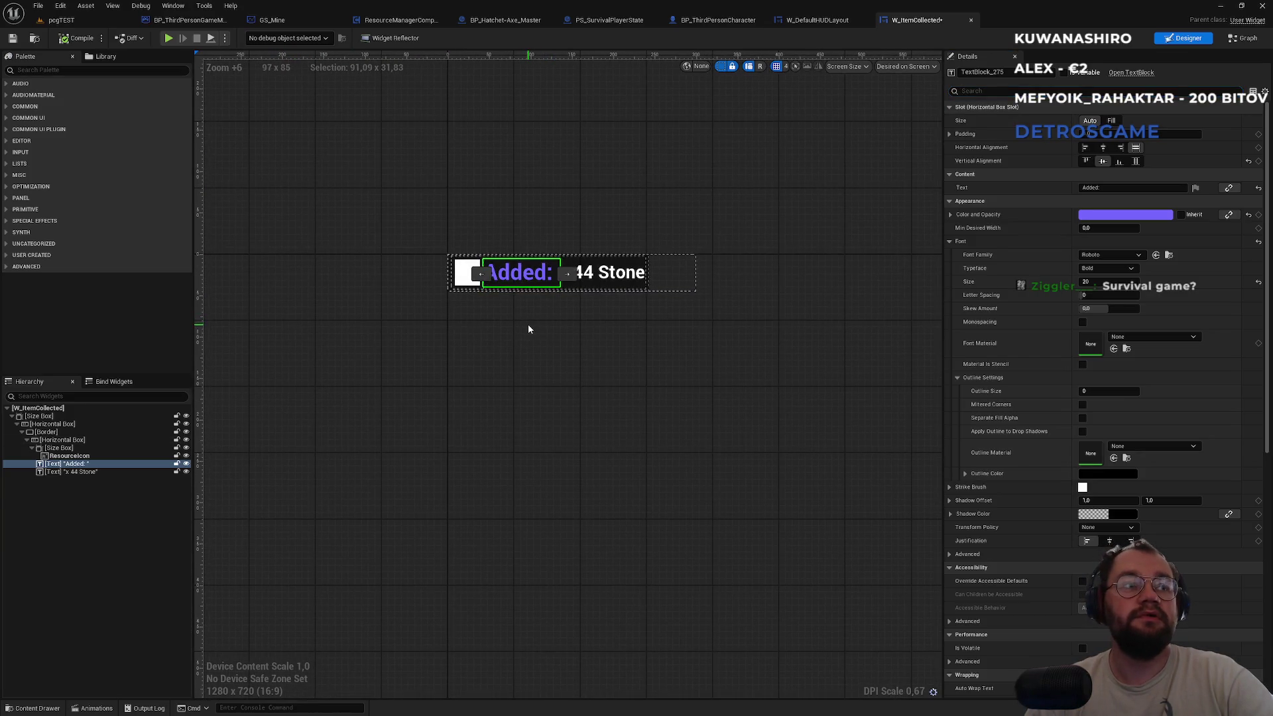
pyautogui.scroll(3, 508, 299)
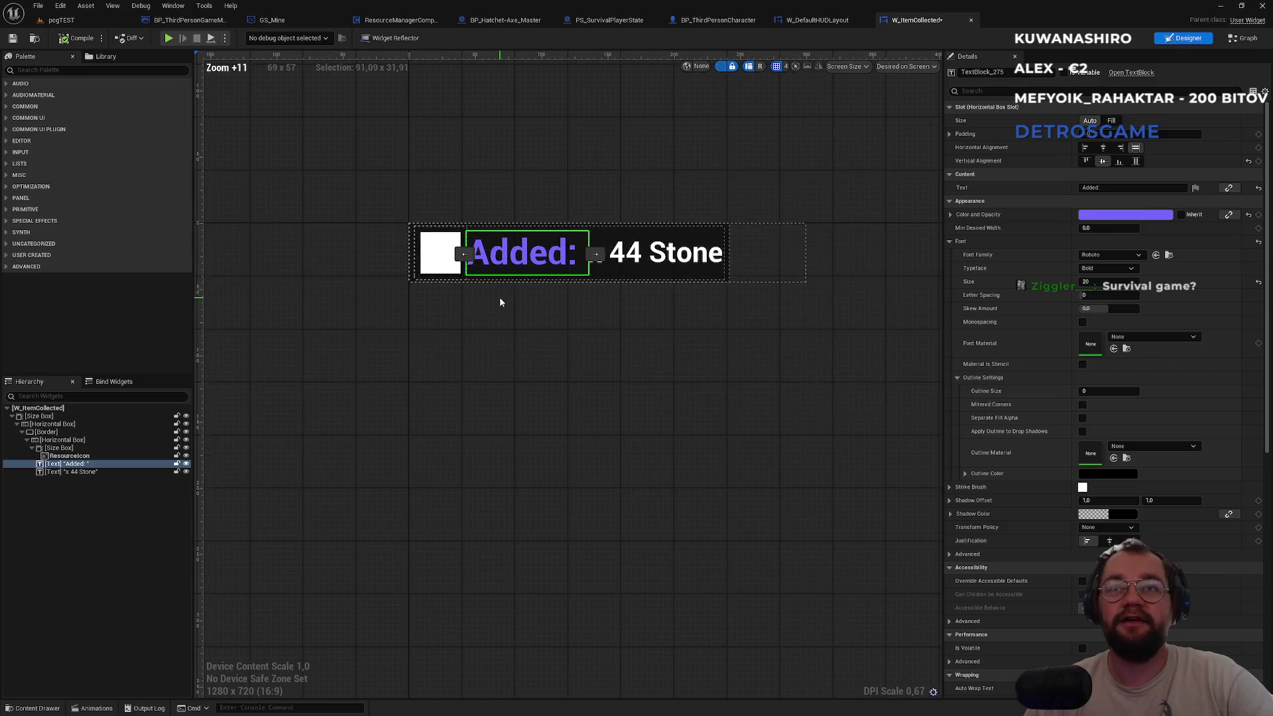
pyautogui.click(550, 300)
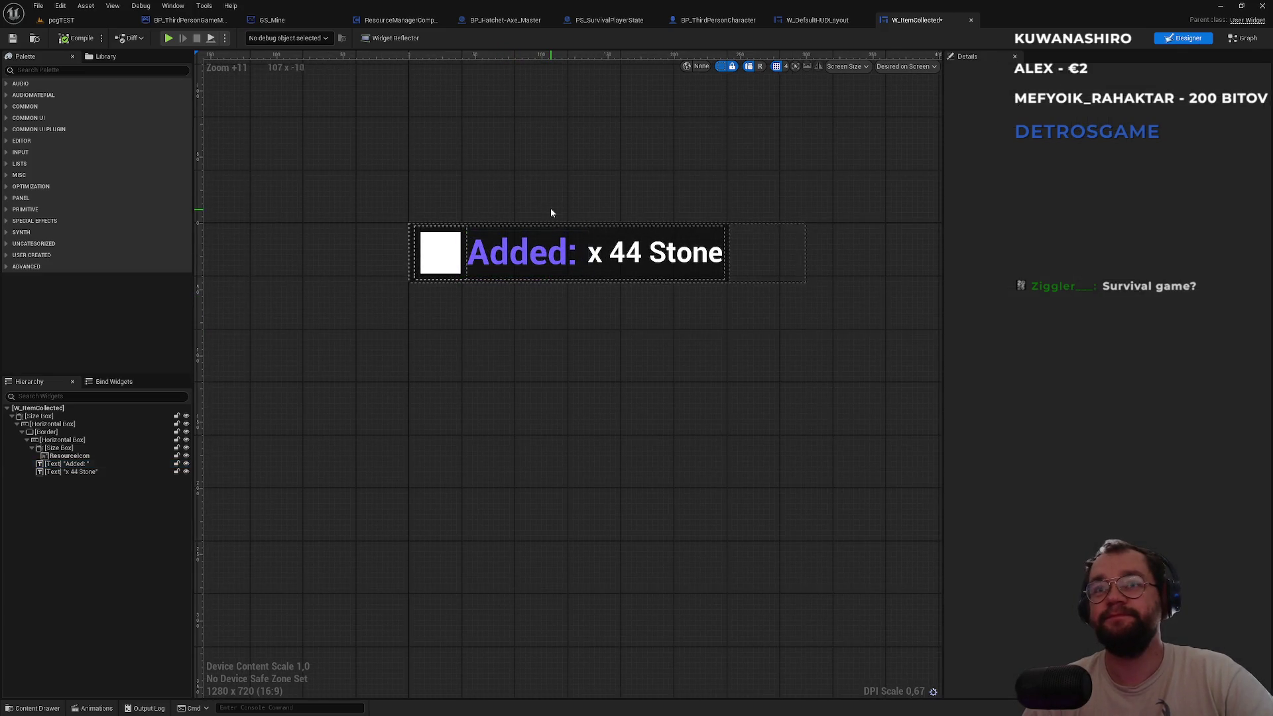
pyautogui.click(537, 261)
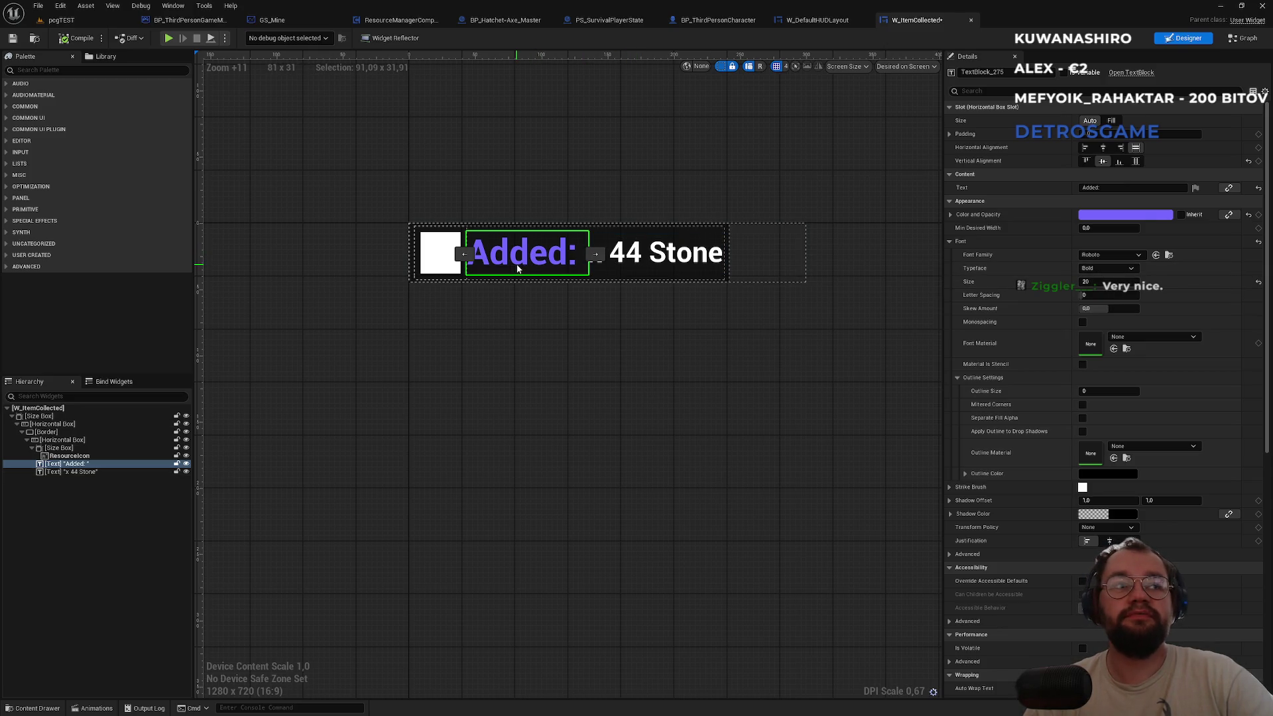
# Move the 'x 44 Stone' text above 'Added:' in the widget Hierarchy.
pyautogui.click(55, 471)
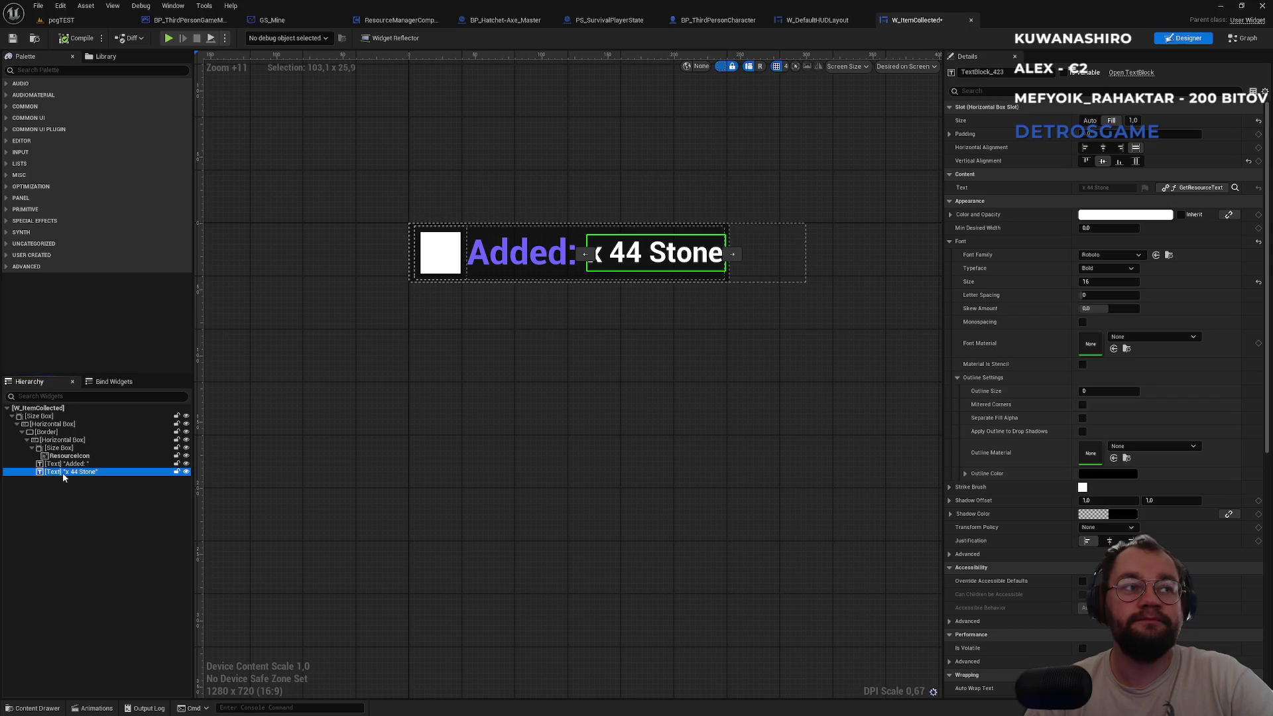
pyautogui.moveTo(67, 473); pyautogui.dragTo(63, 464)
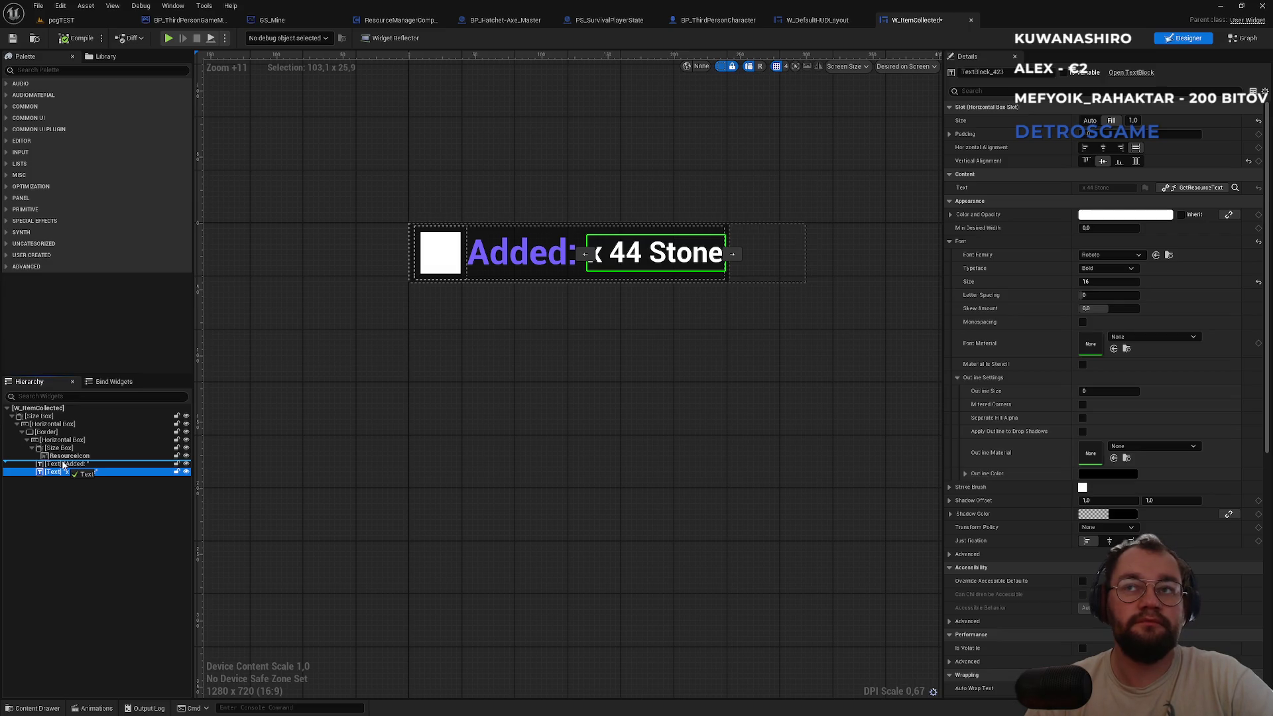
pyautogui.moveTo(63, 464); pyautogui.dragTo(64, 465)
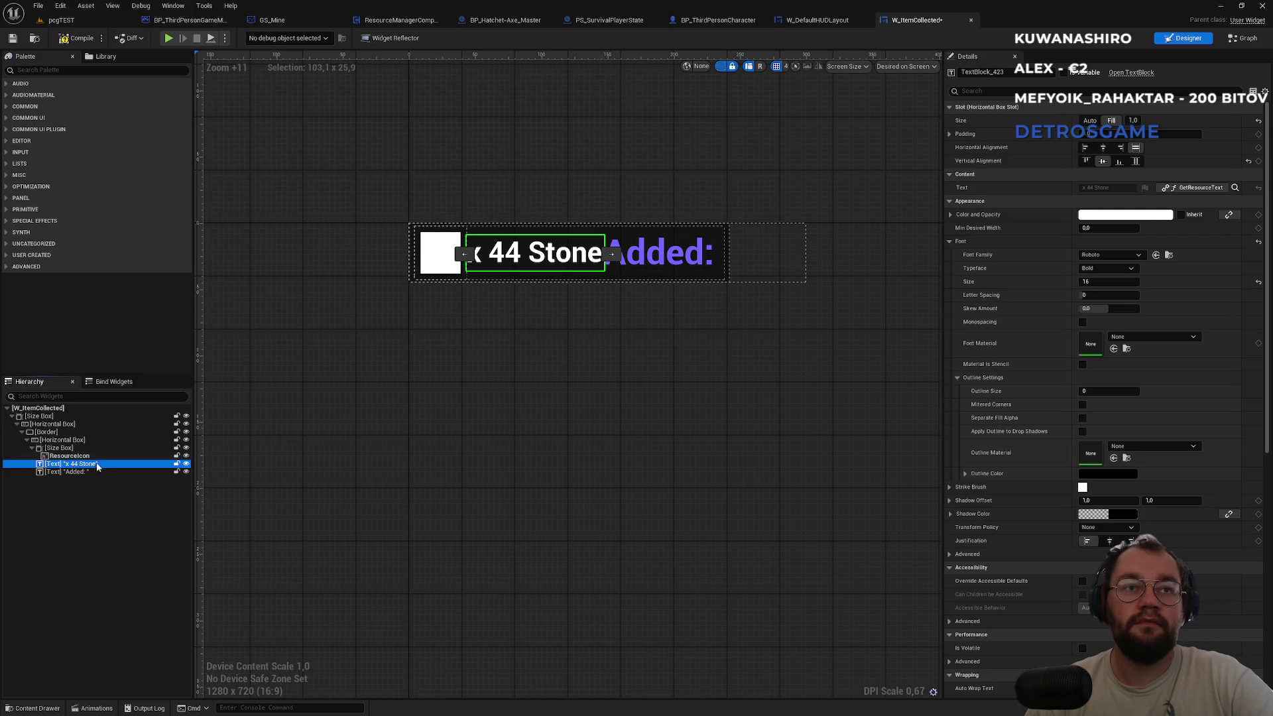
pyautogui.click(86, 472)
pyautogui.click(463, 481)
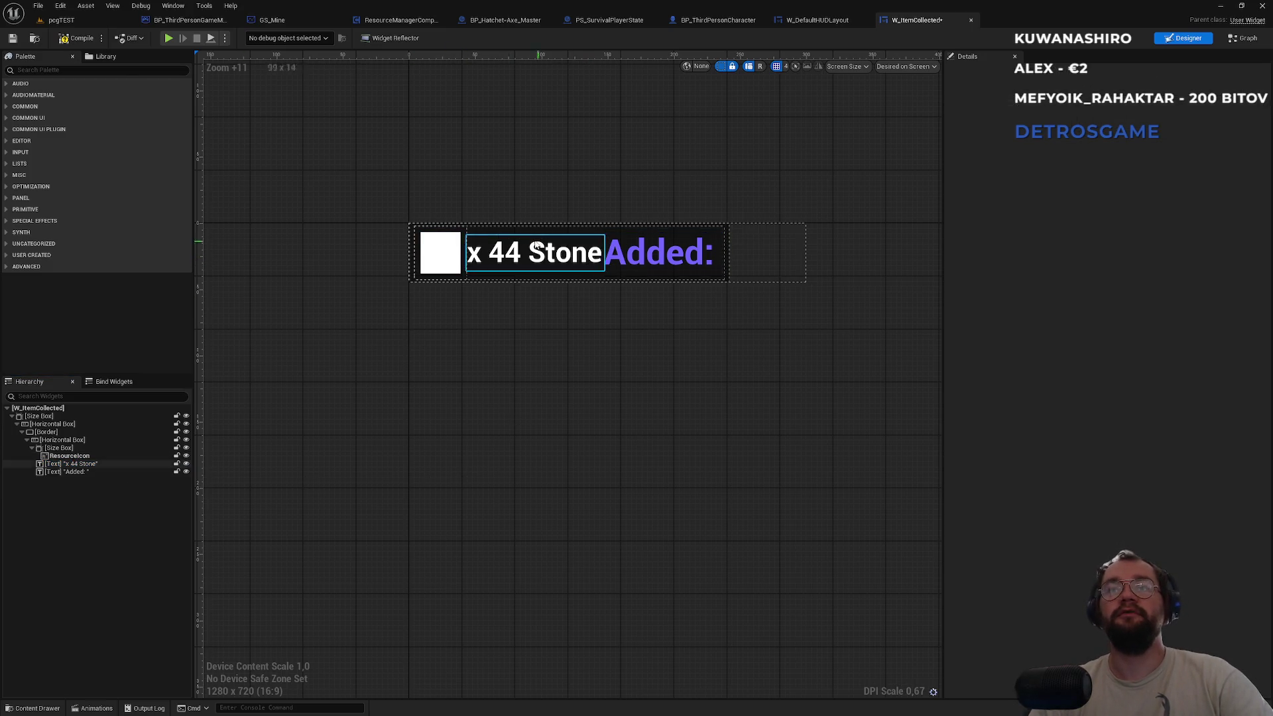
pyautogui.click(74, 20)
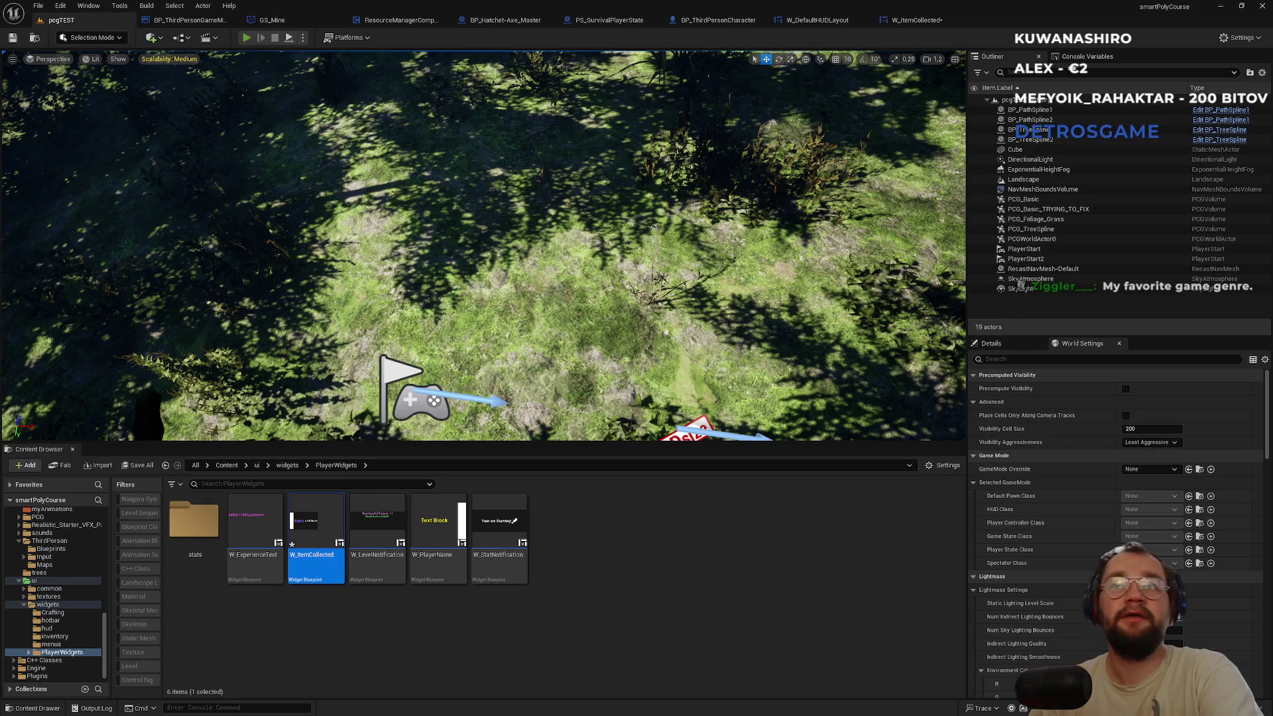
# Start a fullscreen play session of the level and run forward.
pyautogui.click(246, 38)
pyautogui.press('F11')
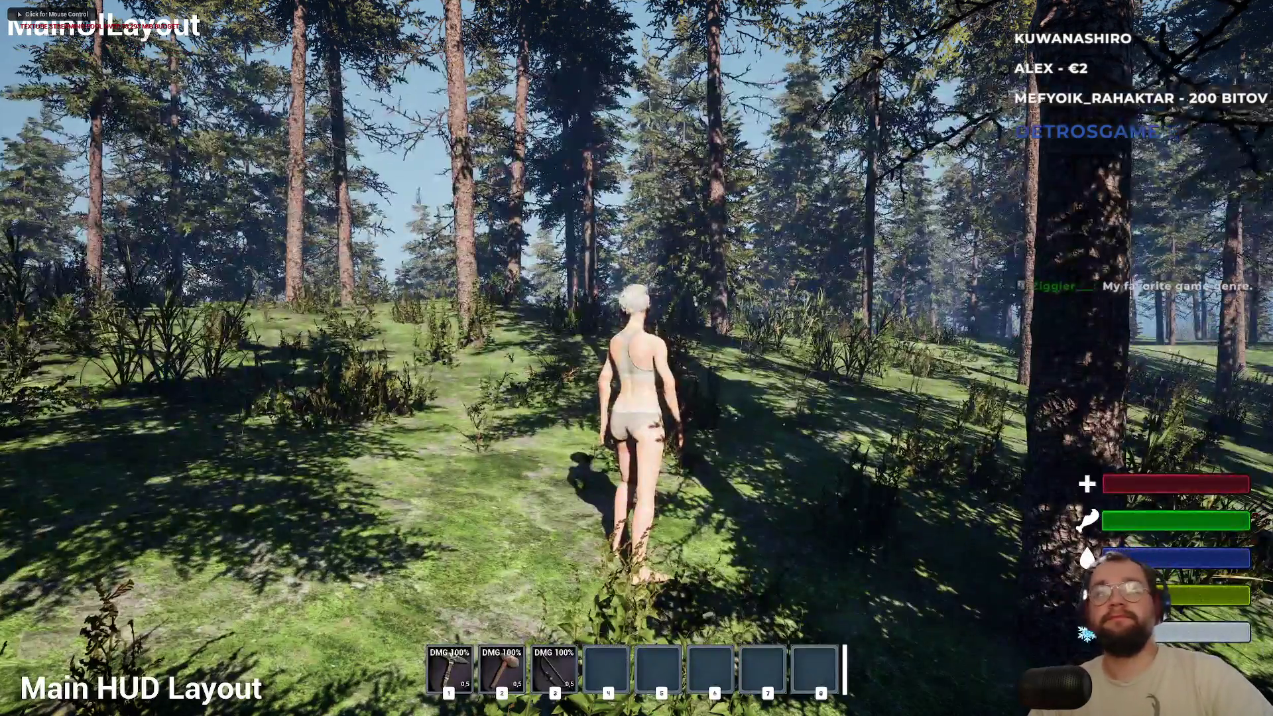
pyautogui.press('super')
pyautogui.click(637, 358)
pyautogui.press('w')
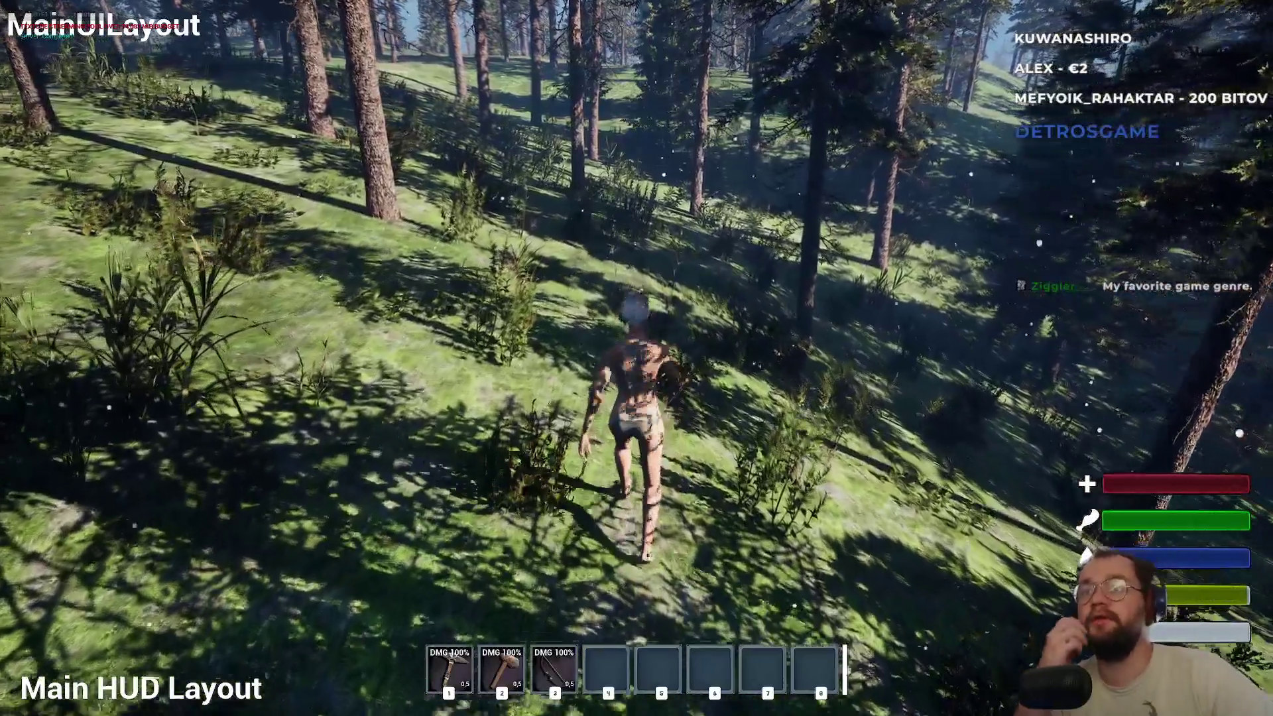
# Drop the raw meat from the inventory and pick it back up, showing the 'x6 Raw meat' notice.
pyautogui.press('i')
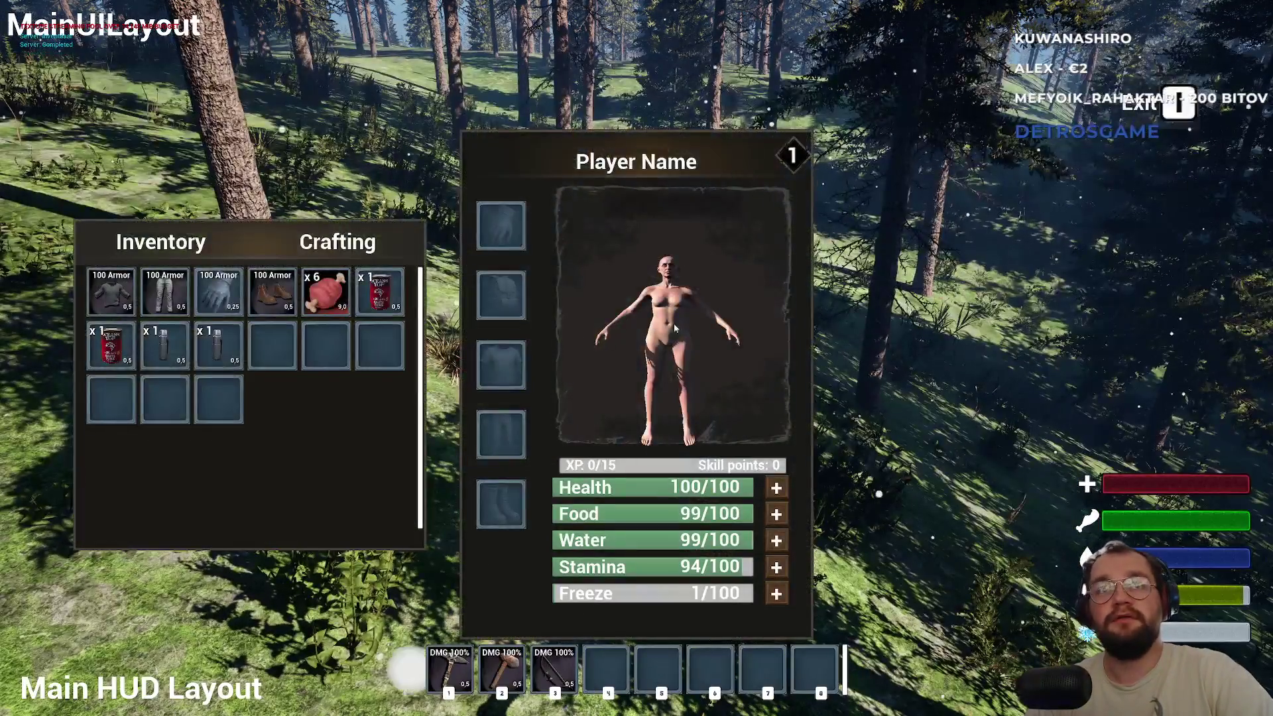
pyautogui.rightClick(326, 292)
pyautogui.click(361, 312)
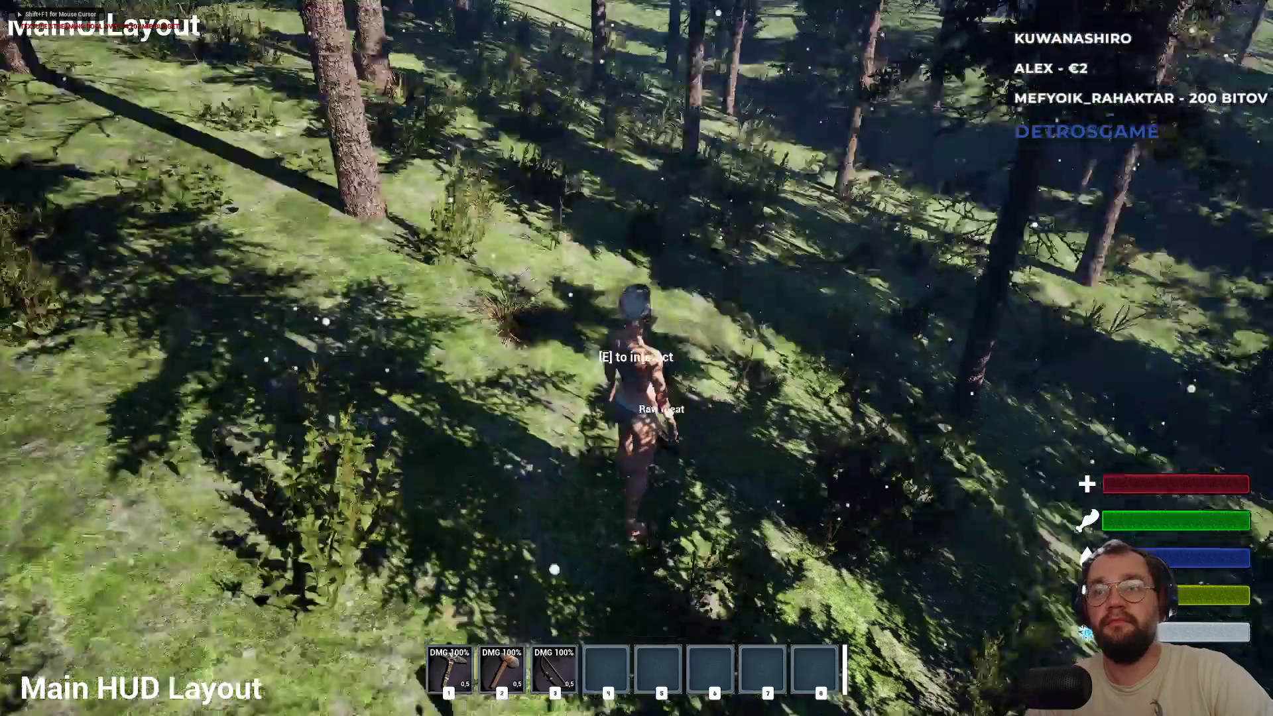
pyautogui.press('e')
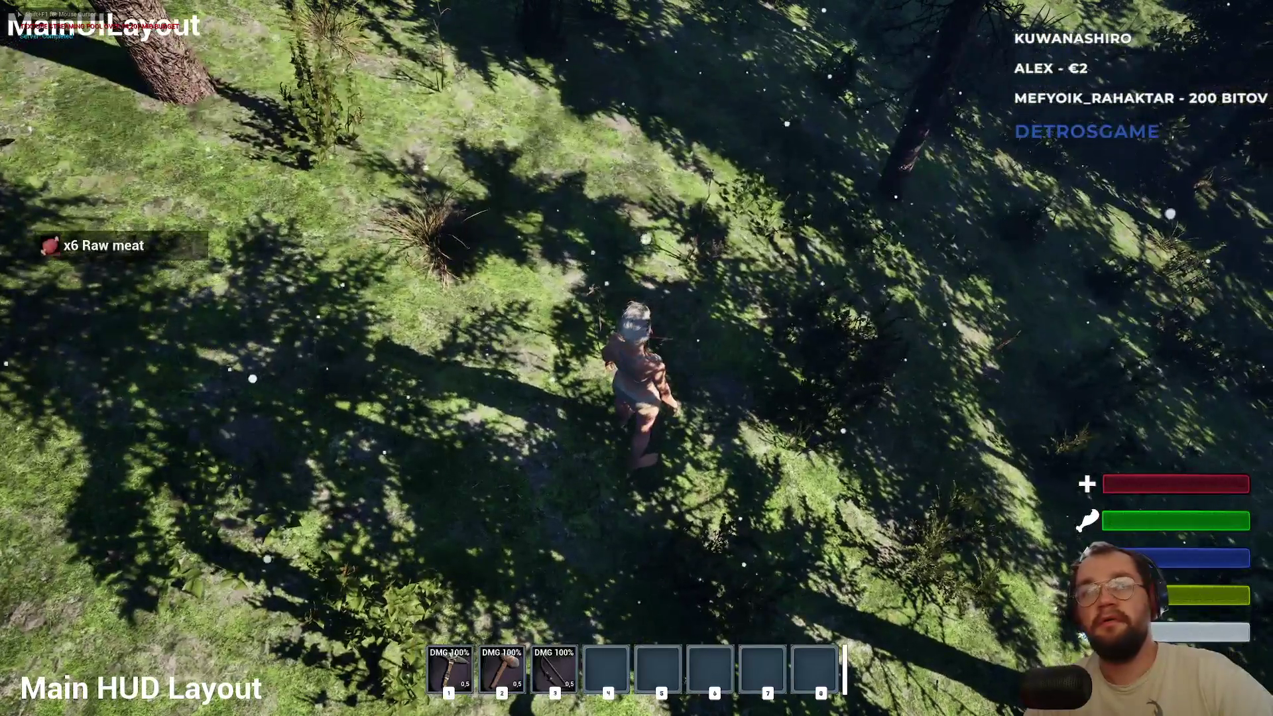
pyautogui.press('w')
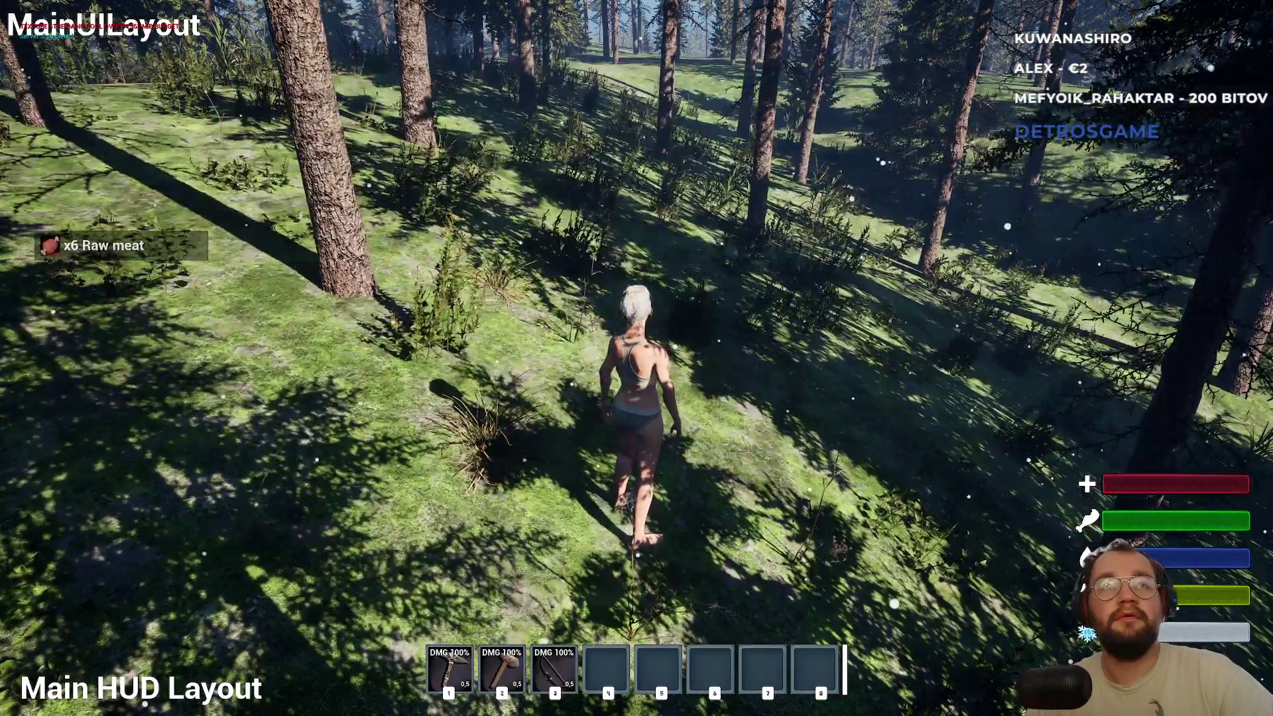
pyautogui.hotkey('shift', 'F1')
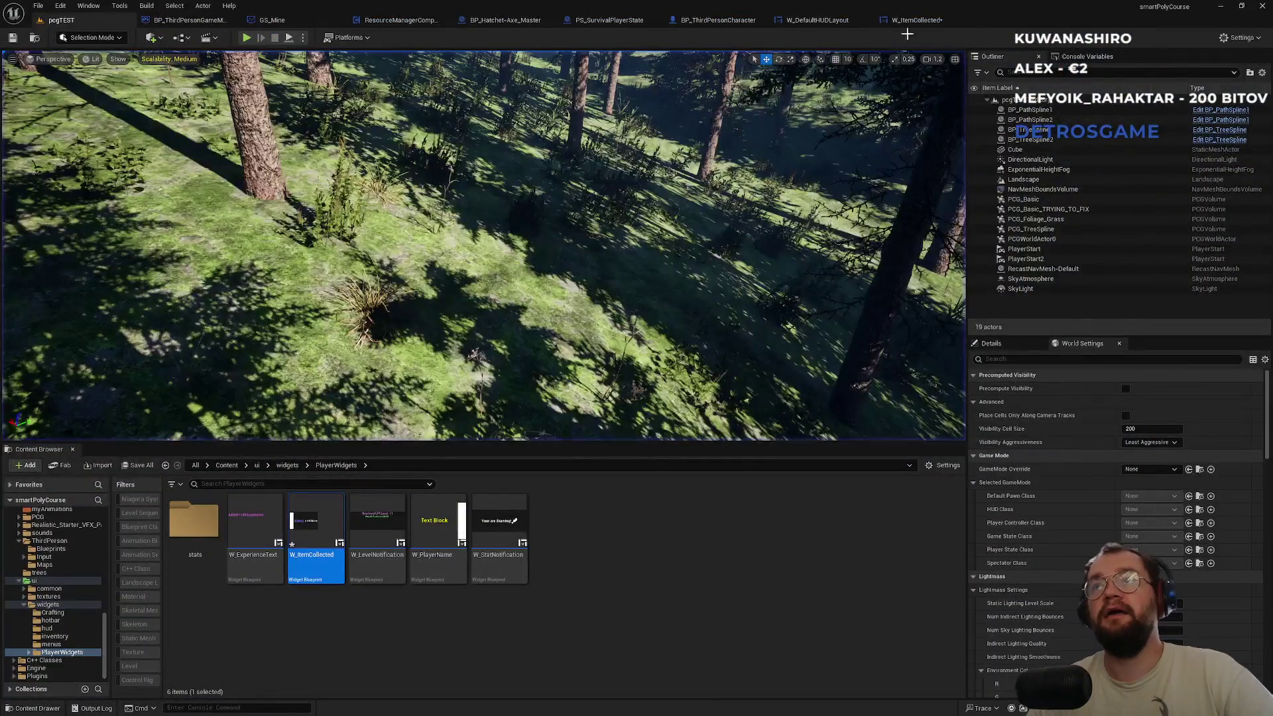
# In W_ItemCollected, select the Added: TextBlock and hide it with its eye icon.
pyautogui.click(916, 20)
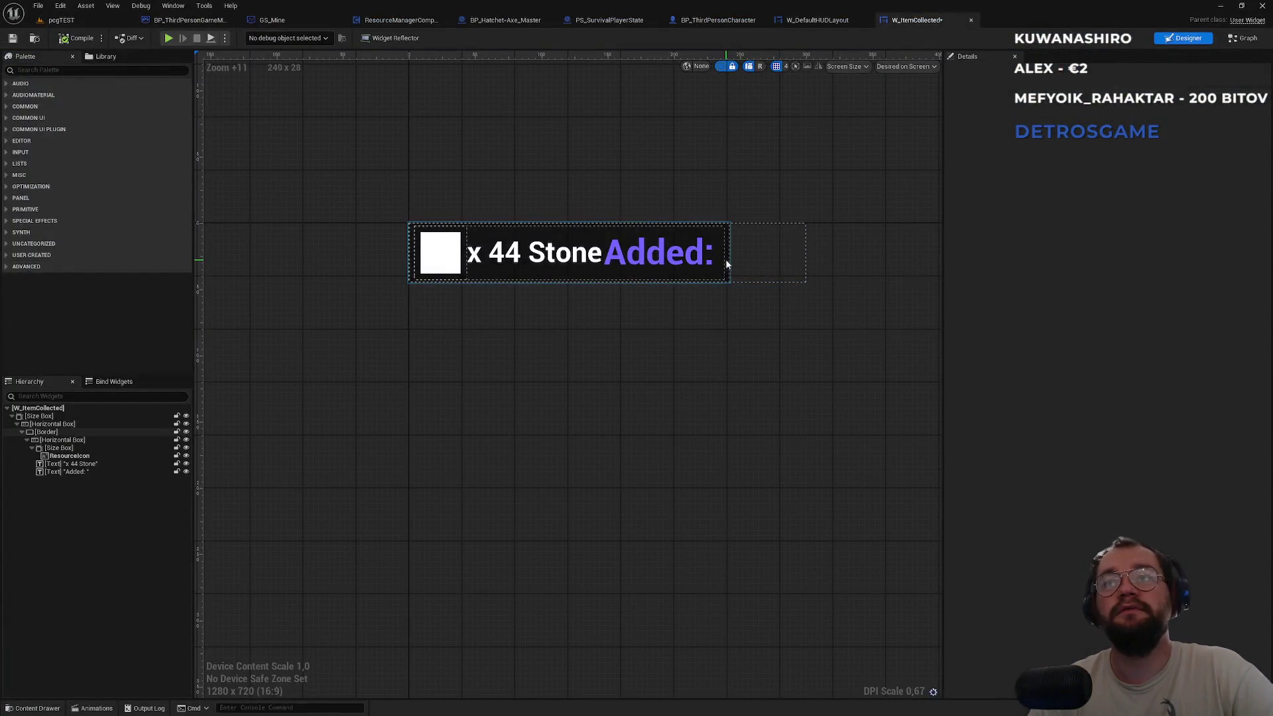
pyautogui.click(689, 252)
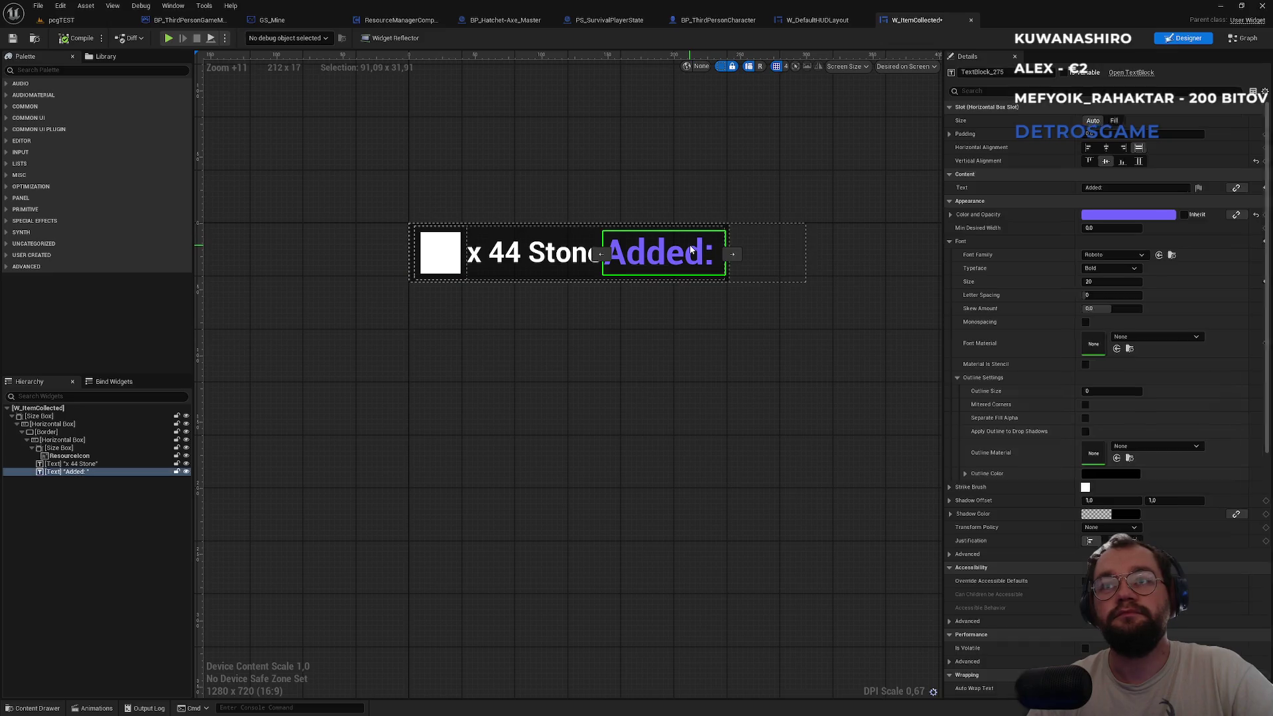
pyautogui.click(576, 235)
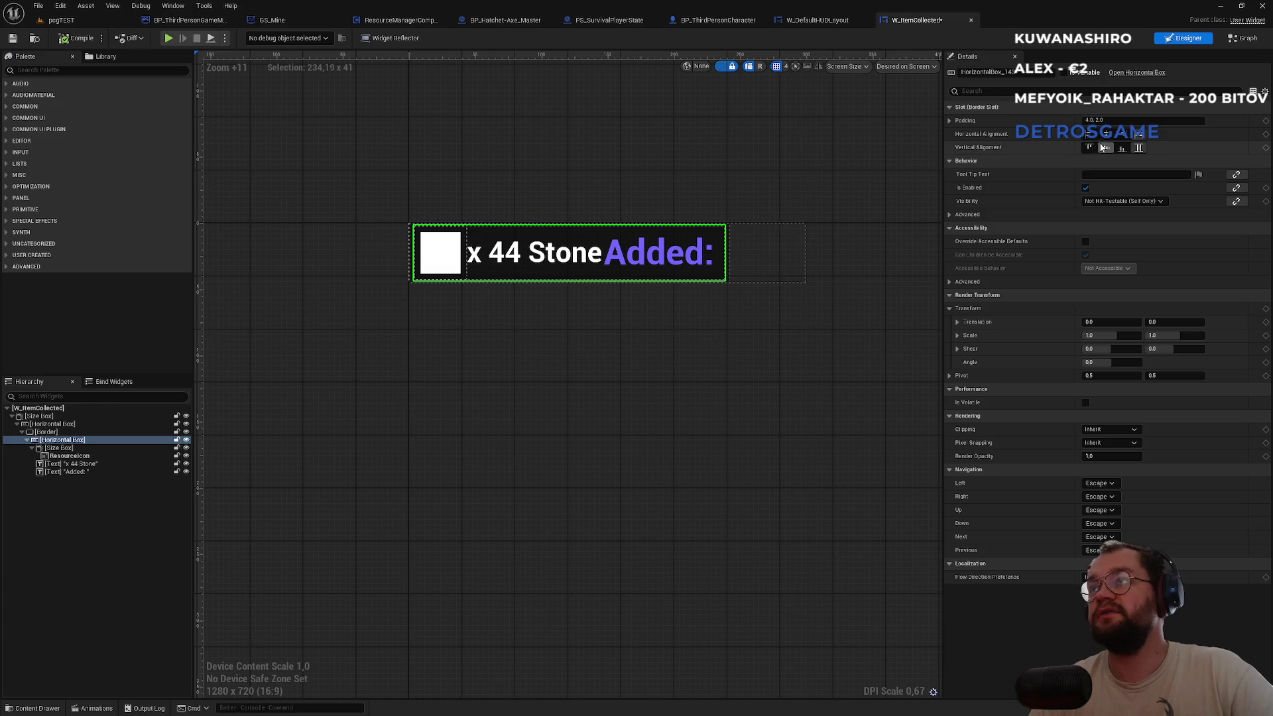
pyautogui.click(666, 265)
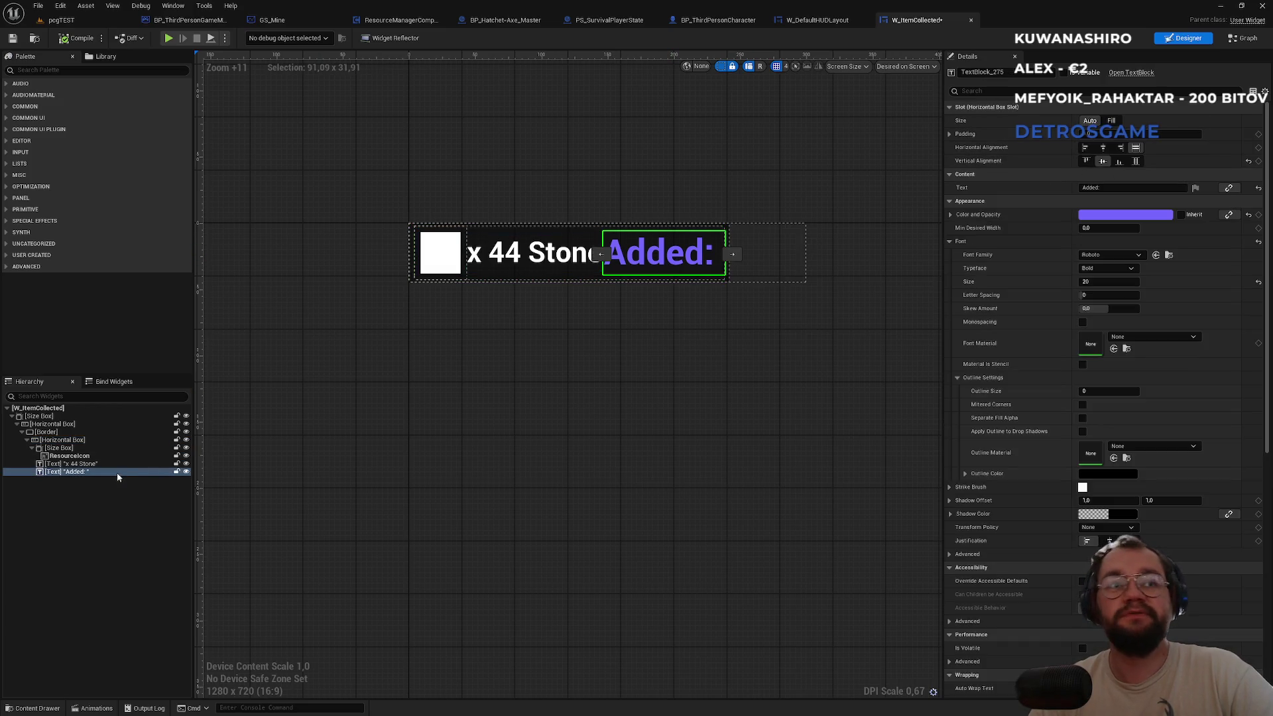
pyautogui.click(187, 472)
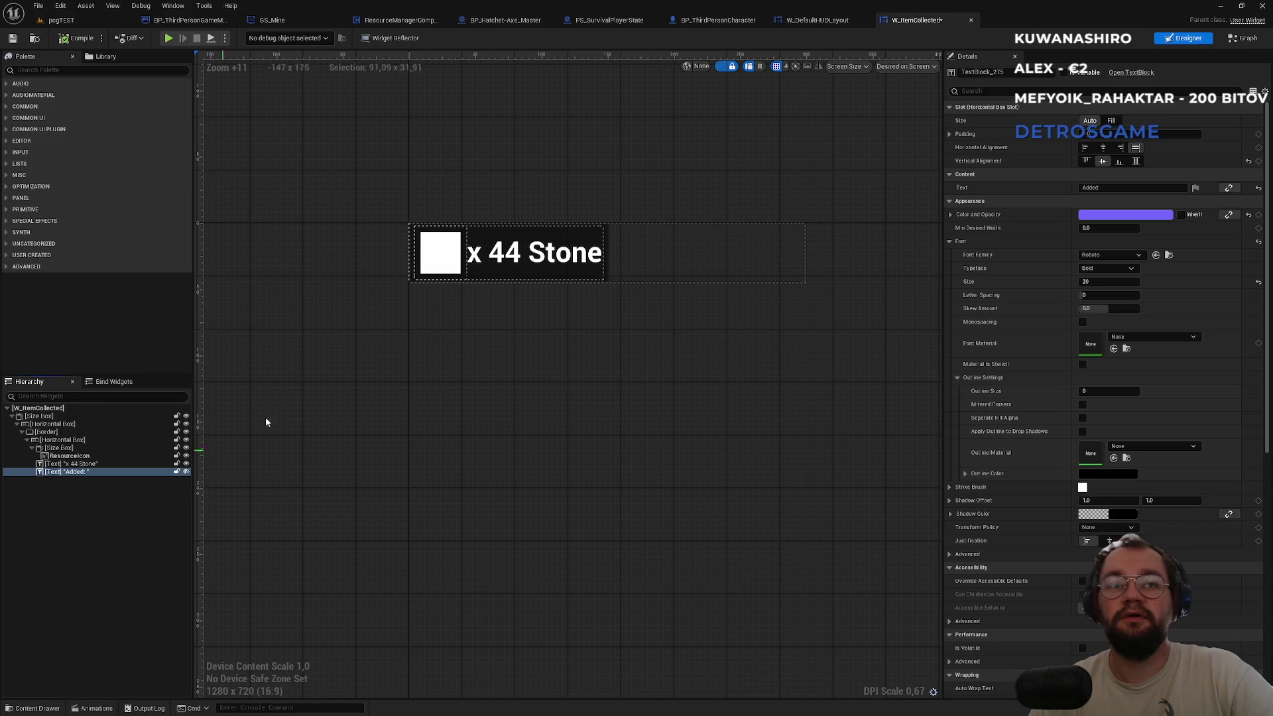
pyautogui.click(92, 20)
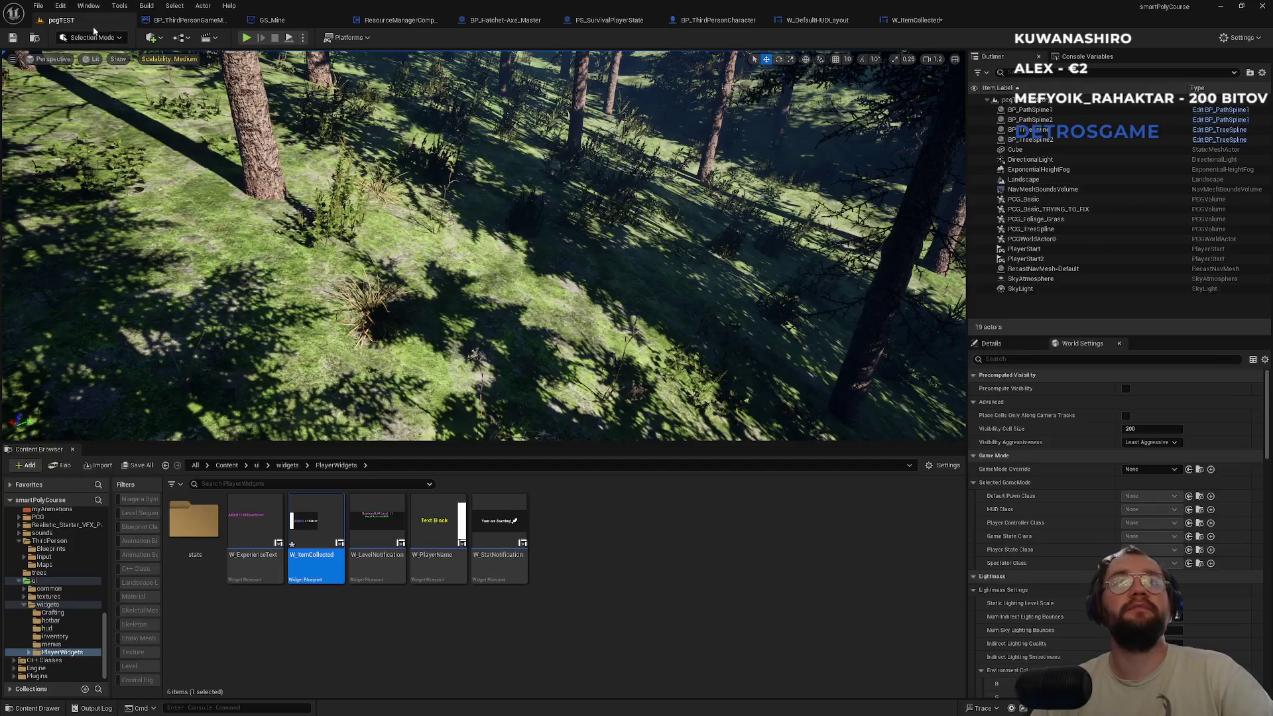
# Play-test fullscreen, walking and using the inventory until 'x6 Raw meat' appears, then reopen W_ItemCollected.
pyautogui.click(246, 38)
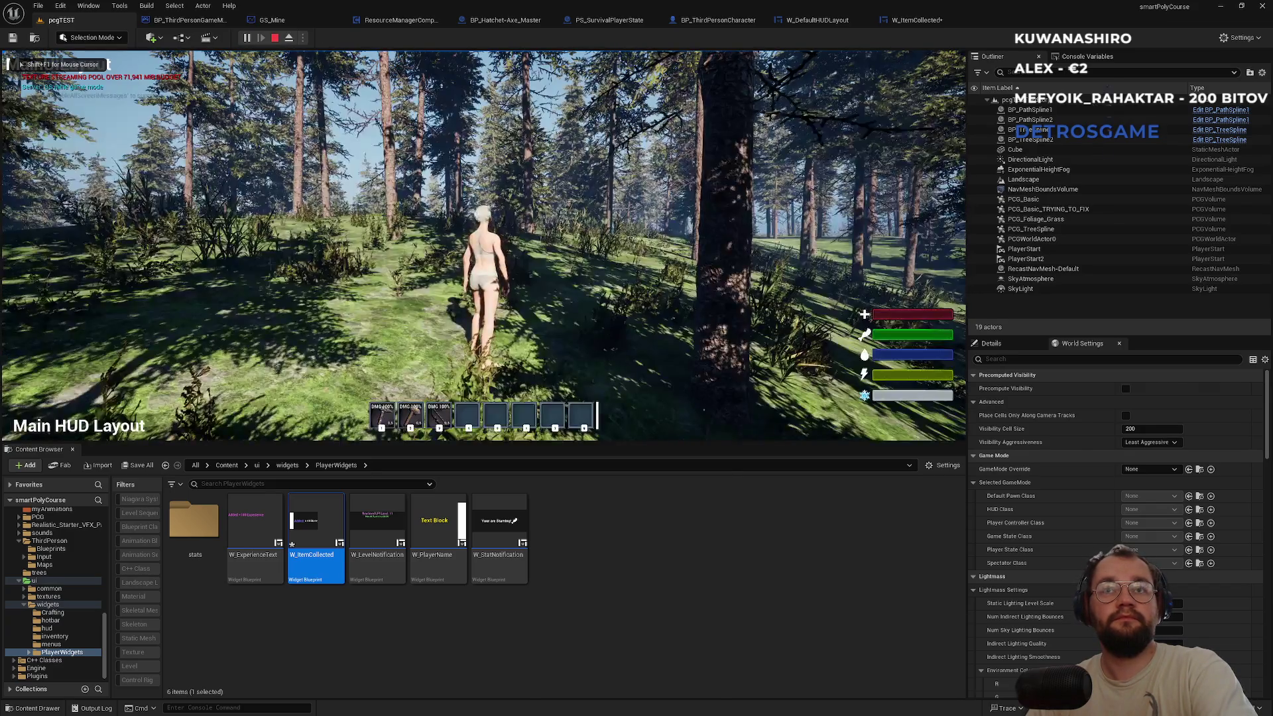
pyautogui.press('F11')
pyautogui.press('super')
pyautogui.press('super')
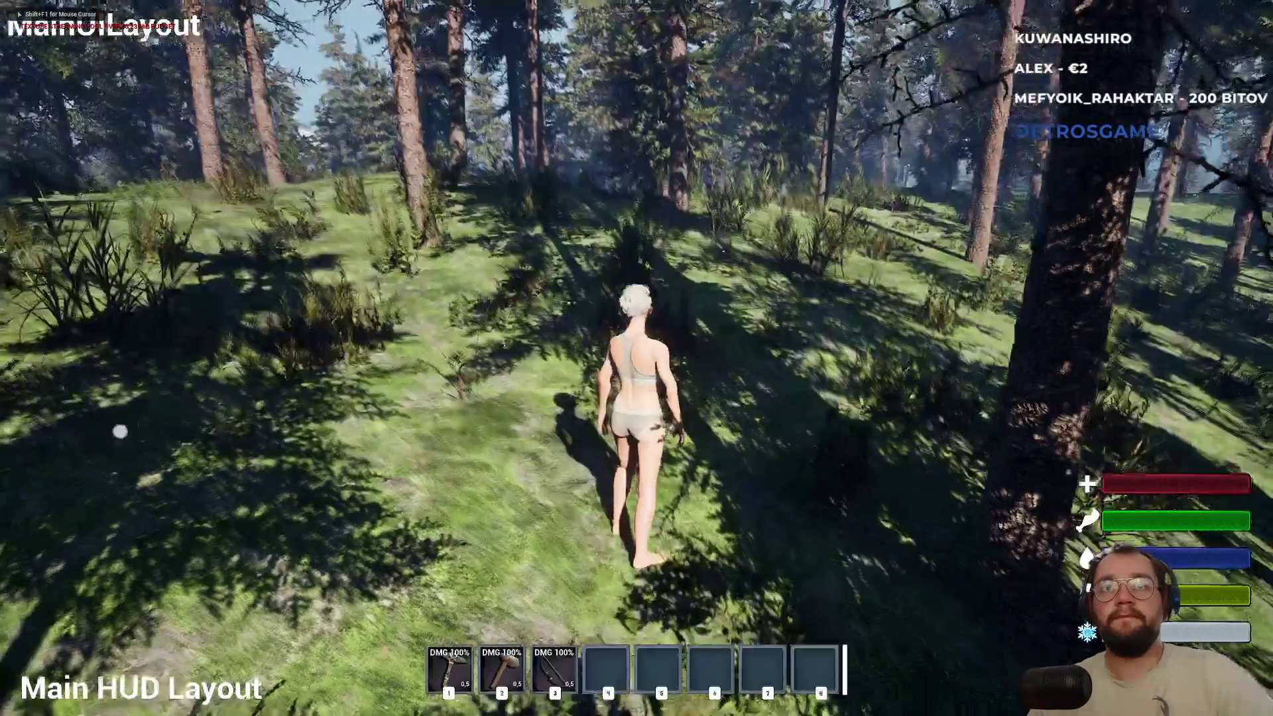
pyautogui.press('w')
pyautogui.press('w')
pyautogui.press('w')
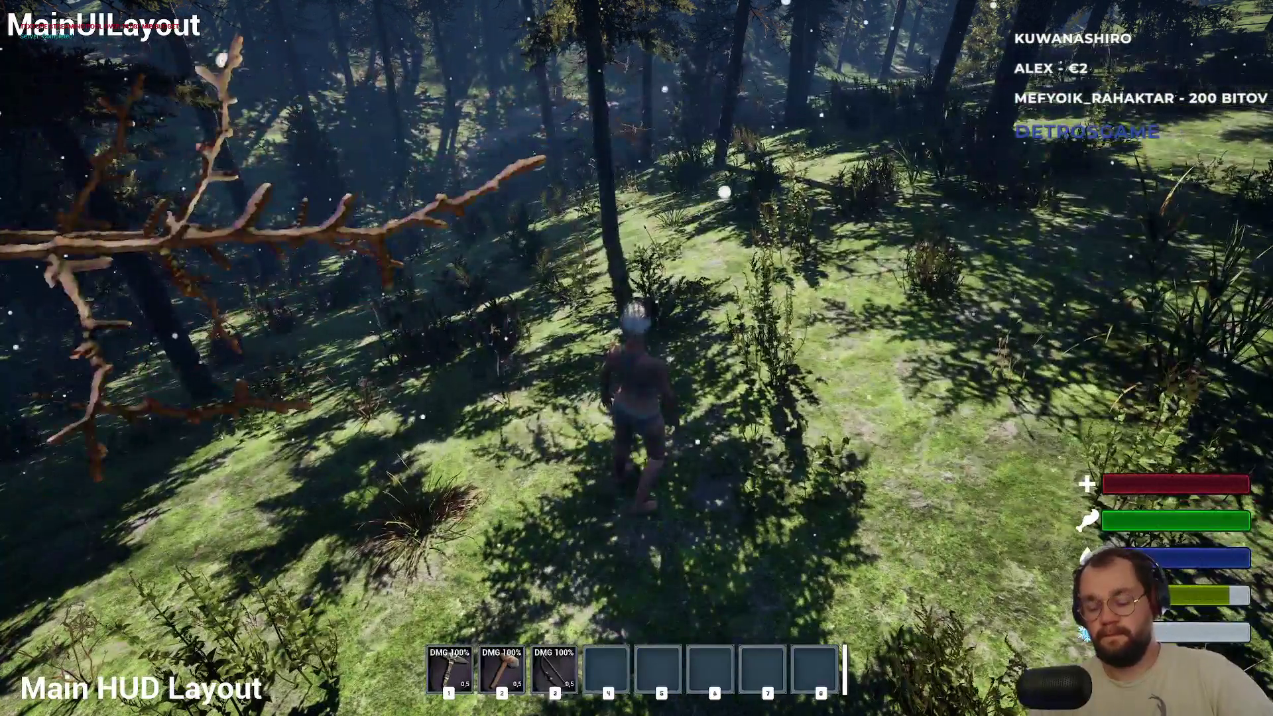
pyautogui.press('i')
pyautogui.rightClick(379, 292)
pyautogui.press('i')
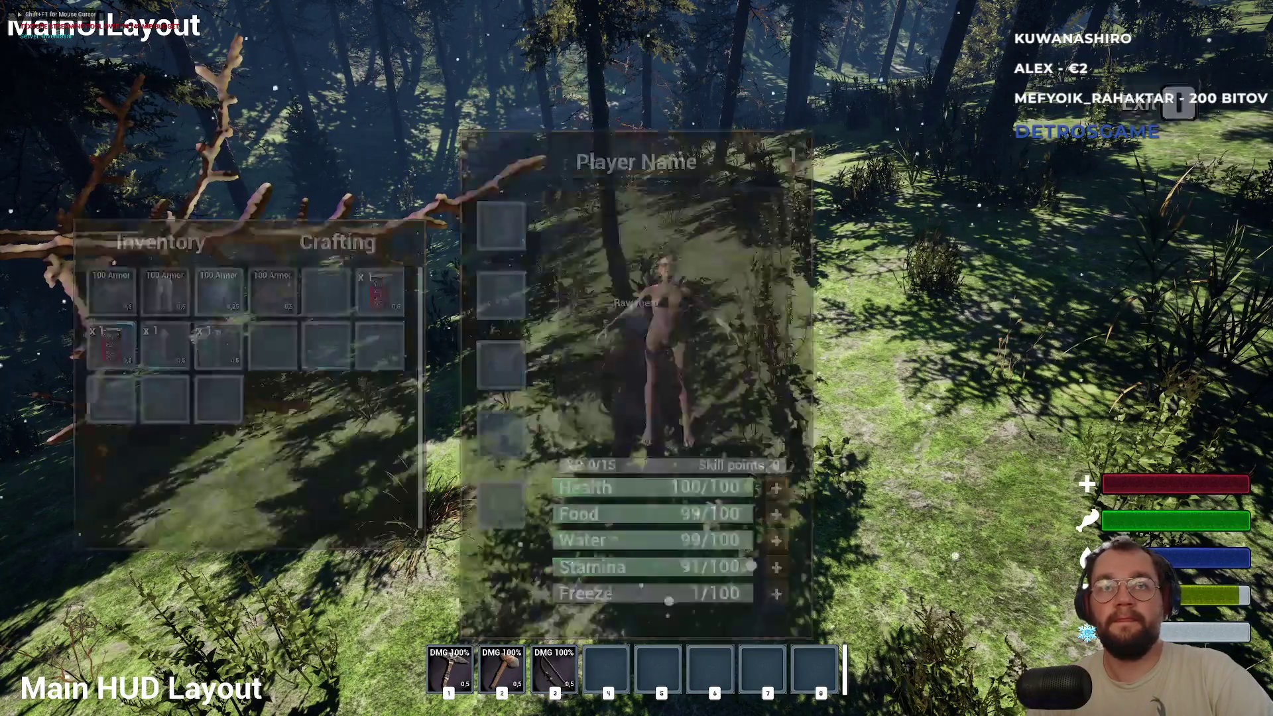
pyautogui.press('w')
pyautogui.press('e')
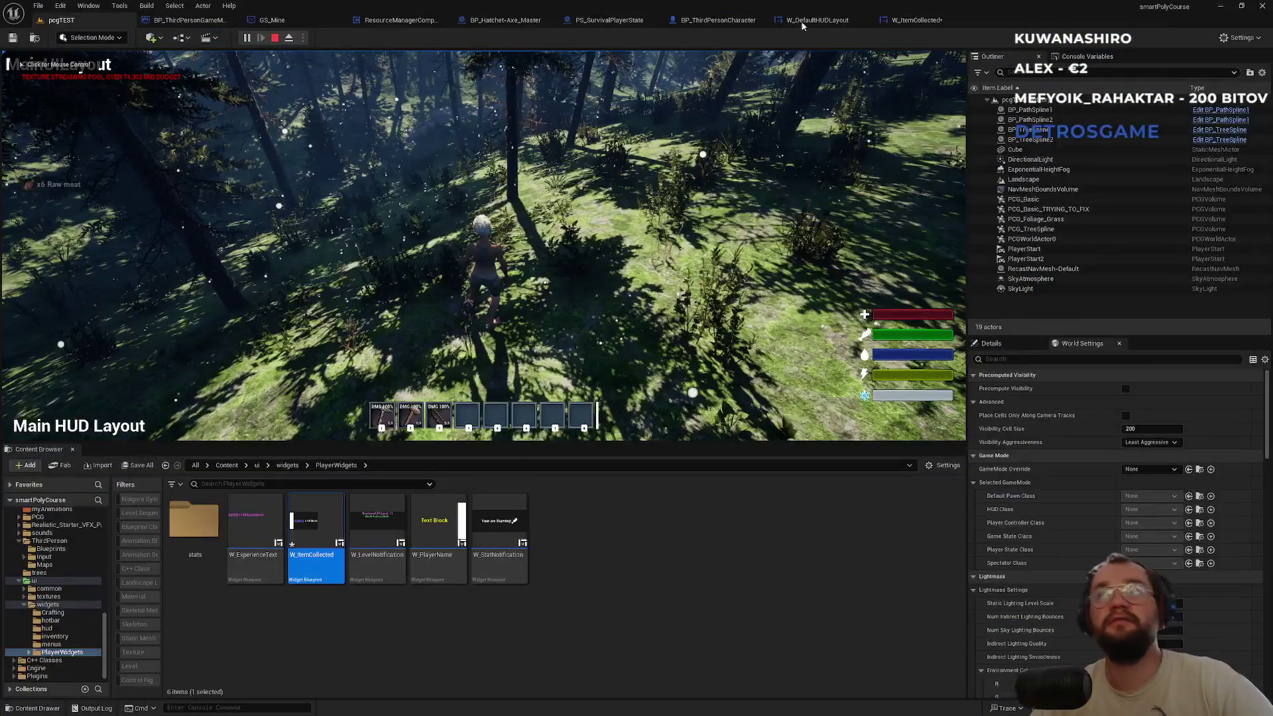
pyautogui.press('Escape')
pyautogui.click(917, 19)
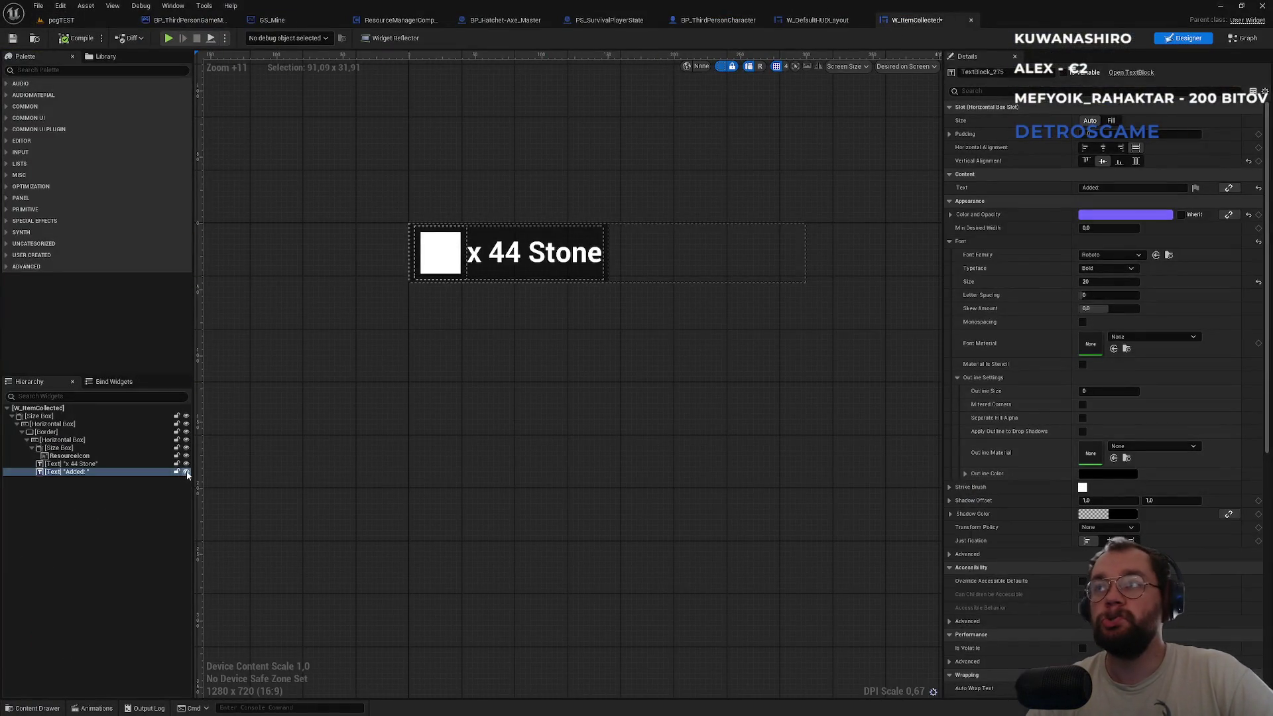
# Filter the Added: text's Details for visibility and change it from Hidden to Collapsed.
pyautogui.click(989, 91)
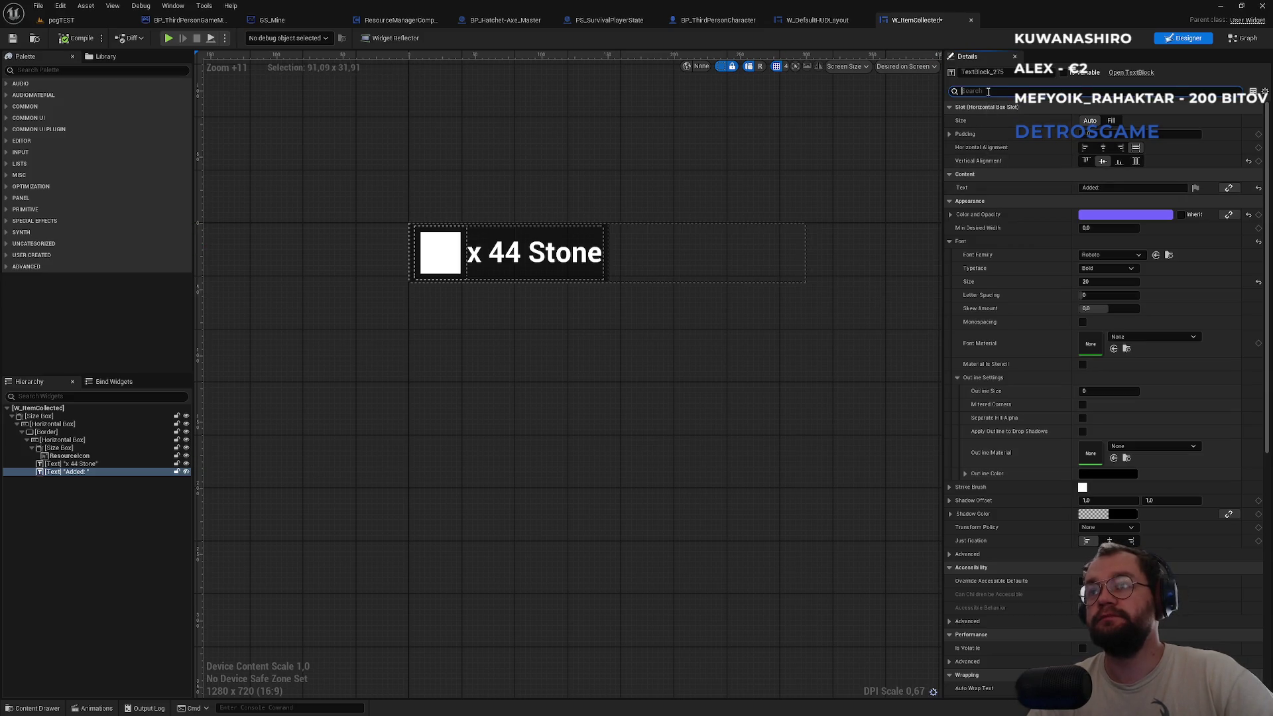
pyautogui.write('hi')
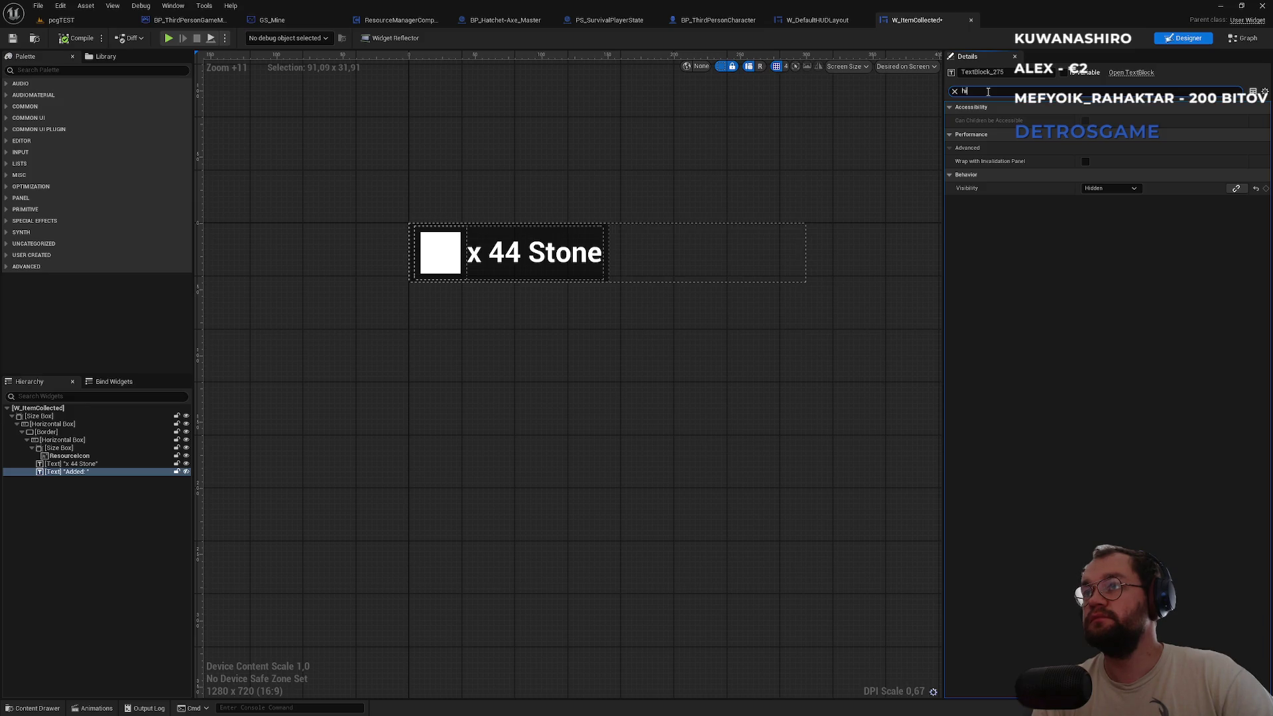
pyautogui.press('BackSpace')
pyautogui.press('BackSpace')
pyautogui.write('visi')
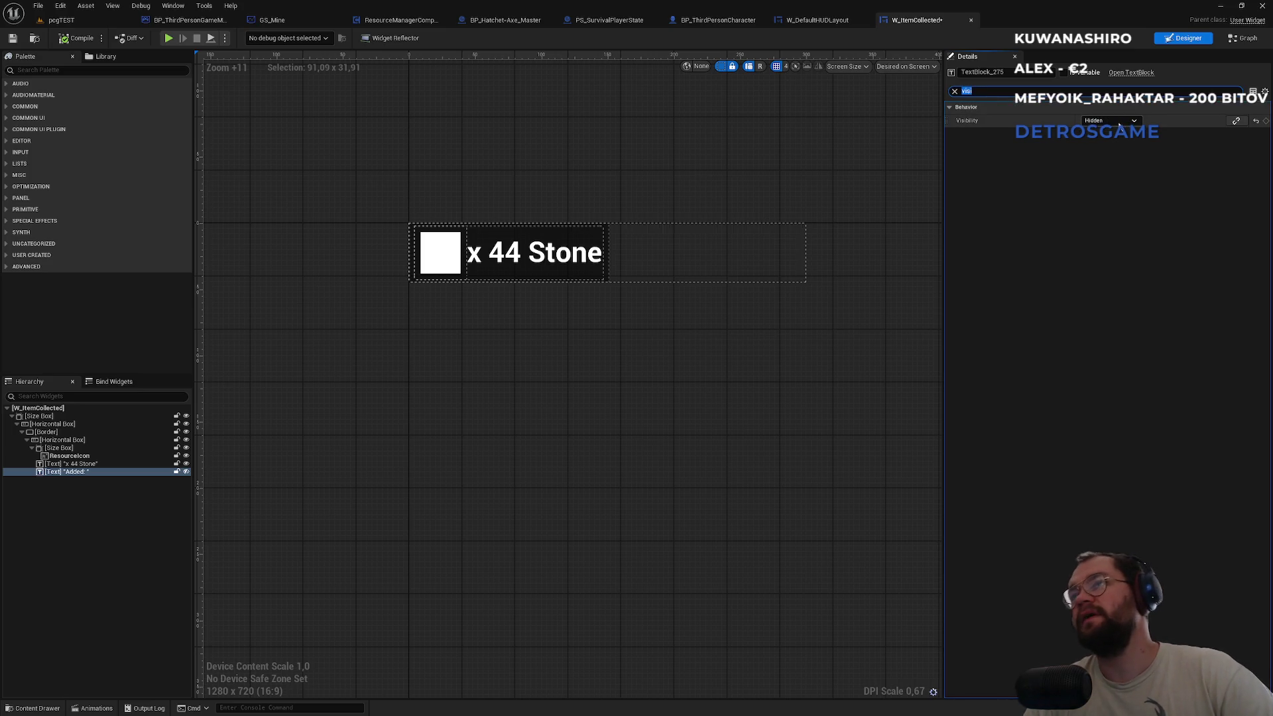
pyautogui.click(1138, 120)
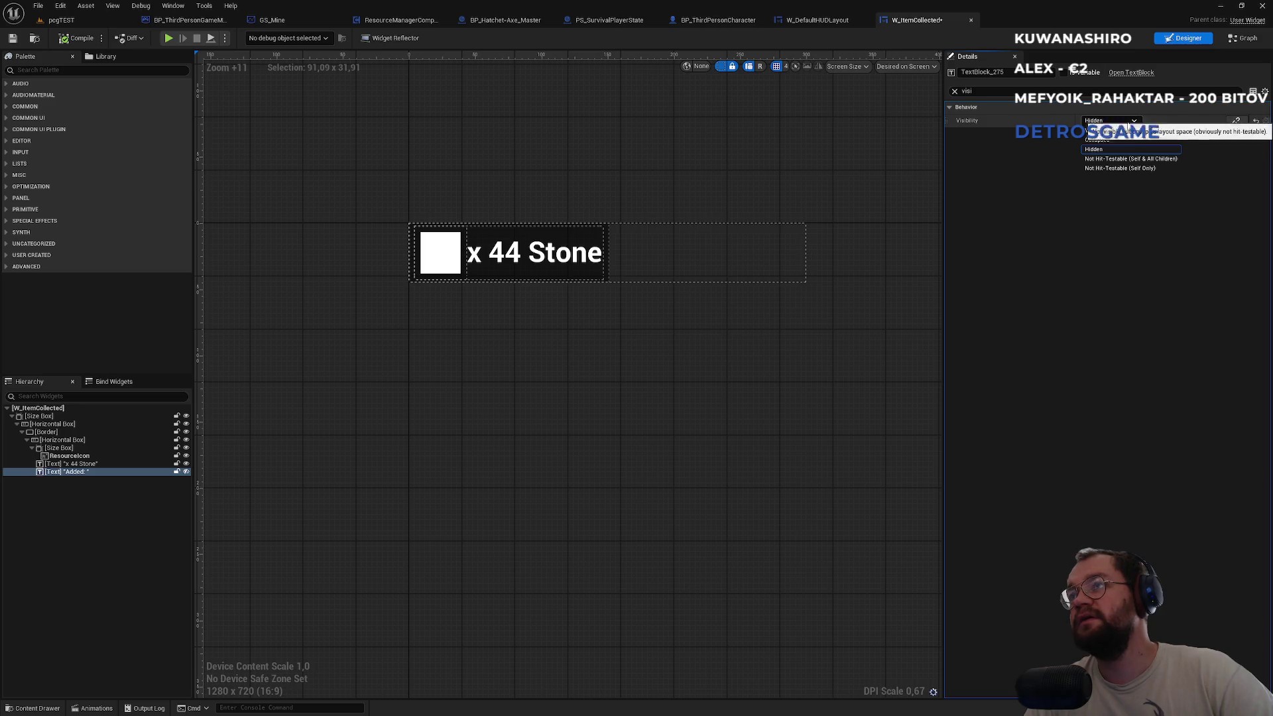
pyautogui.click(1104, 139)
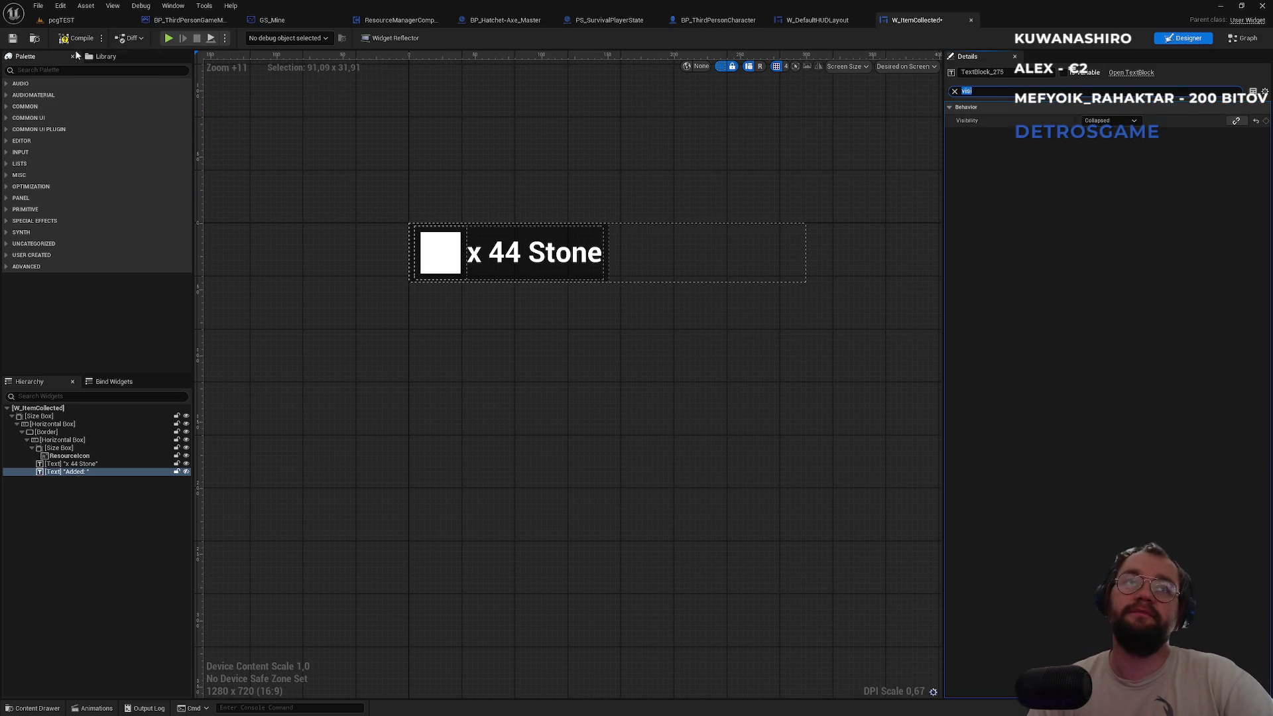
pyautogui.click(97, 27)
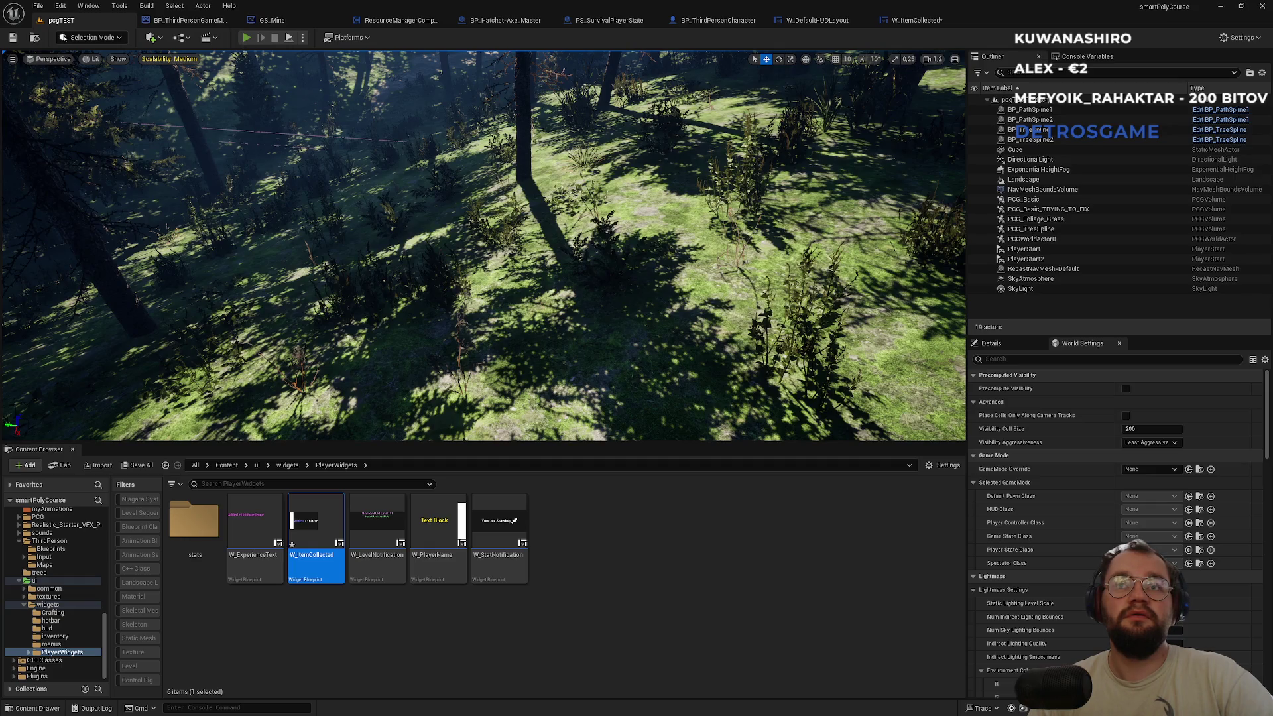
# Start another play-test with Alt+P, toggle the inventory and go fullscreen.
pyautogui.hotkey('alt', 'p')
pyautogui.press('super')
pyautogui.press('super')
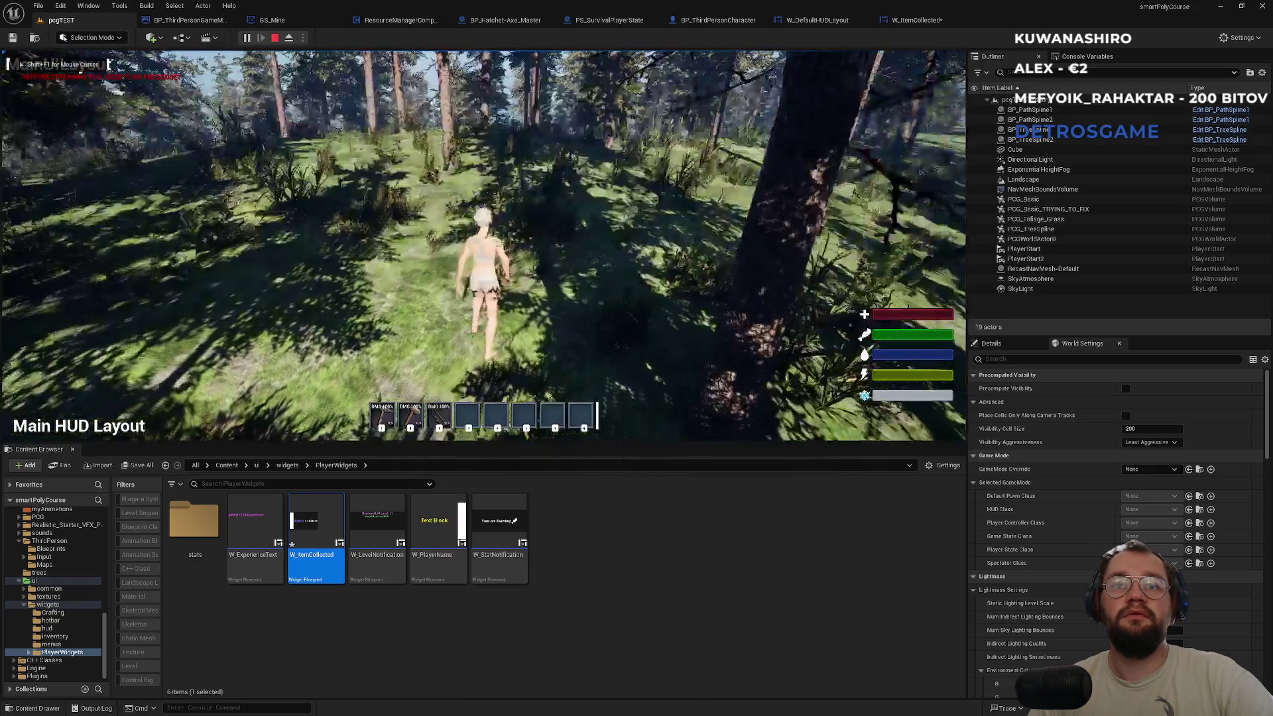
pyautogui.press('i')
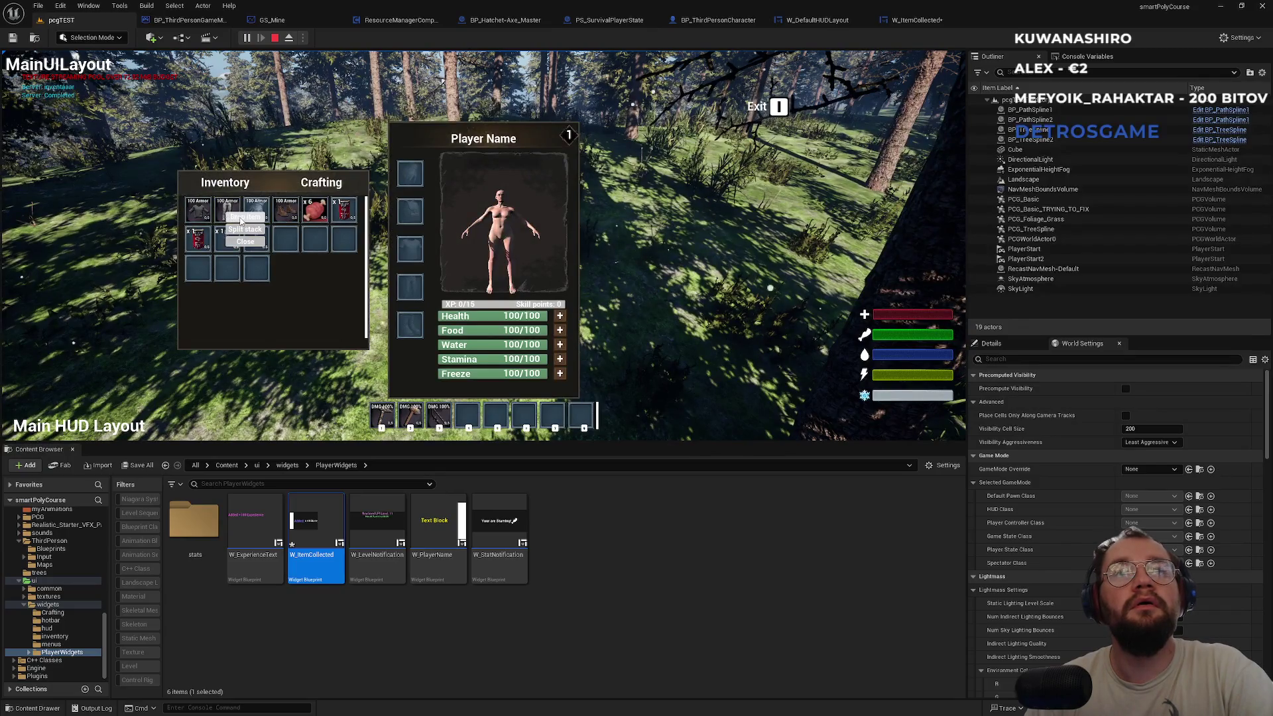
pyautogui.press('i')
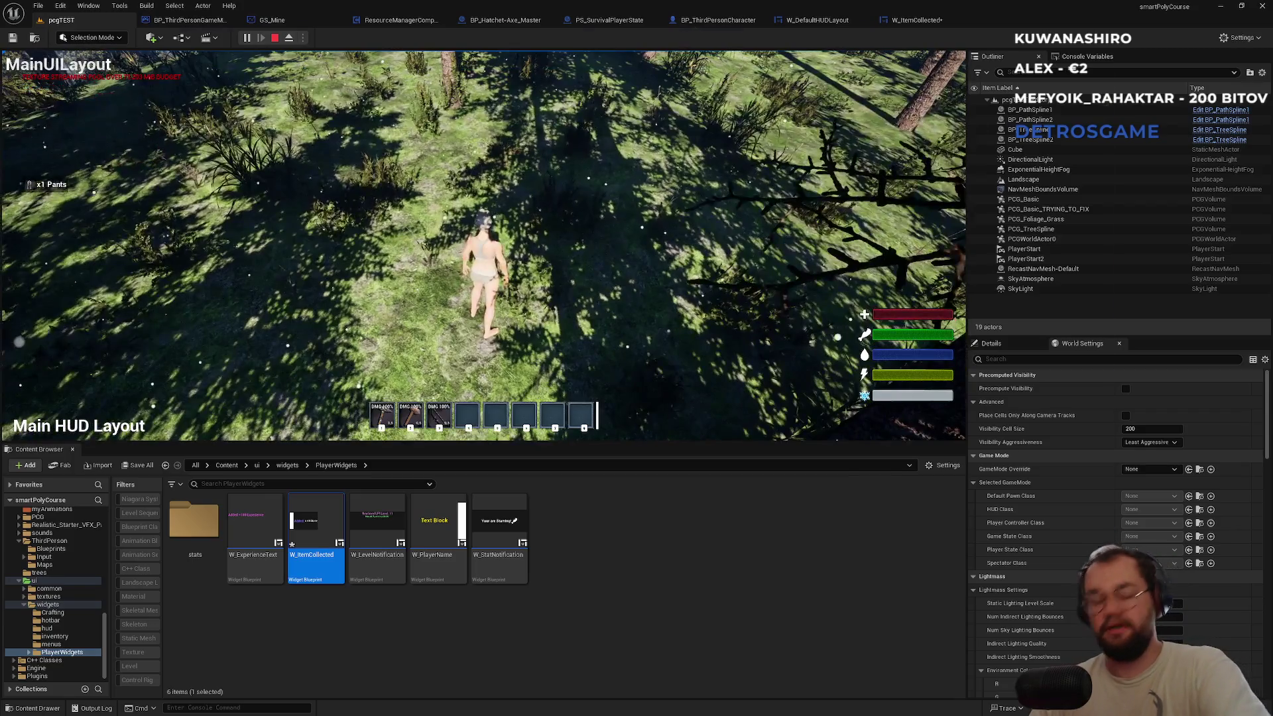
pyautogui.press('F11')
pyautogui.press('w')
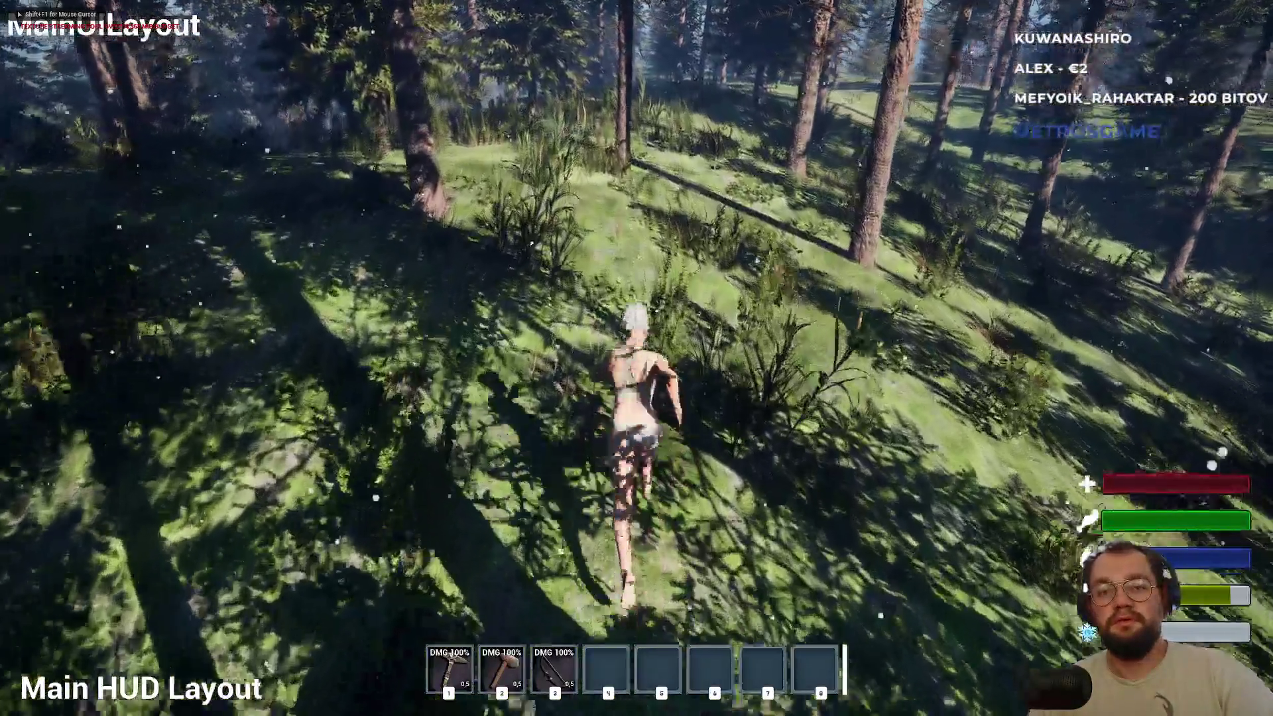
# Run through the forest watching the 'x1 Pants' notice, then exit fullscreen and stop play.
pyautogui.press('w')
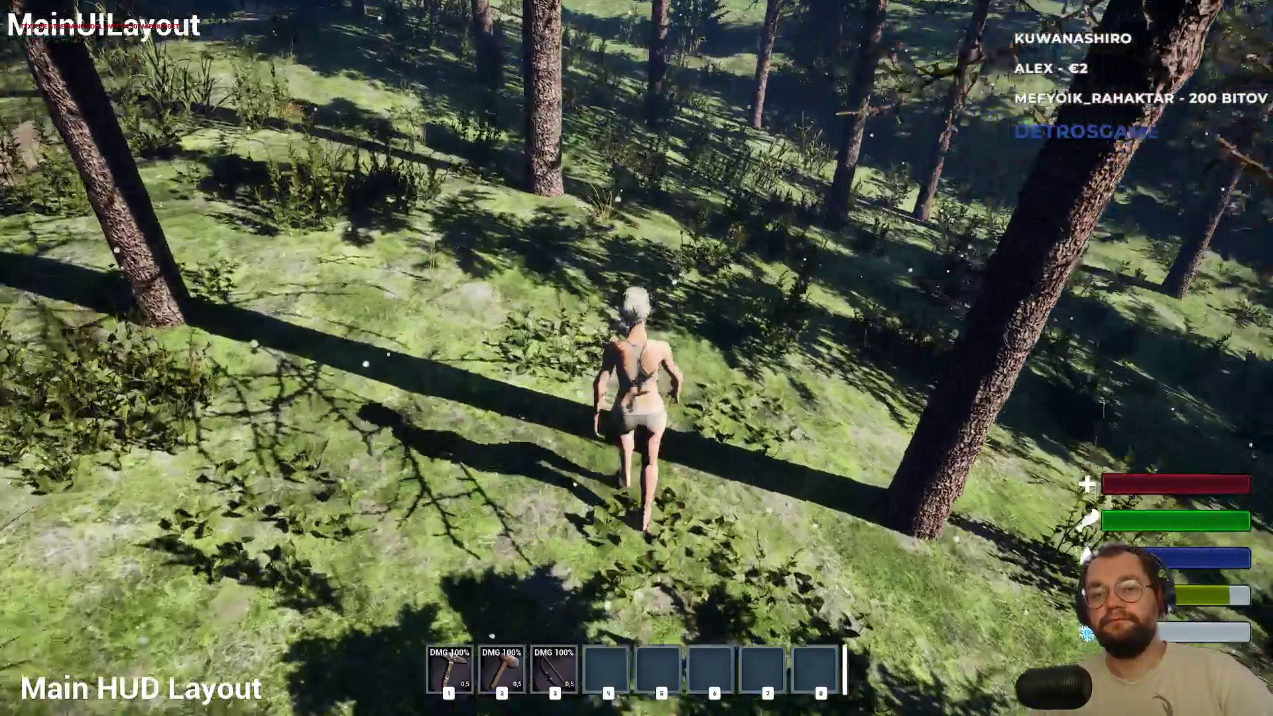
pyautogui.press('i')
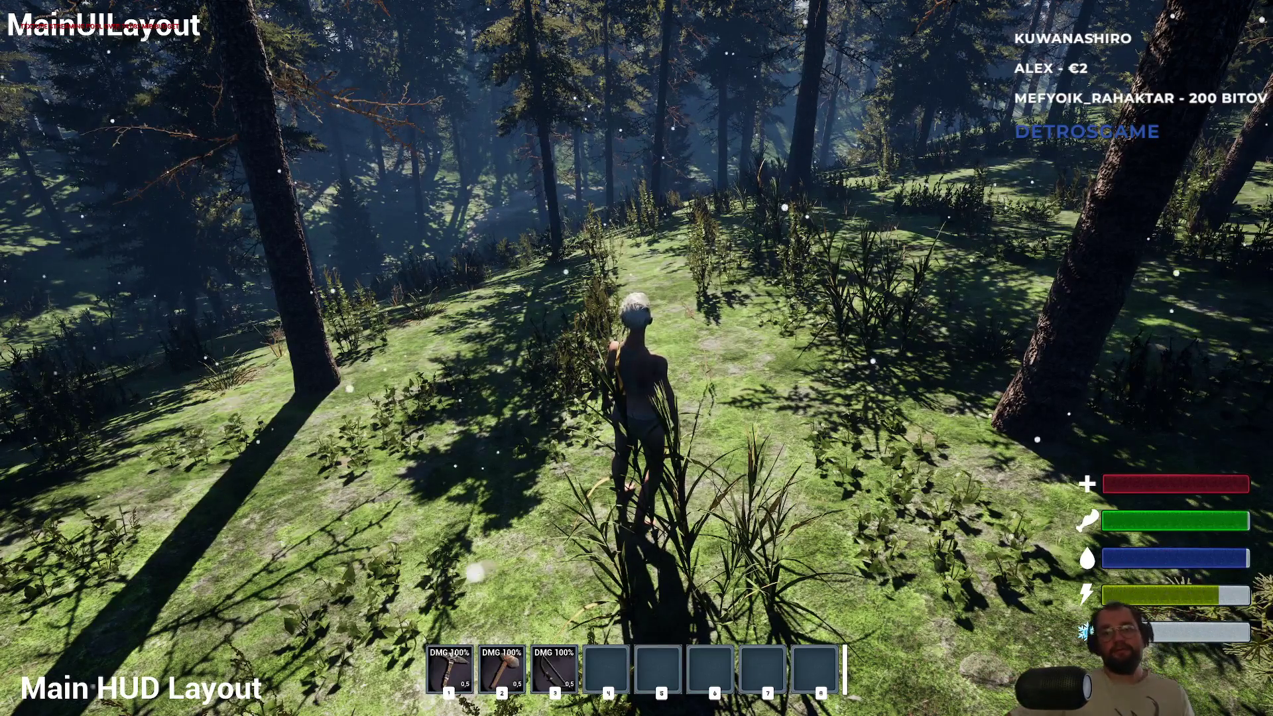
pyautogui.press('w')
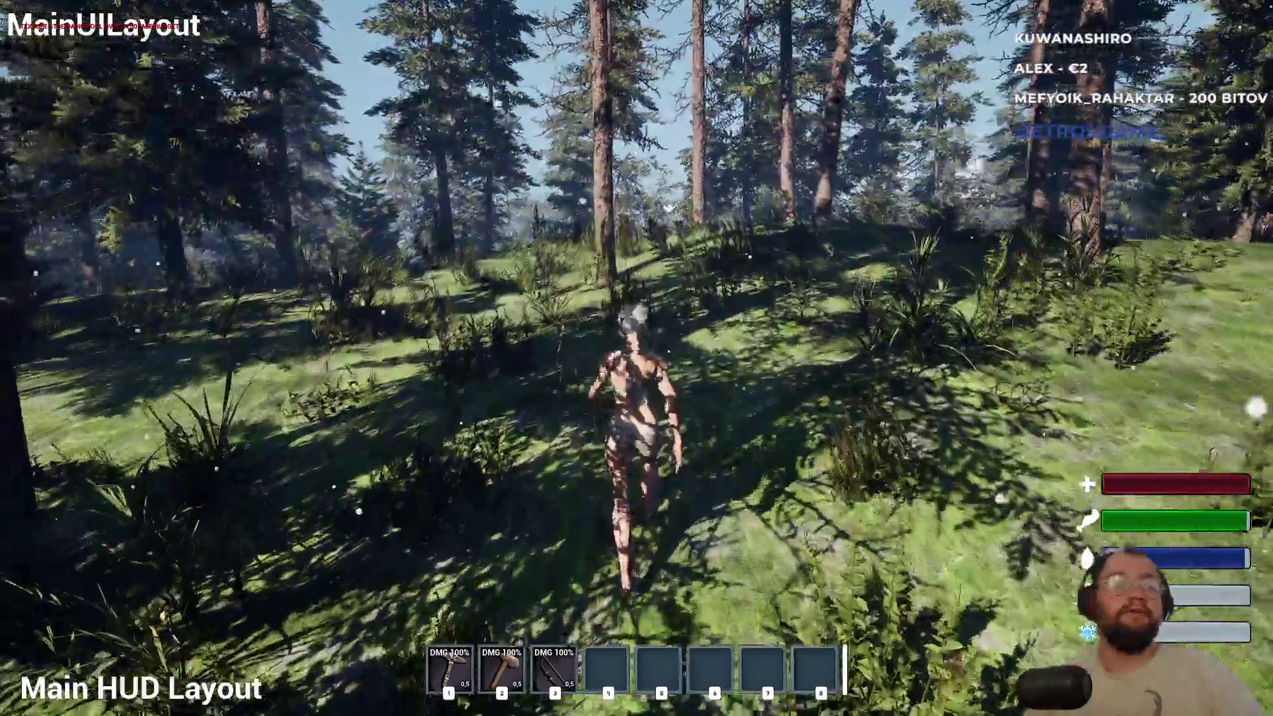
pyautogui.hotkey('shift', 'F1')
pyautogui.press('F11')
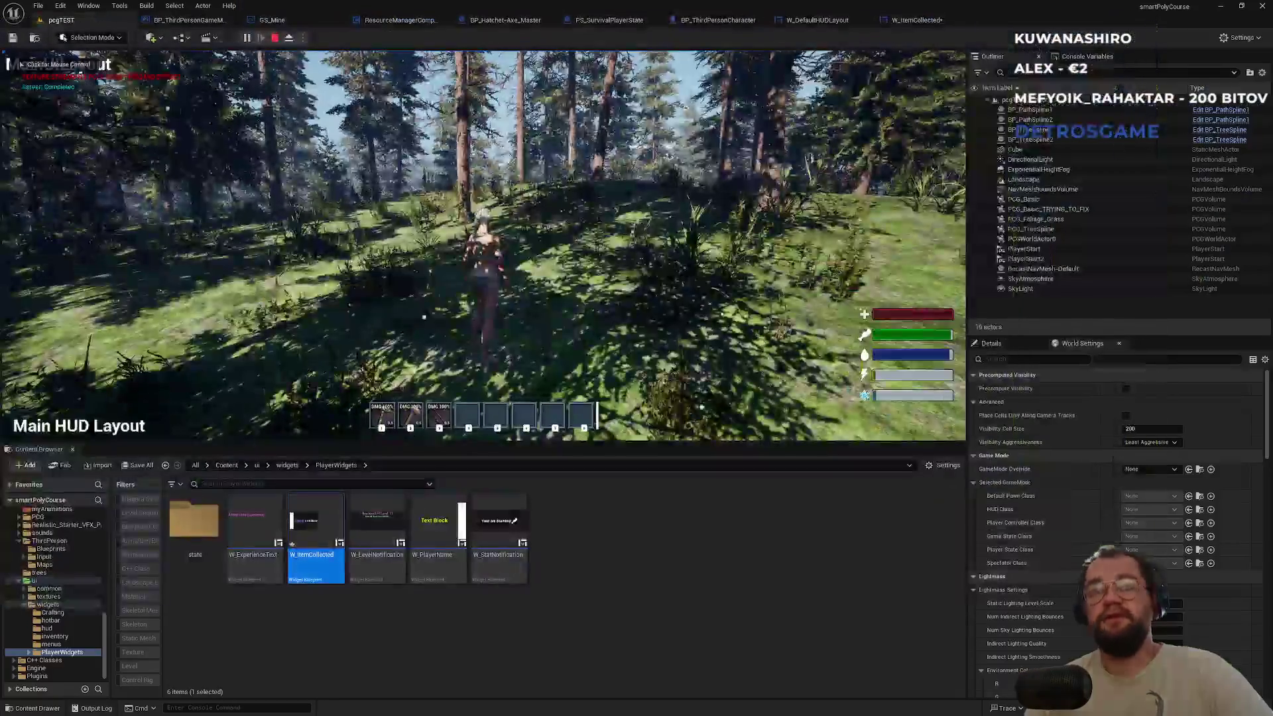
pyautogui.press('Escape')
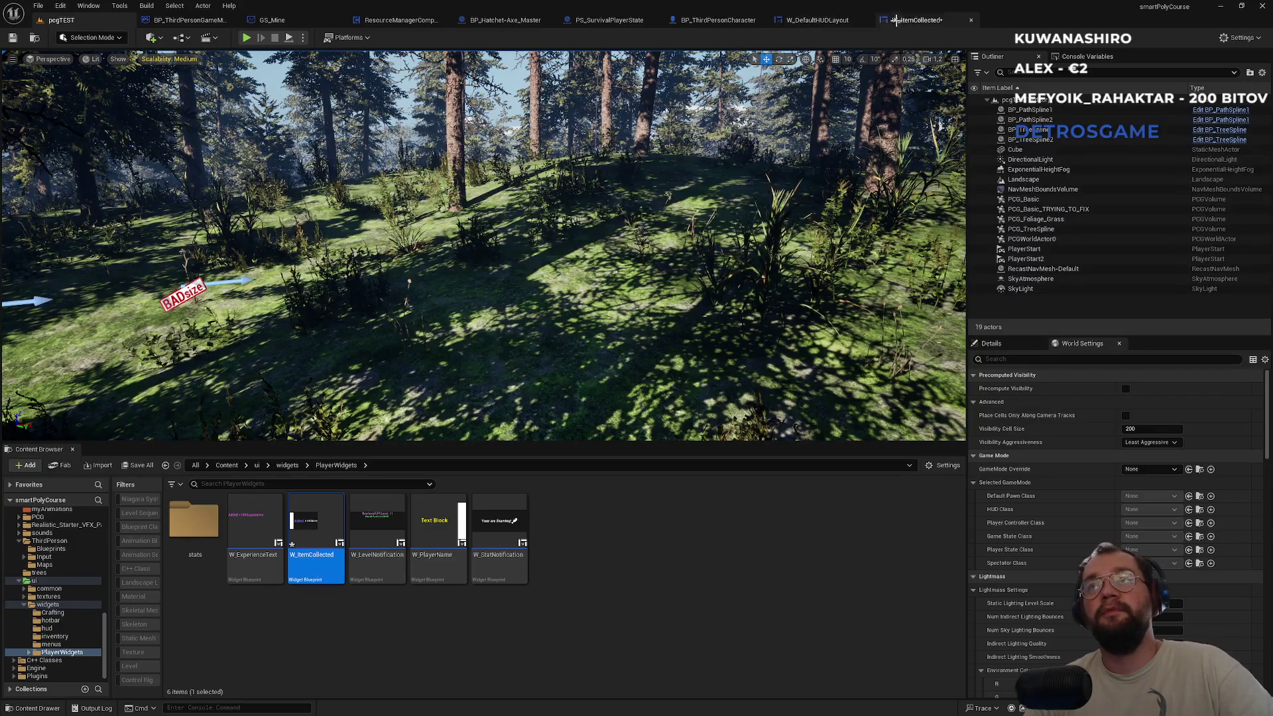
# Save the W_ItemCollected widget showing the 'x 44 Stone' notice and deselect the 'Added:' text.
pyautogui.click(917, 21)
pyautogui.hotkey('ctrl', 's')
pyautogui.click(597, 197)
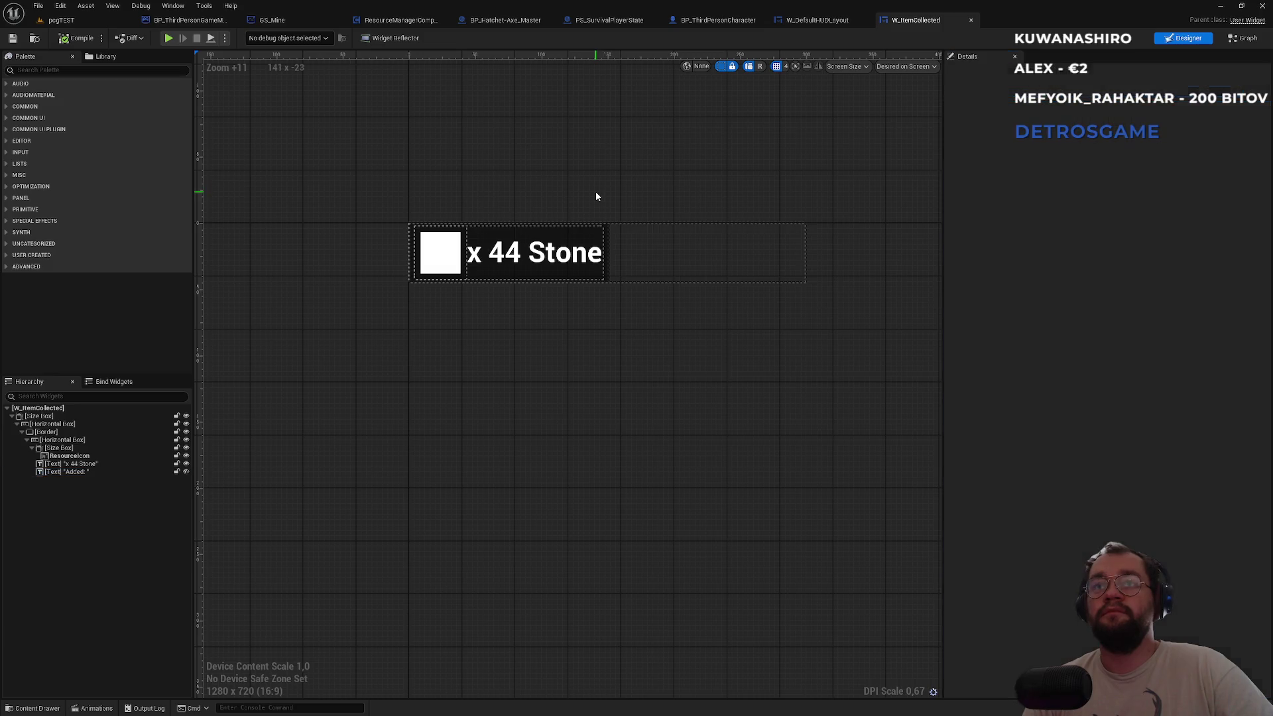
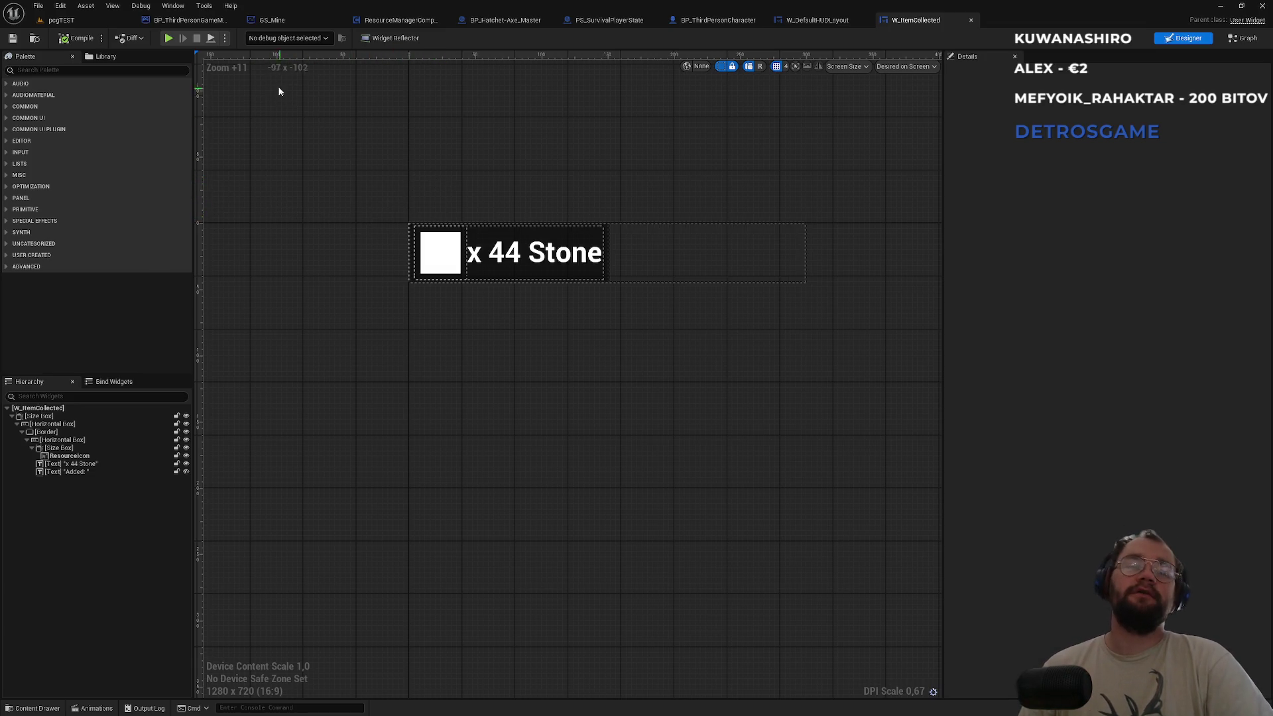
# Switch from the W_ItemCollected widget designer back to the pcgTEST level editor.
pyautogui.click(110, 21)
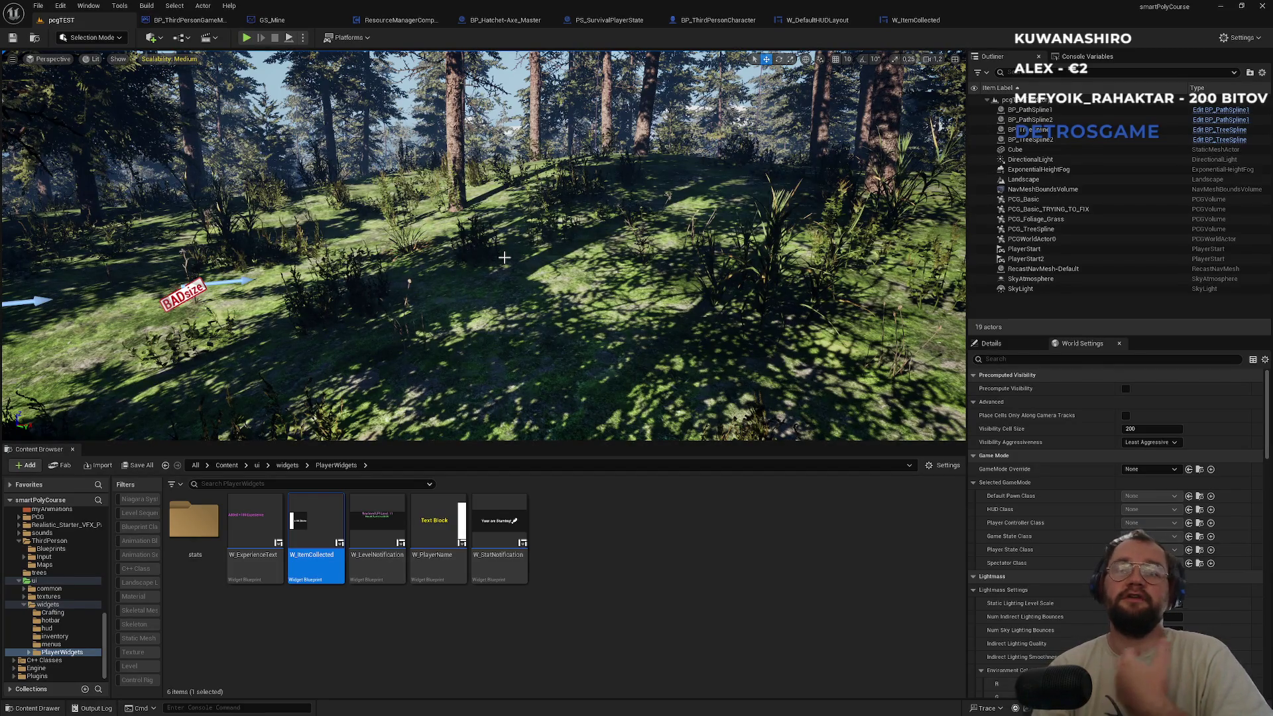
# Deselect W_ItemCollected, glance at the BP_ThirdPersonGameMode tab, and return to the pcgTEST level.
pyautogui.moveTo(470, 332)
pyautogui.mouseDown()
pyautogui.moveTo(504, 332)
pyautogui.moveTo(483, 292)
pyautogui.moveTo(535, 287)
pyautogui.mouseUp()
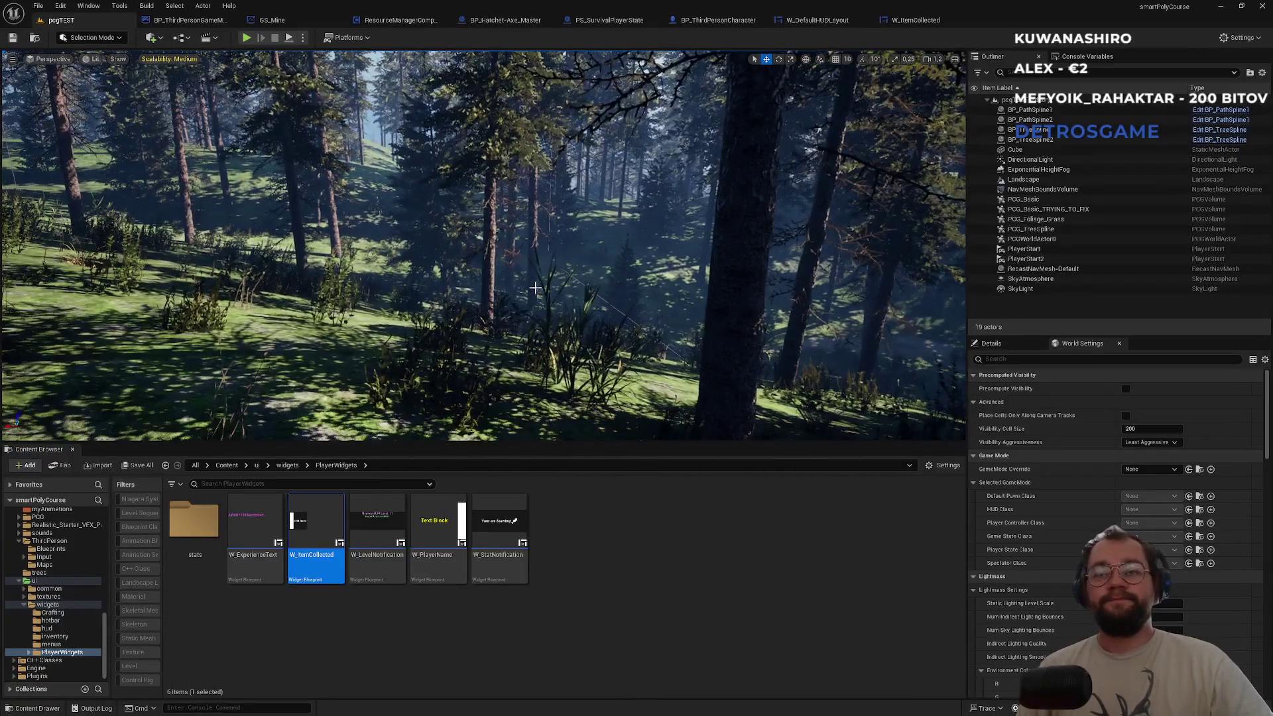
pyautogui.click(625, 635)
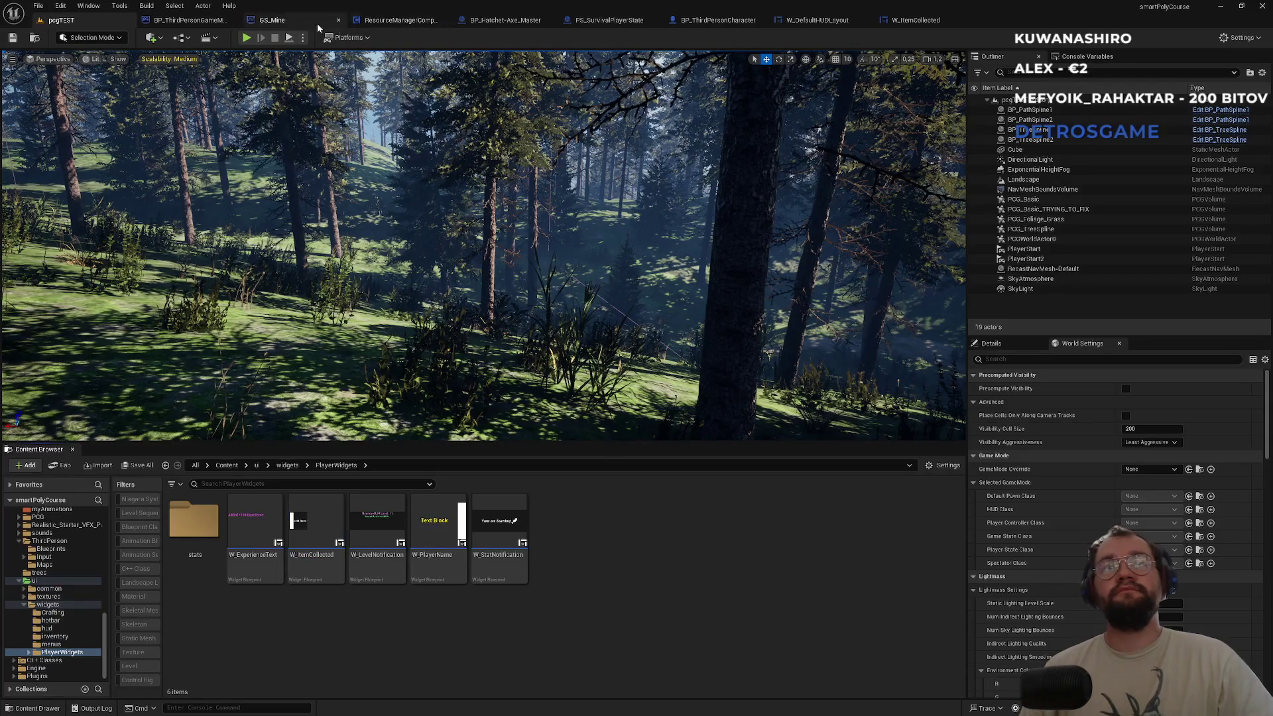
pyautogui.click(189, 20)
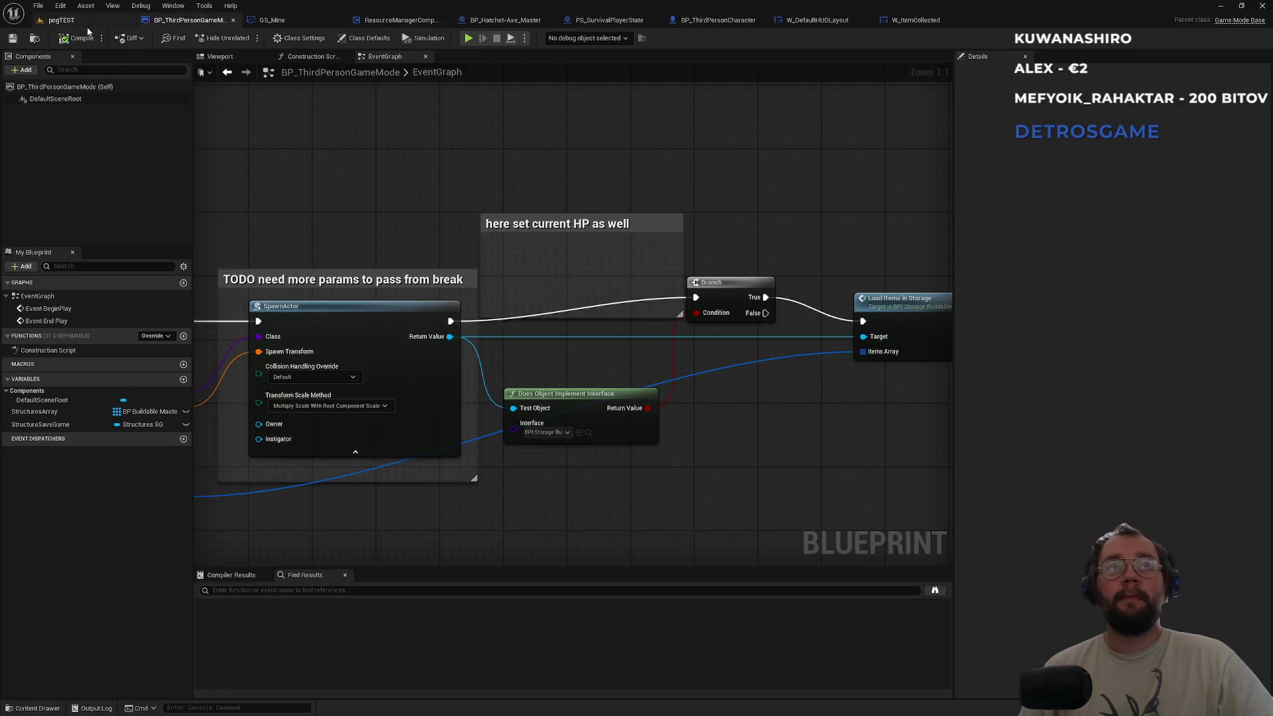
pyautogui.click(87, 26)
pyautogui.press('super')
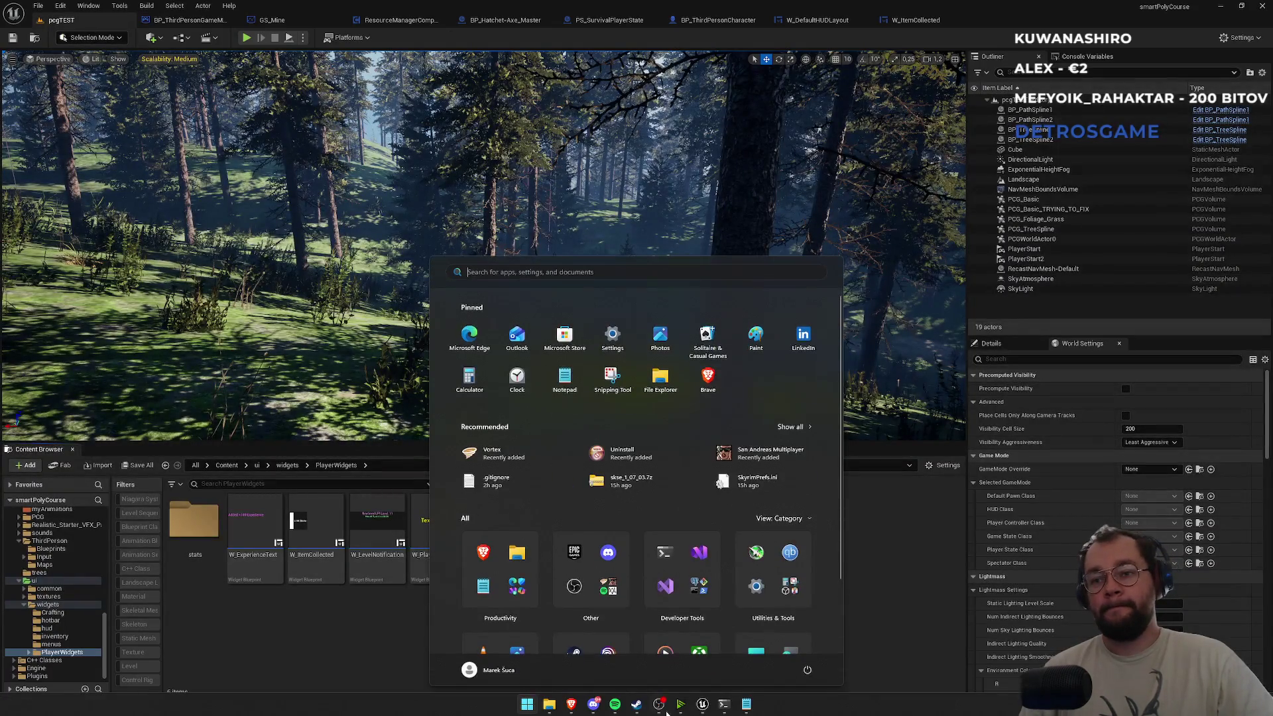
pyautogui.press('Escape')
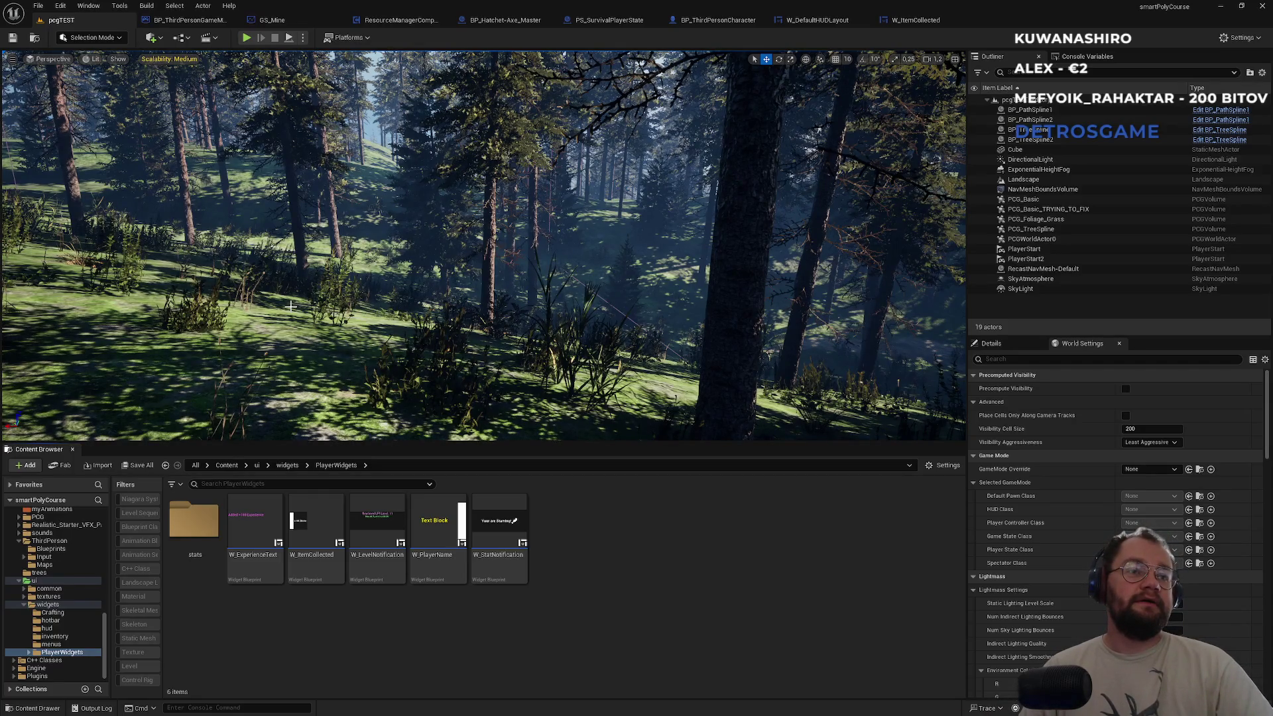
# Browse the root Content folder and scroll down through its 55 assets.
pyautogui.moveTo(431, 253)
pyautogui.mouseDown()
pyautogui.moveTo(372, 253)
pyautogui.moveTo(431, 253)
pyautogui.mouseUp()
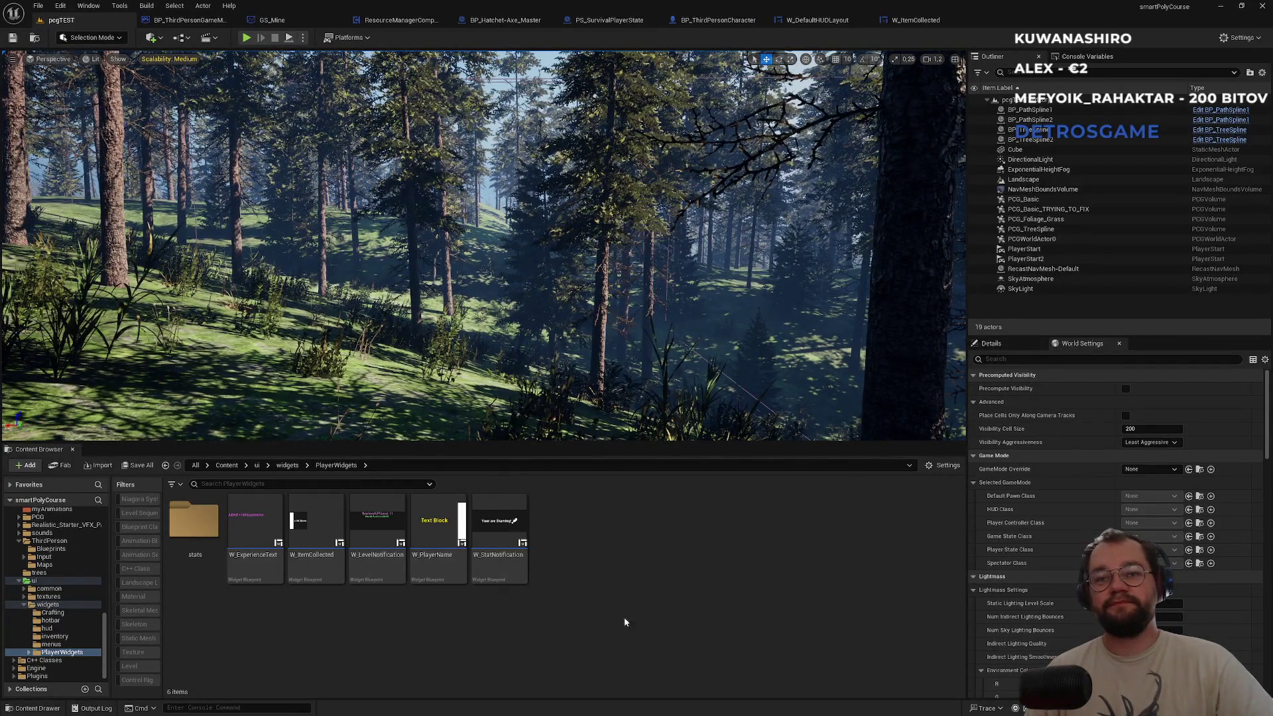
pyautogui.click(237, 467)
pyautogui.scroll(-5, 669, 615)
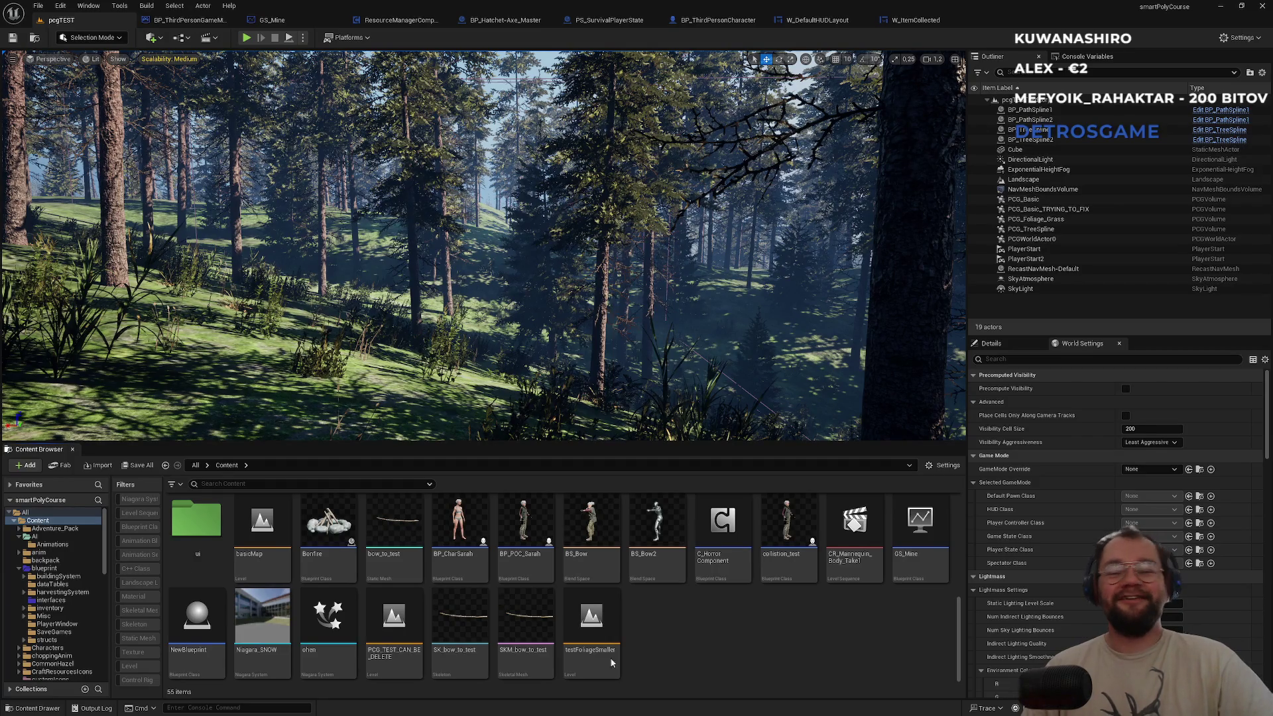
# Fly the camera through the forest and up out of the canopy for a high view over the valley.
pyautogui.press('w')
pyautogui.press('w')
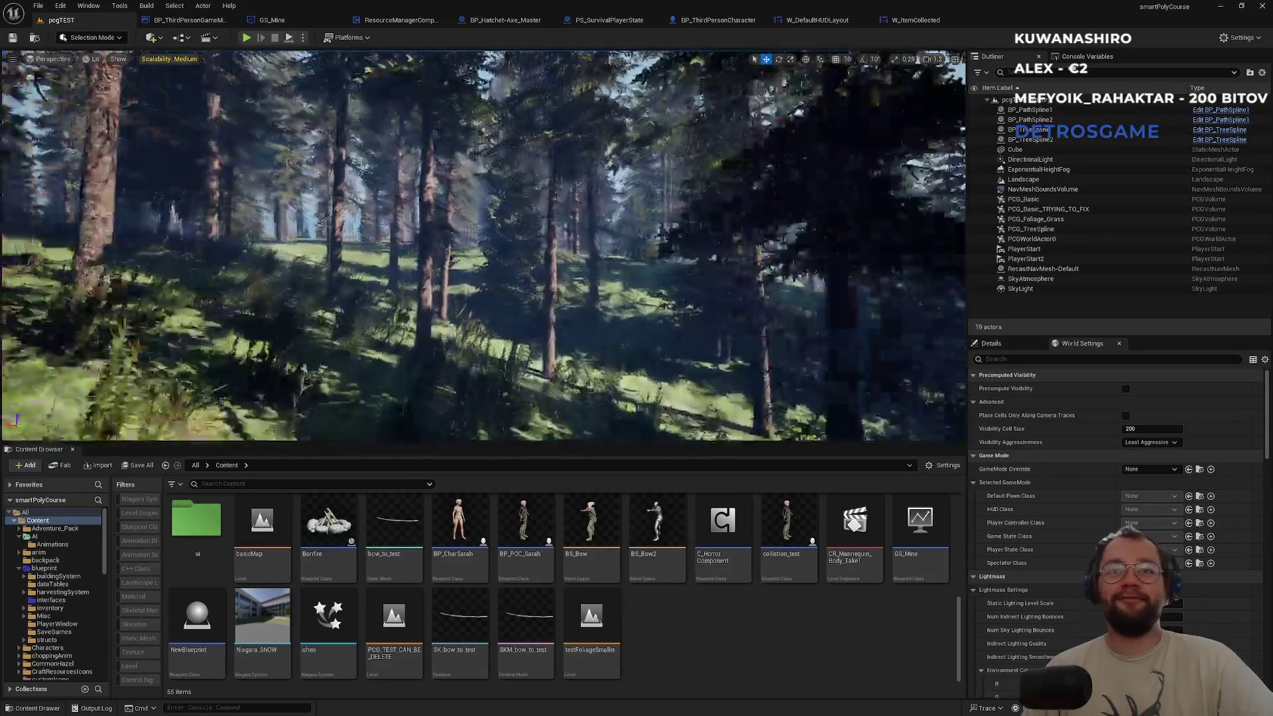
pyautogui.press('w')
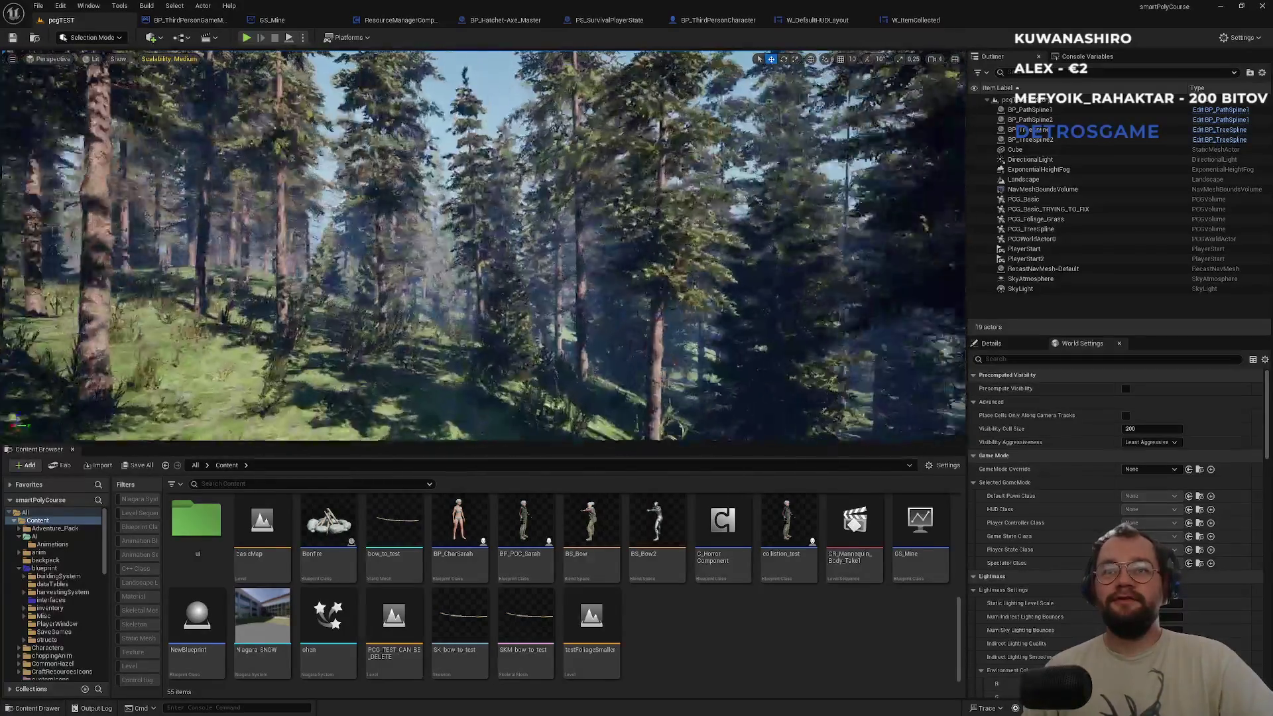
pyautogui.press('w')
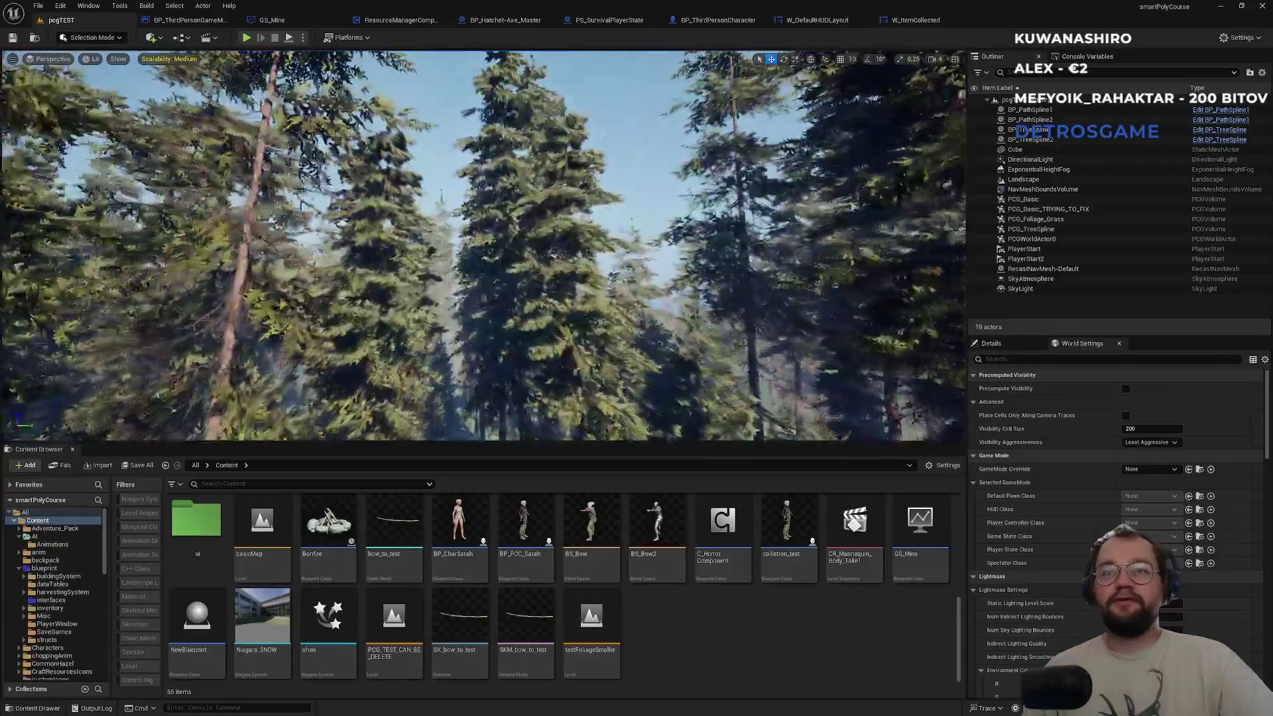
pyautogui.press('w')
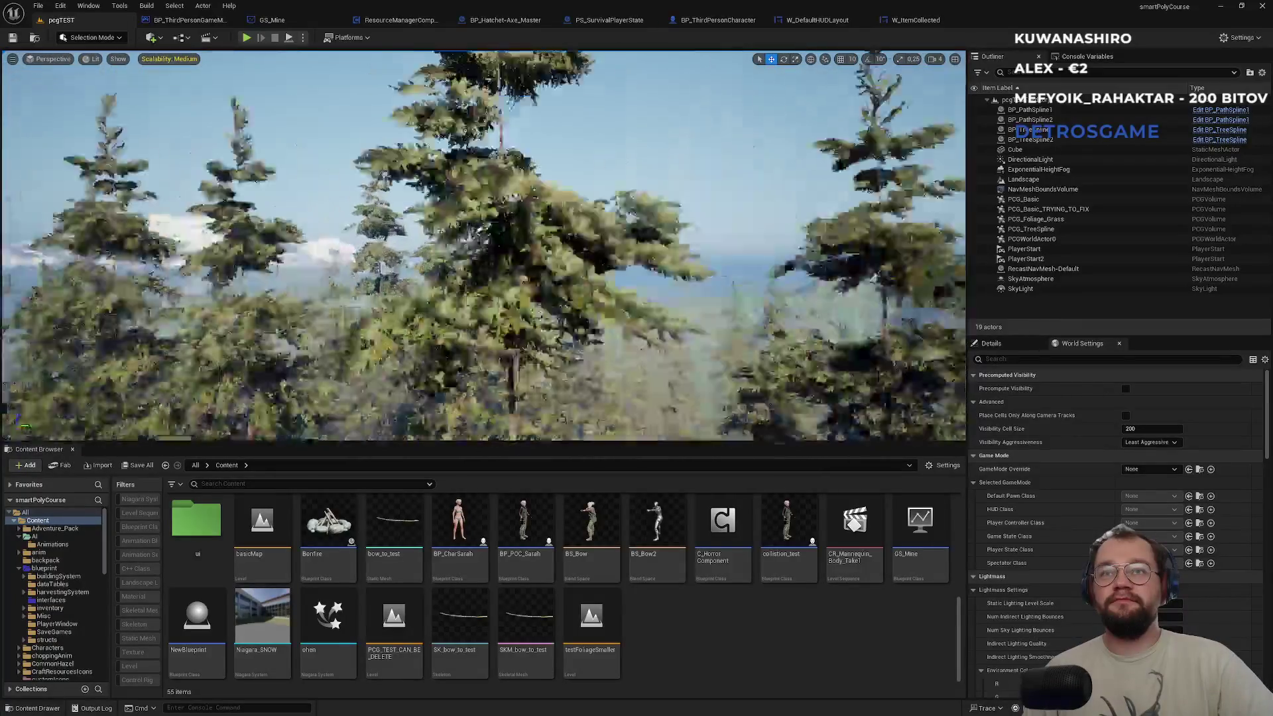
pyautogui.press('w')
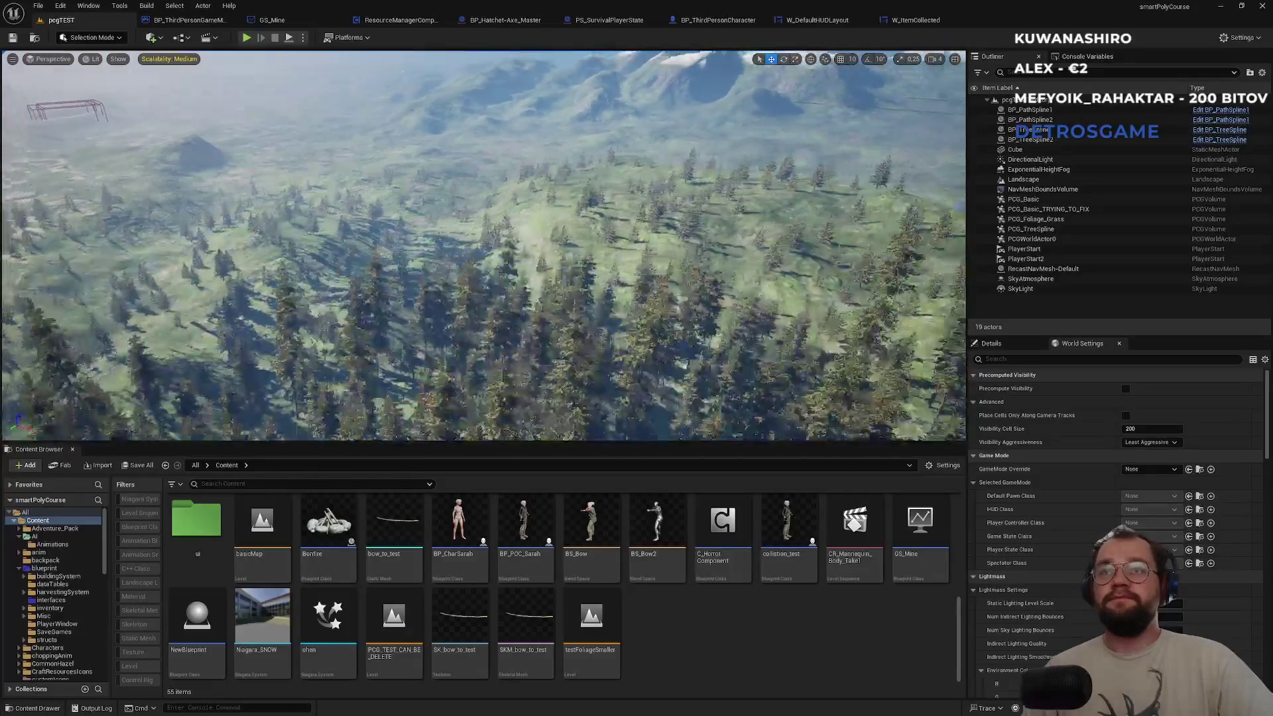
pyautogui.press('w')
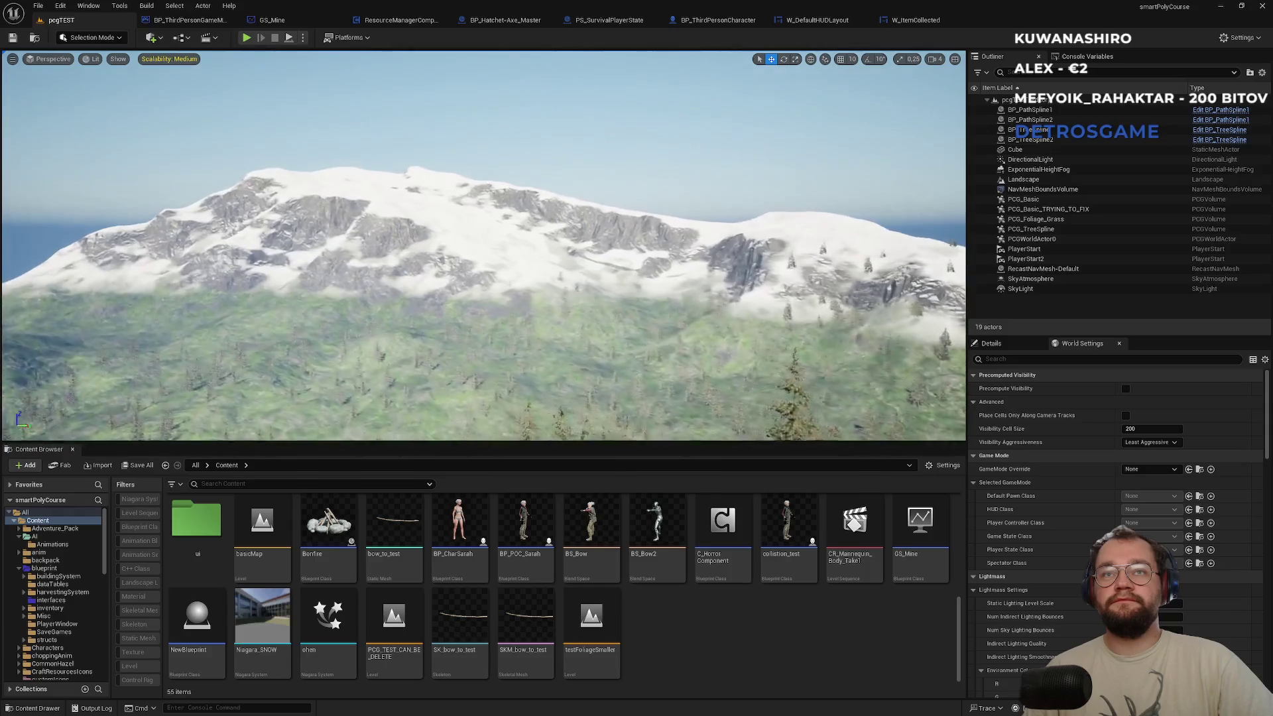
# Fly along the snowy ridge, out over the valley, and down into the treetops.
pyautogui.press('w')
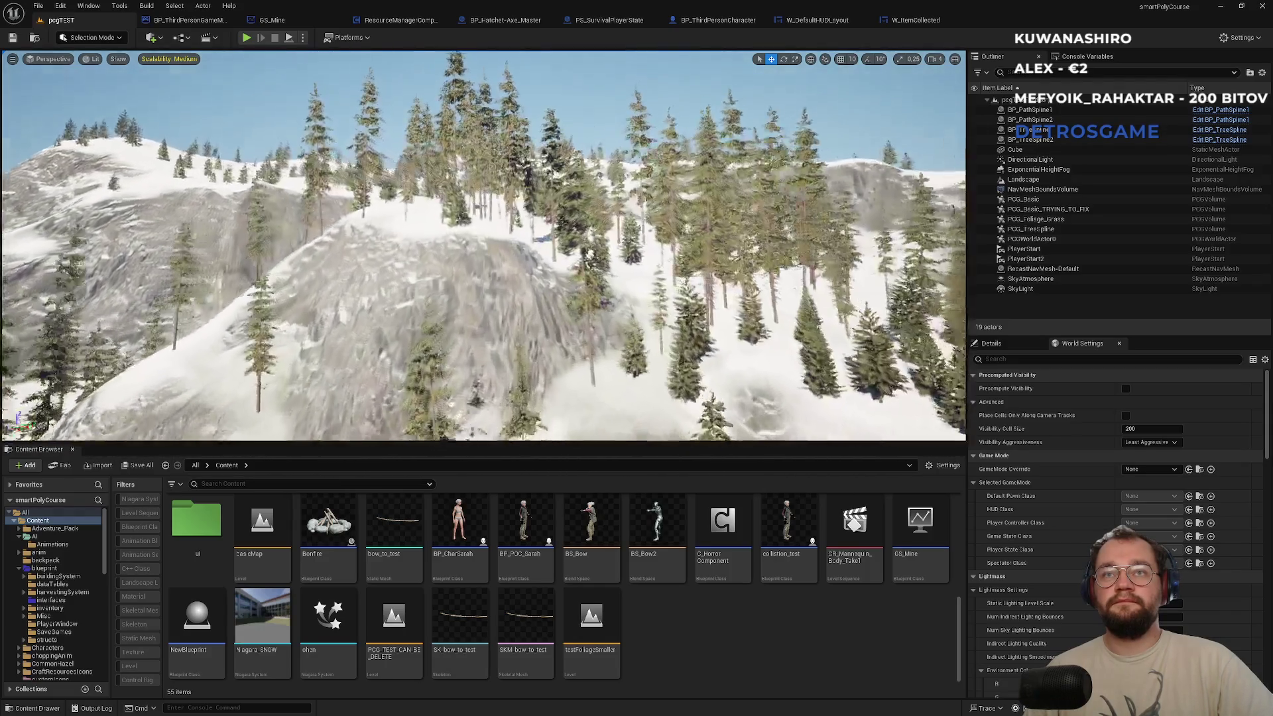
pyautogui.press('w')
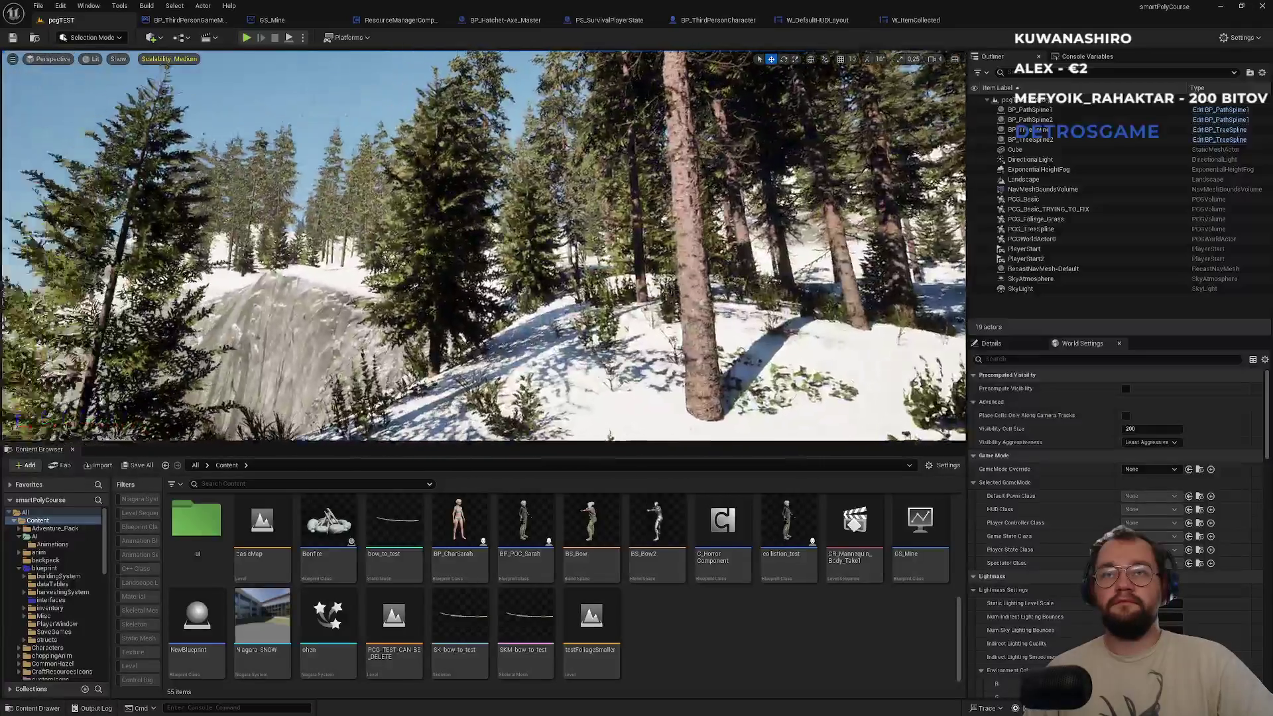
pyautogui.press('w')
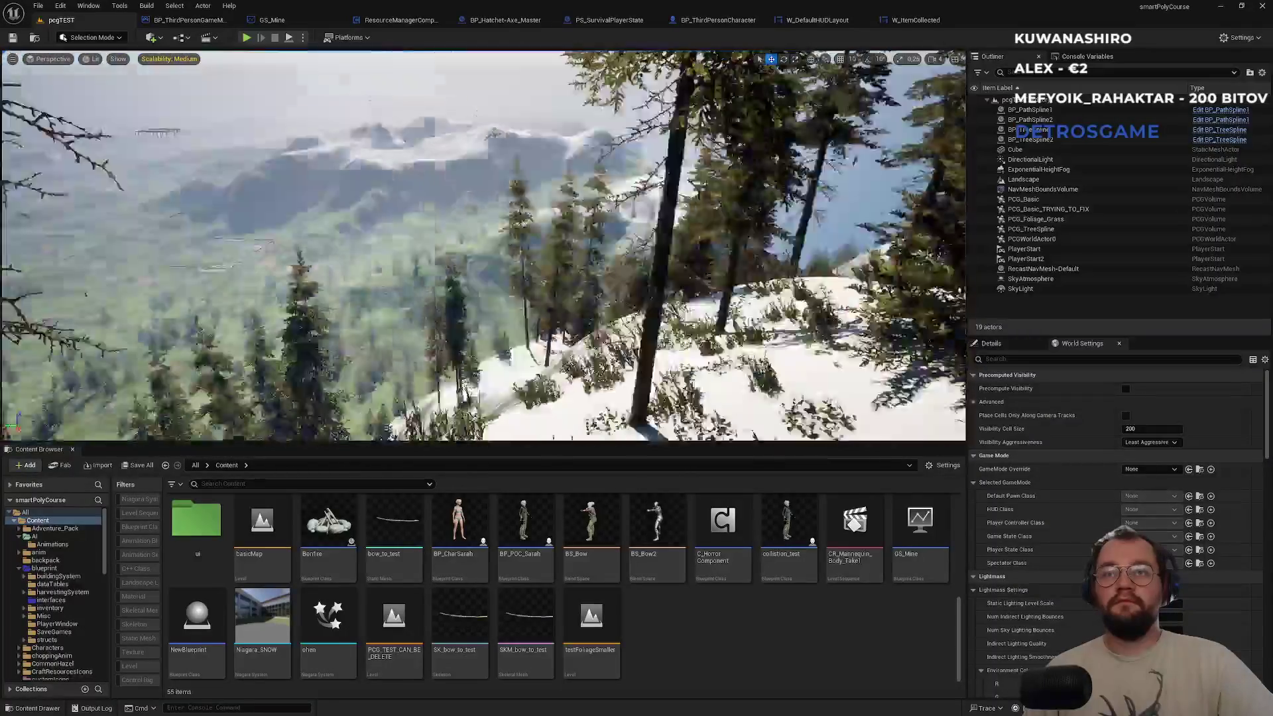
pyautogui.press('w')
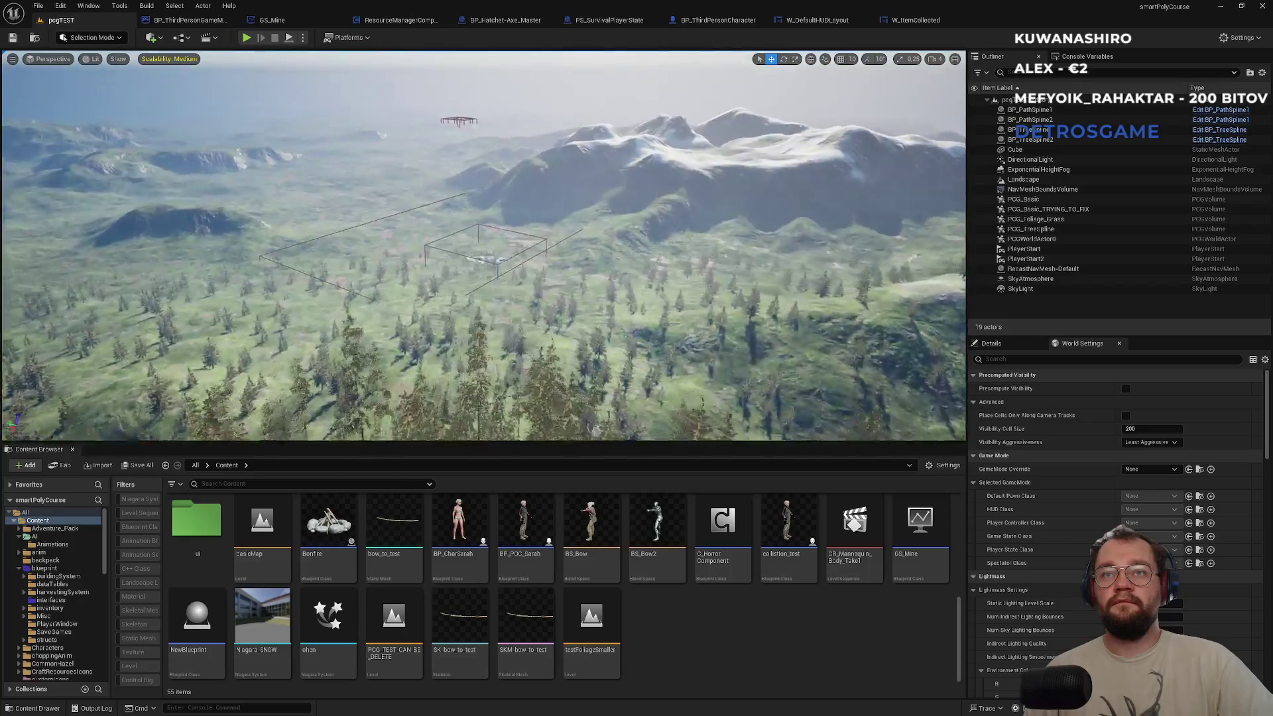
pyautogui.press('w')
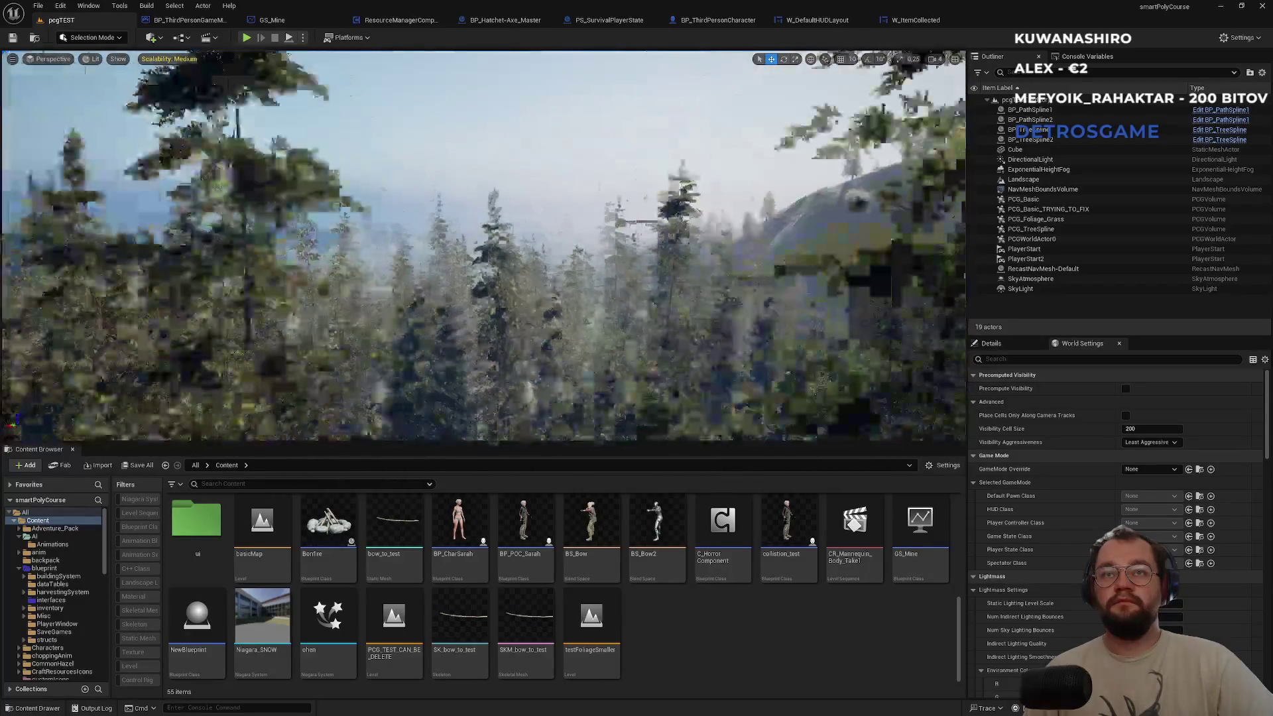
pyautogui.press('w')
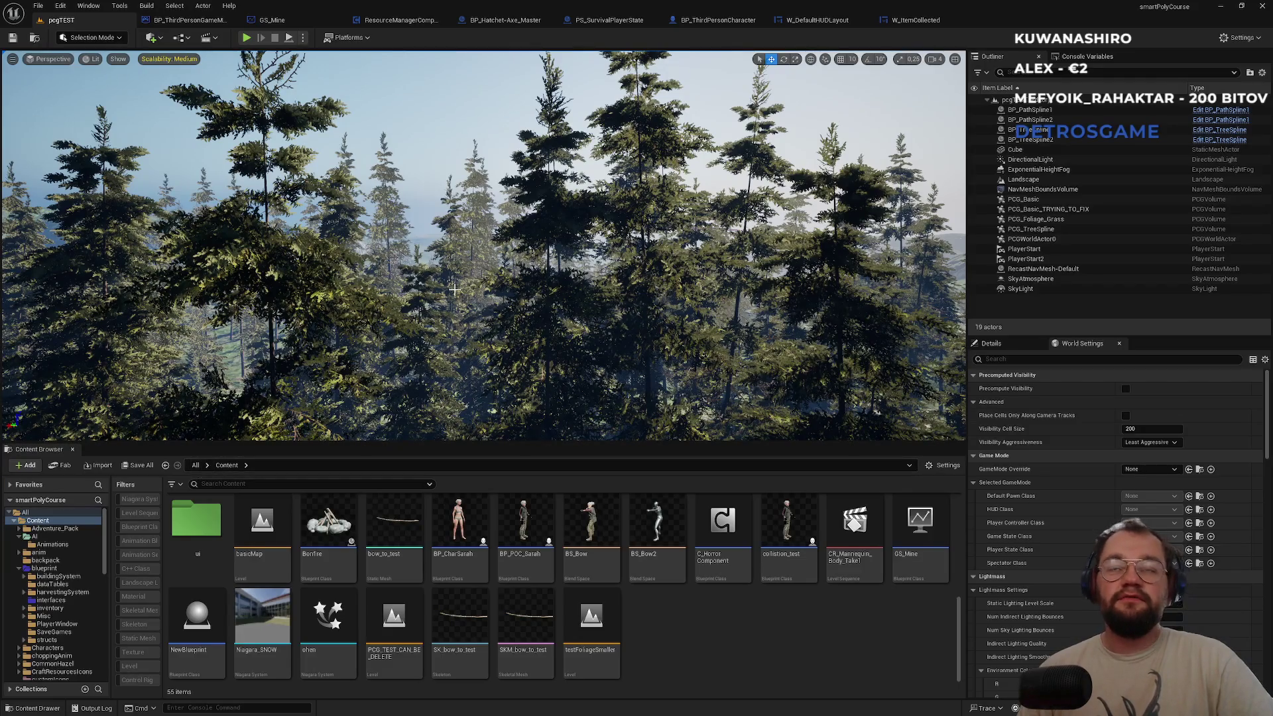
# Dismiss the Windows Start menu and bring the Unreal editor back to the front.
pyautogui.press('super')
pyautogui.moveTo(592, 706)
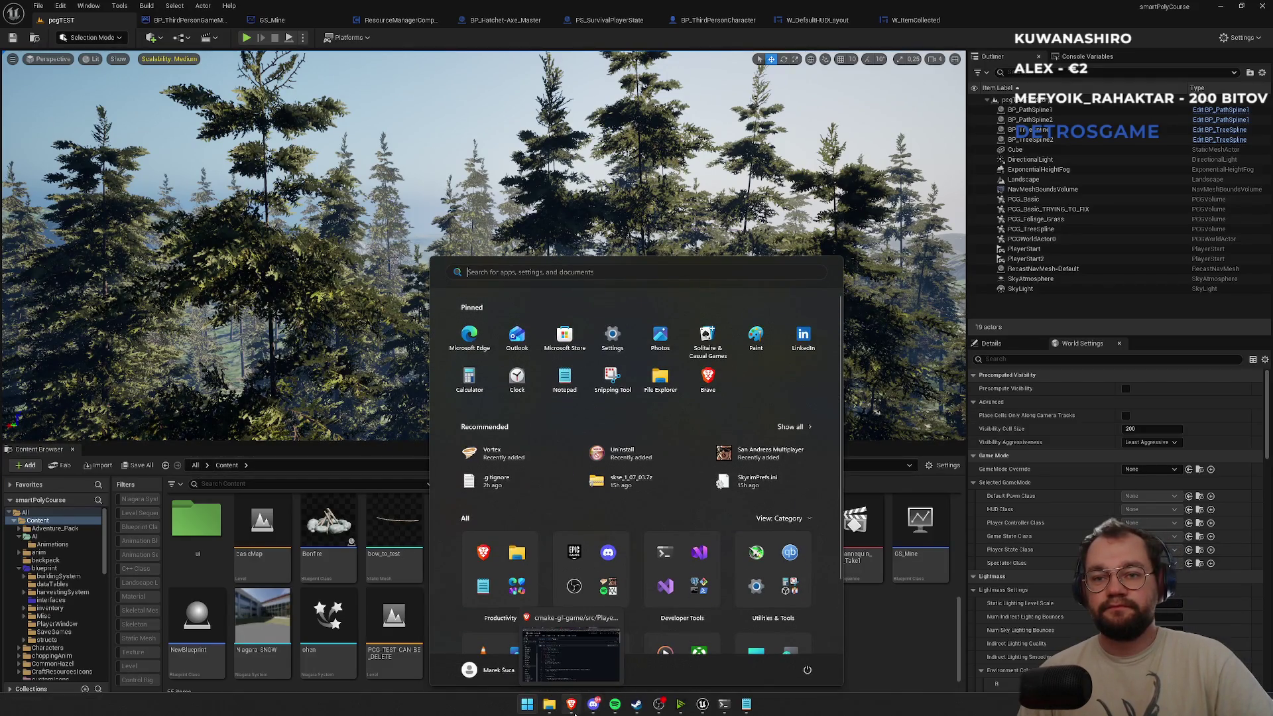
pyautogui.click(574, 714)
pyautogui.hotkey('alt', 'Tab')
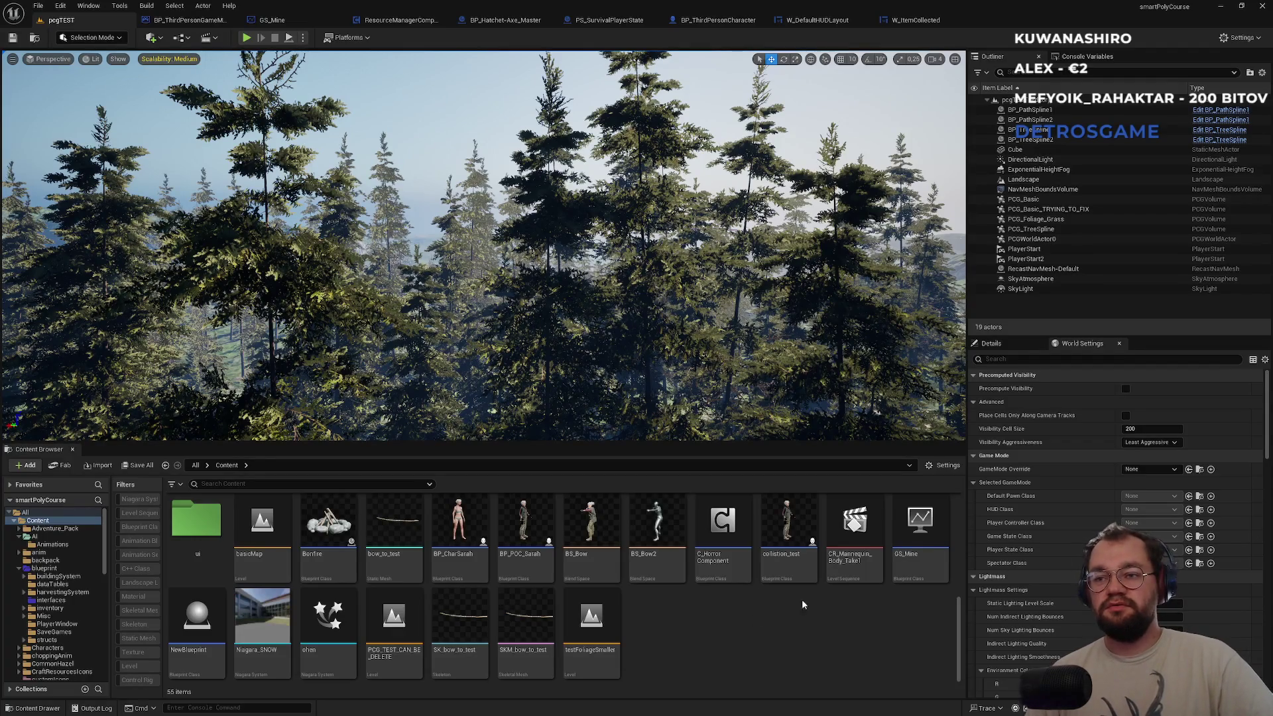
pyautogui.scroll(5, 647, 658)
# Open the AI folder and BP_AI_Passive, framing the deer mesh in the 3D preview.
pyautogui.click(284, 544)
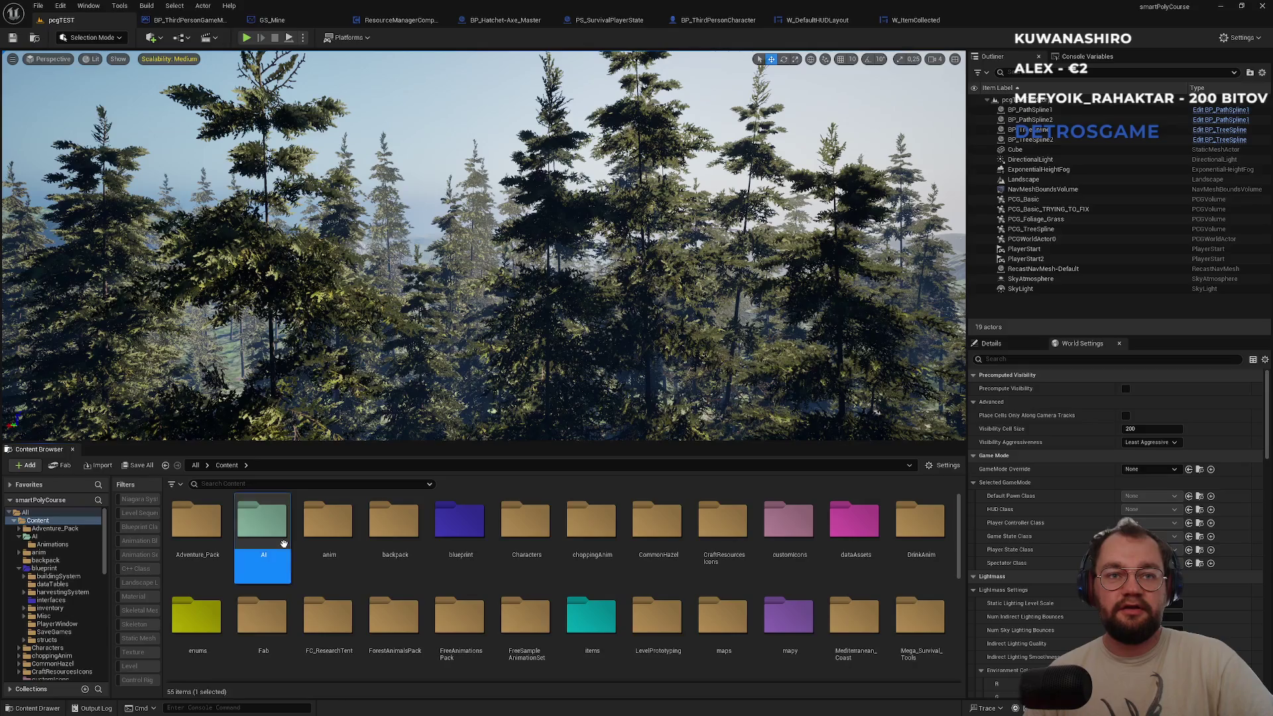
pyautogui.doubleClick(284, 544)
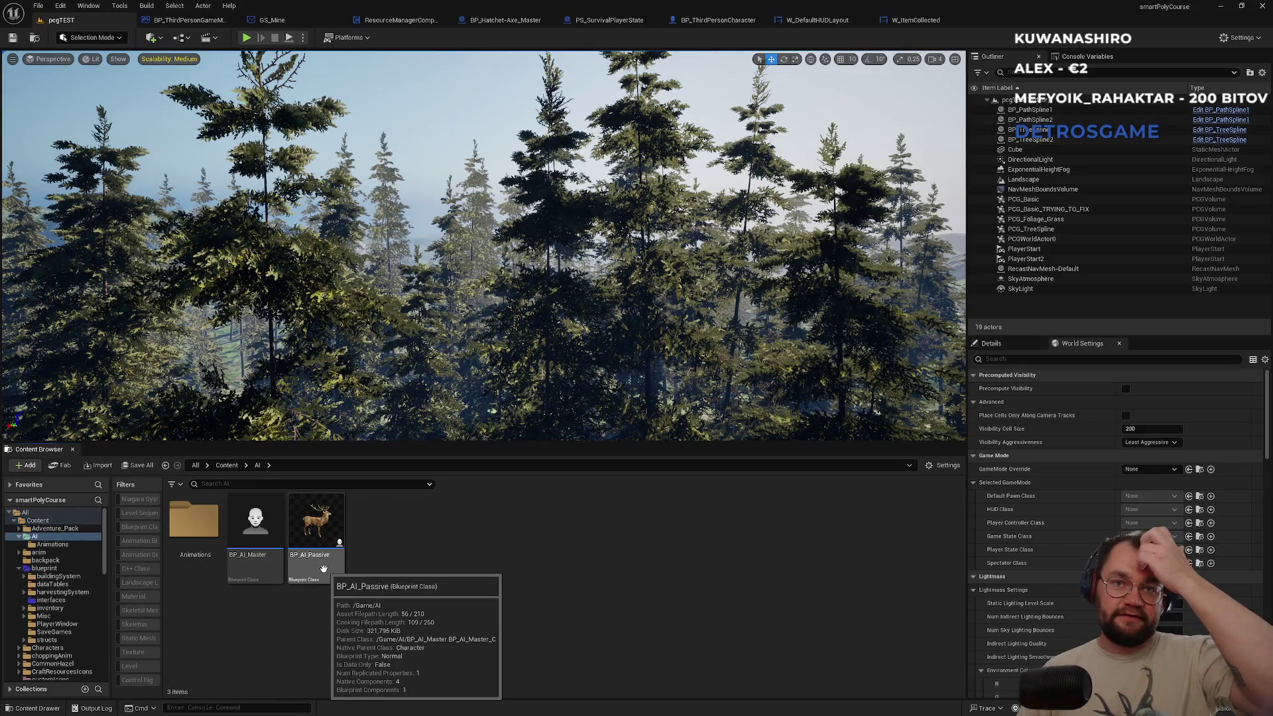
pyautogui.doubleClick(324, 568)
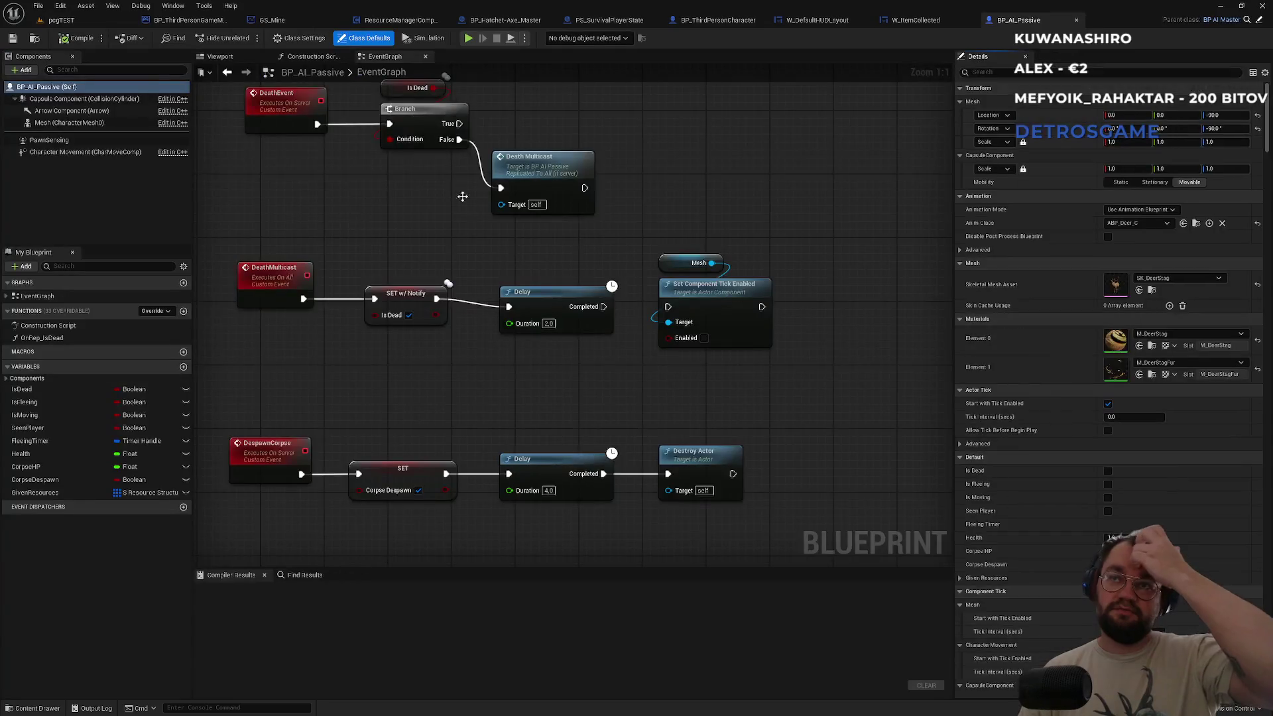
pyautogui.click(220, 56)
pyautogui.scroll(5, 711, 340)
pyautogui.click(762, 327)
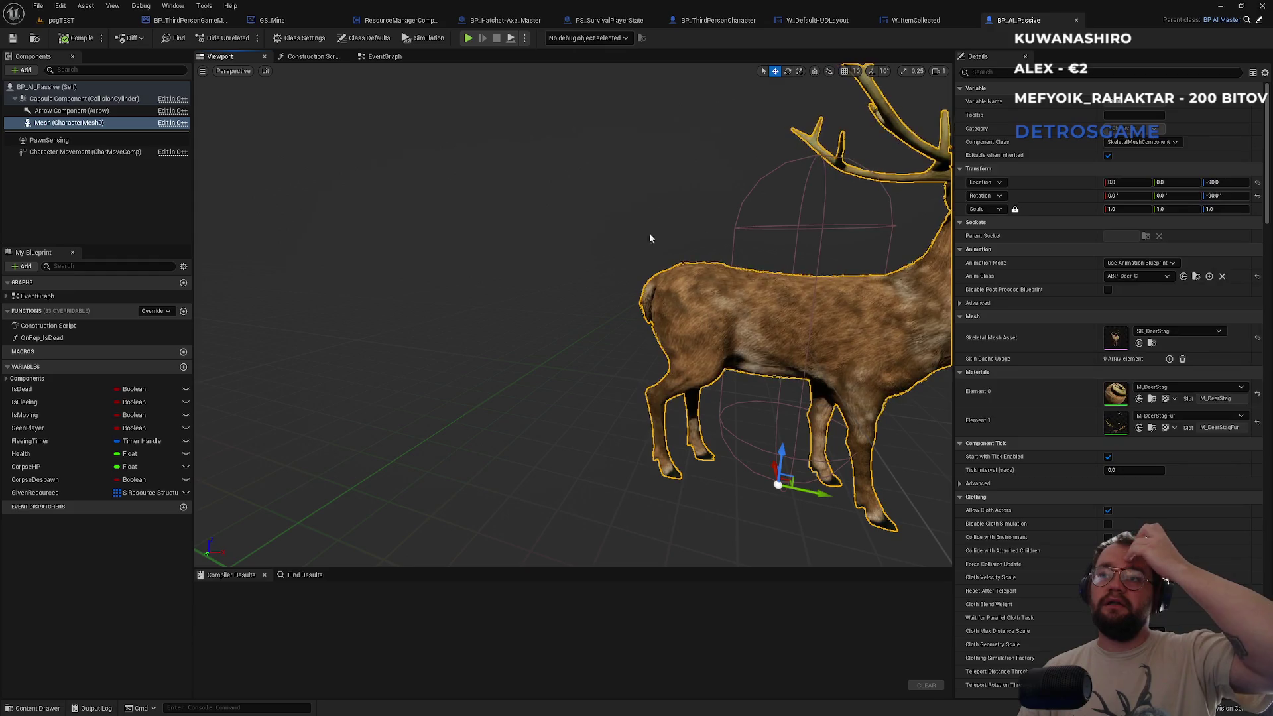
pyautogui.press('f')
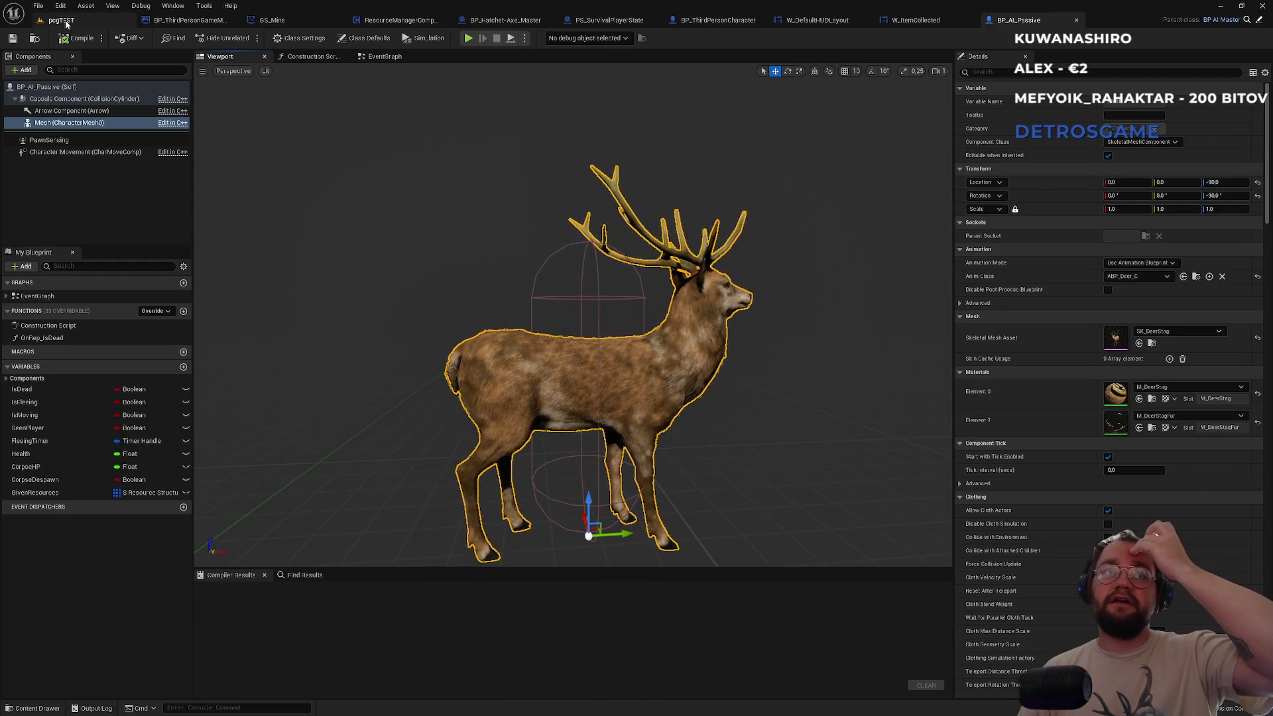
# Reopen BP_AI_Passive, view the BP_AI_Master class defaults, and return to the pegTEST level.
pyautogui.click(63, 21)
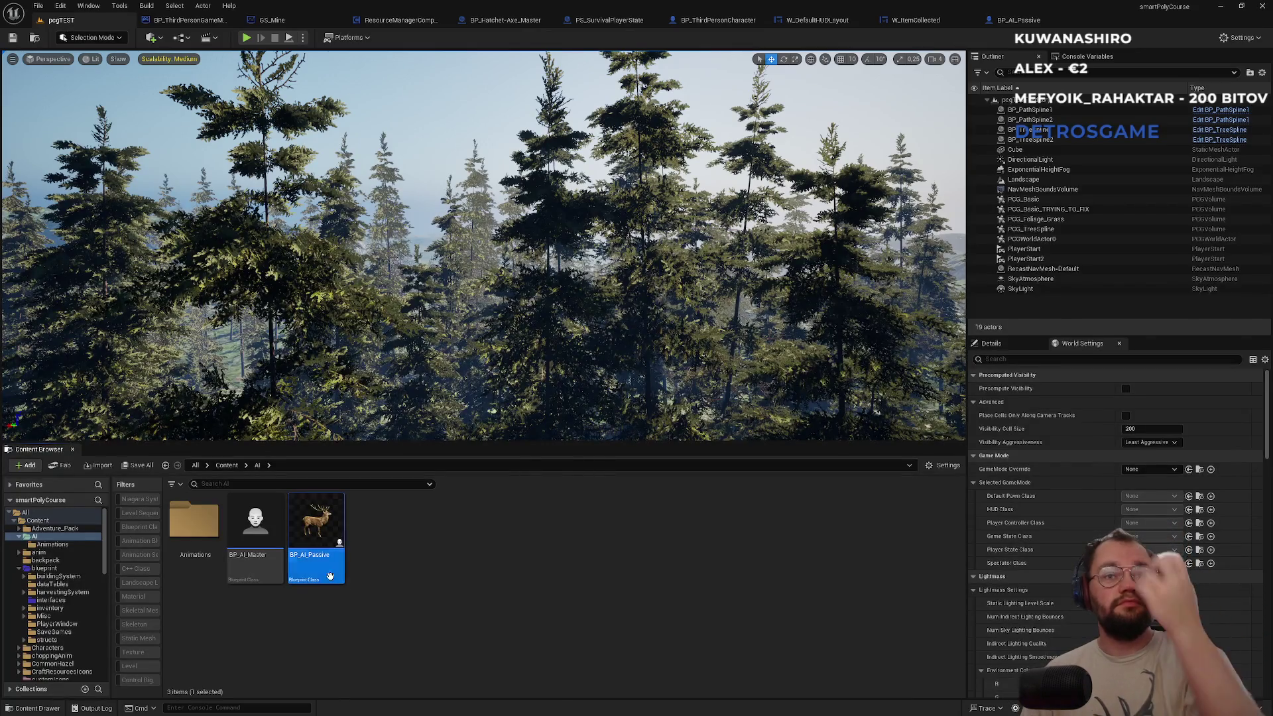
pyautogui.doubleClick(329, 576)
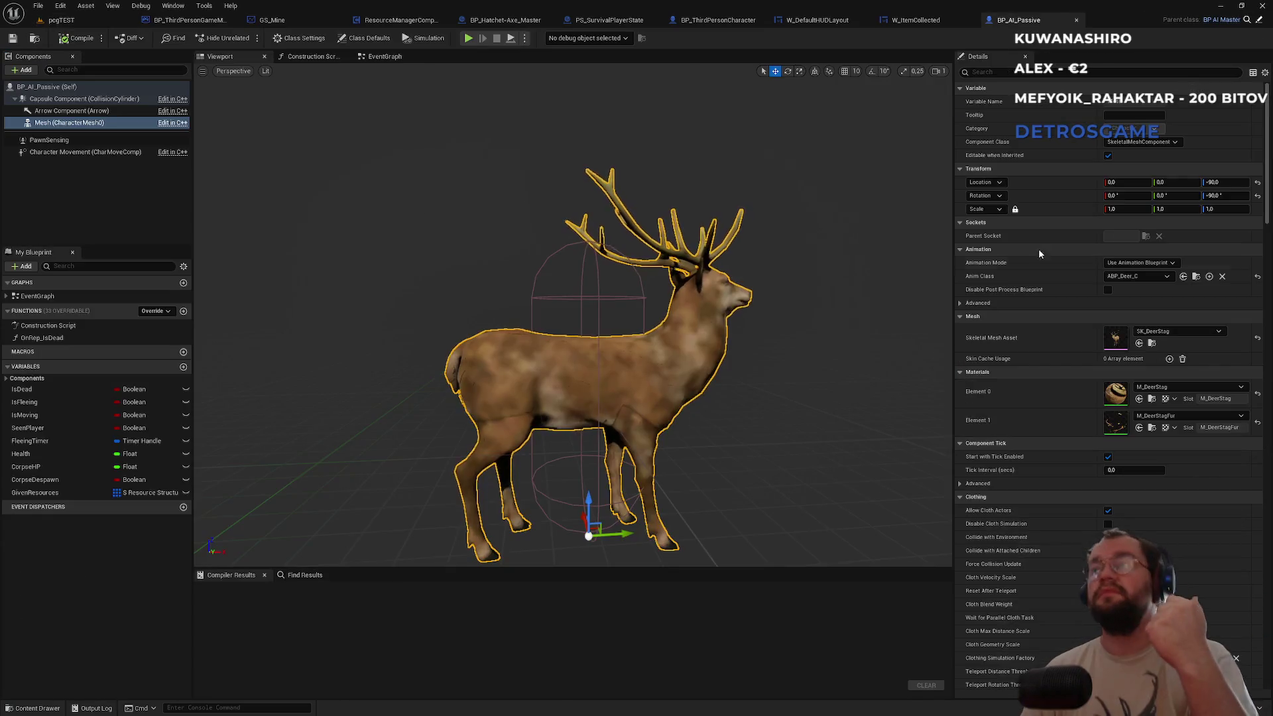
pyautogui.click(1258, 22)
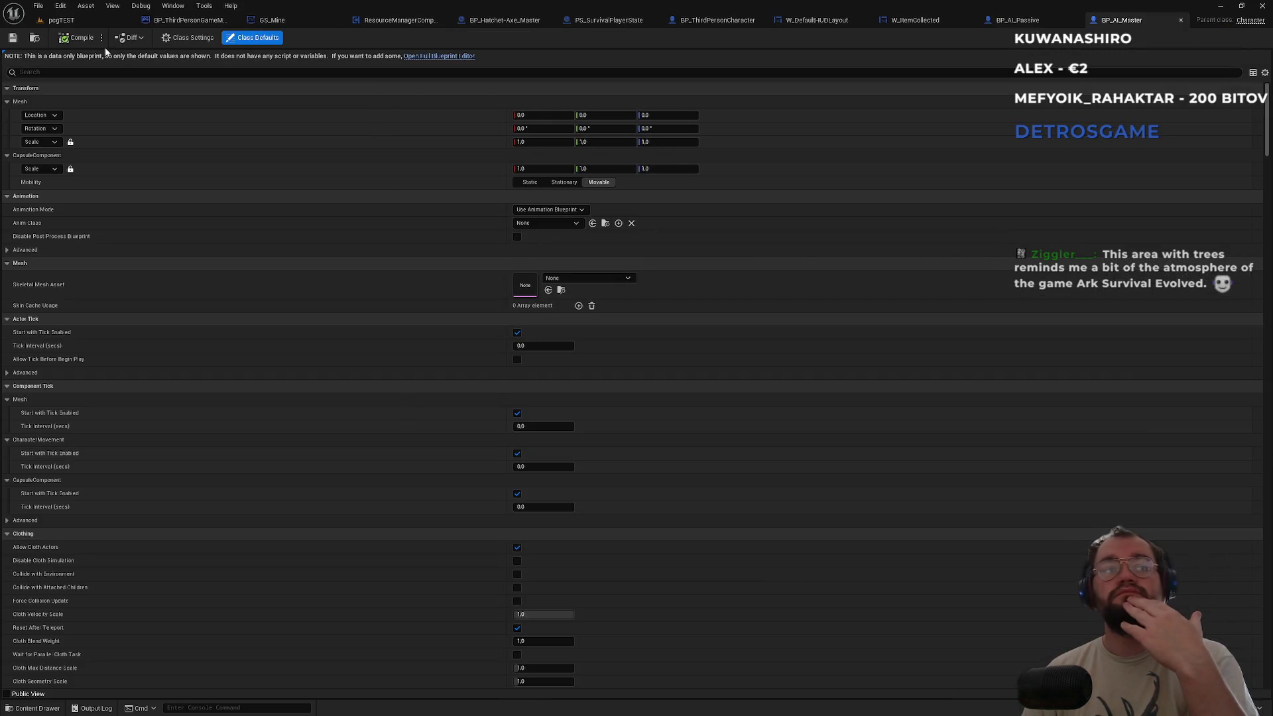
pyautogui.click(76, 20)
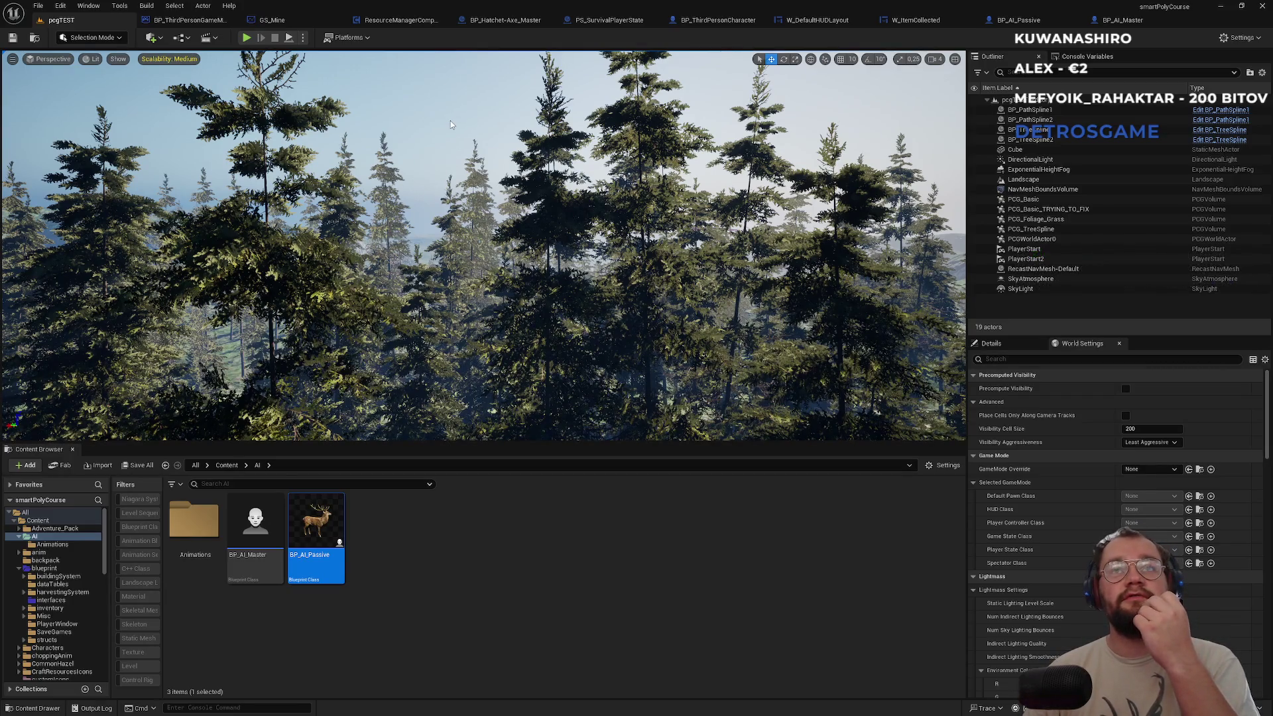
# Orbit the viewport over the tree canopy and up toward the snowy mountains.
pyautogui.moveTo(451, 121); pyautogui.dragTo(451, 121)
pyautogui.moveTo(453, 180); pyautogui.dragTo(529, 206)
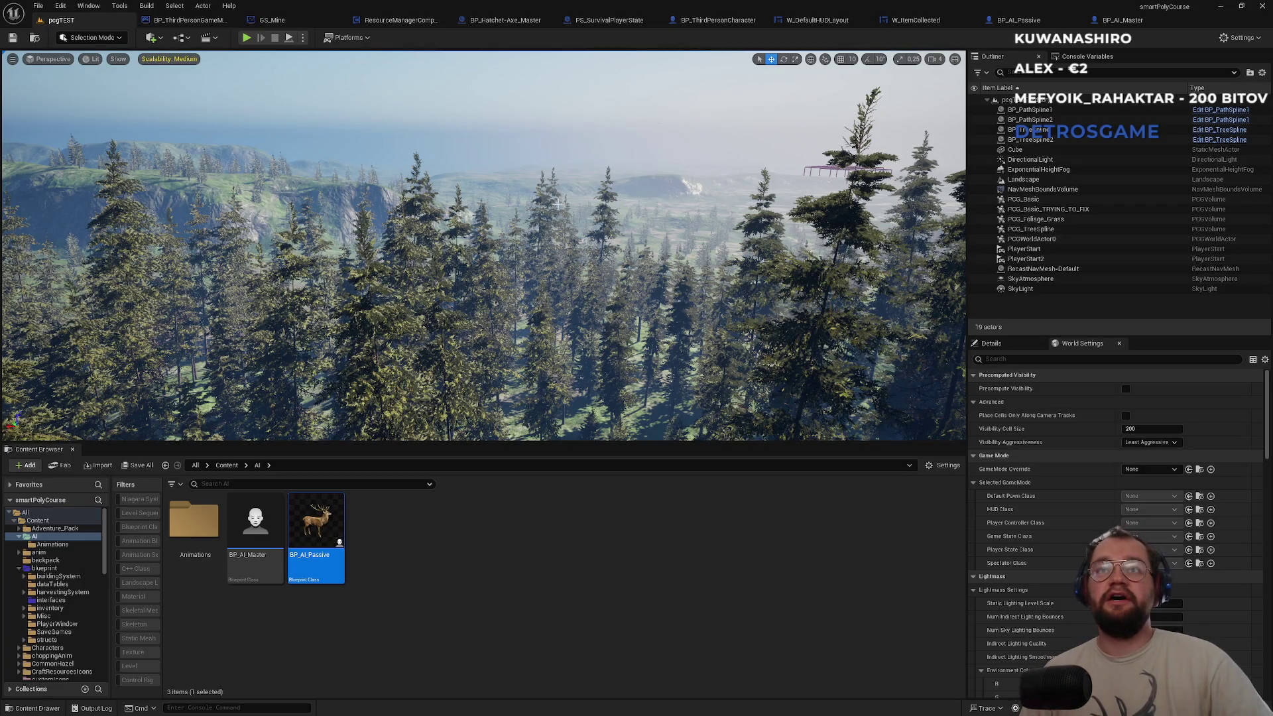
pyautogui.moveTo(483, 245)
pyautogui.mouseDown()
pyautogui.moveTo(564, 205)
pyautogui.moveTo(567, 252)
pyautogui.moveTo(561, 166)
pyautogui.moveTo(560, 259)
pyautogui.mouseUp()
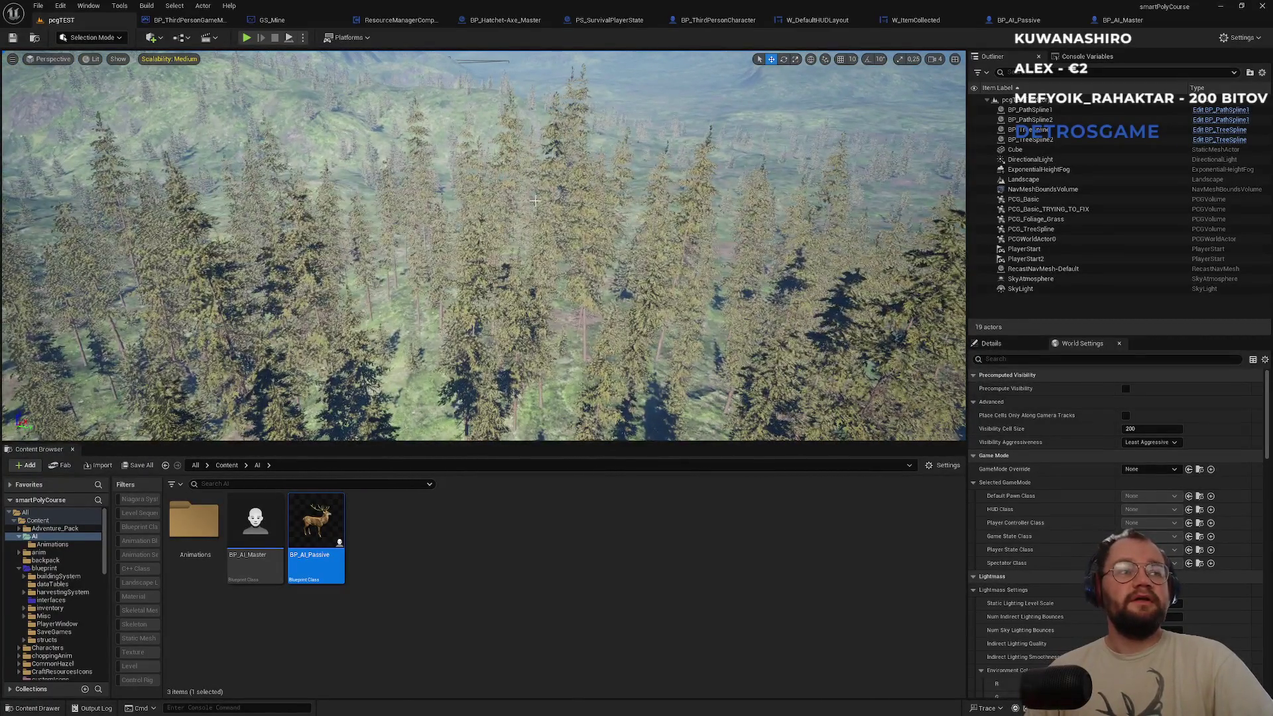
pyautogui.moveTo(589, 195); pyautogui.dragTo(590, 153)
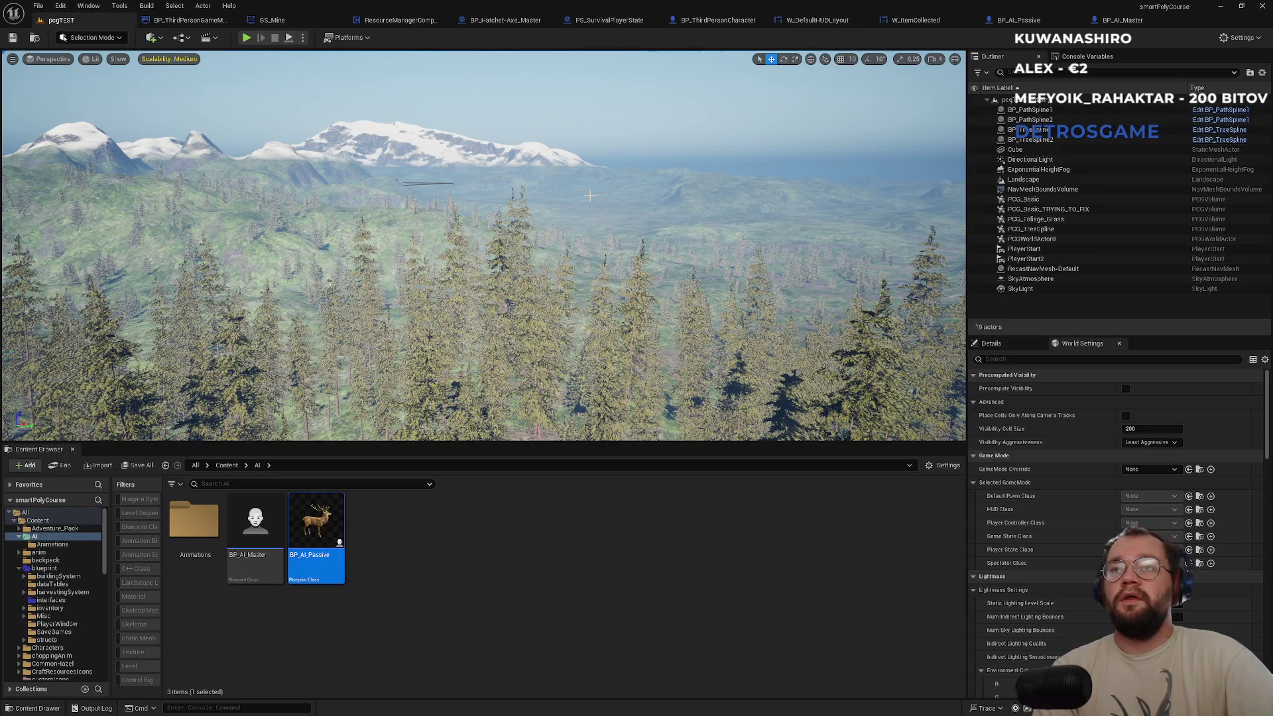
pyautogui.moveTo(651, 132); pyautogui.dragTo(650, 57)
# Fly into the trees, then back out above the treetops to view the snowy mountain.
pyautogui.press('w')
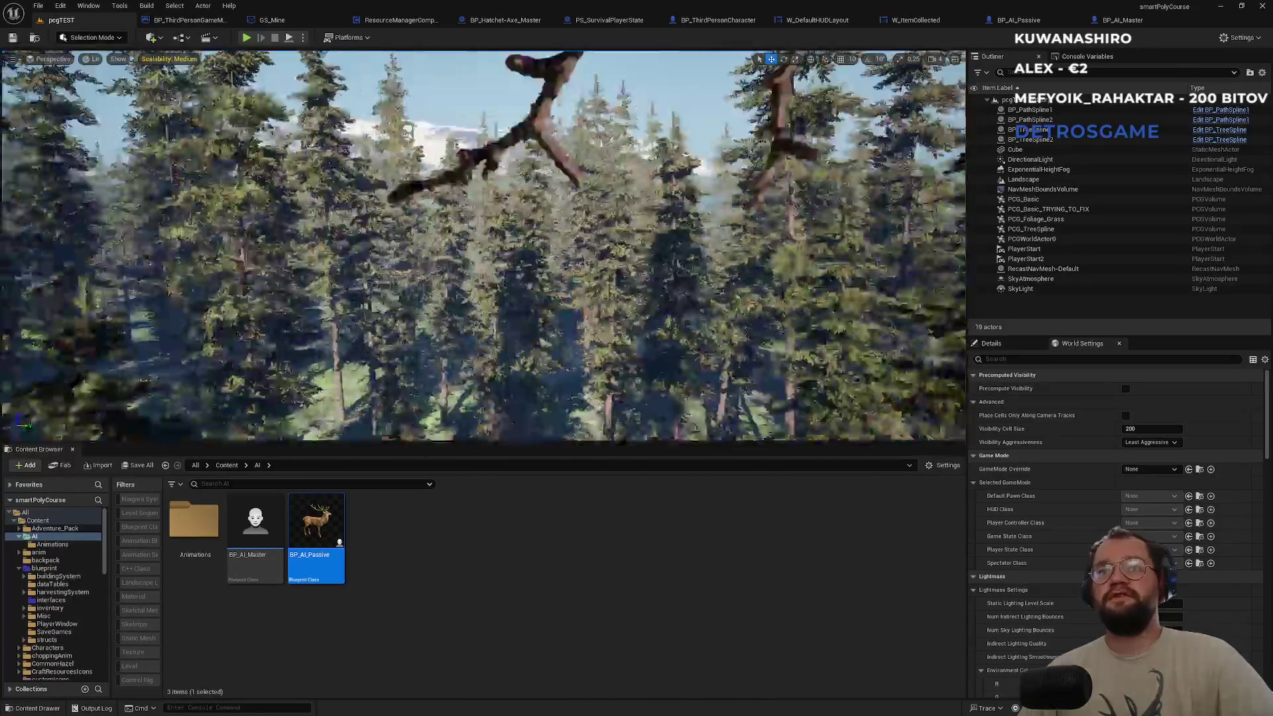
pyautogui.press('s')
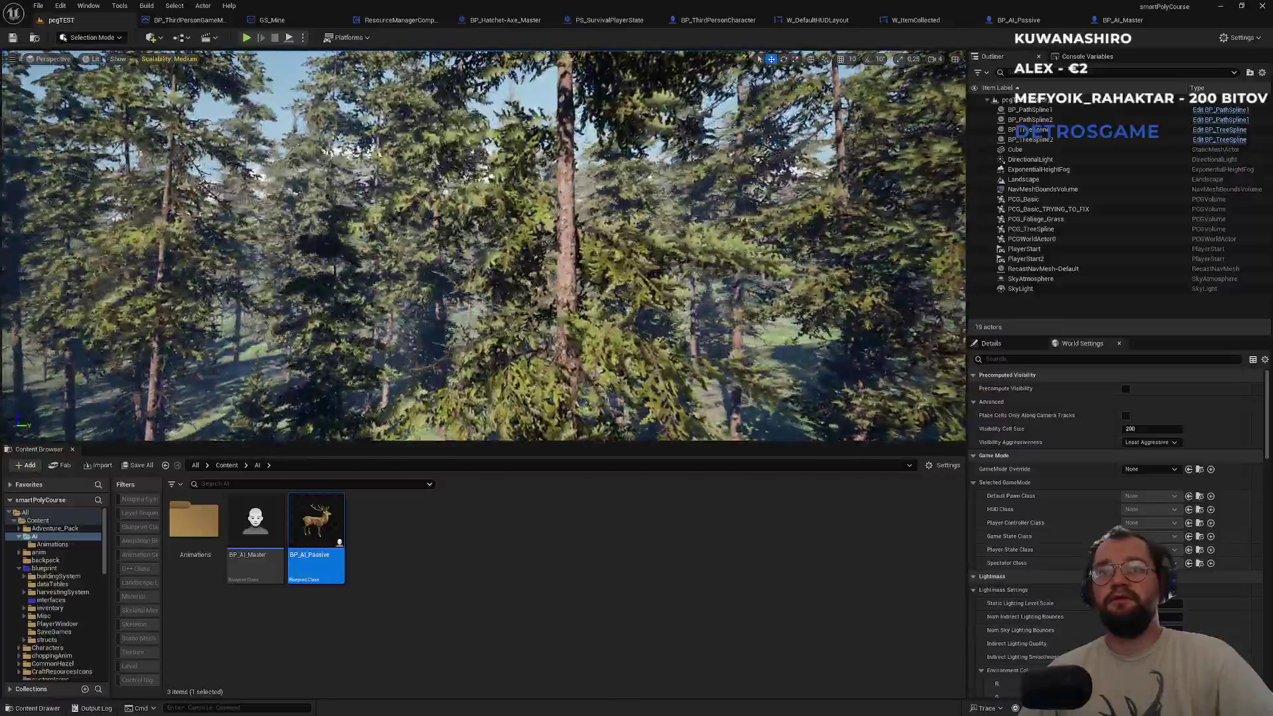
pyautogui.press('s')
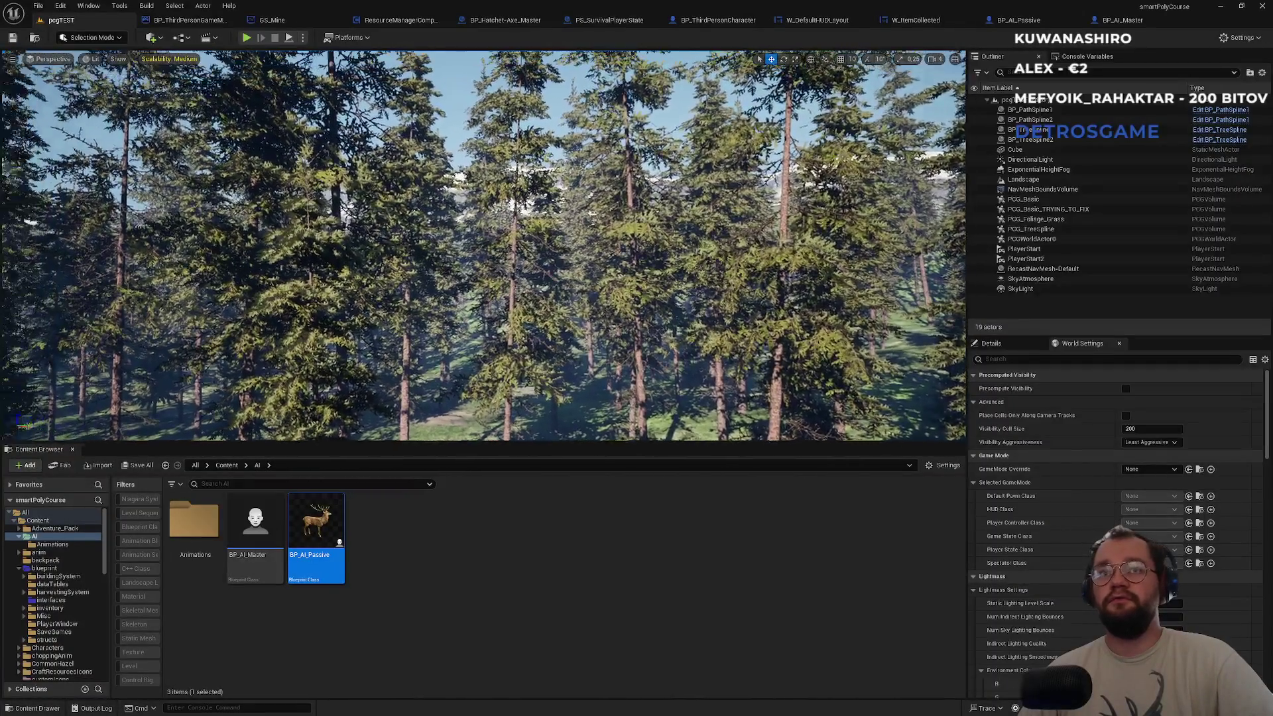
pyautogui.press('s')
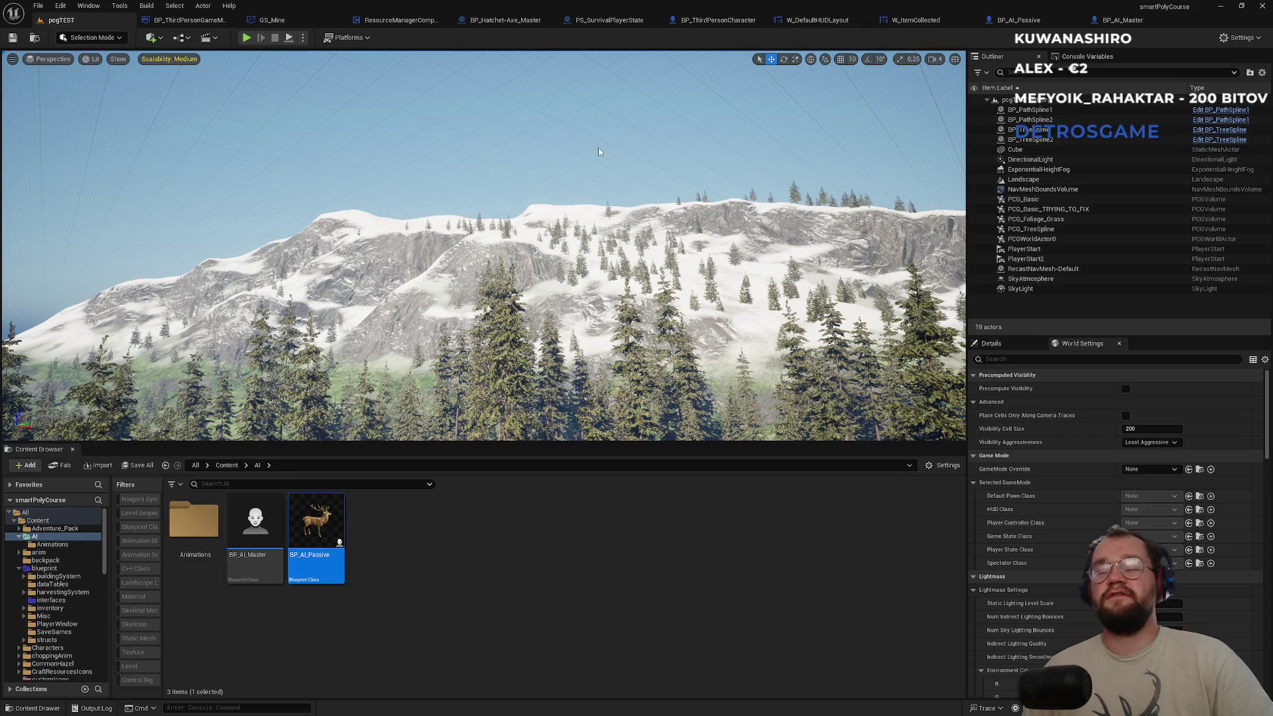
pyautogui.moveTo(598, 147)
pyautogui.mouseDown()
pyautogui.moveTo(603, 113)
pyautogui.moveTo(593, 147)
pyautogui.mouseUp()
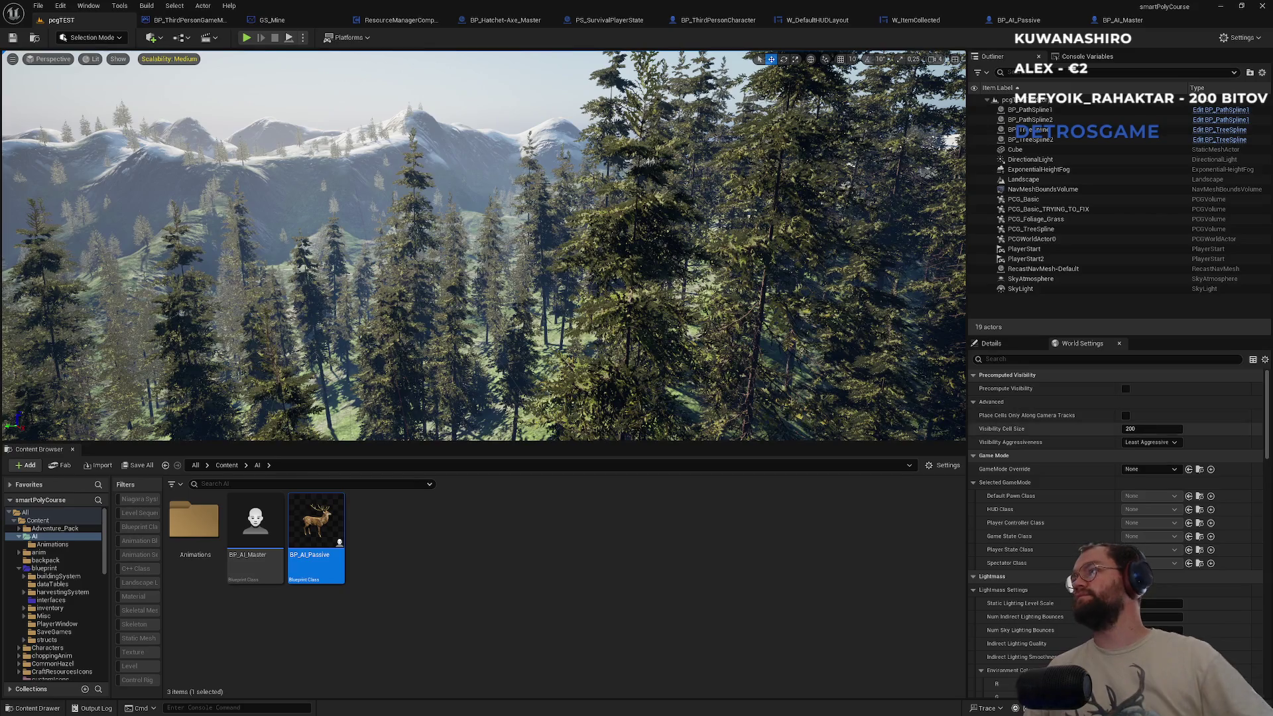
# Fly up toward the snowy mountain ridge, then bring up the window switcher.
pyautogui.moveTo(638, 353)
pyautogui.mouseDown()
pyautogui.moveTo(663, 338)
pyautogui.moveTo(637, 352)
pyautogui.mouseUp()
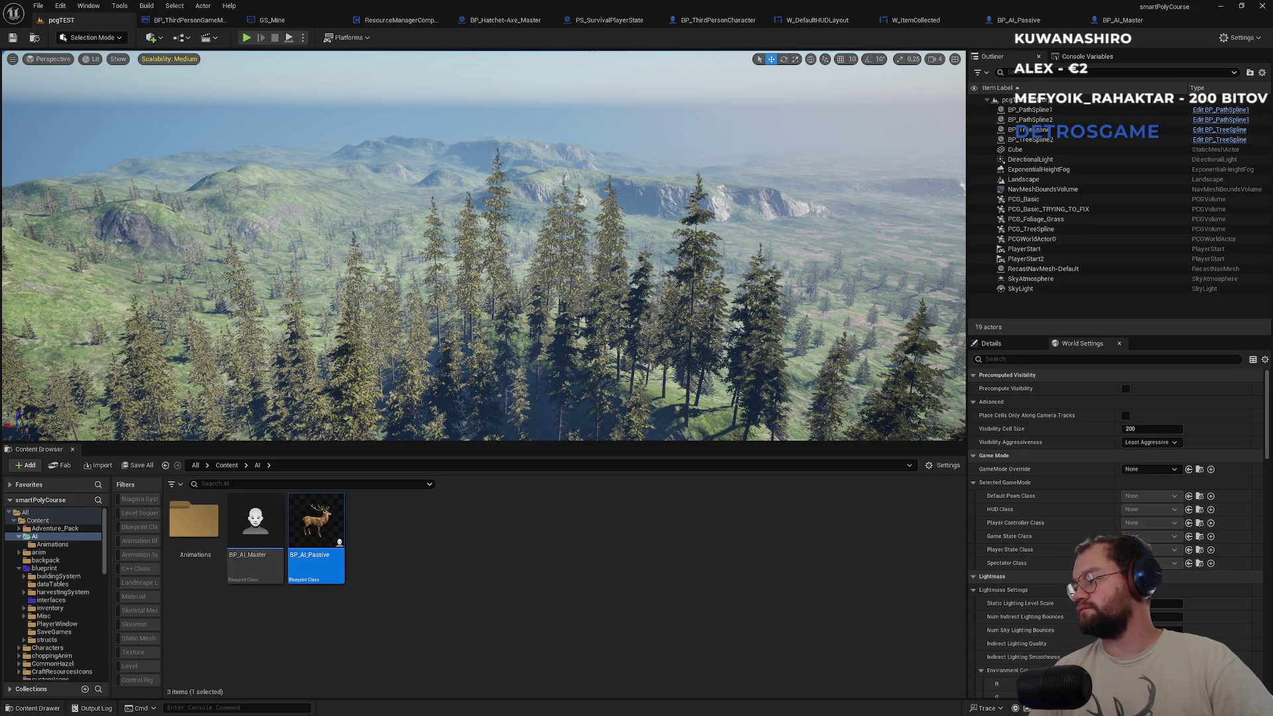
pyautogui.hotkey('alt', 'Tab')
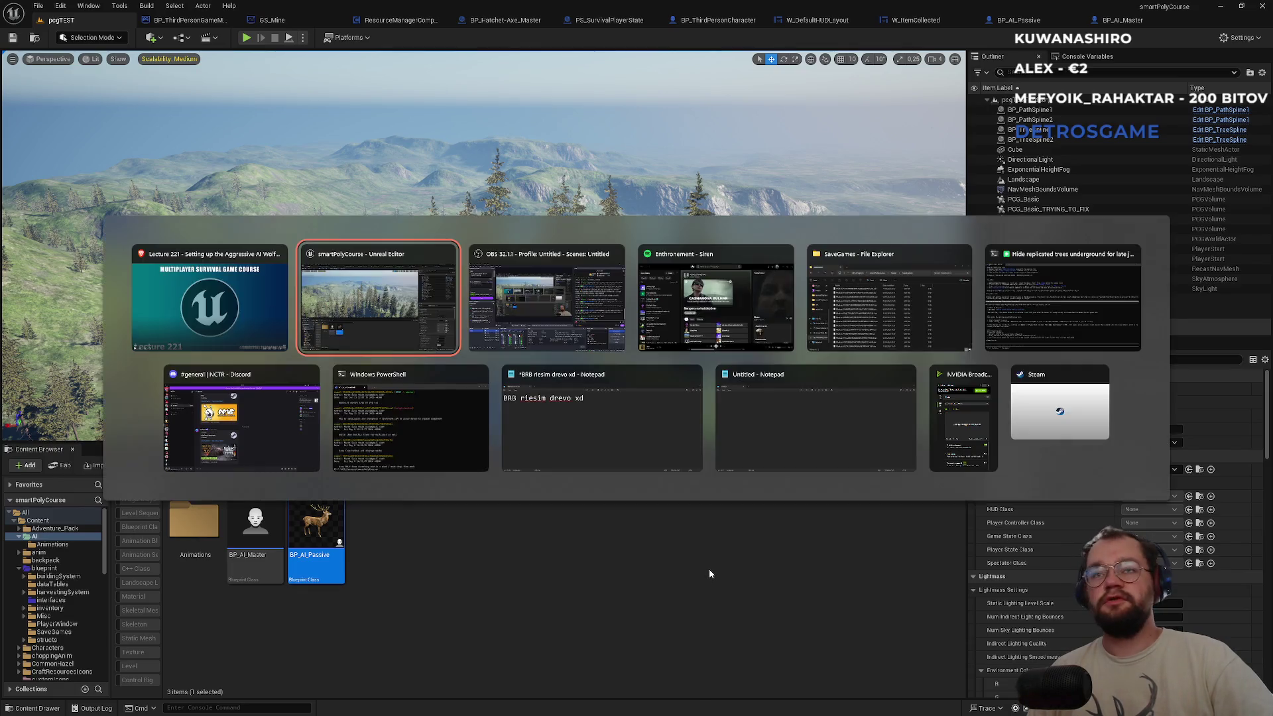
# Check the song Siren playing in Spotify, then return to the Unreal Editor.
pyautogui.hotkey('alt', 'Tab')
pyautogui.hotkey('alt', 'Tab')
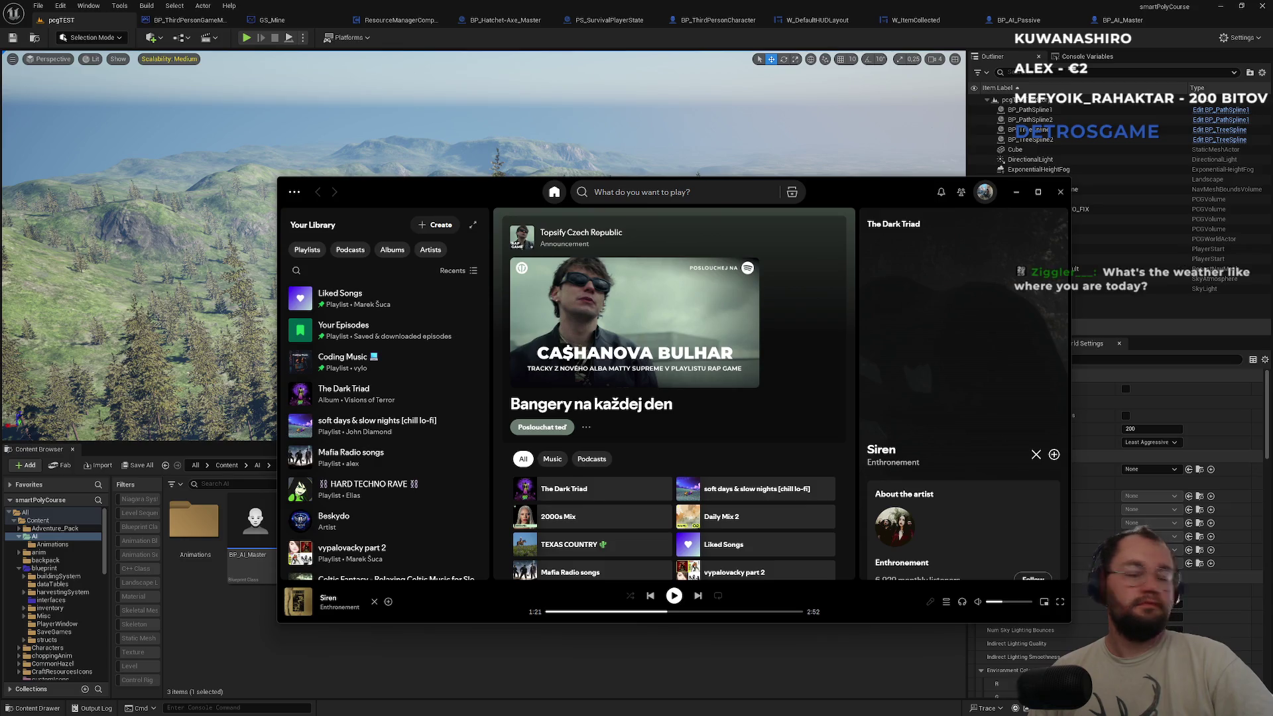
pyautogui.click(714, 662)
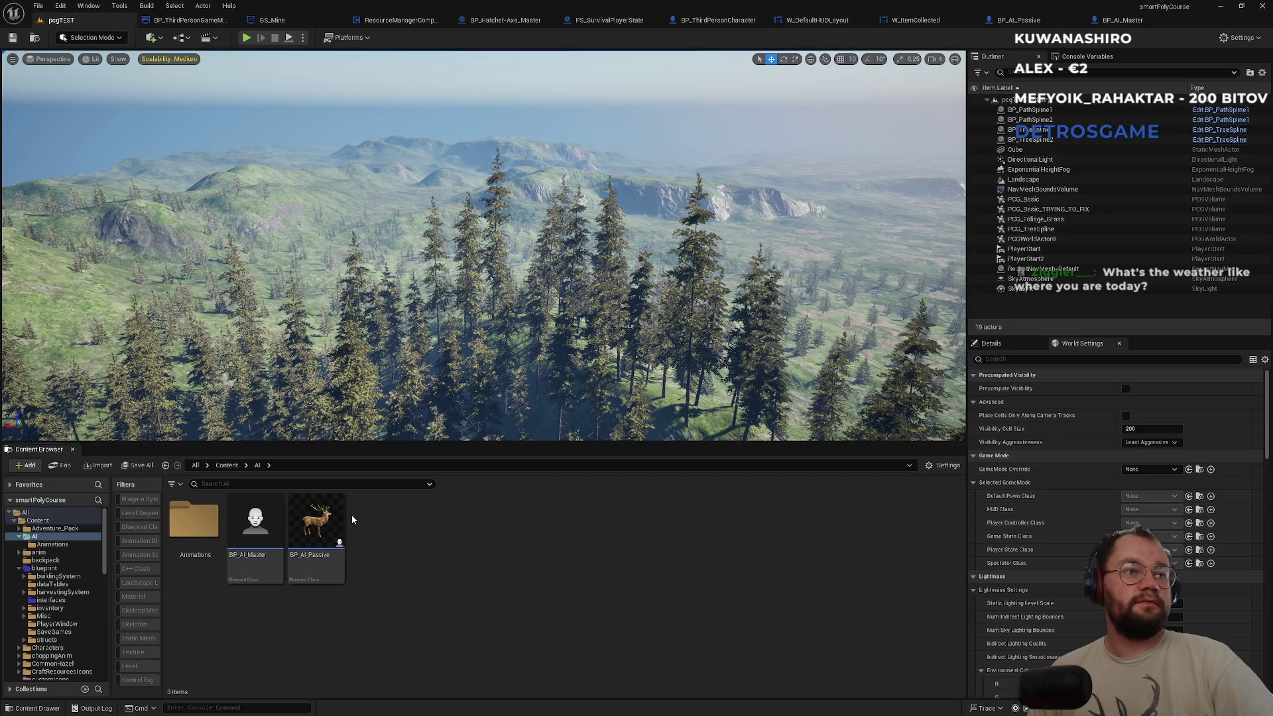
# Tilt the view to centre the red wire structure, then open BP_AI_Master's context menu.
pyautogui.moveTo(402, 411)
pyautogui.mouseDown()
pyautogui.moveTo(398, 358)
pyautogui.moveTo(453, 340)
pyautogui.moveTo(452, 317)
pyautogui.moveTo(450, 341)
pyautogui.mouseUp()
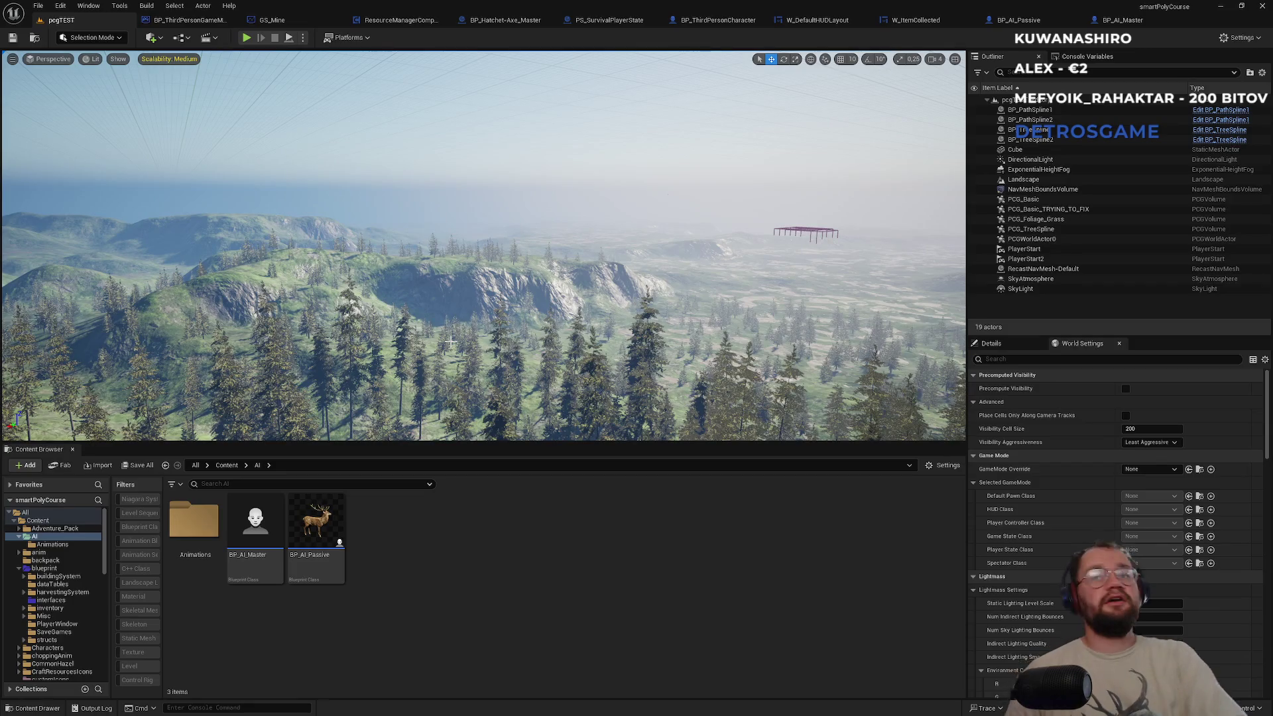
pyautogui.moveTo(450, 340)
pyautogui.mouseDown()
pyautogui.moveTo(478, 335)
pyautogui.moveTo(483, 302)
pyautogui.moveTo(482, 332)
pyautogui.mouseUp()
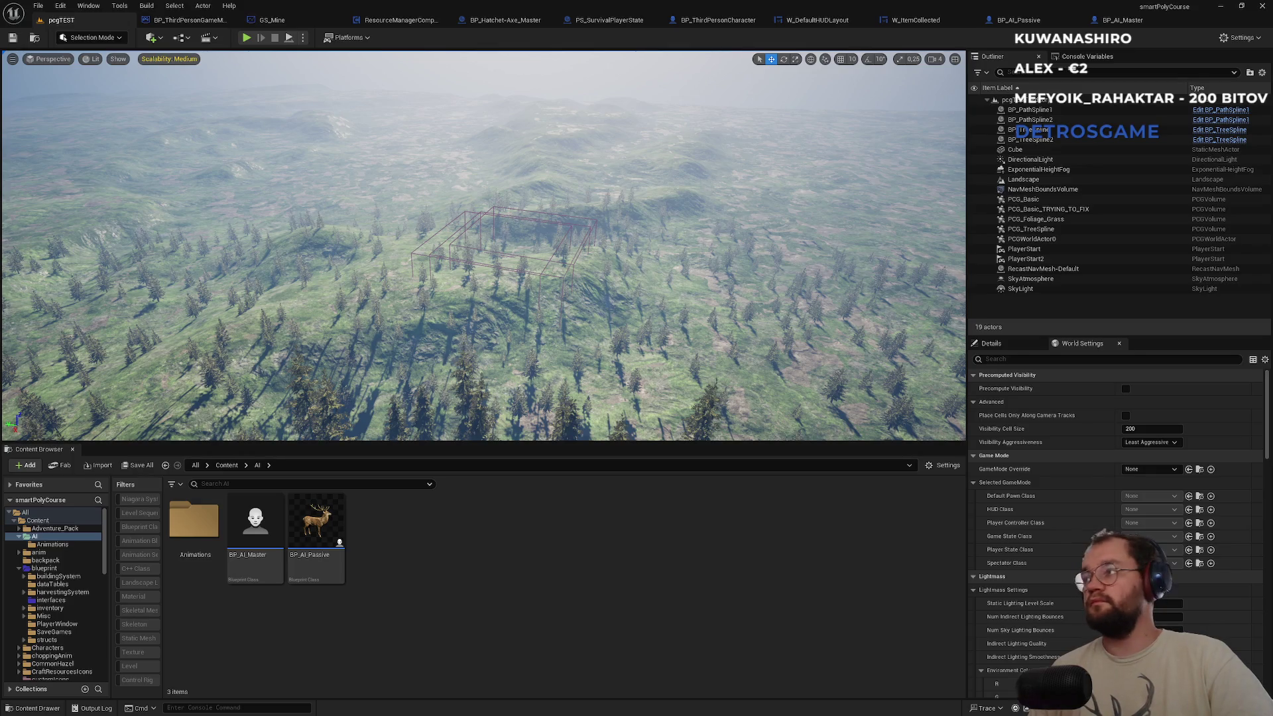
pyautogui.rightClick(257, 575)
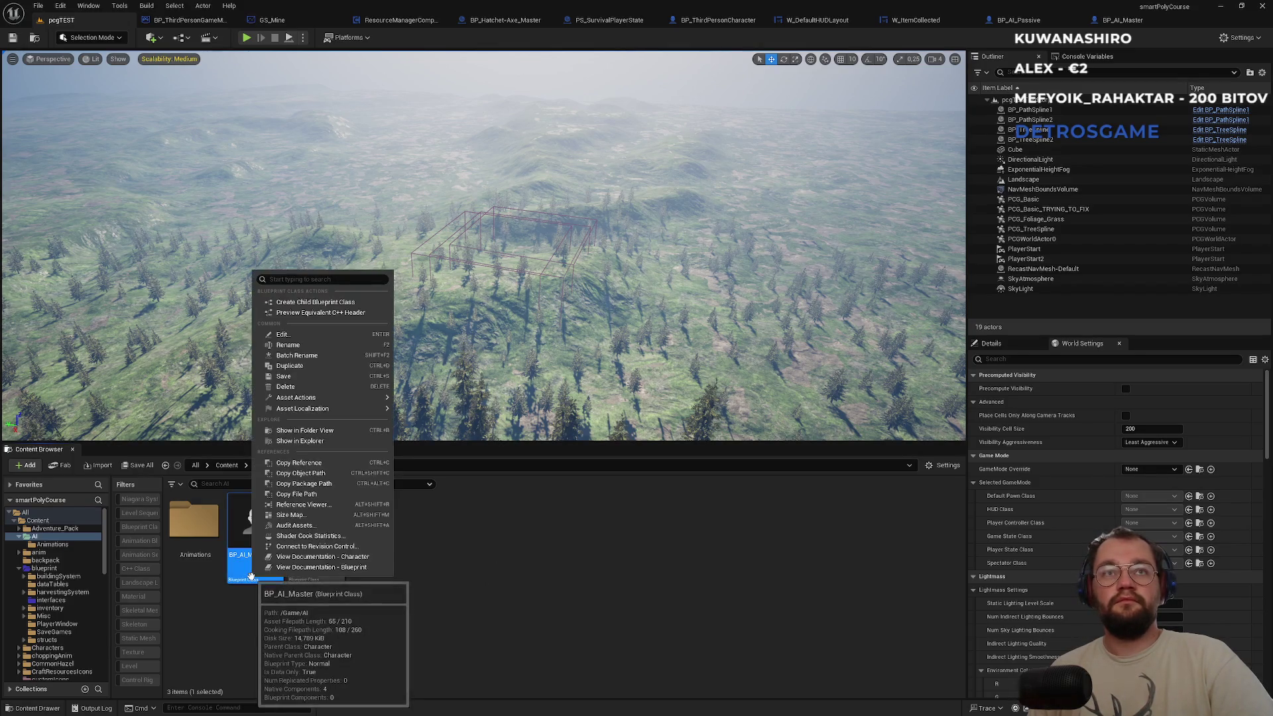
# Create the child Blueprint BP_AI_Agressive from BP_AI_Master and open it for editing.
pyautogui.click(320, 303)
pyautogui.write('BP_')
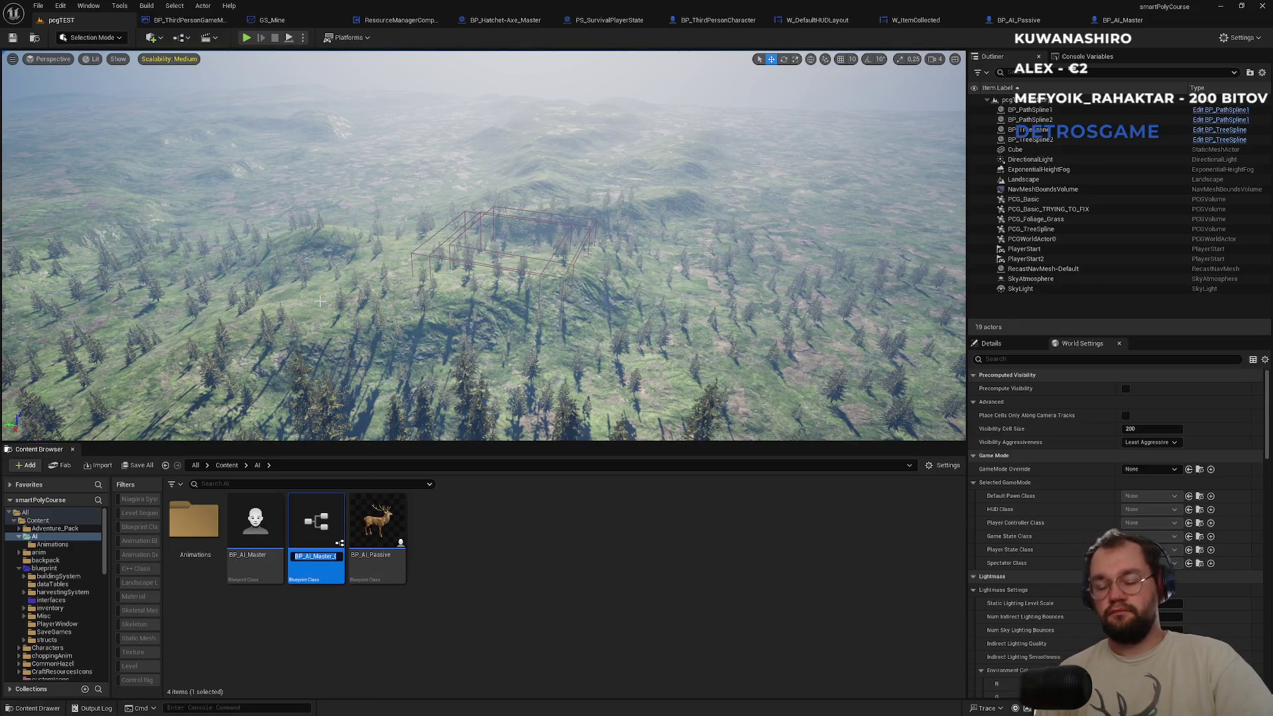
pyautogui.write('AI')
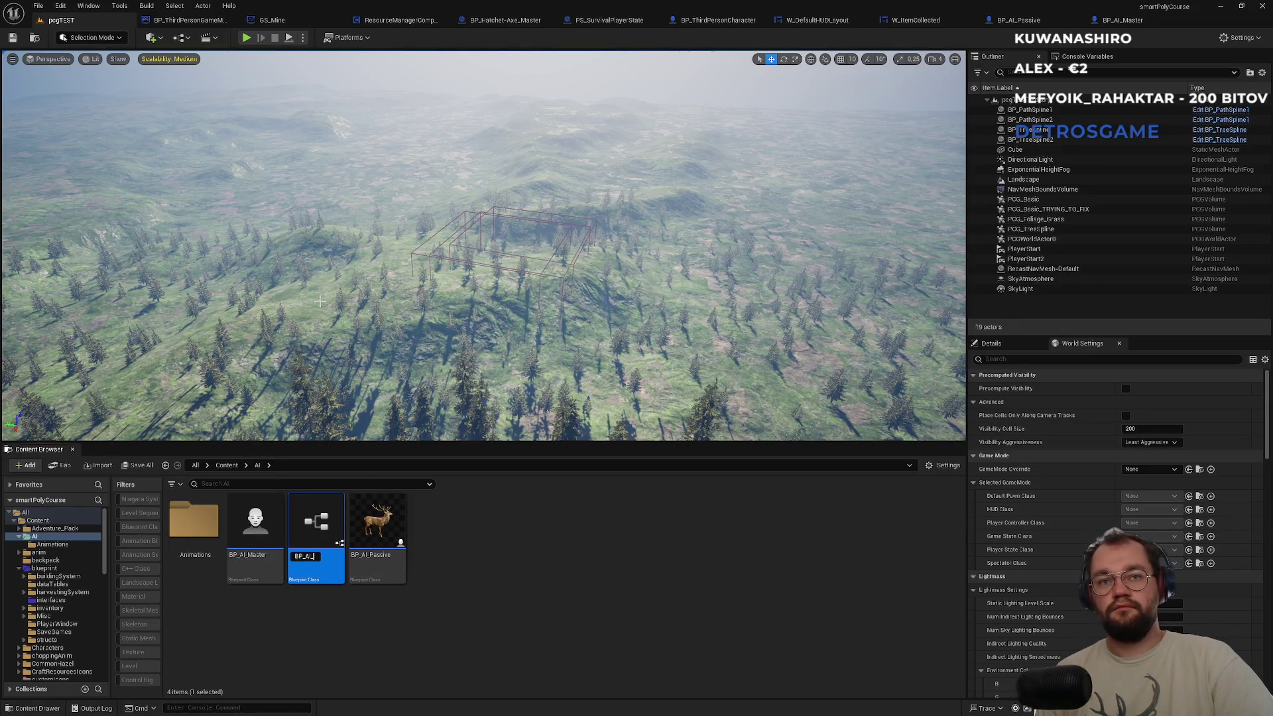
pyautogui.write('_A')
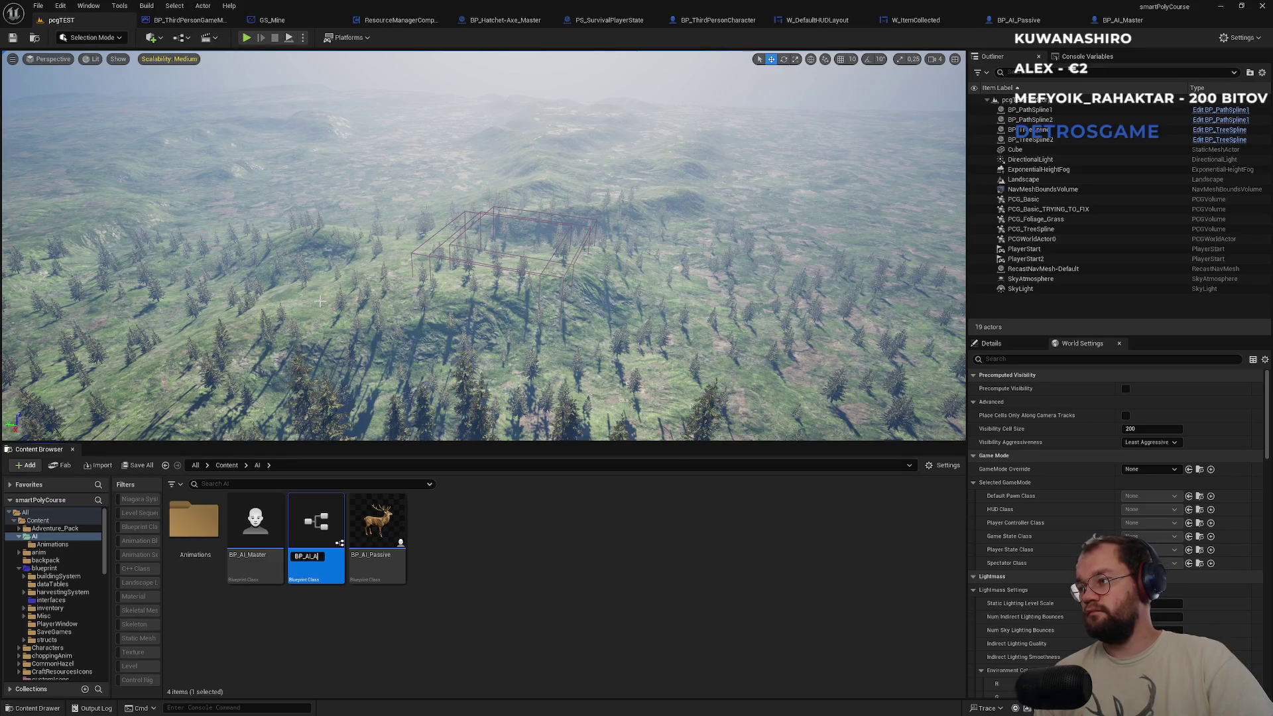
pyautogui.write('gressive')
pyautogui.press('Return')
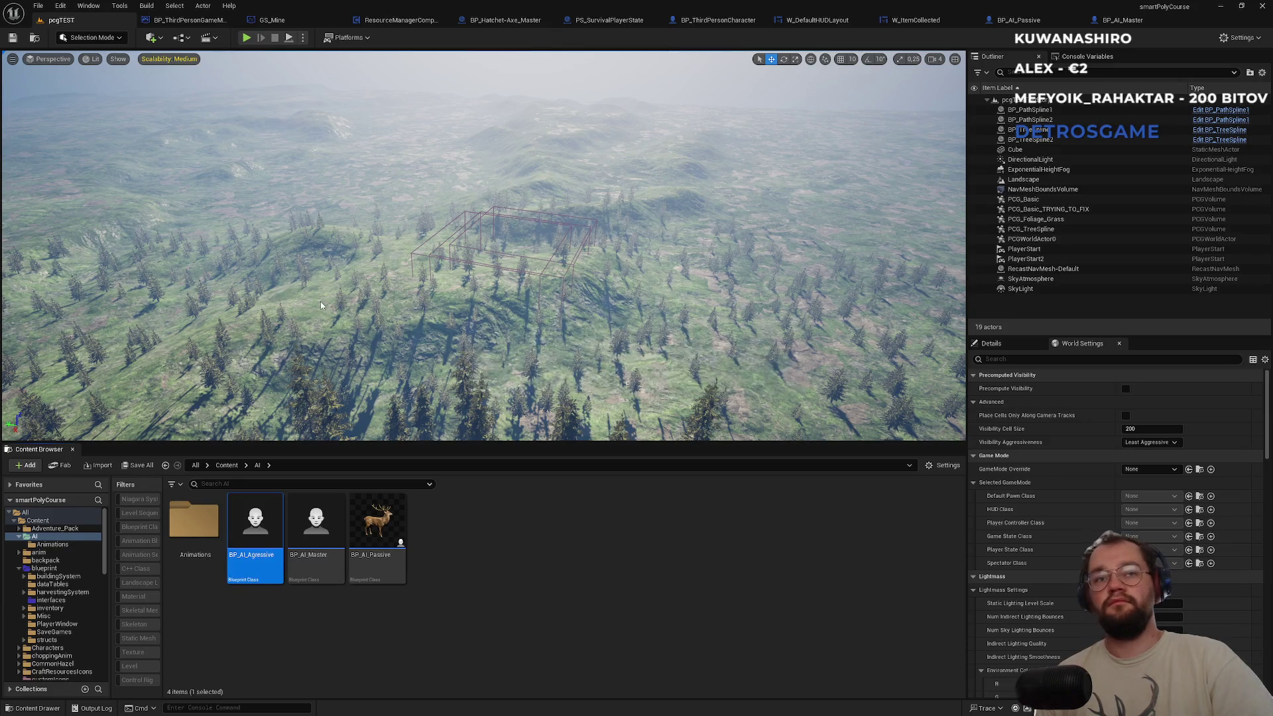
pyautogui.press('Return')
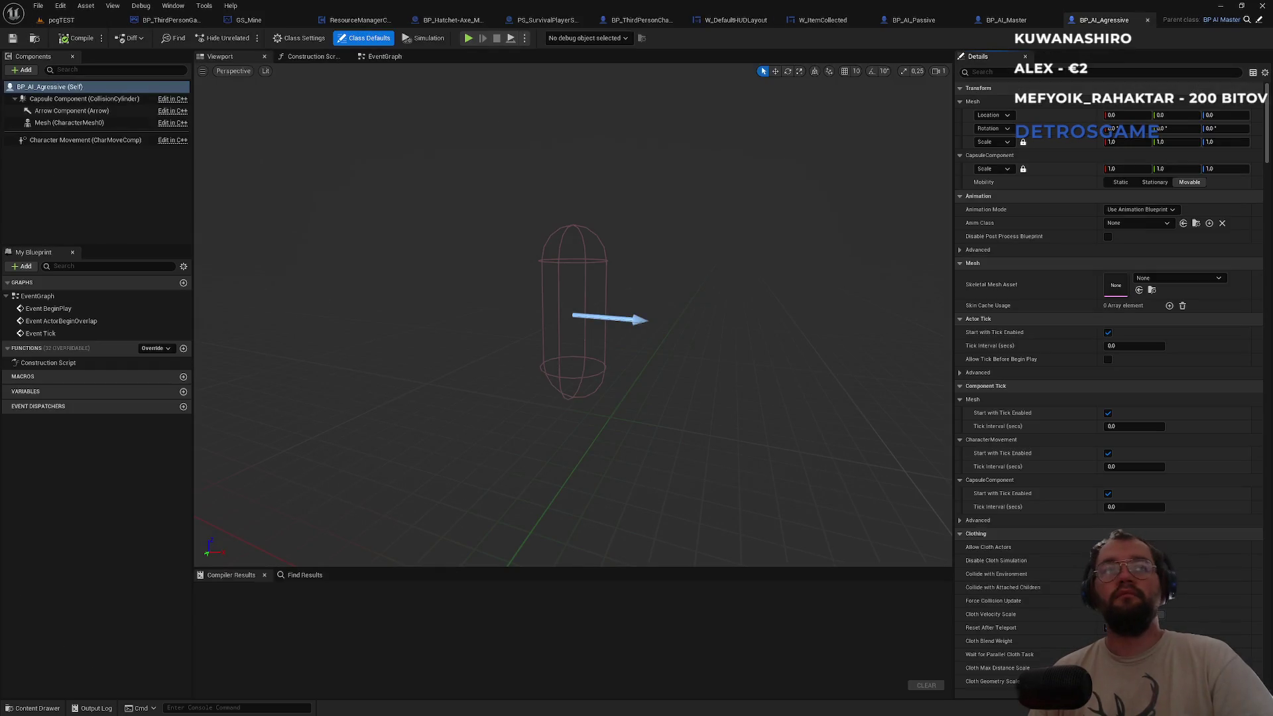
# Set the character mesh component's skeletal mesh to SK_Wolf.
pyautogui.click(69, 123)
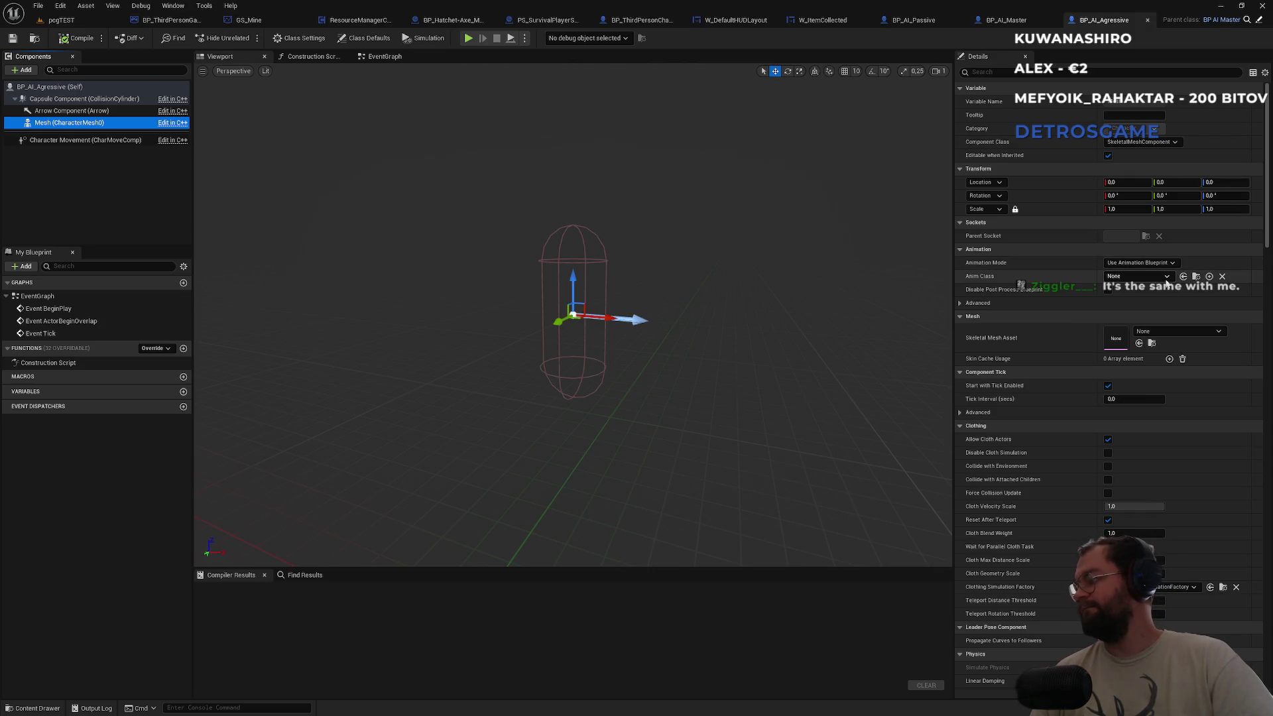
pyautogui.click(1168, 331)
pyautogui.write('wolf')
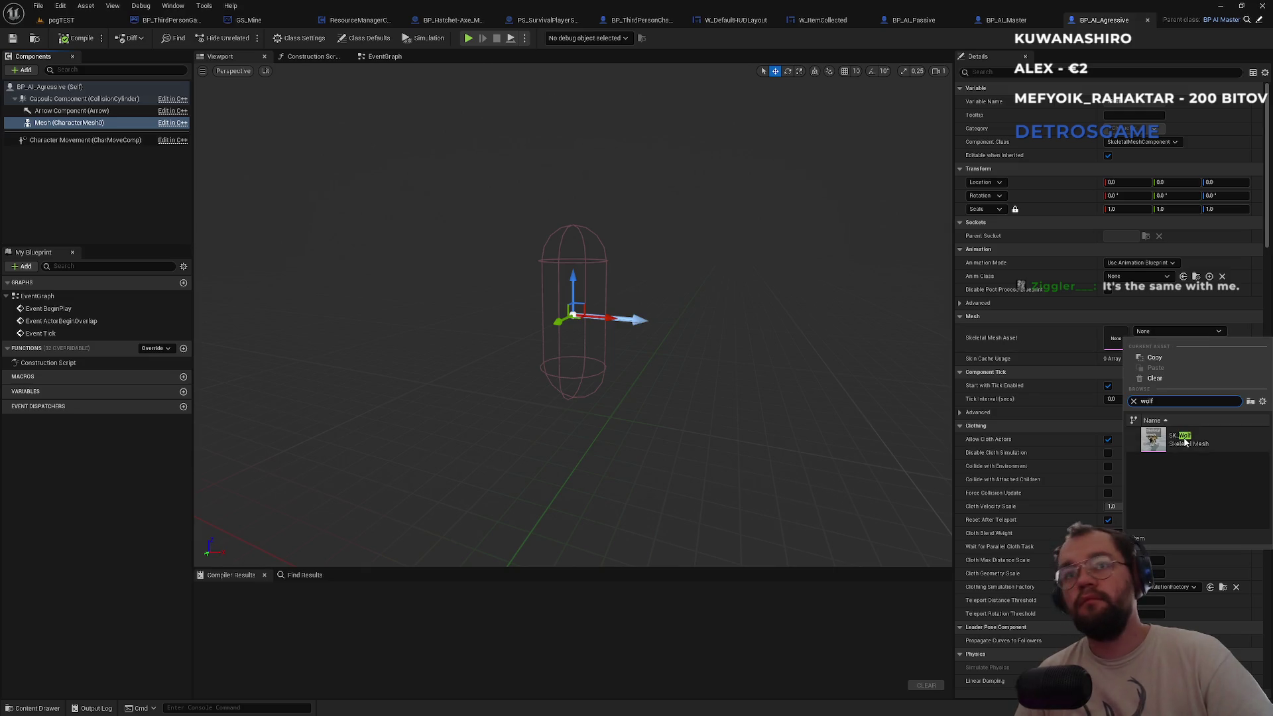
pyautogui.click(1186, 441)
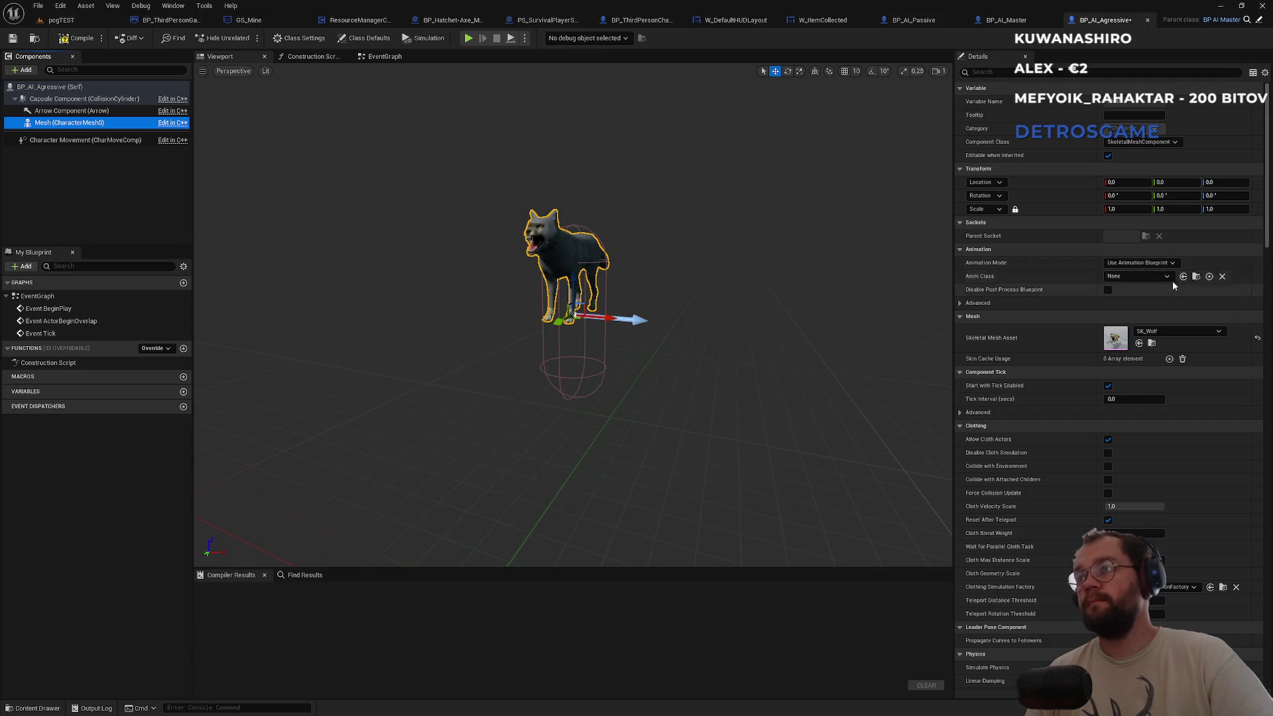
# Give the wolf mesh a -90 Z rotation and a -90 Z location.
pyautogui.click(1218, 195)
pyautogui.write('-')
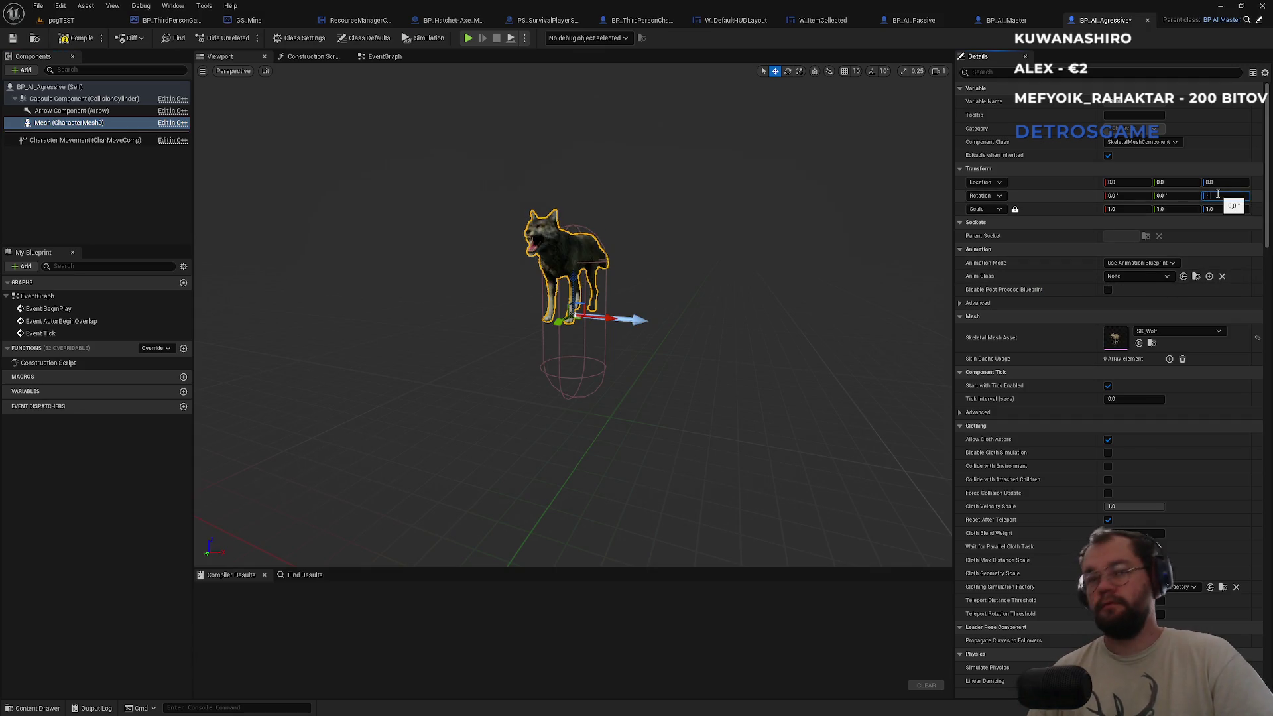
pyautogui.write('90')
pyautogui.press('Return')
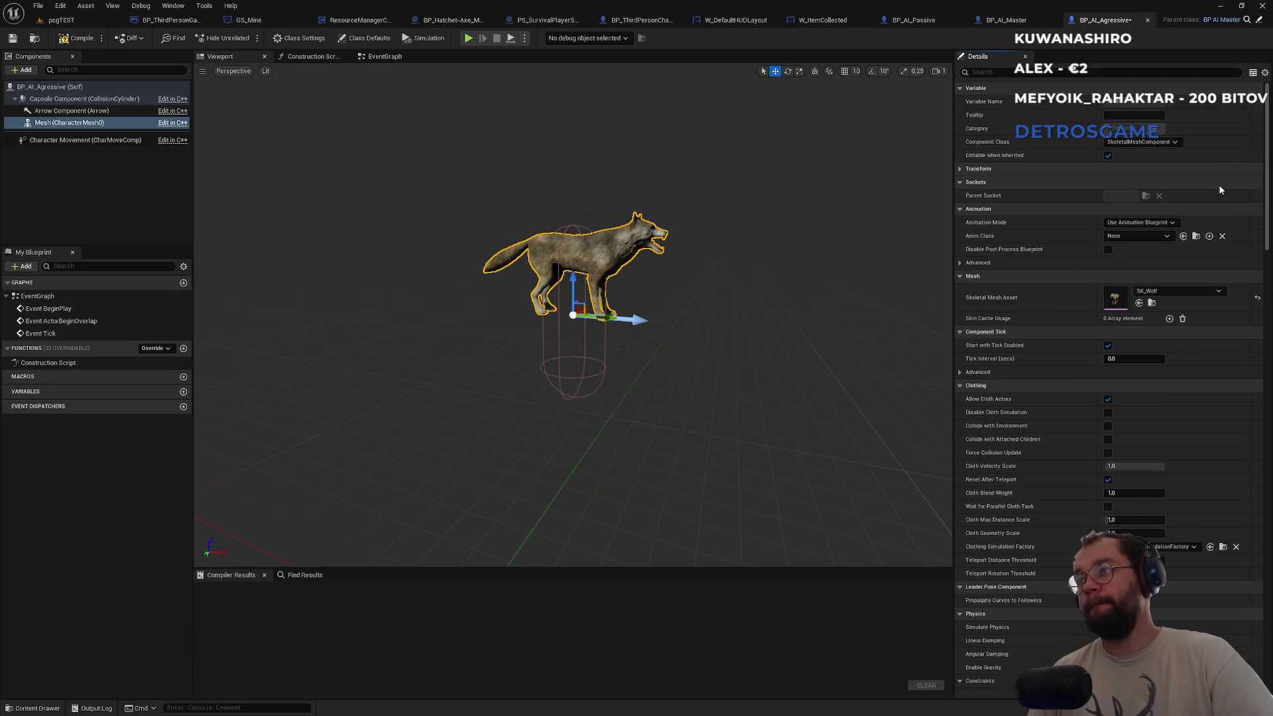
pyautogui.click(1223, 183)
pyautogui.write('90')
pyautogui.press('Return')
pyautogui.press('Home')
pyautogui.write('-')
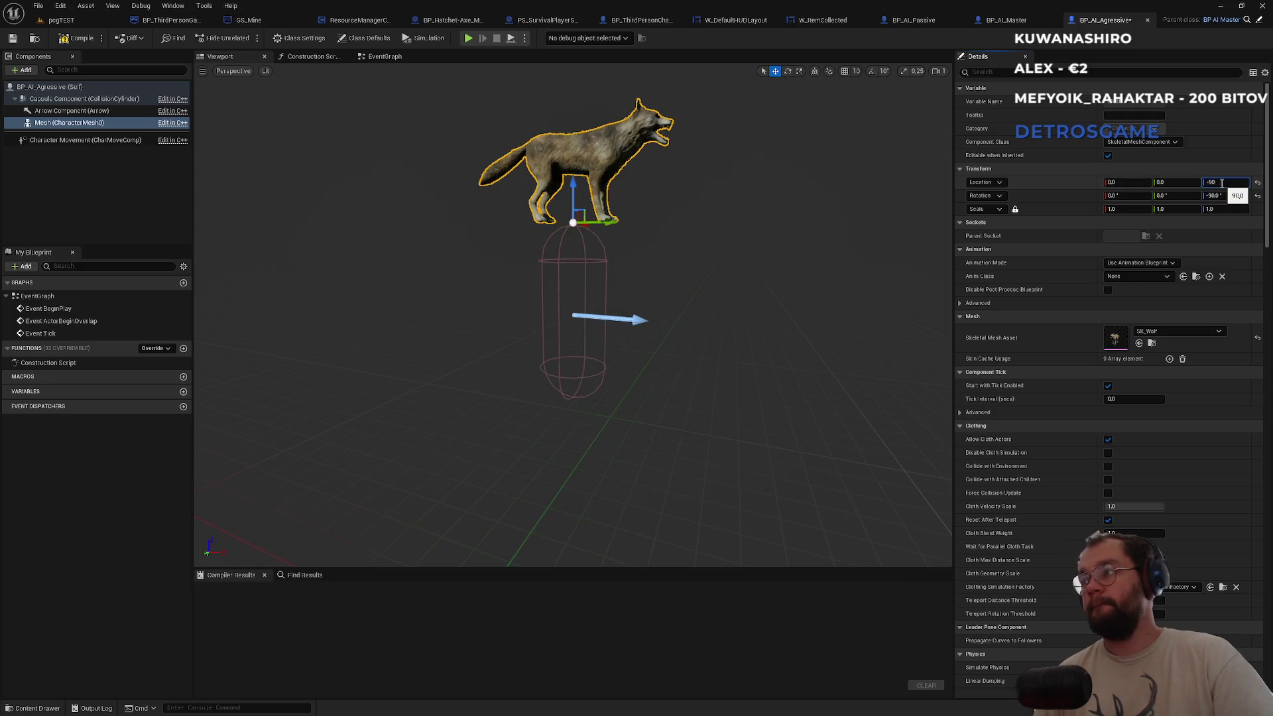
pyautogui.press('Return')
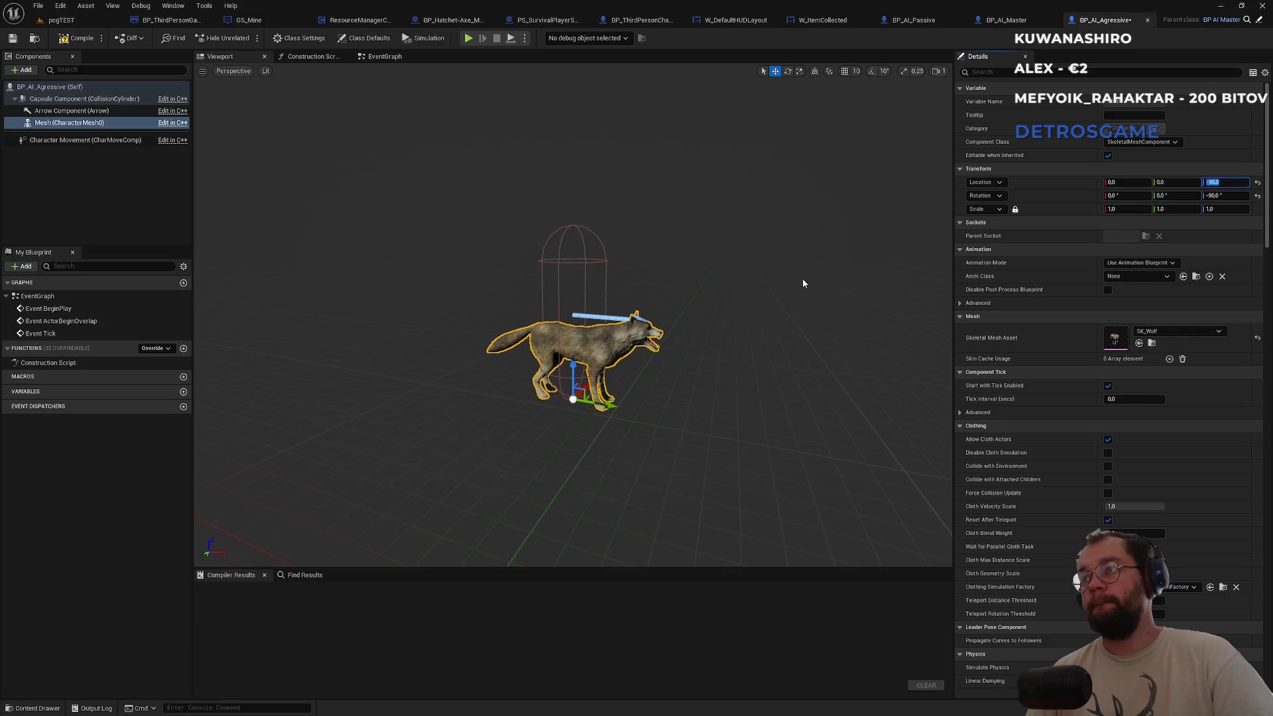
# Compile the blueprint and delete the BeginPlay, ActorBeginOverlap and Tick nodes from the event graph.
pyautogui.click(77, 38)
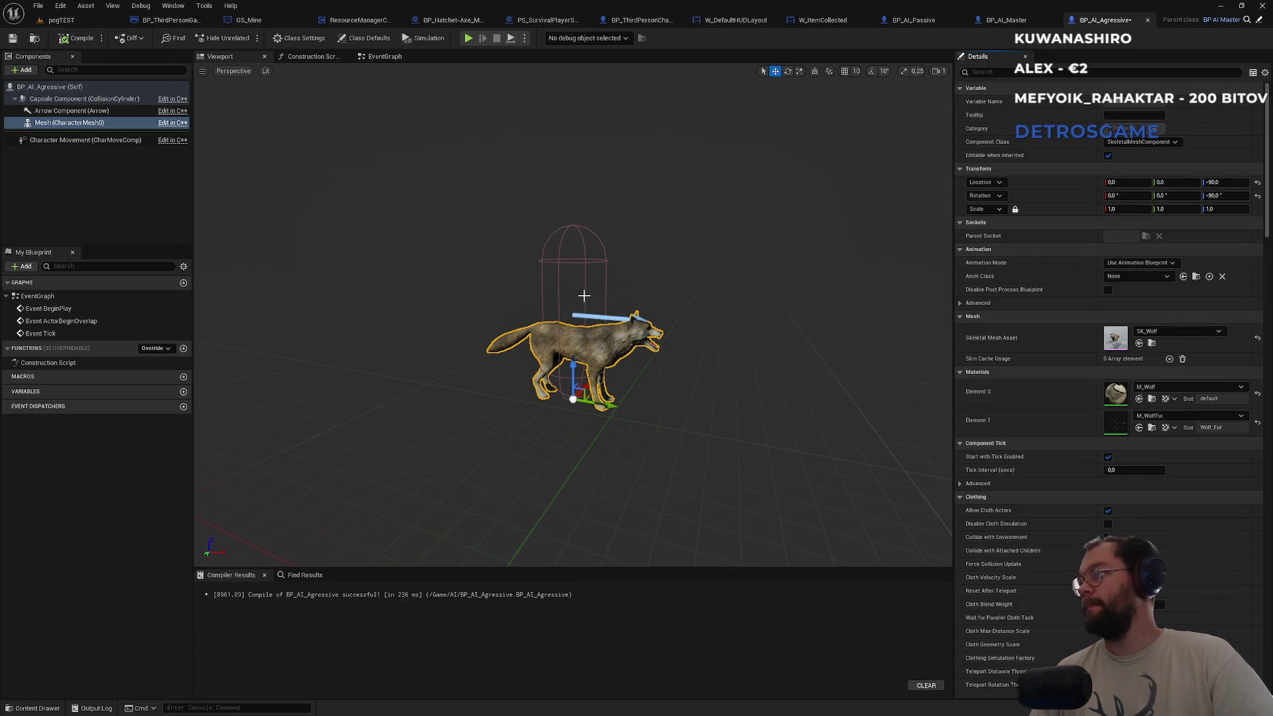
pyautogui.click(375, 62)
pyautogui.moveTo(478, 176); pyautogui.dragTo(621, 448)
pyautogui.press('Delete')
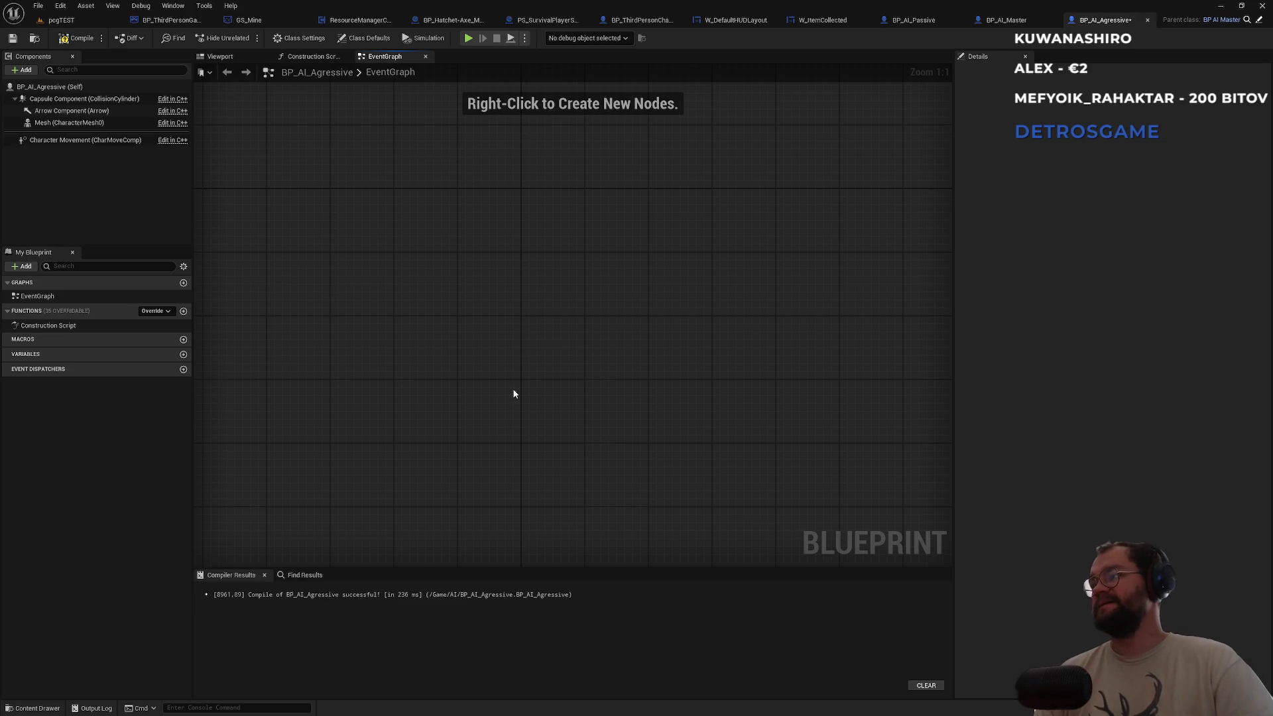
# Add a Pawn Sensing component under its default name PawnSensing, select it, then view BP_AI_Passive.
pyautogui.click(22, 70)
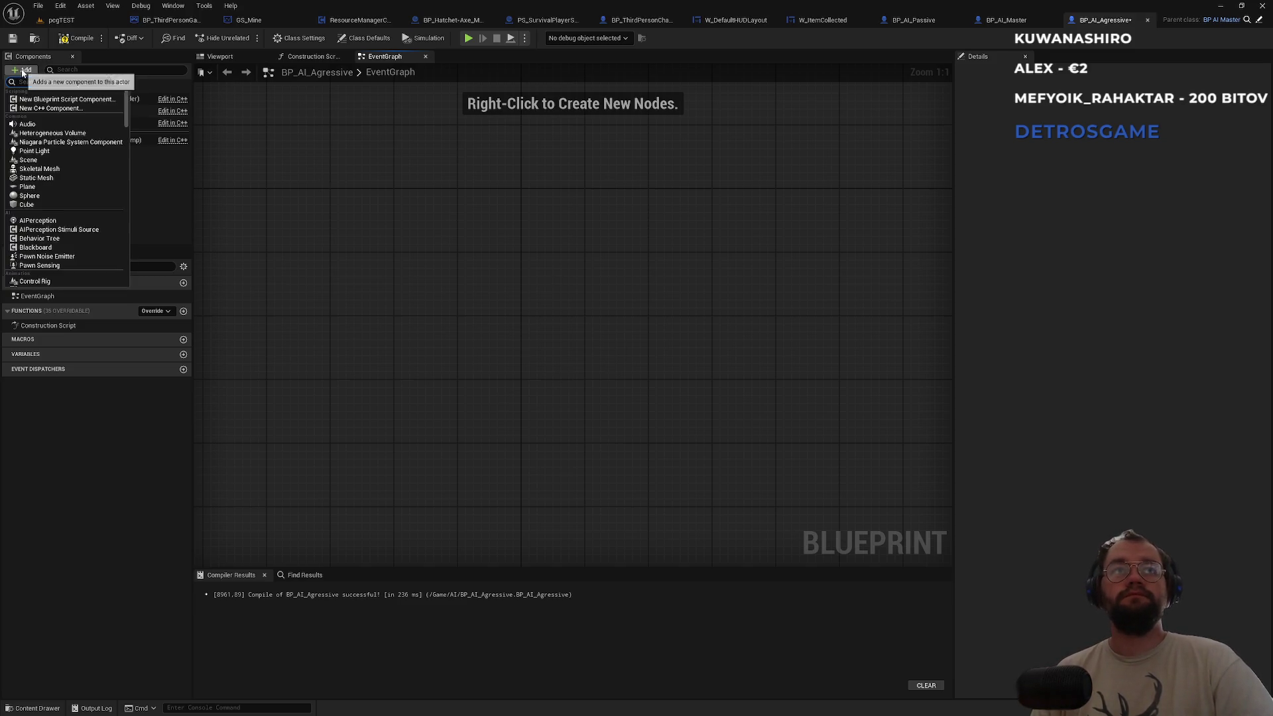
pyautogui.write('pawns')
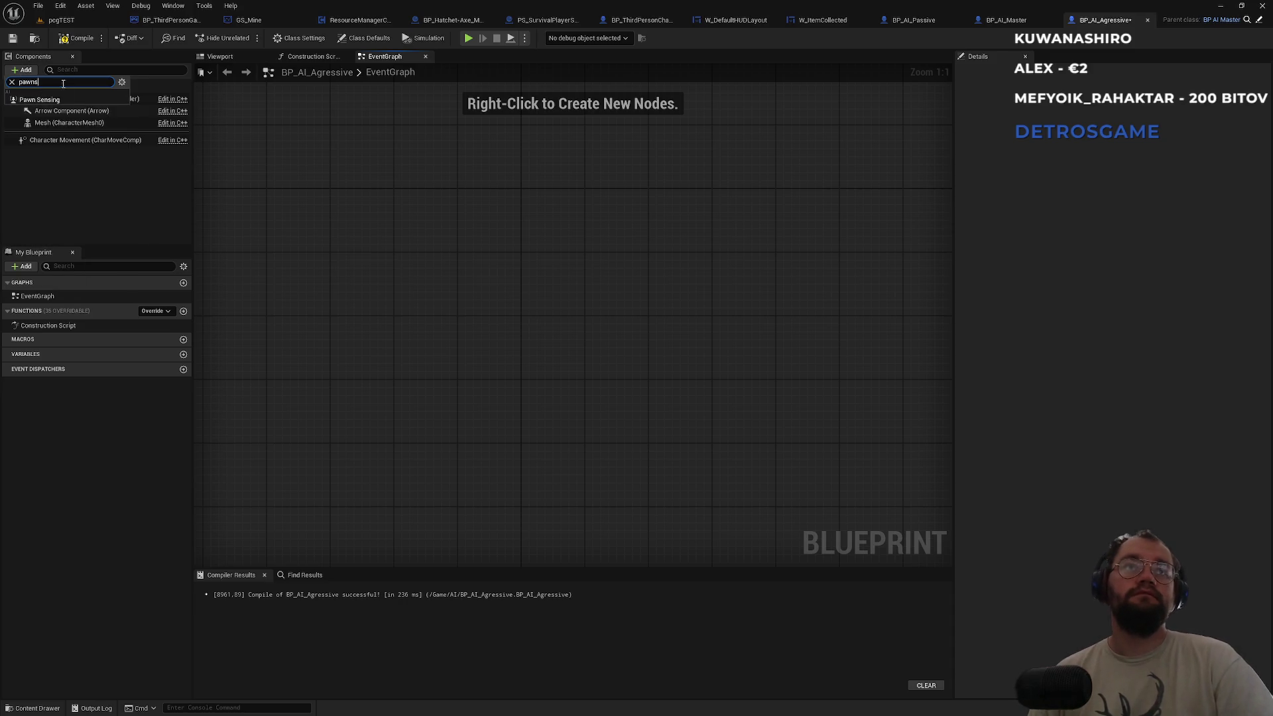
pyautogui.click(122, 121)
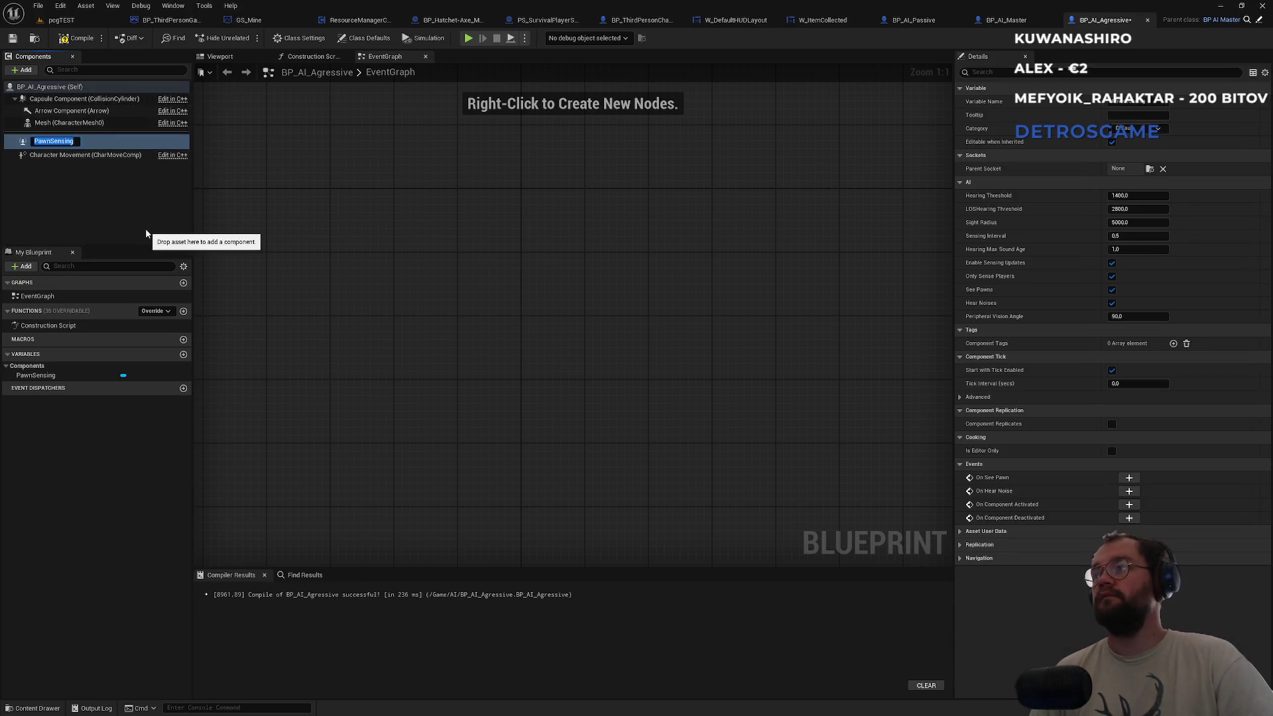
pyautogui.click(56, 216)
pyautogui.click(49, 140)
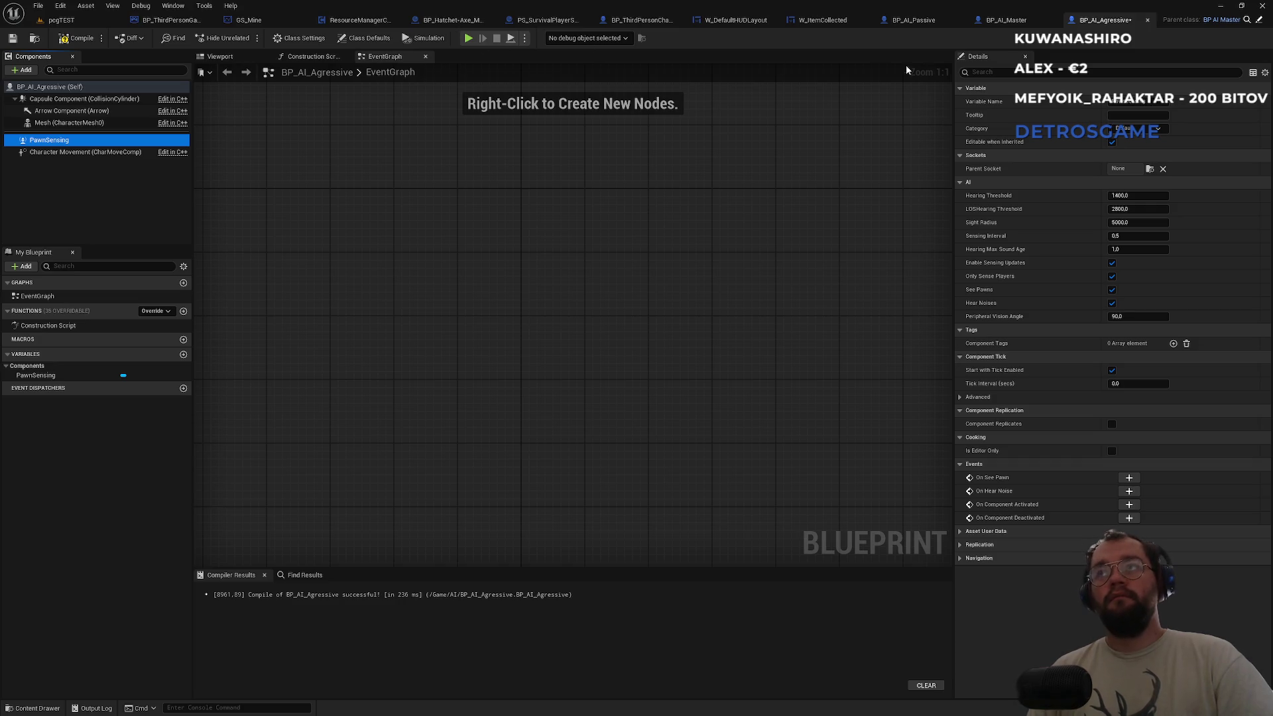
pyautogui.click(912, 20)
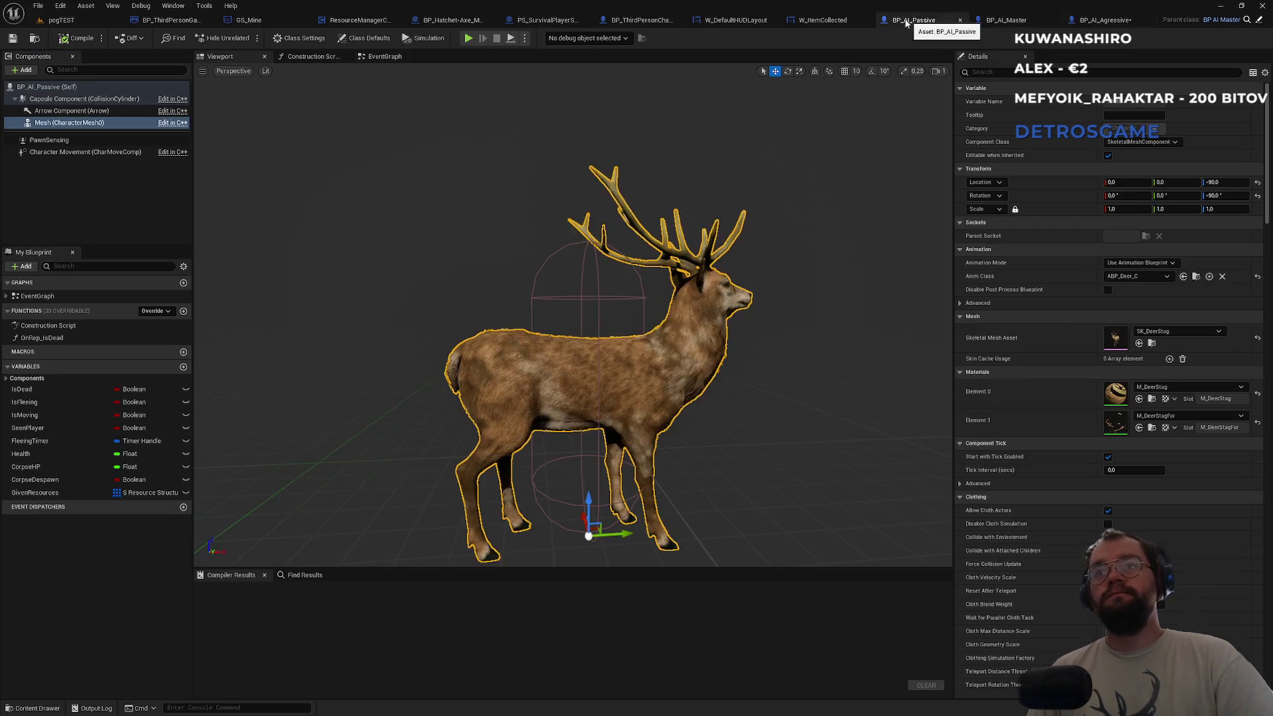
pyautogui.click(38, 142)
pyautogui.click(1138, 222)
pyautogui.scroll(-5, 610, 303)
pyautogui.scroll(-5, 610, 302)
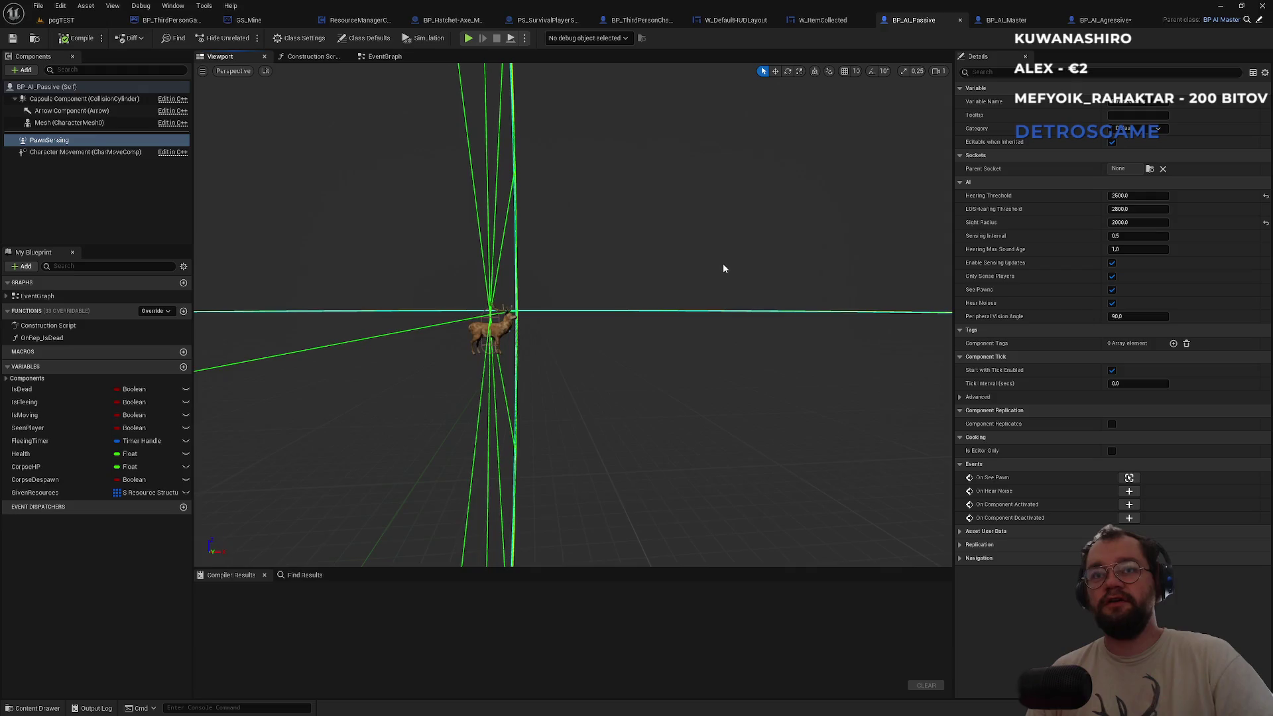
pyautogui.moveTo(725, 270); pyautogui.dragTo(725, 270)
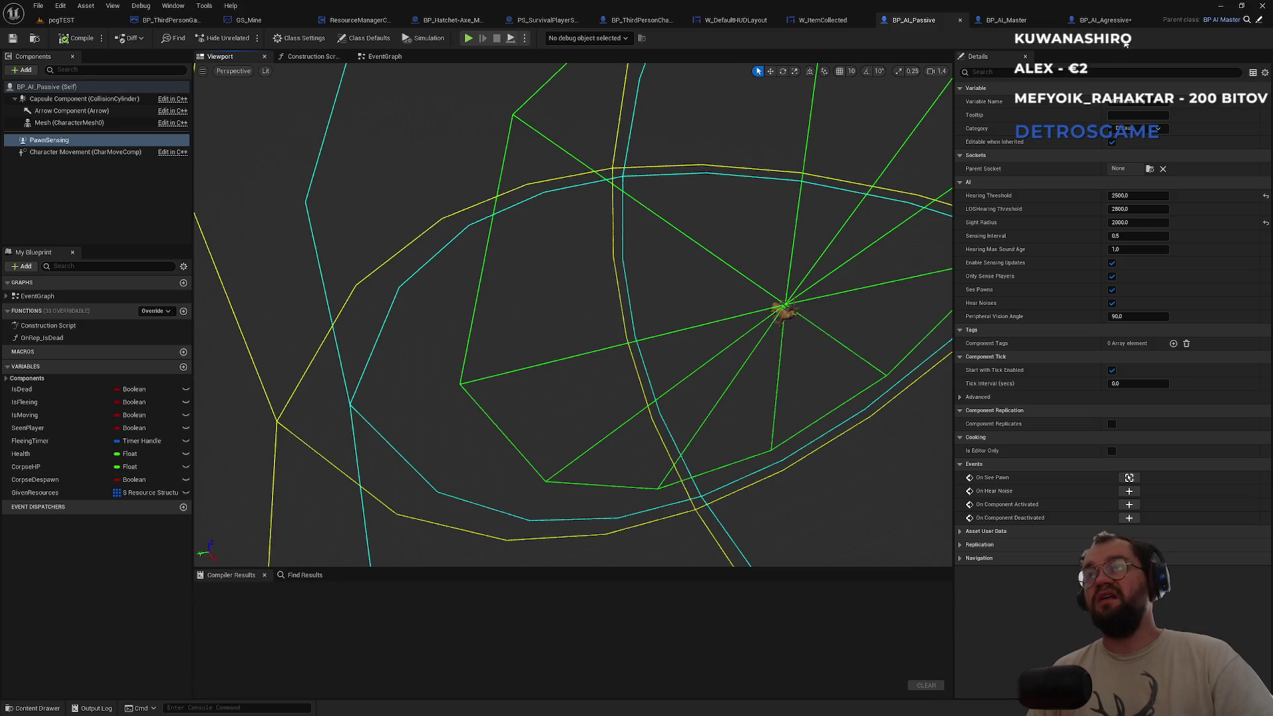
pyautogui.click(1102, 20)
pyautogui.click(1015, 21)
pyautogui.click(914, 20)
pyautogui.click(1108, 20)
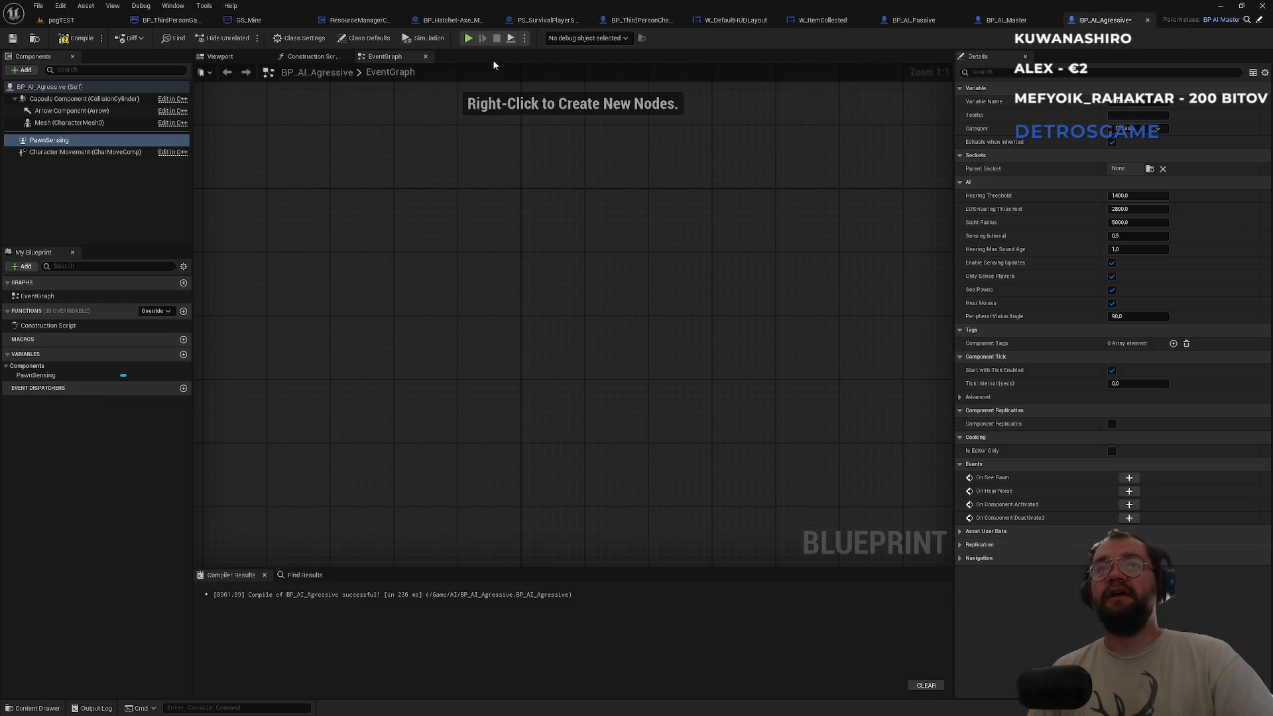
pyautogui.click(310, 58)
pyautogui.click(385, 56)
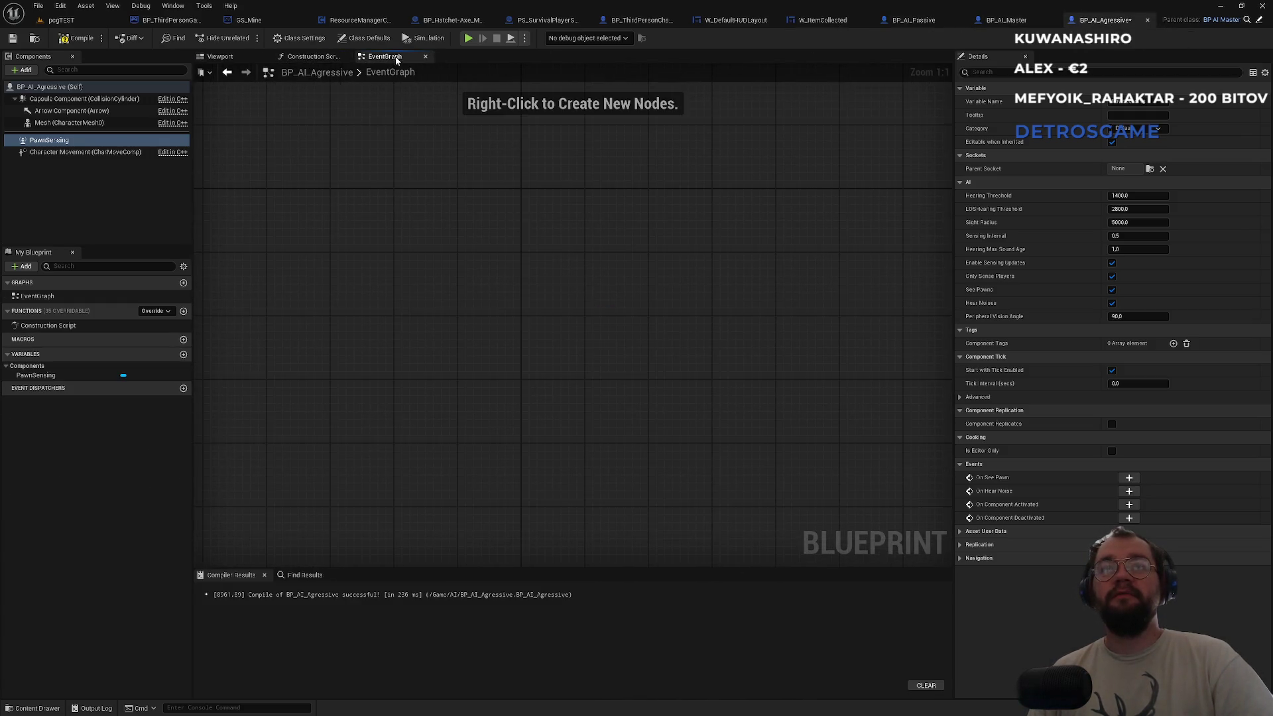
pyautogui.click(918, 25)
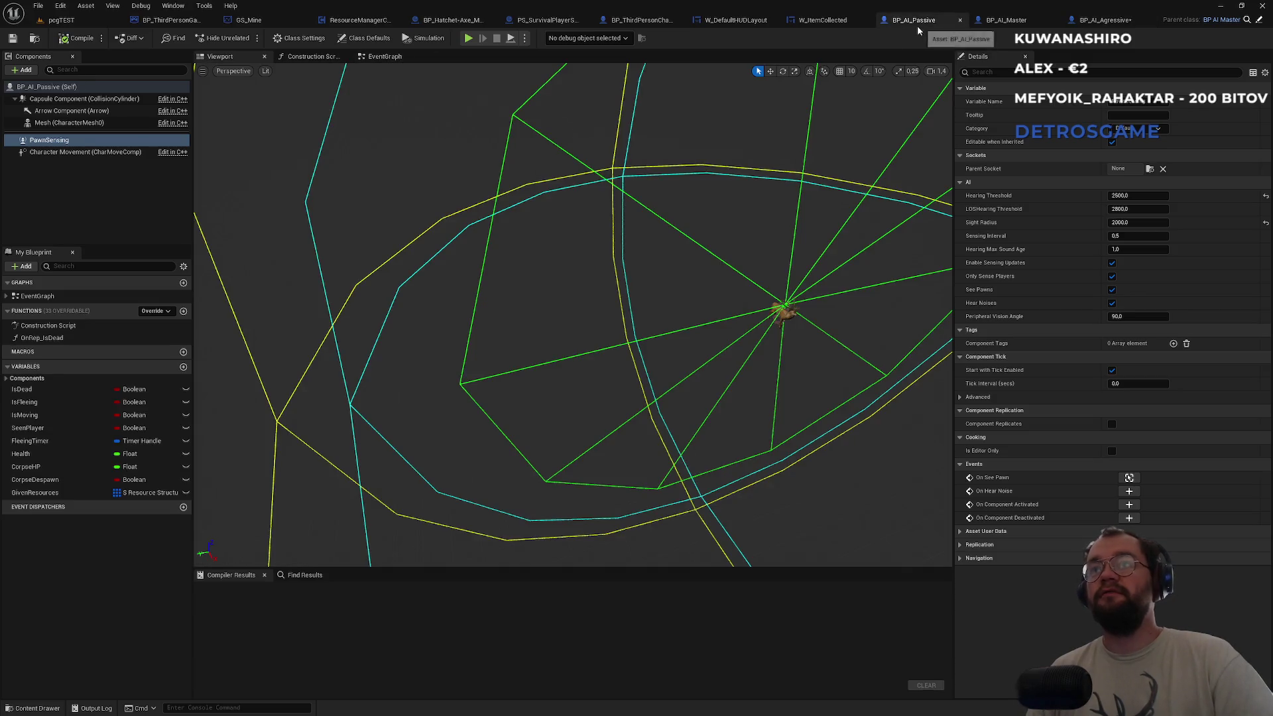
pyautogui.click(1103, 20)
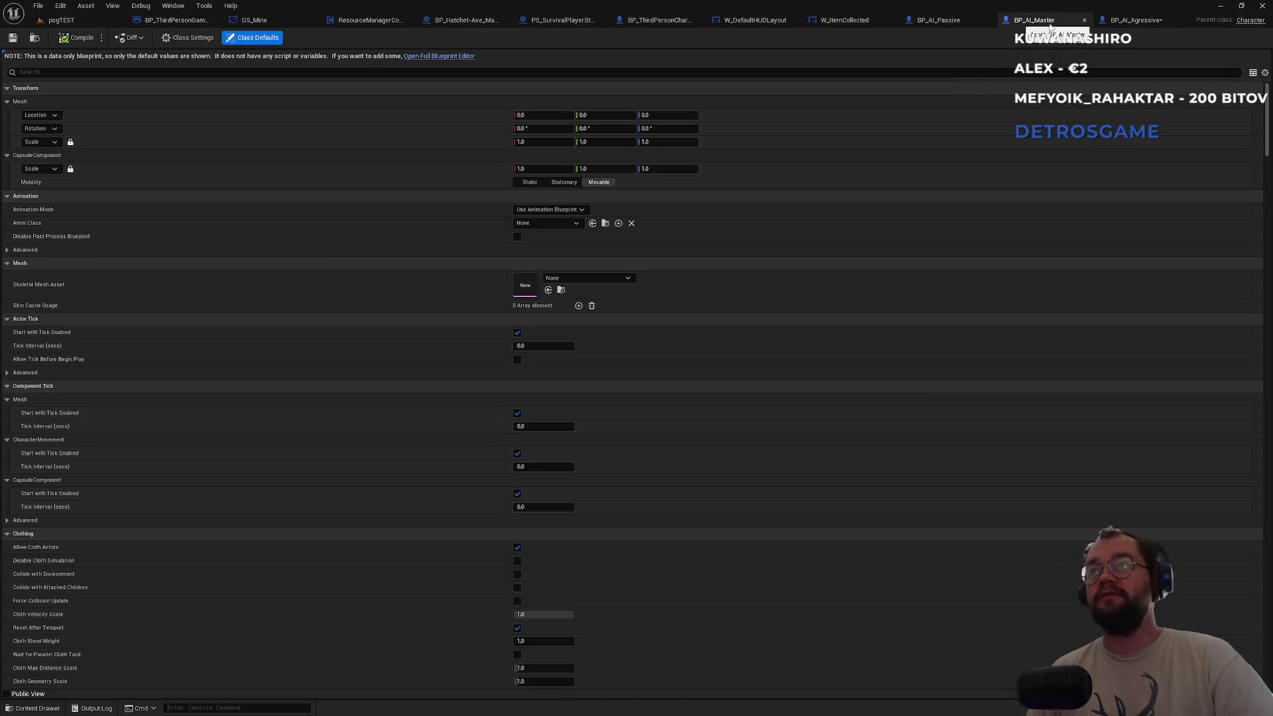
# In the wolf's viewport, set the PawnSensing Sight Radius to 2000.
pyautogui.click(306, 58)
pyautogui.click(219, 56)
pyautogui.moveTo(880, 269)
pyautogui.mouseDown()
pyautogui.moveTo(884, 358)
pyautogui.moveTo(883, 312)
pyautogui.mouseUp()
pyautogui.scroll(-8, 669, 308)
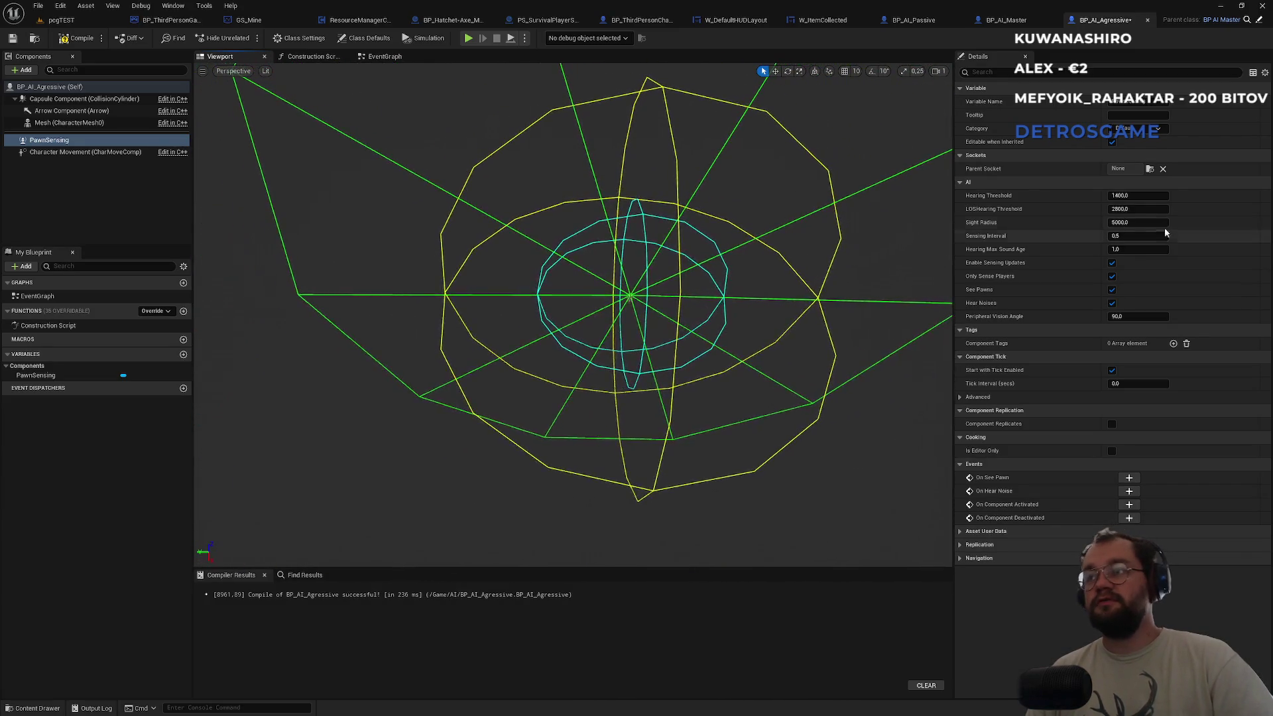
pyautogui.click(1136, 223)
pyautogui.write('2000')
pyautogui.press('Return')
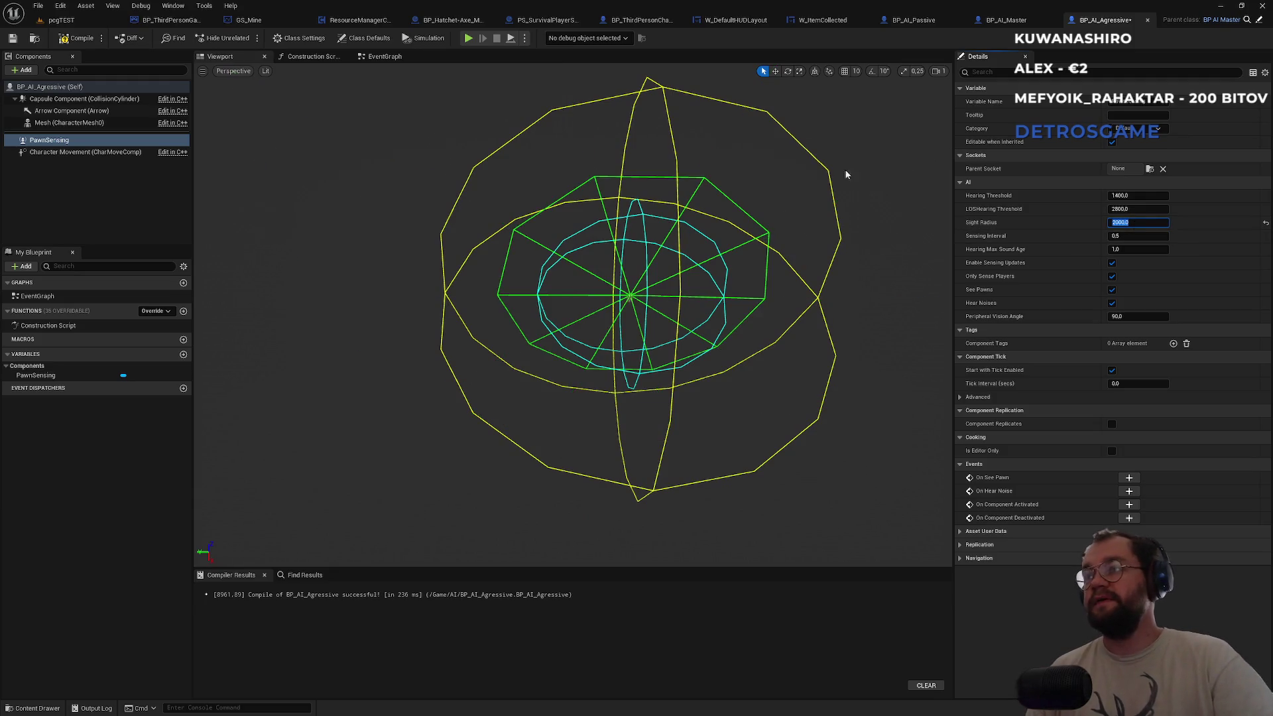
# Compare with the deer blueprint's sensing values and set the wolf's Hearing Threshold to 2000.
pyautogui.moveTo(919, 19)
pyautogui.mouseDown()
pyautogui.moveTo(1043, 31)
pyautogui.moveTo(1035, 21)
pyautogui.mouseUp()
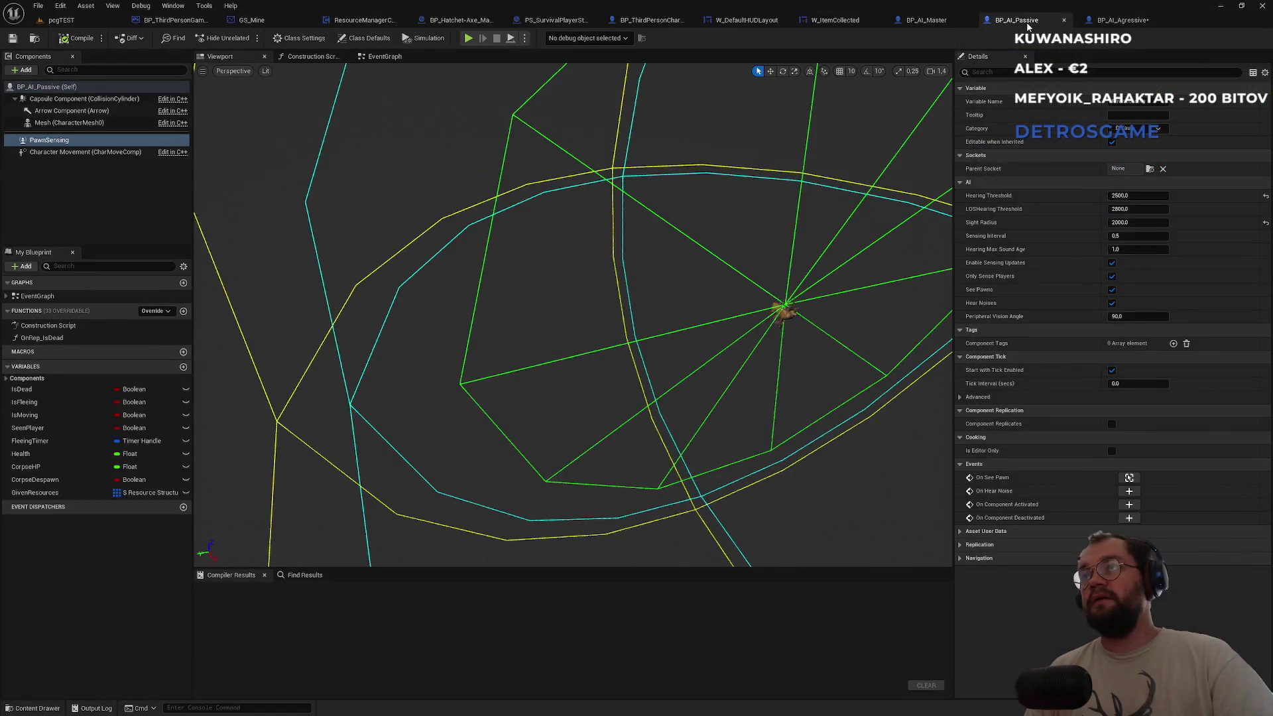
pyautogui.click(1095, 23)
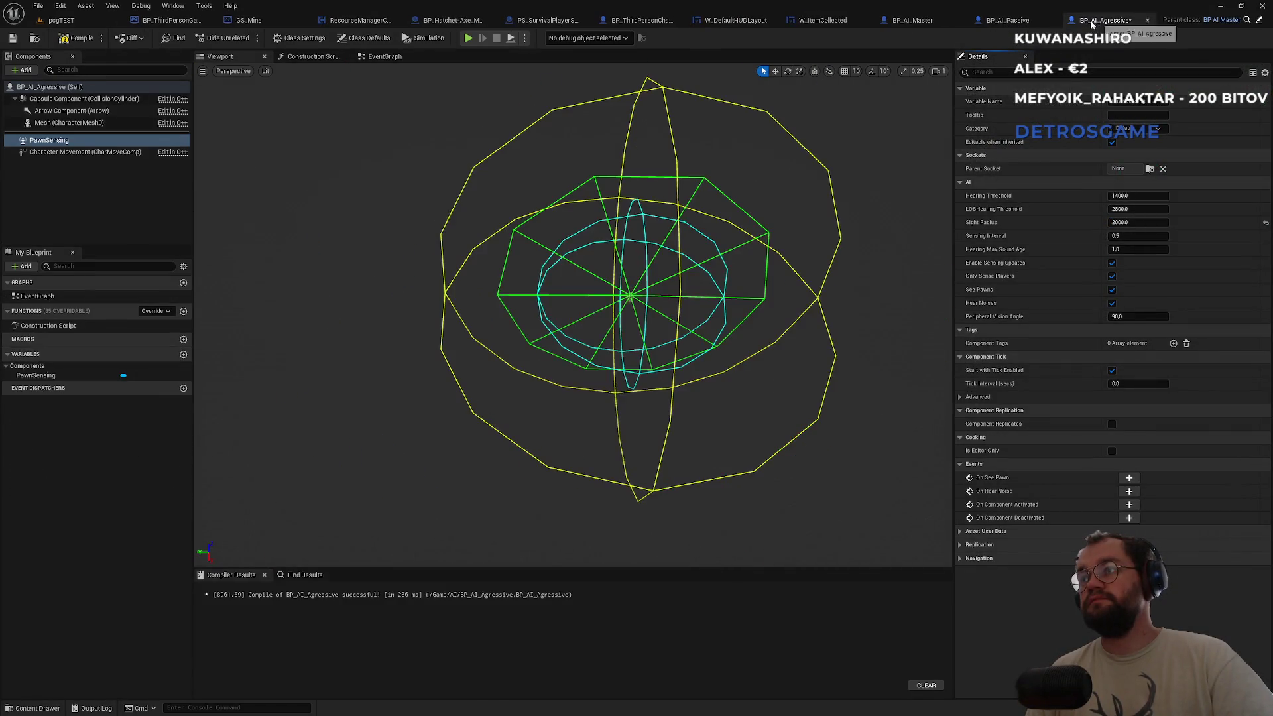
pyautogui.click(1020, 23)
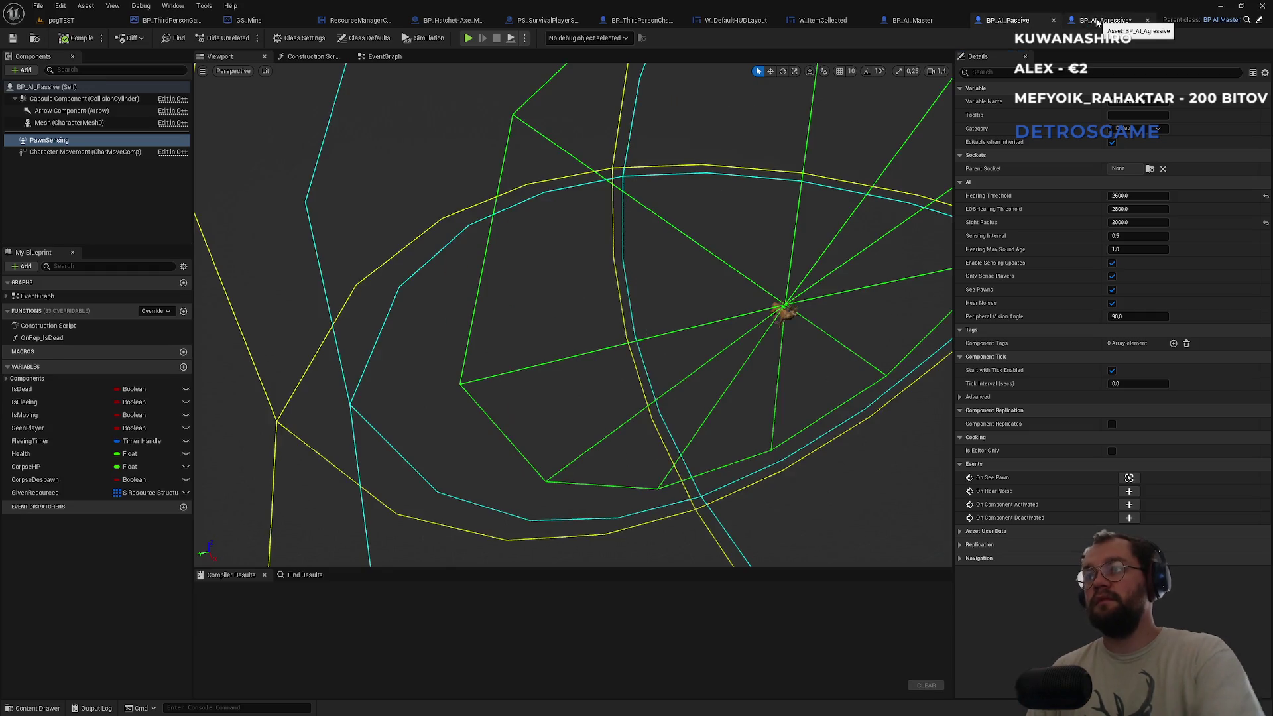
pyautogui.click(1098, 24)
pyautogui.scroll(3, 790, 239)
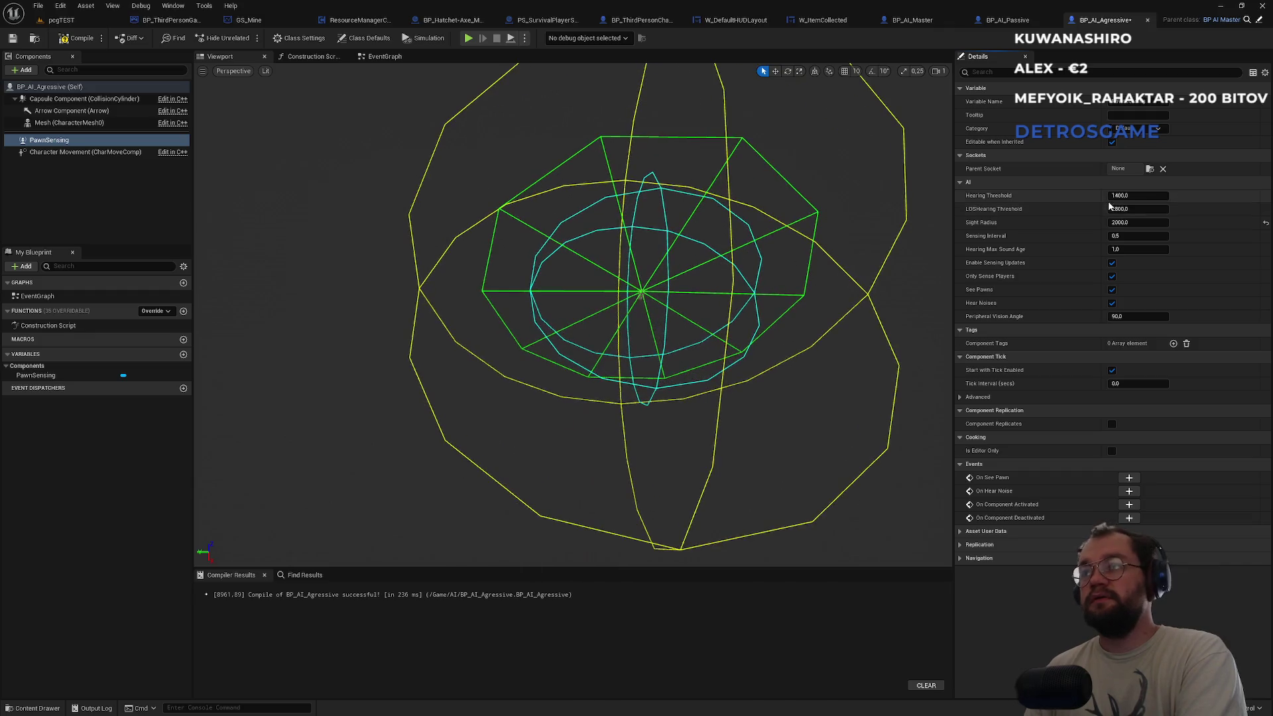
pyautogui.click(1036, 20)
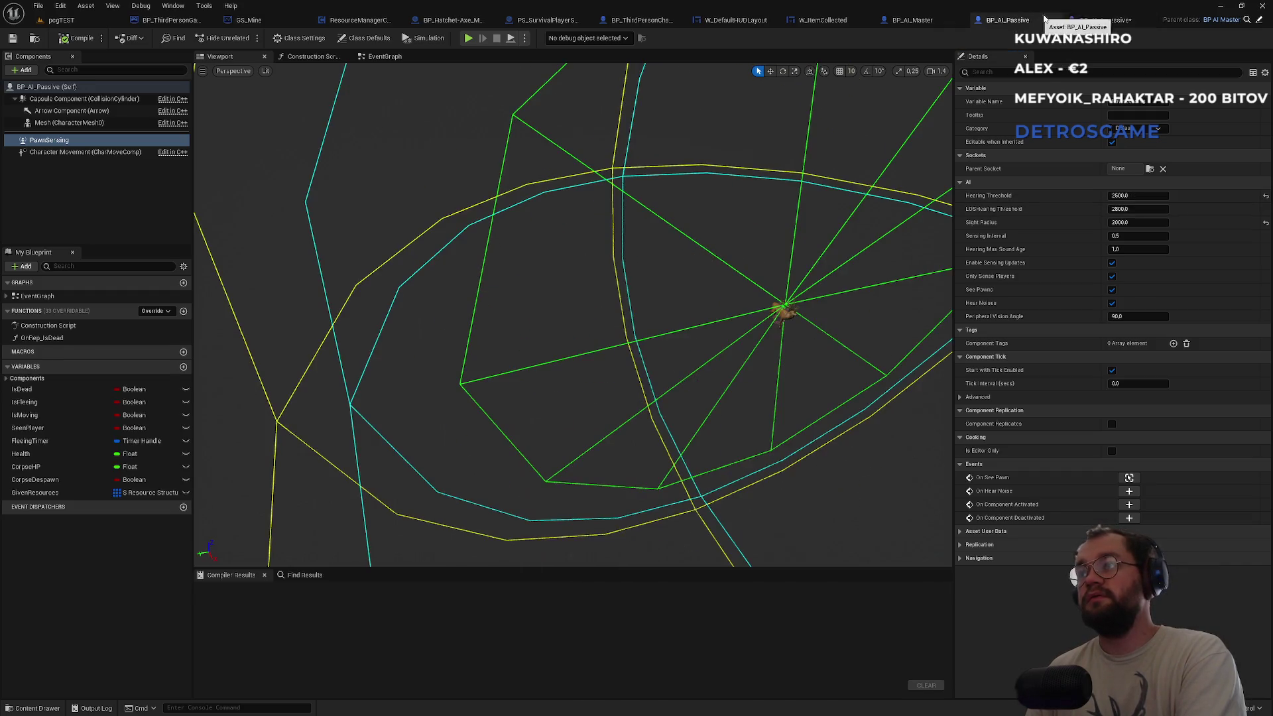
pyautogui.click(1106, 21)
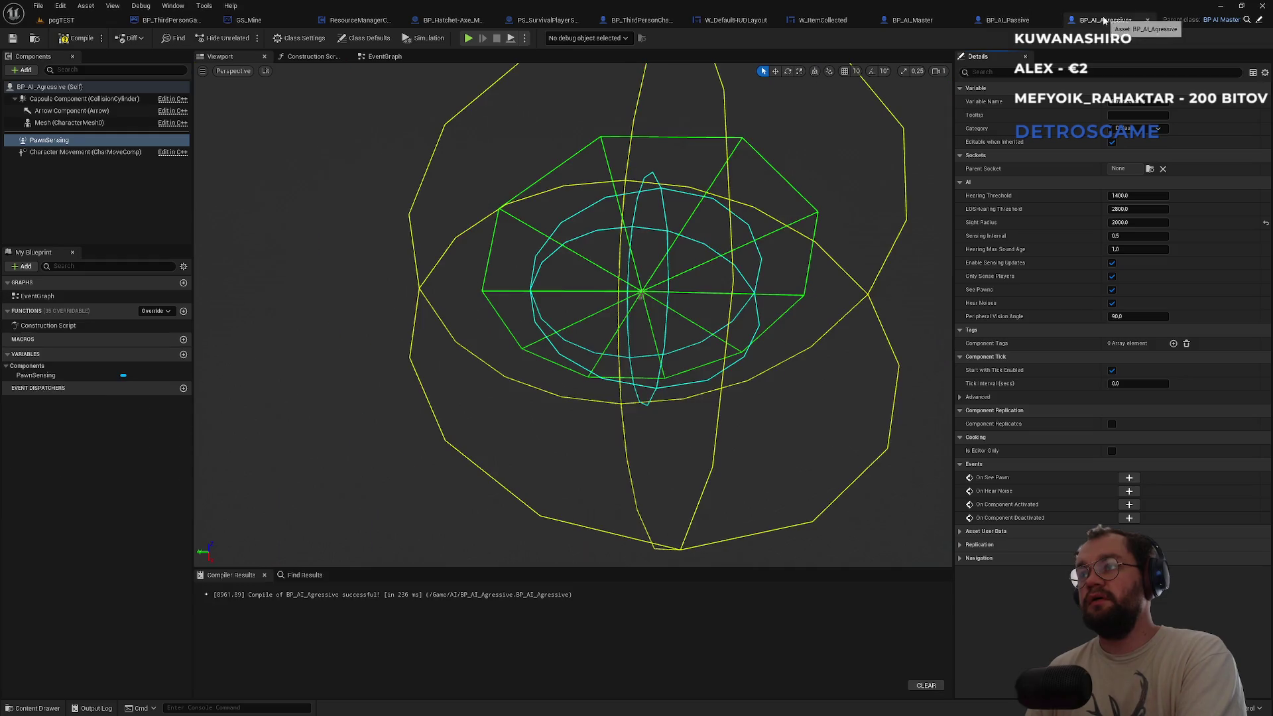
pyautogui.click(1124, 195)
pyautogui.write('2000')
pyautogui.press('Return')
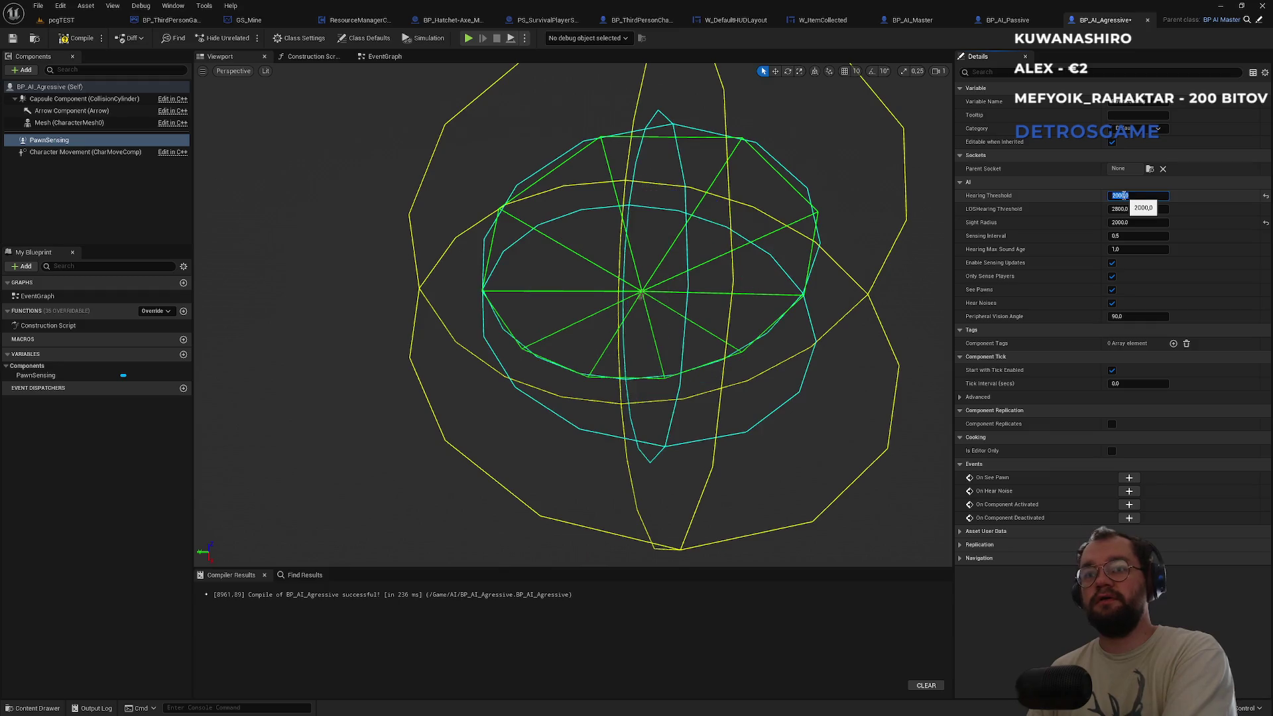
# Fly the camera around the wolf to inspect its sight and hearing spheres.
pyautogui.moveTo(854, 210); pyautogui.dragTo(839, 146)
pyautogui.moveTo(711, 213); pyautogui.dragTo(711, 214)
pyautogui.moveTo(610, 269)
pyautogui.mouseDown()
pyautogui.moveTo(637, 266)
pyautogui.moveTo(637, 226)
pyautogui.moveTo(623, 276)
pyautogui.mouseUp()
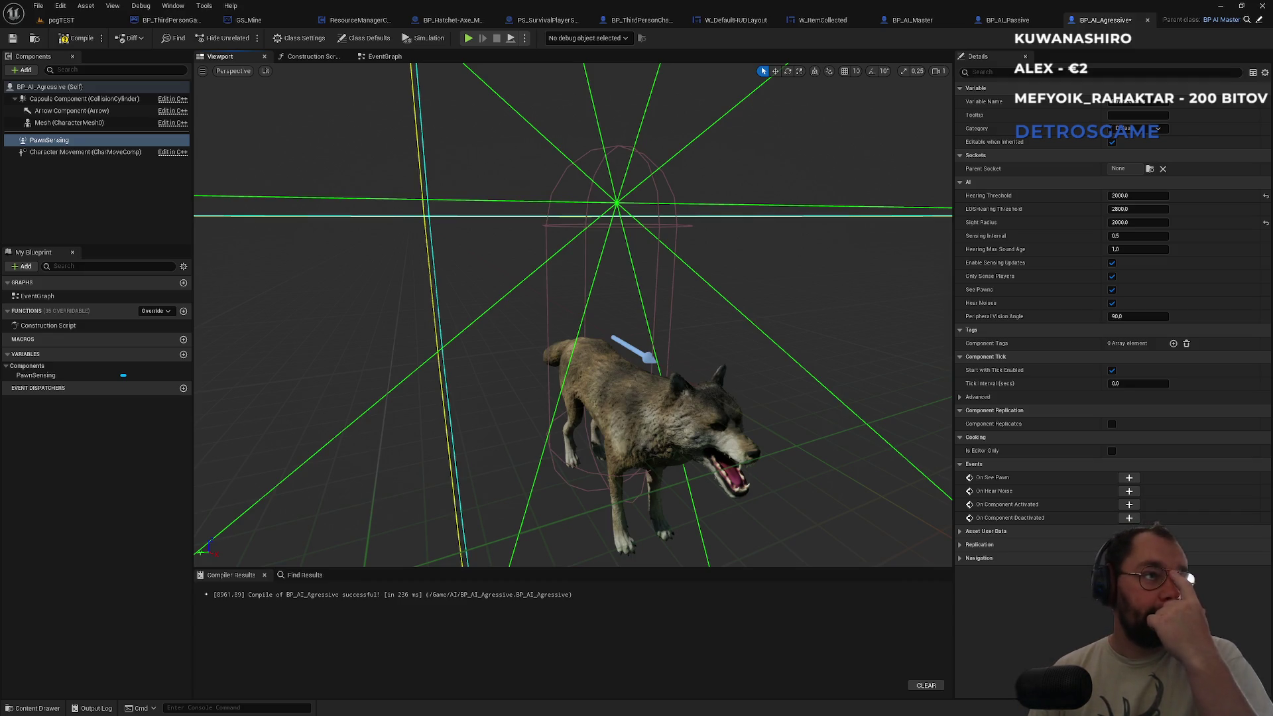
pyautogui.moveTo(524, 275); pyautogui.dragTo(534, 277)
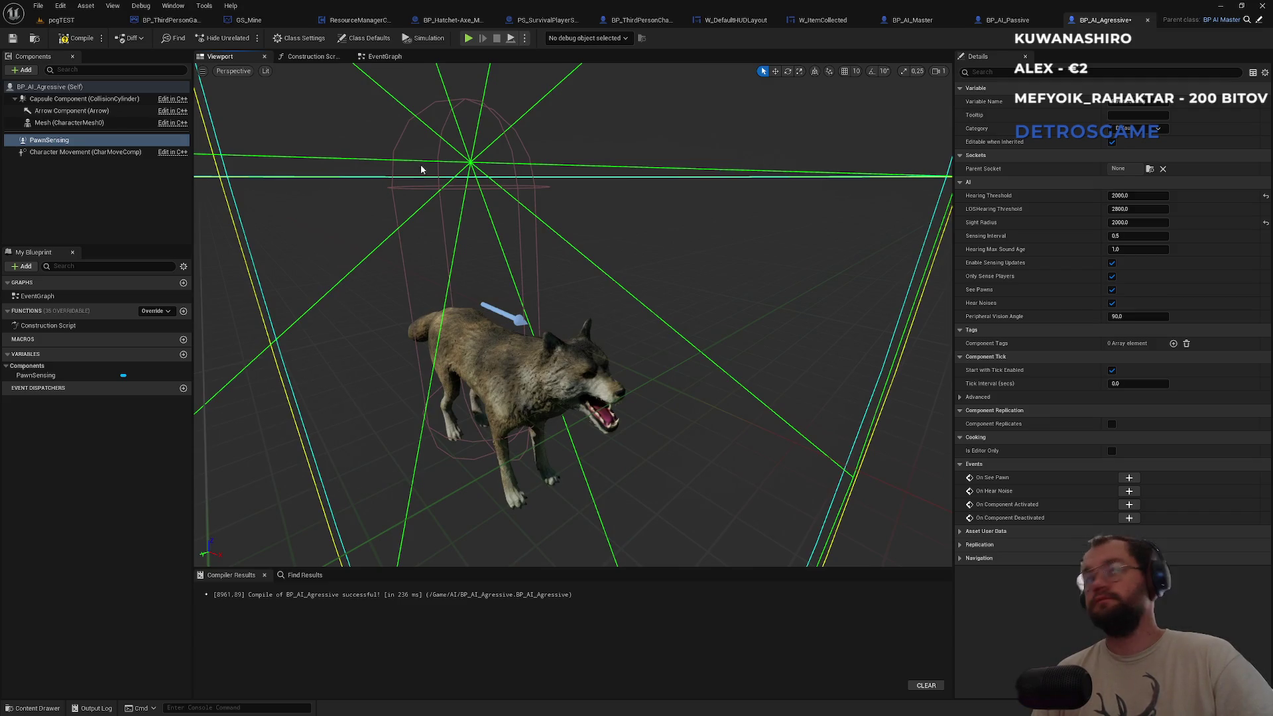
pyautogui.click(383, 56)
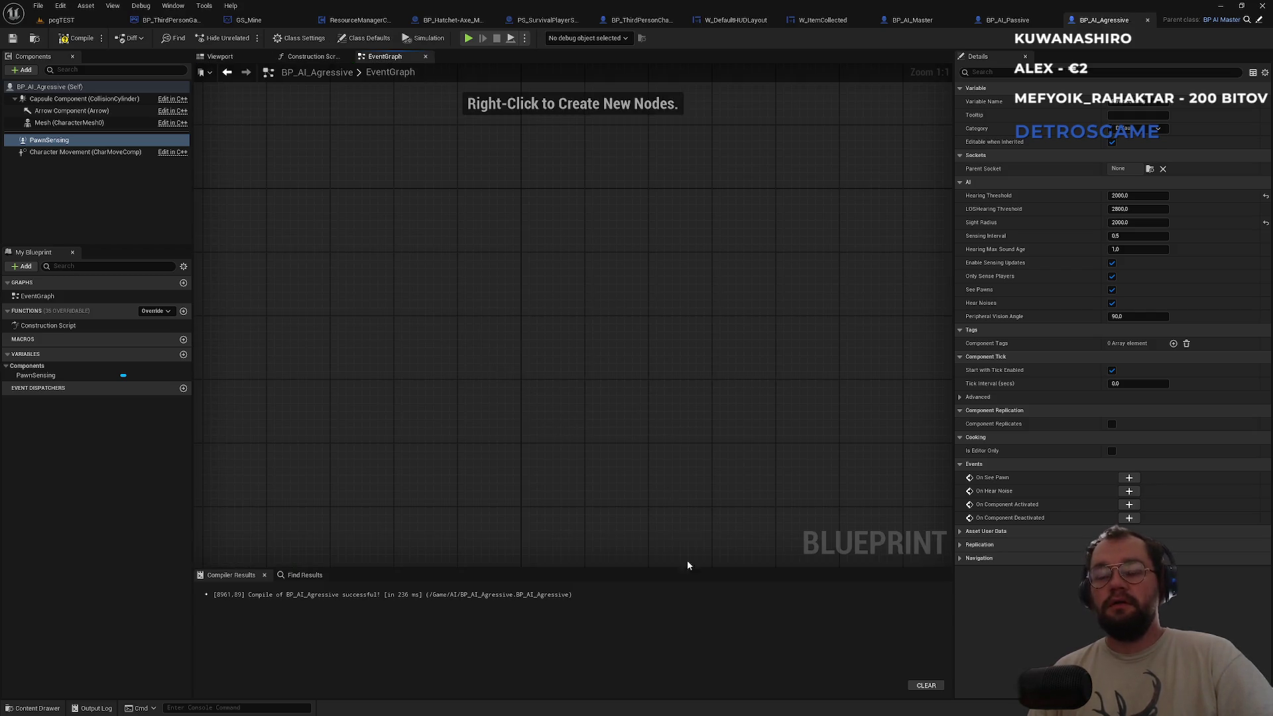
pyautogui.press('super')
# Review the project's git log in PowerShell, then return to the Unreal Editor.
pyautogui.moveTo(724, 704)
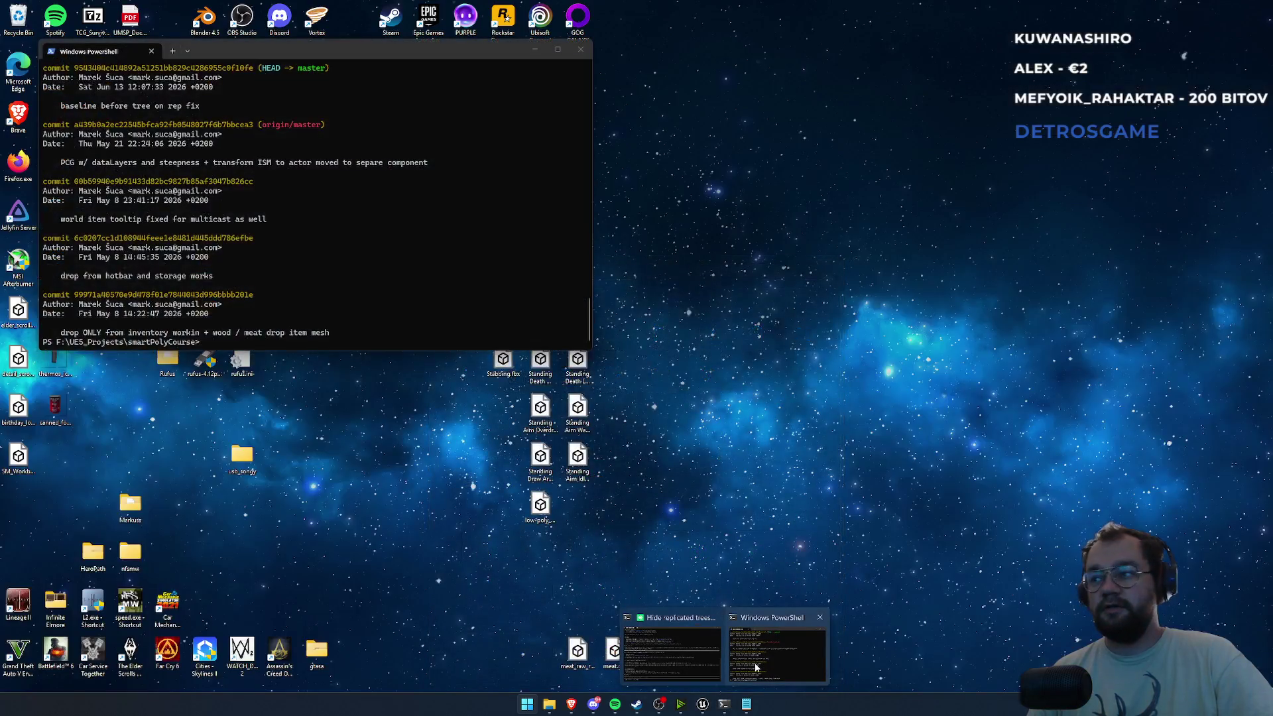
pyautogui.click(756, 667)
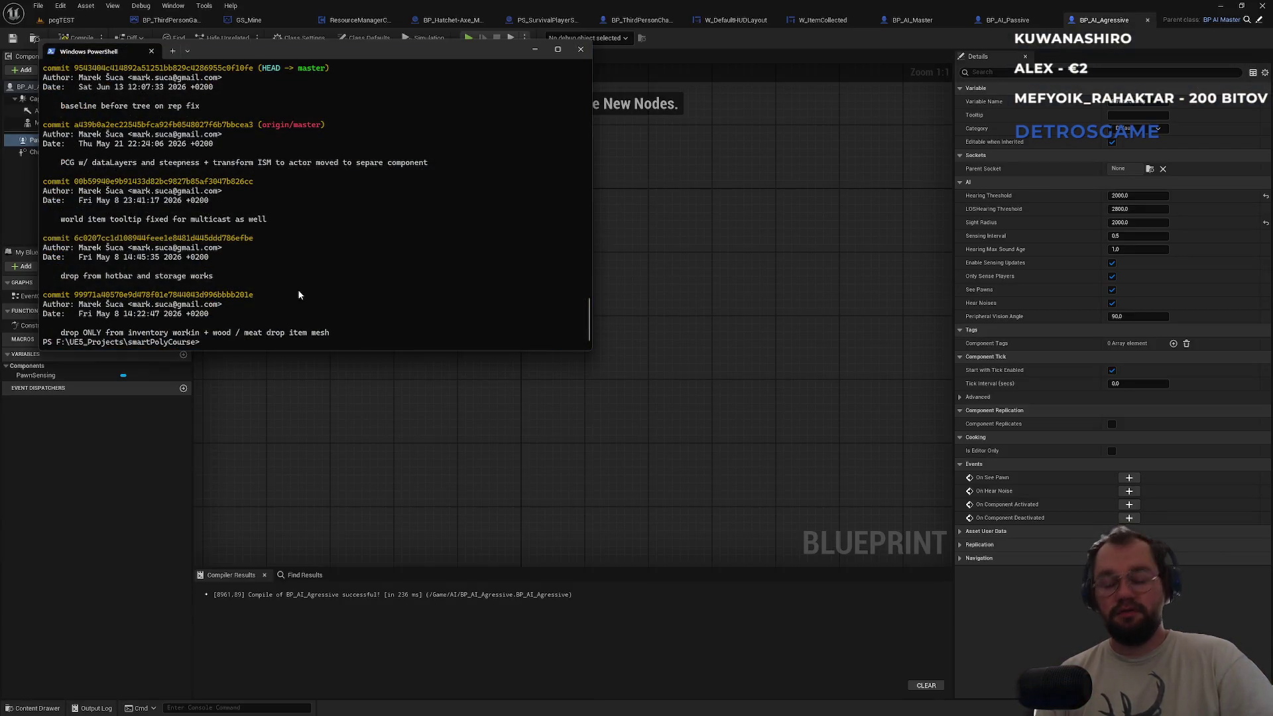
pyautogui.write(' git log')
pyautogui.press('Return')
pyautogui.write('qi')
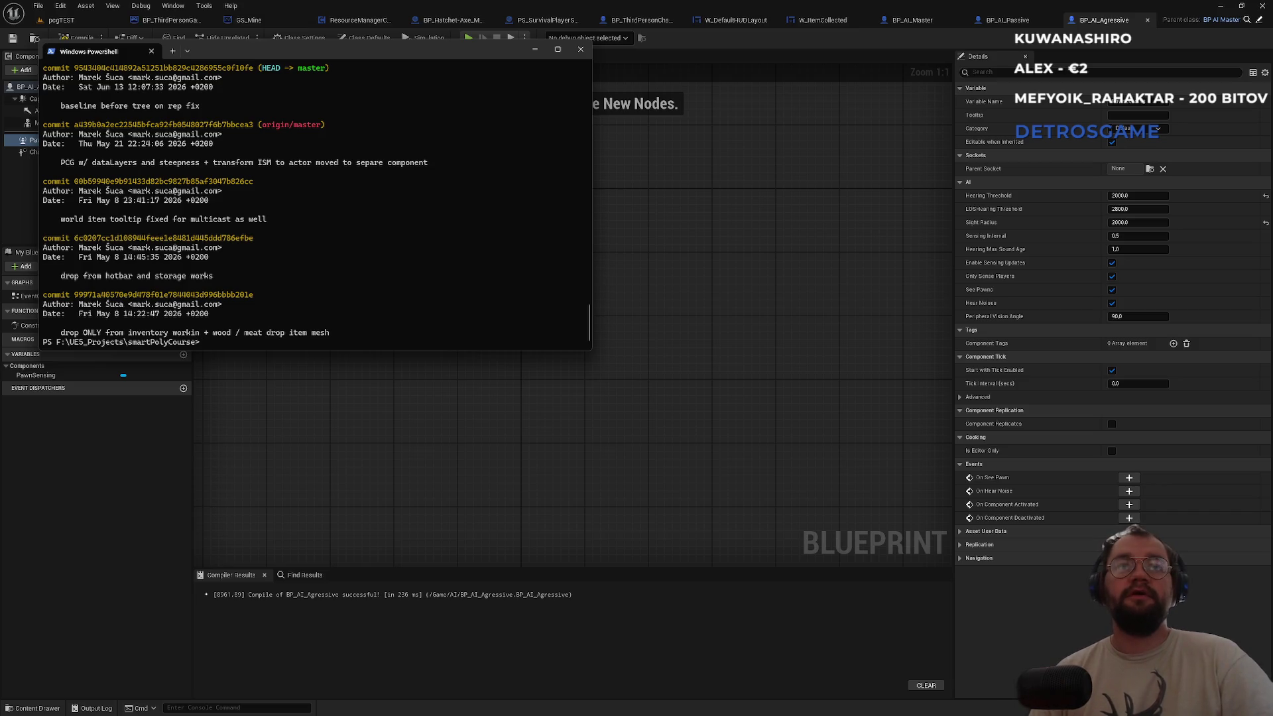
pyautogui.hotkey('alt', 'Tab')
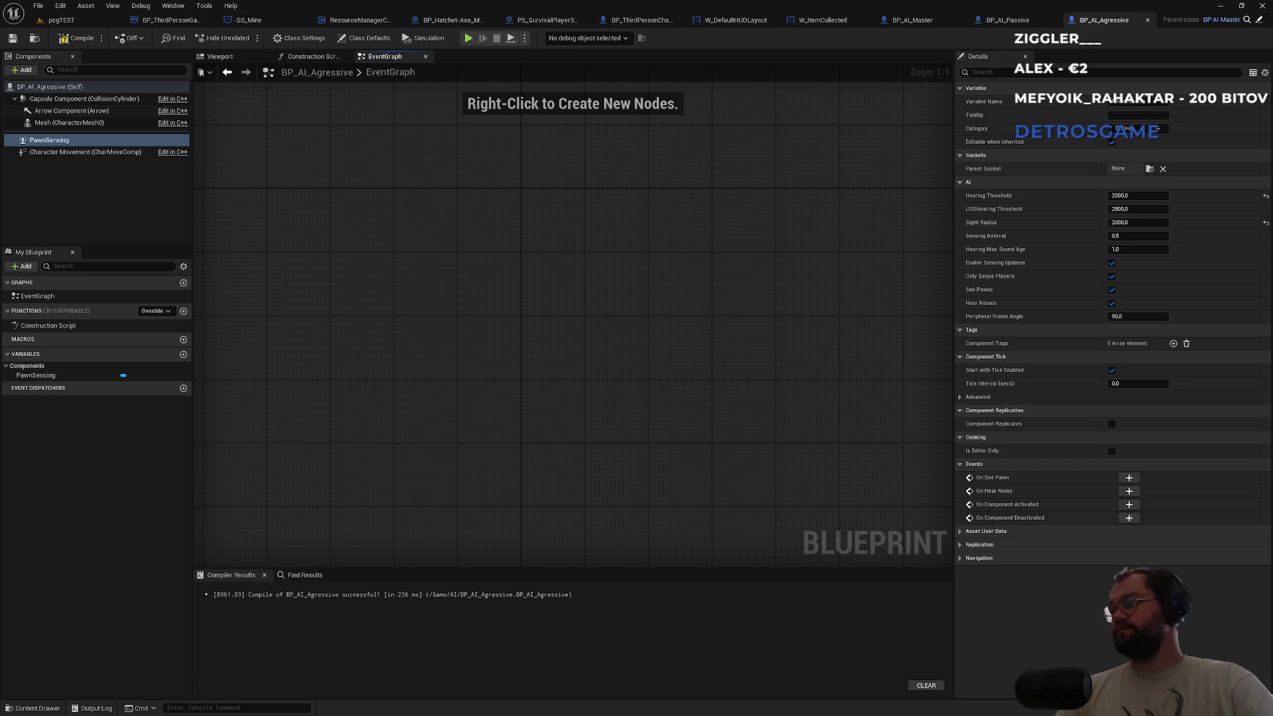
# Add an Event BeginPlay node to the empty event graph.
pyautogui.moveTo(480, 326); pyautogui.dragTo(520, 364)
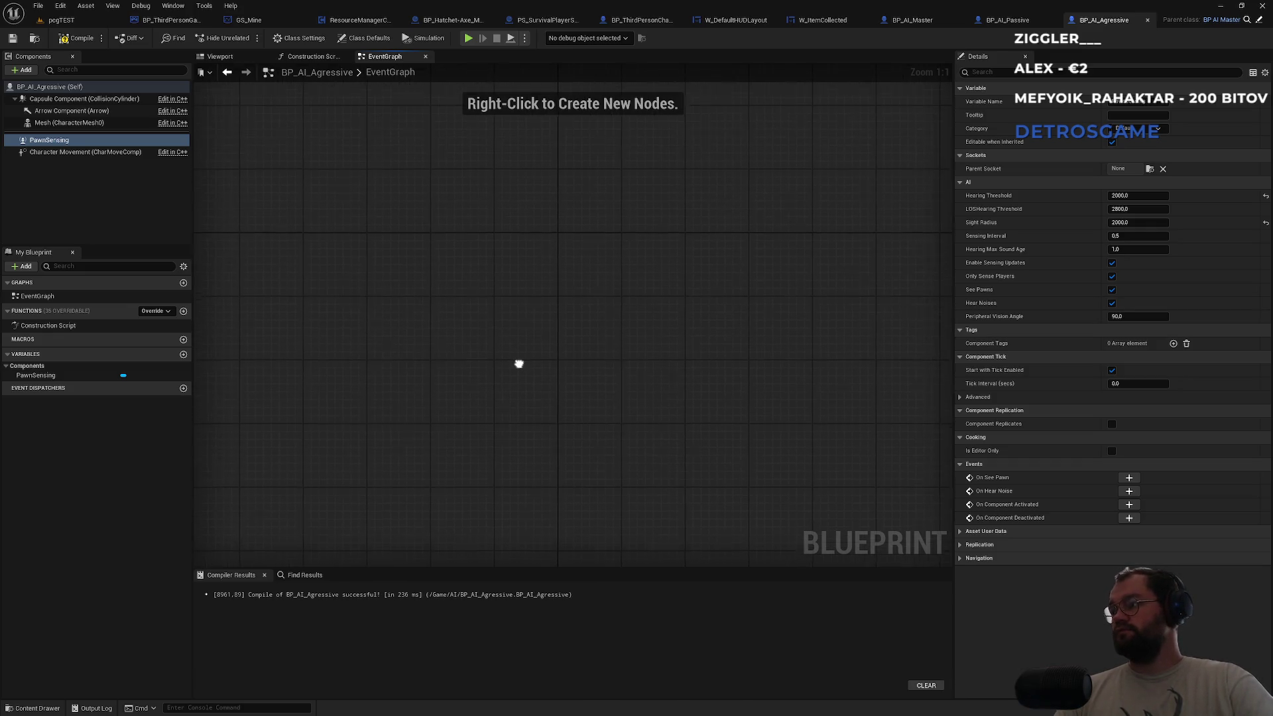
pyautogui.rightClick(481, 320)
pyautogui.write('event')
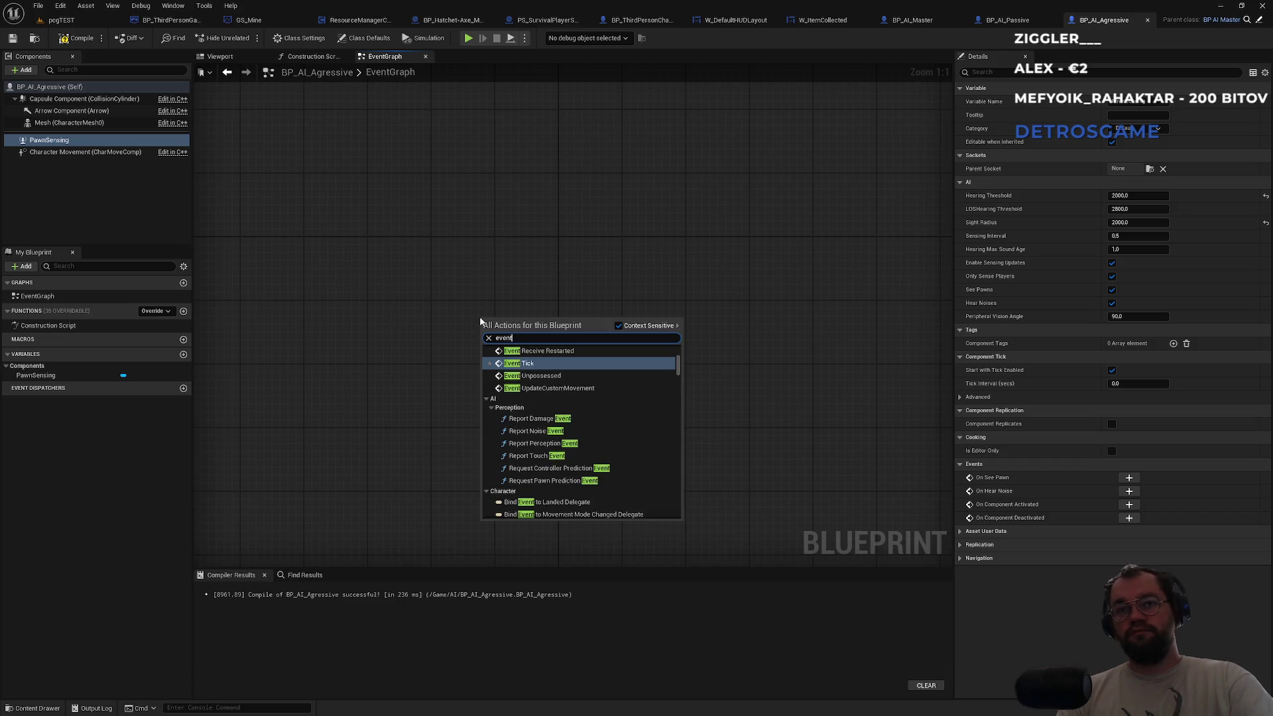
pyautogui.hotkey('ctrl', 'a')
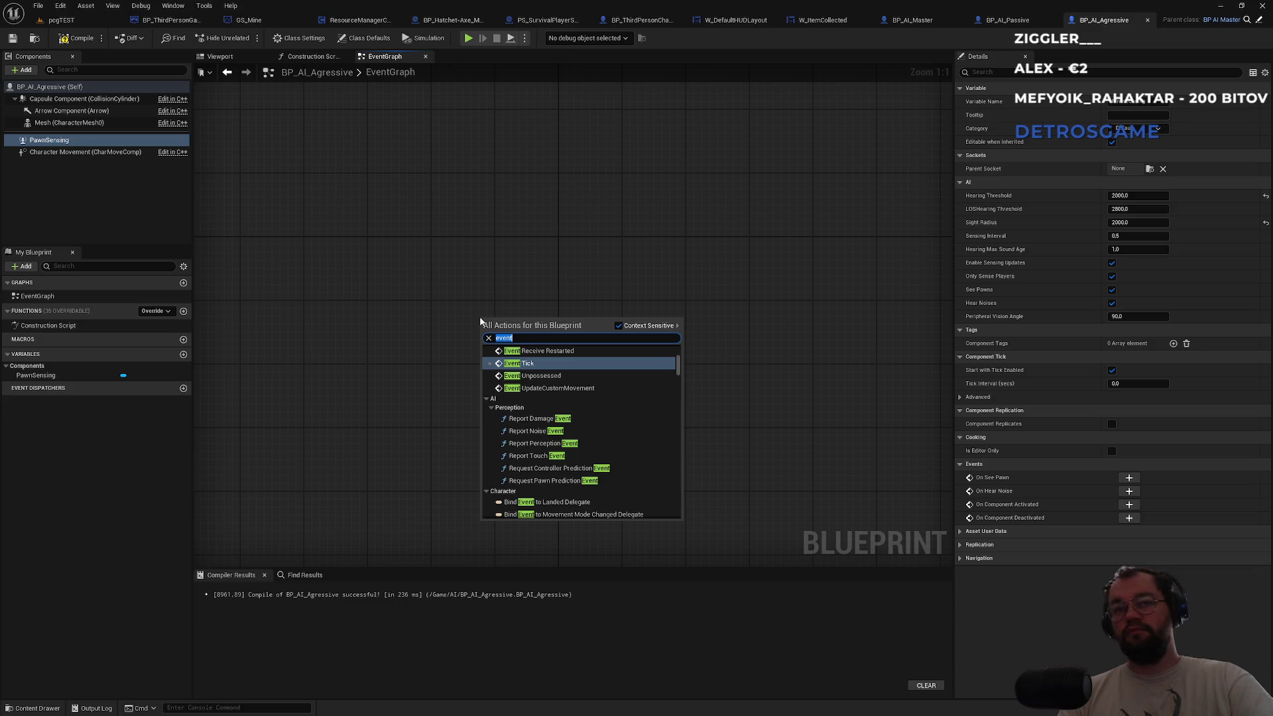
pyautogui.write('begin')
pyautogui.click(549, 362)
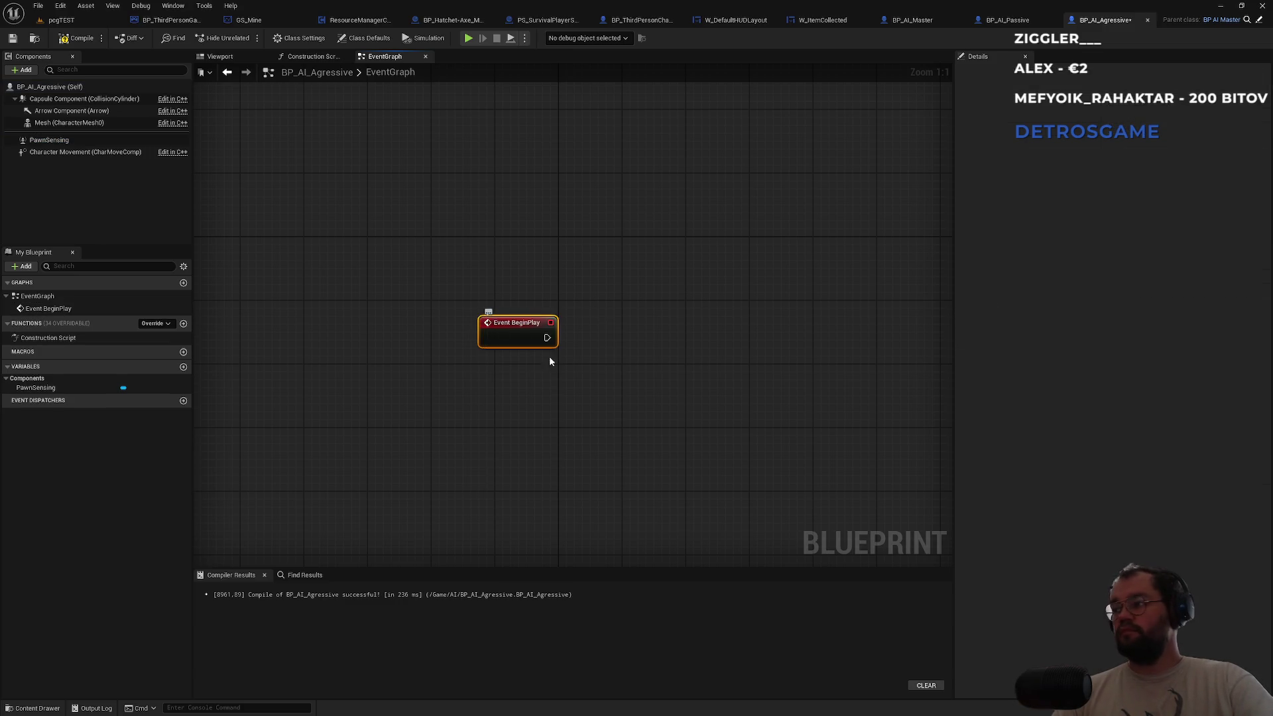
# Add a custom event named SimpleRoam and place it below Event BeginPlay.
pyautogui.rightClick(518, 416)
pyautogui.write('cust')
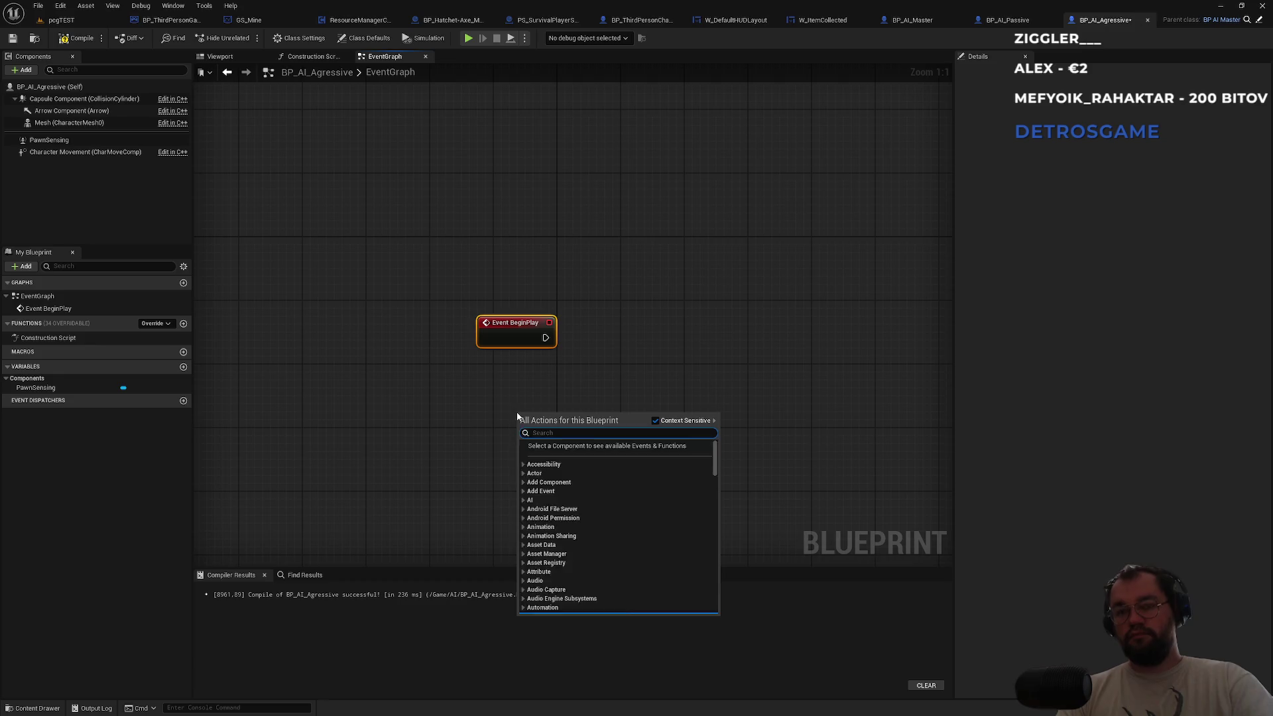
pyautogui.press('Return')
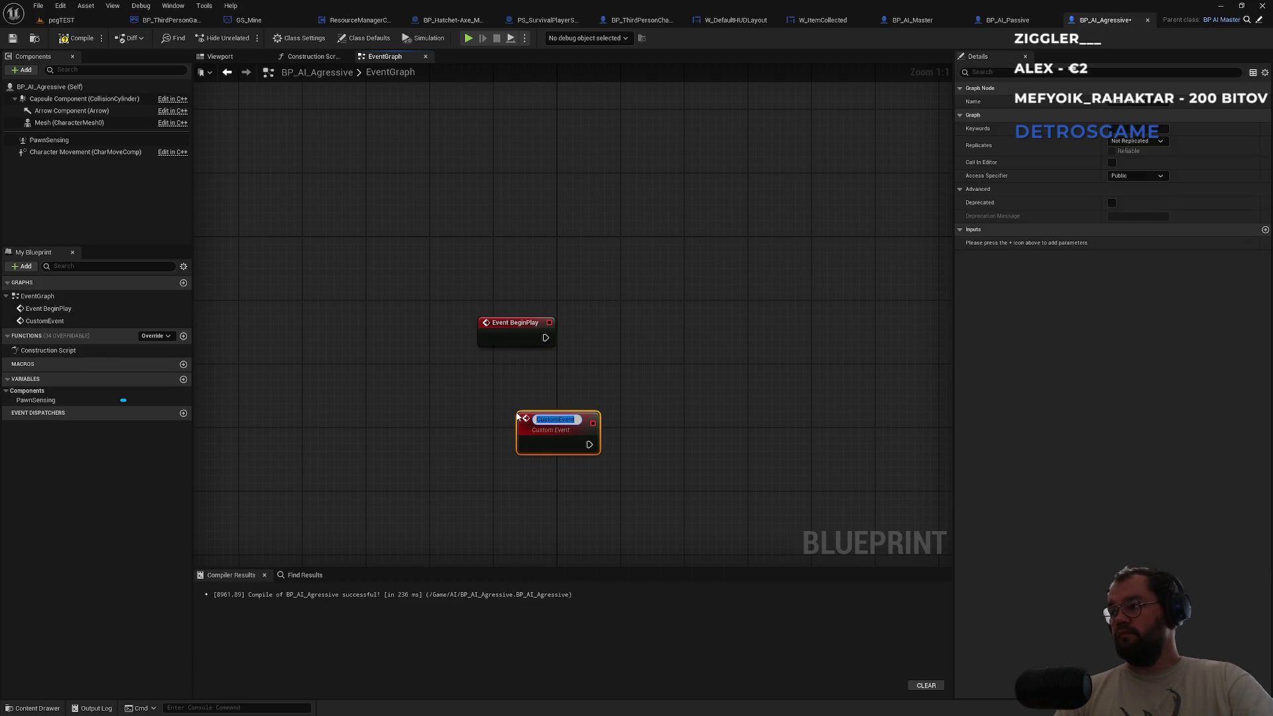
pyautogui.write('Simple')
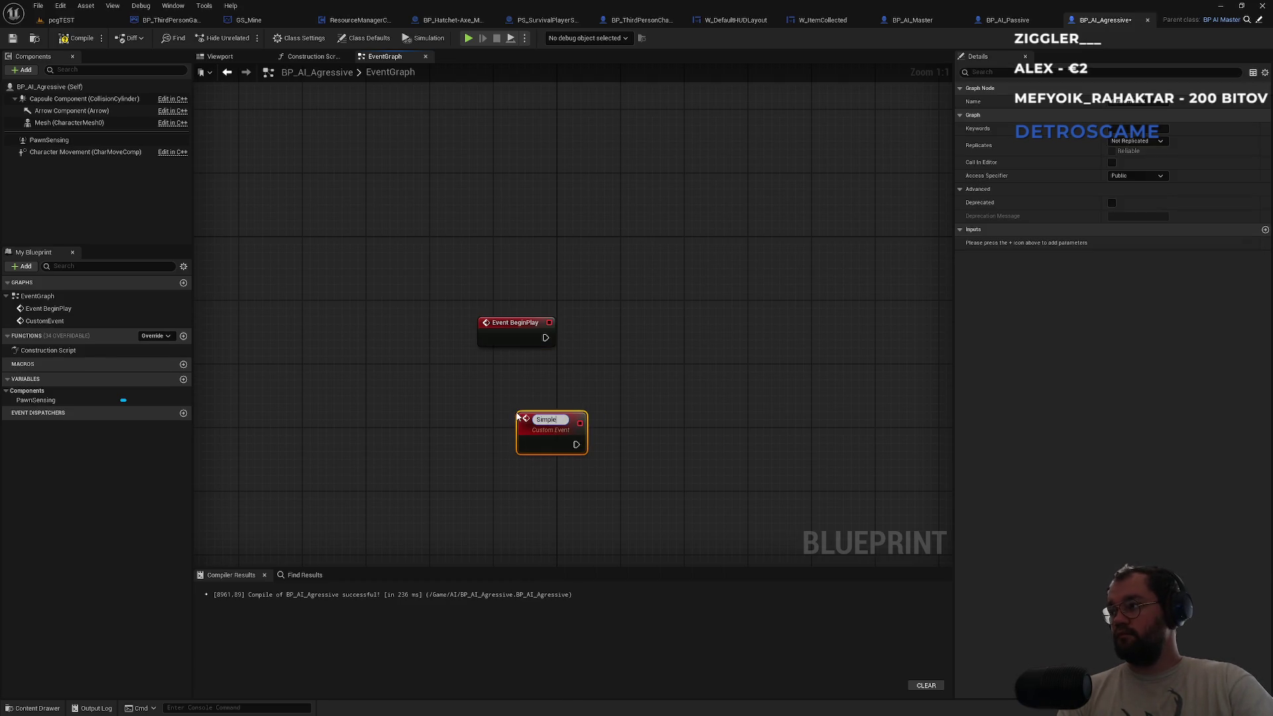
pyautogui.write('Roam')
pyautogui.press('Return')
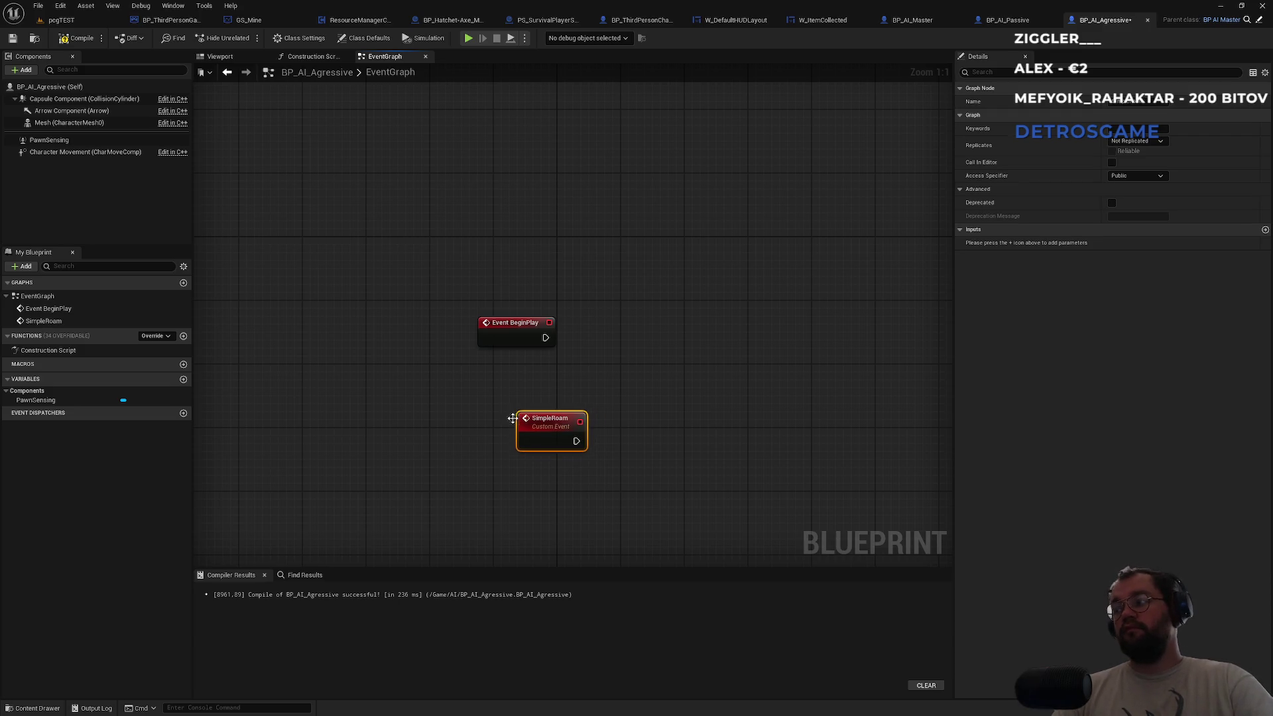
pyautogui.moveTo(534, 425); pyautogui.dragTo(509, 446)
pyautogui.click(621, 412)
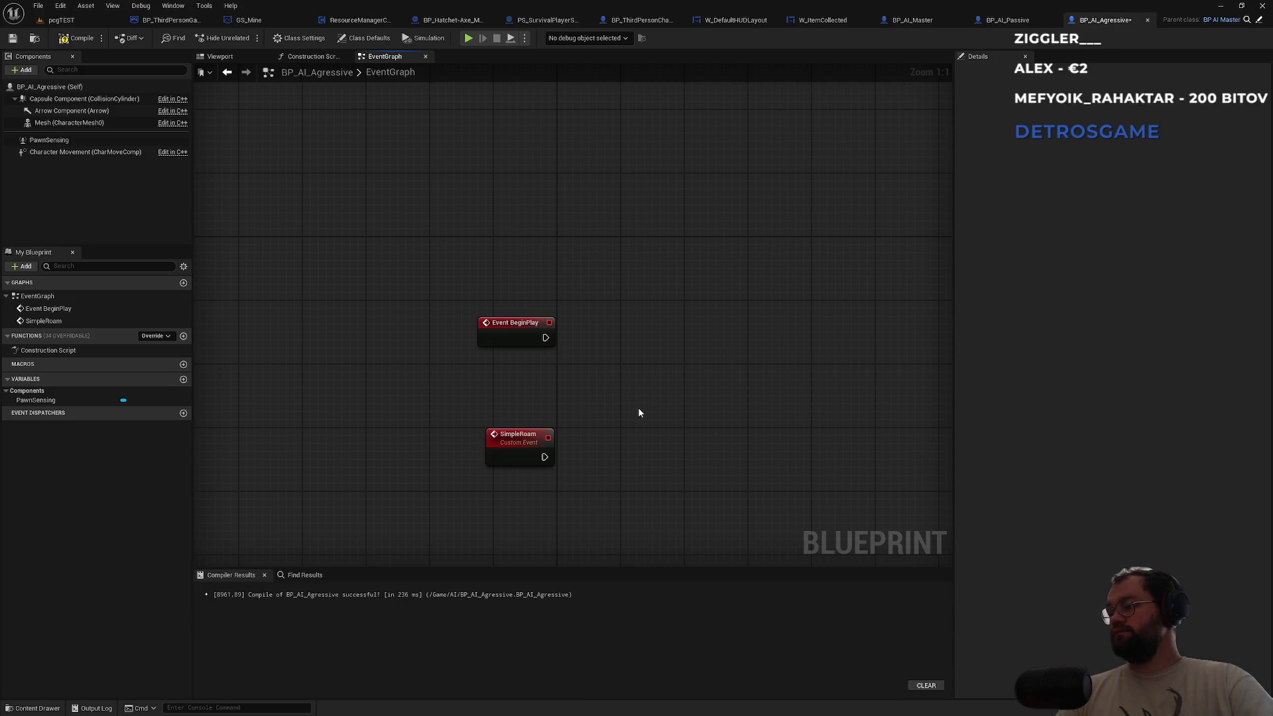
# Look through BP_AI_Passive's event graph, then align SimpleRoam under Event BeginPlay in BP_AI_Agressive.
pyautogui.click(1008, 20)
pyautogui.click(383, 56)
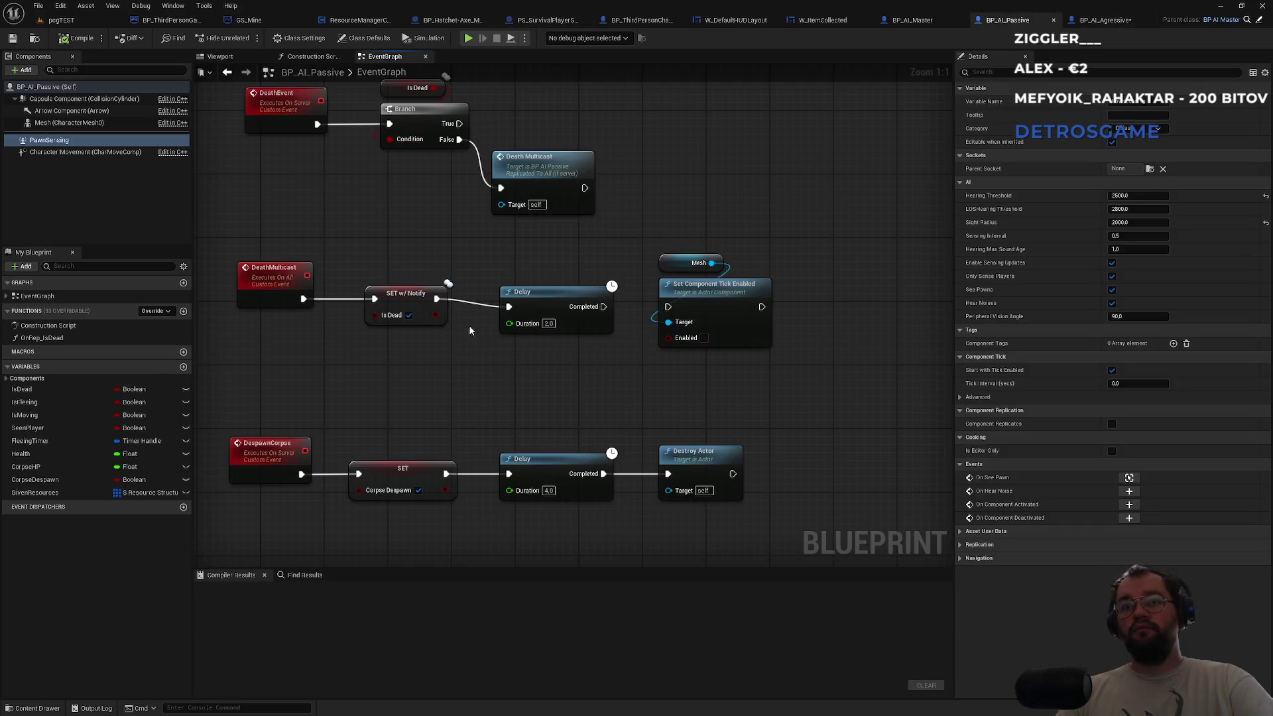
pyautogui.scroll(-2, 504, 394)
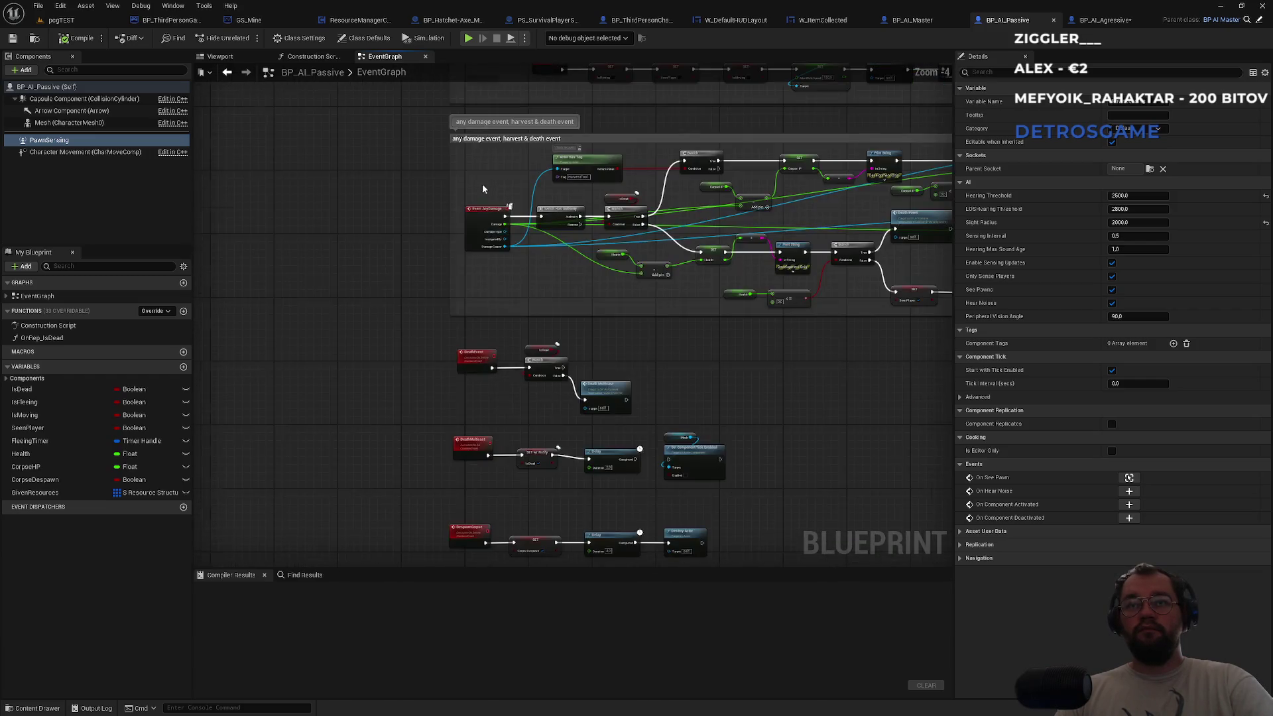
pyautogui.scroll(2, 430, 426)
pyautogui.moveTo(408, 192); pyautogui.dragTo(444, 446)
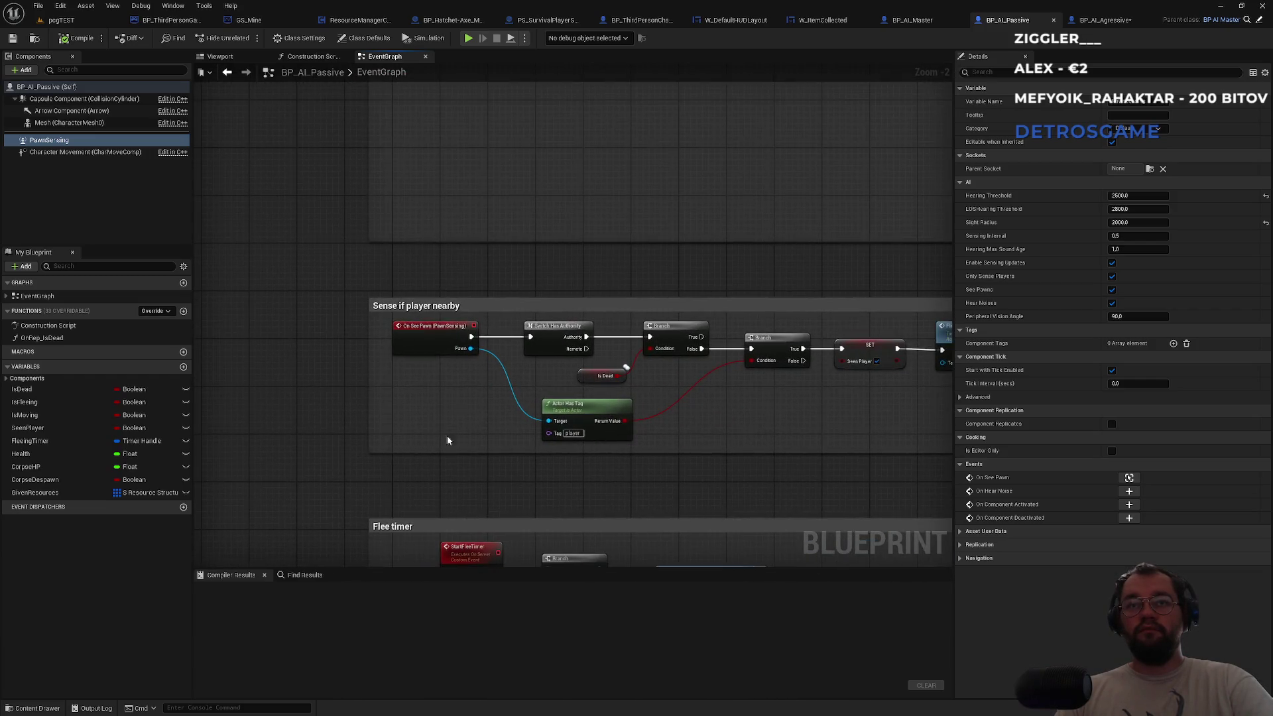
pyautogui.moveTo(418, 241); pyautogui.dragTo(415, 420)
pyautogui.moveTo(431, 188); pyautogui.dragTo(416, 547)
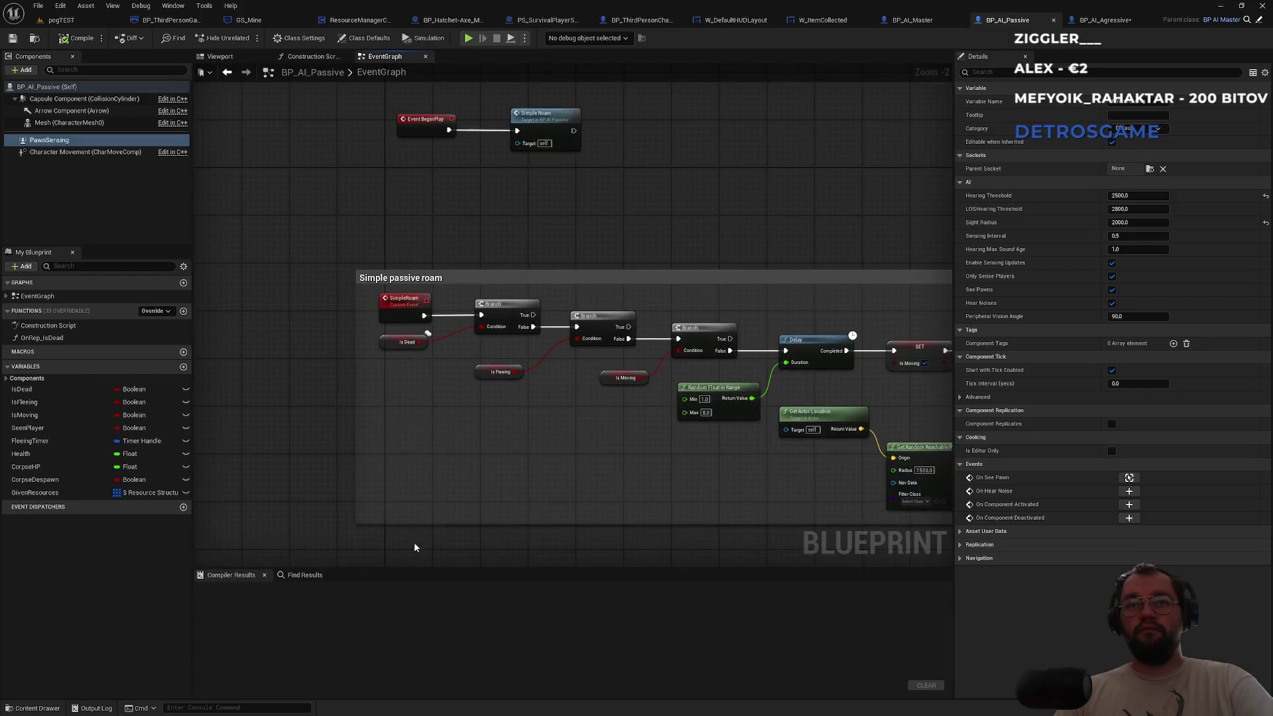
pyautogui.scroll(2, 429, 320)
pyautogui.click(597, 246)
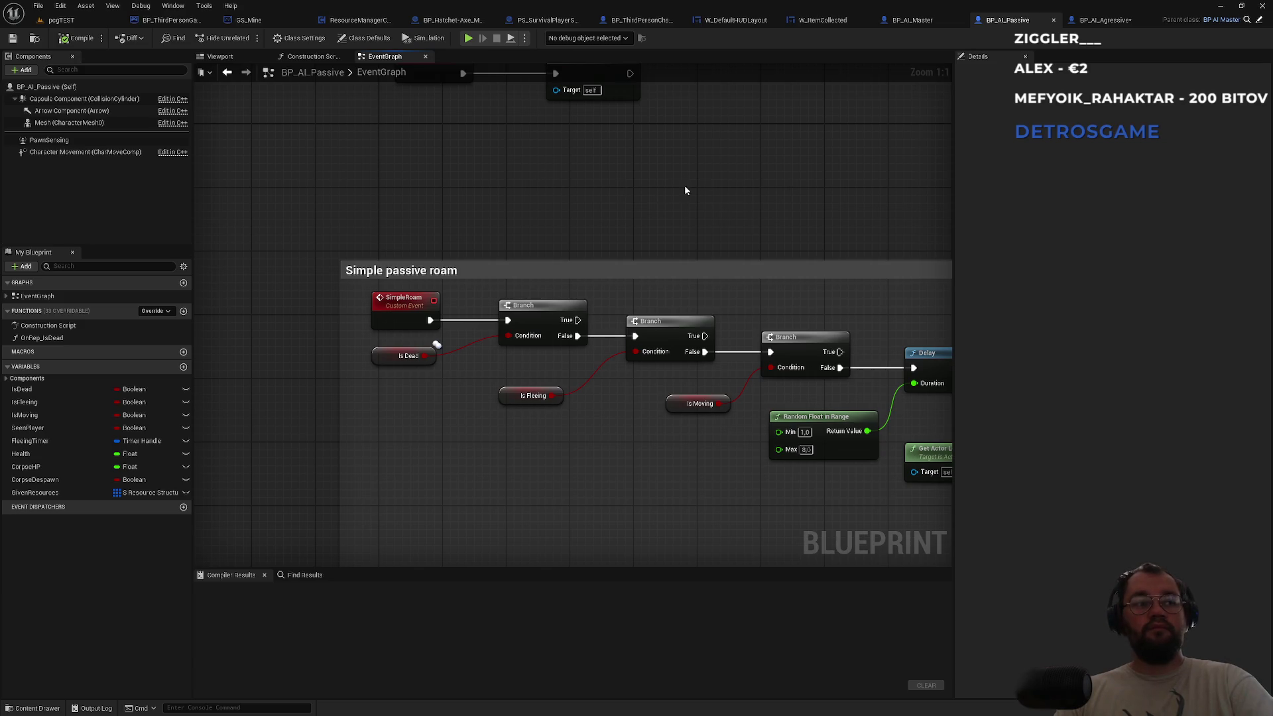
pyautogui.click(1093, 20)
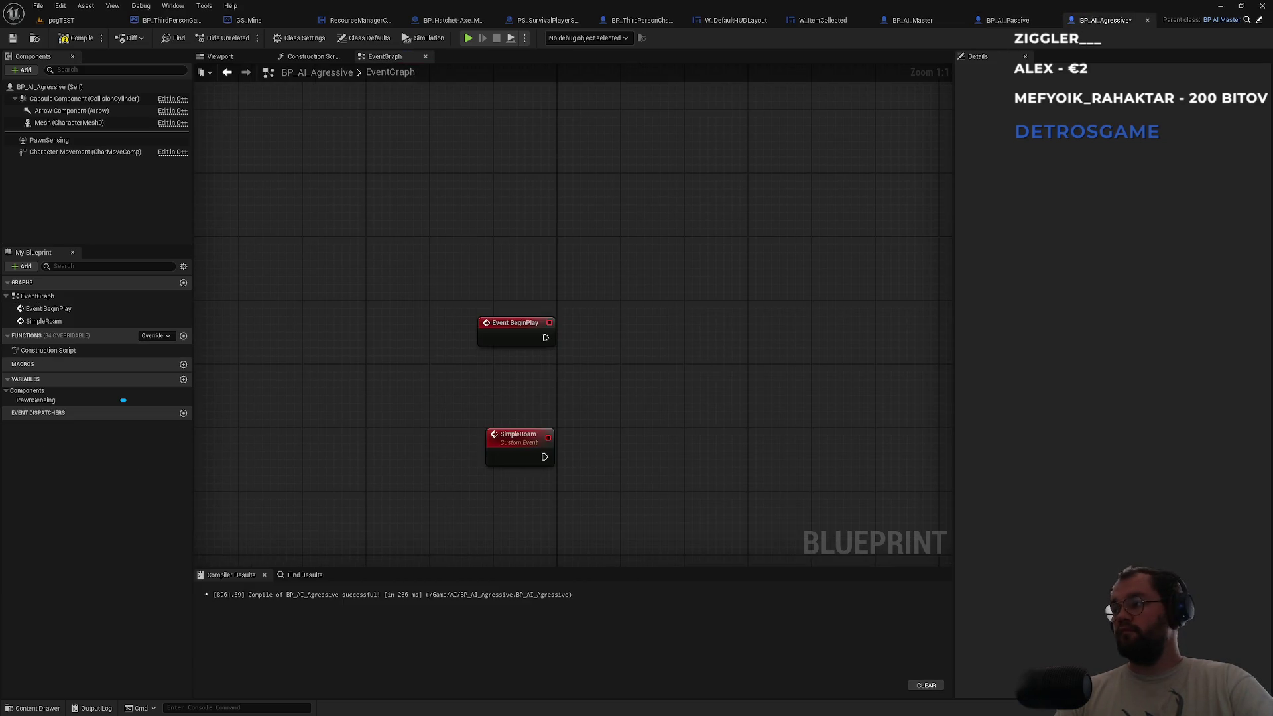
pyautogui.moveTo(502, 439); pyautogui.dragTo(494, 439)
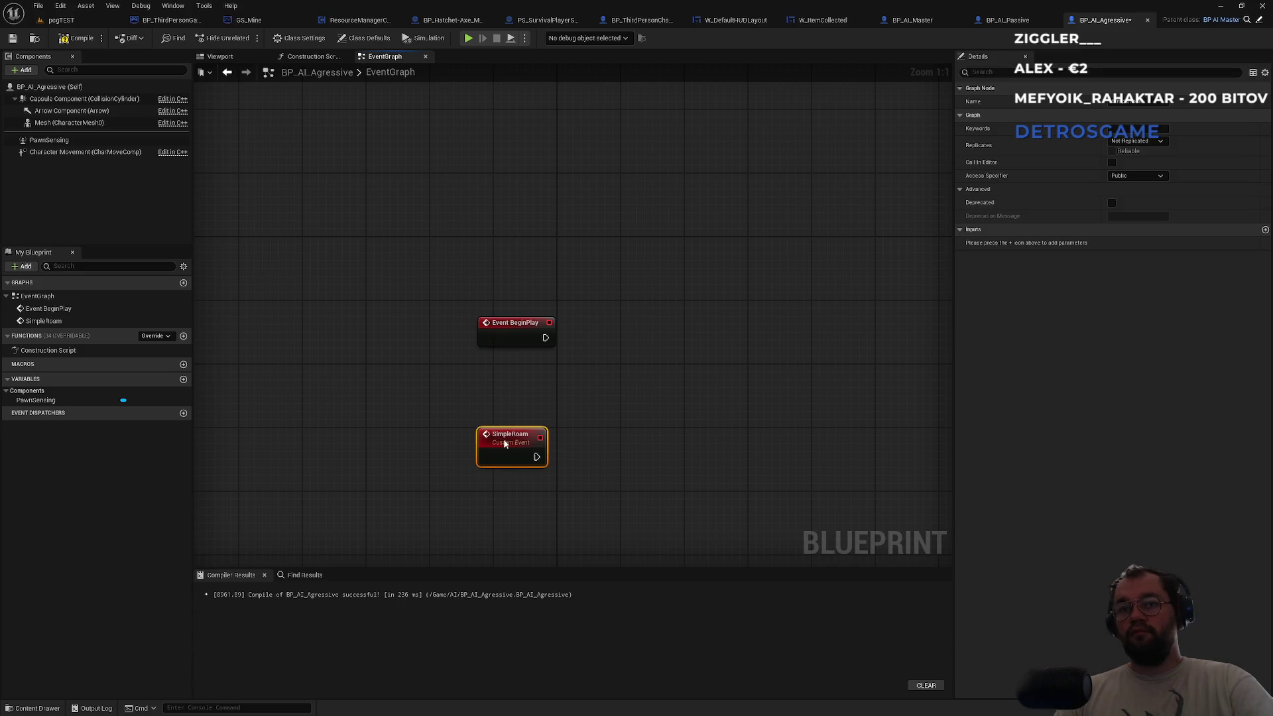
pyautogui.click(617, 422)
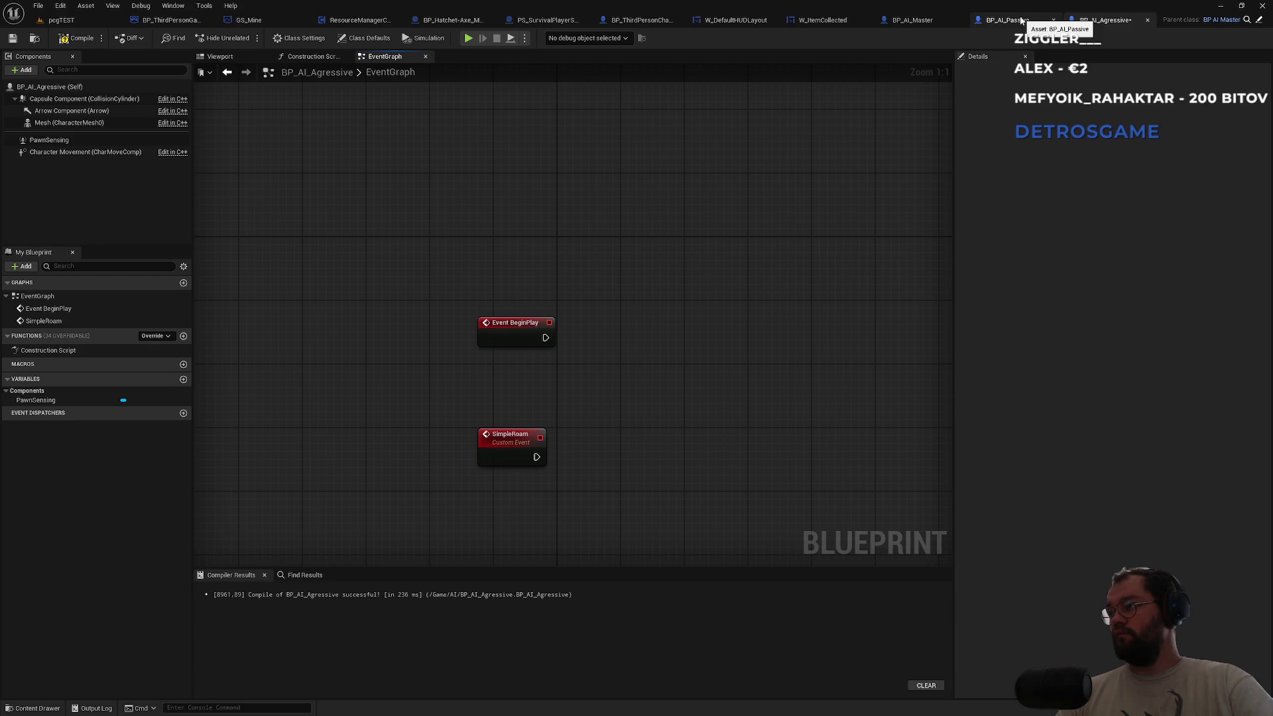
# Select BP_AI_Passive's whole Simple passive roam node group and return to BP_AI_Agressive.
pyautogui.click(1021, 22)
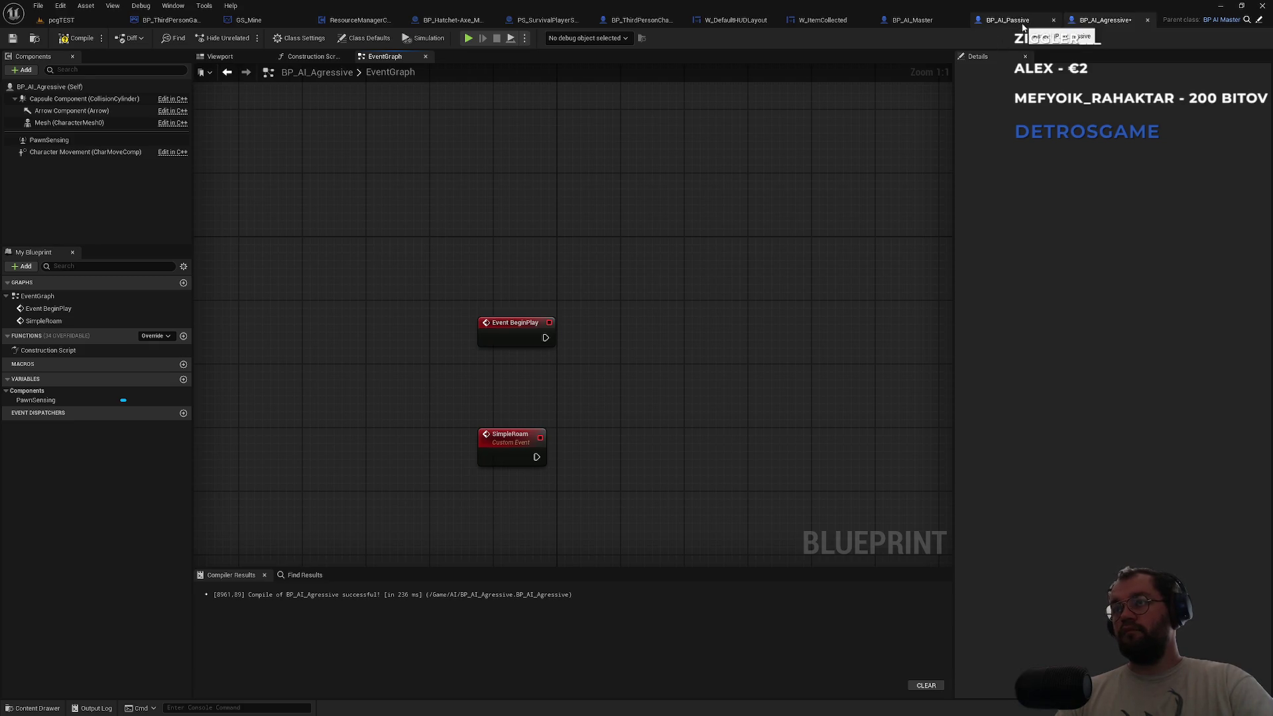
pyautogui.scroll(-7, 654, 226)
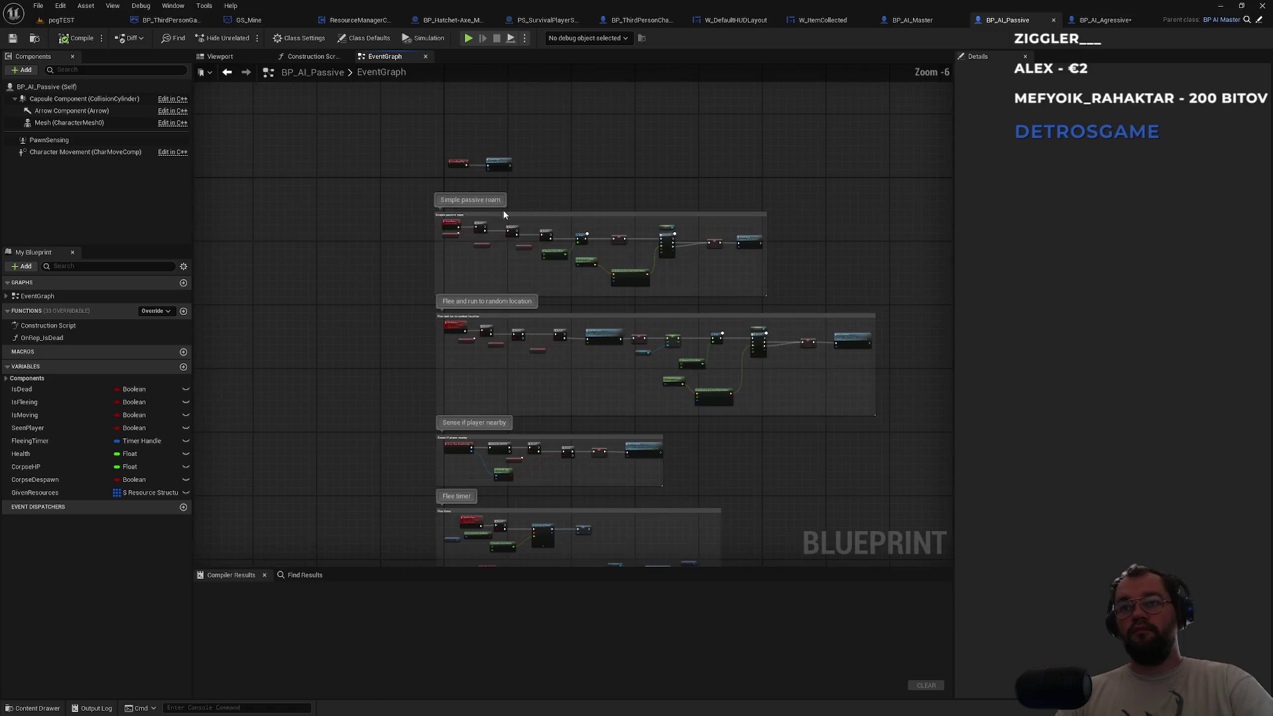
pyautogui.moveTo(405, 201); pyautogui.dragTo(841, 288)
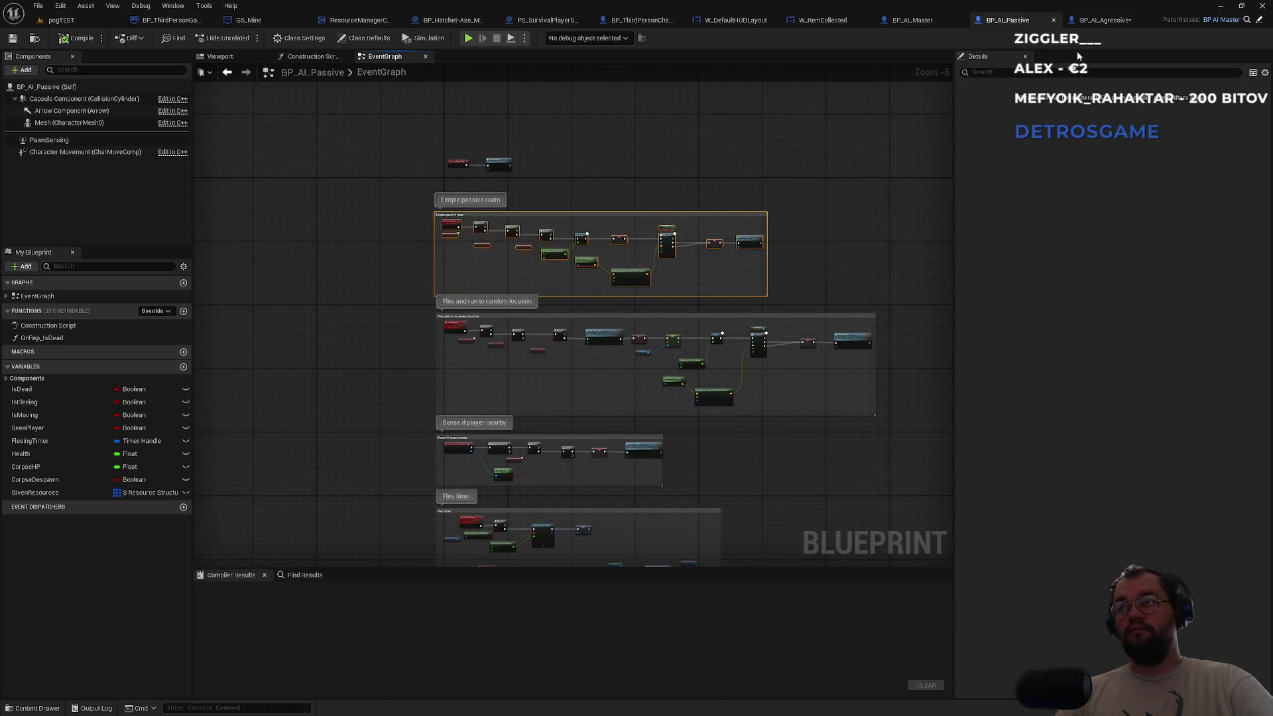
pyautogui.click(1109, 23)
pyautogui.moveTo(753, 305)
pyautogui.mouseDown()
pyautogui.moveTo(637, 378)
pyautogui.moveTo(558, 137)
pyautogui.mouseUp()
pyautogui.scroll(-5, 553, 202)
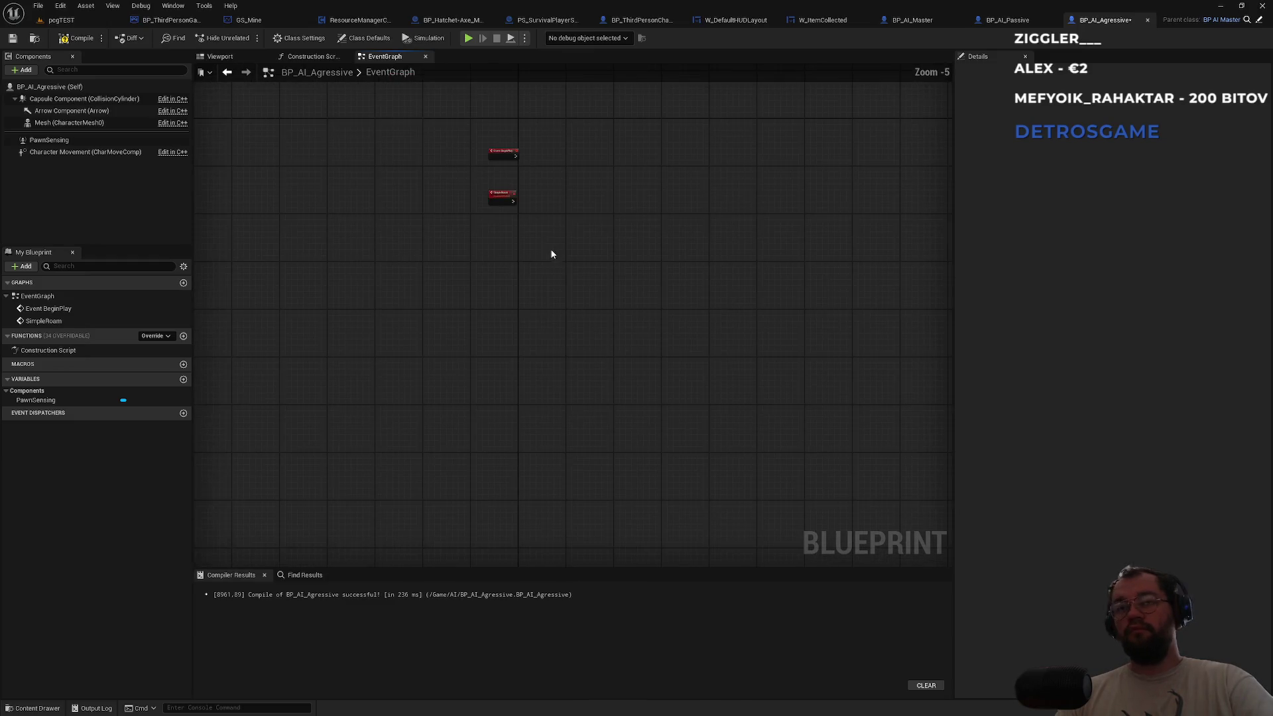
# Paste the Simple passive roam group, delete the original SimpleRoam event, and compile.
pyautogui.hotkey('ctrl', 'v')
pyautogui.moveTo(576, 181); pyautogui.dragTo(654, 297)
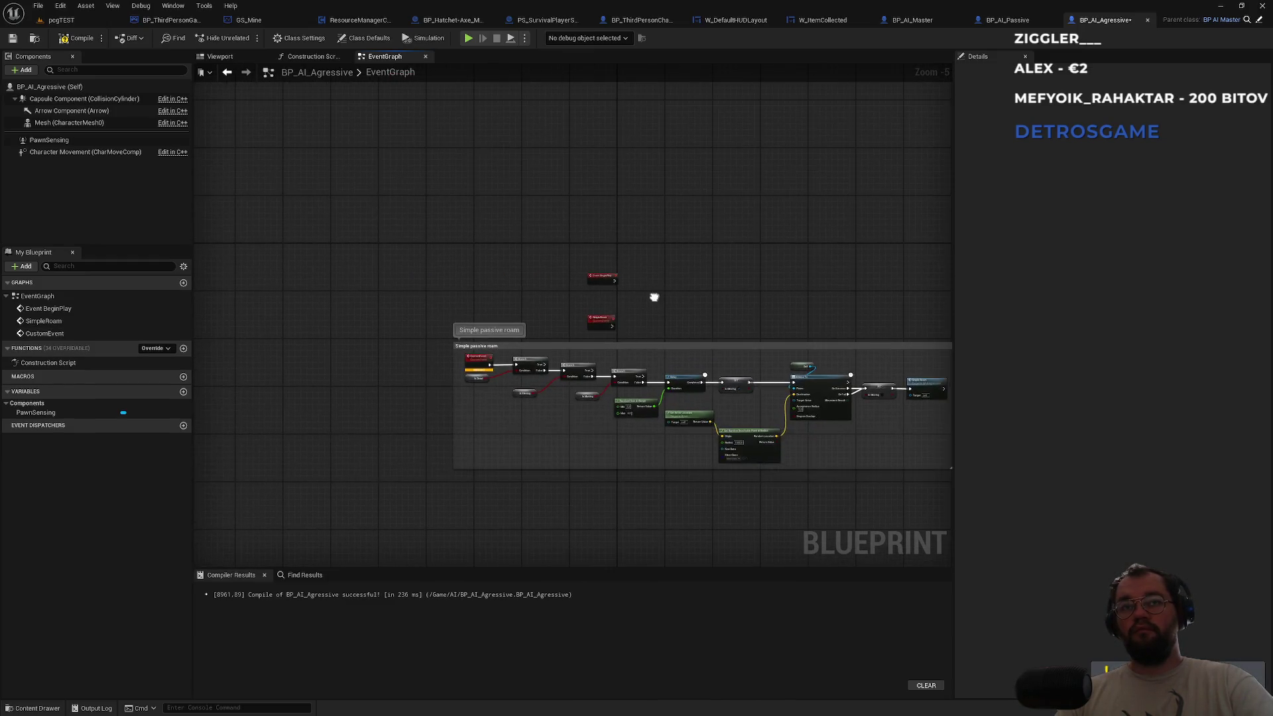
pyautogui.scroll(5, 639, 304)
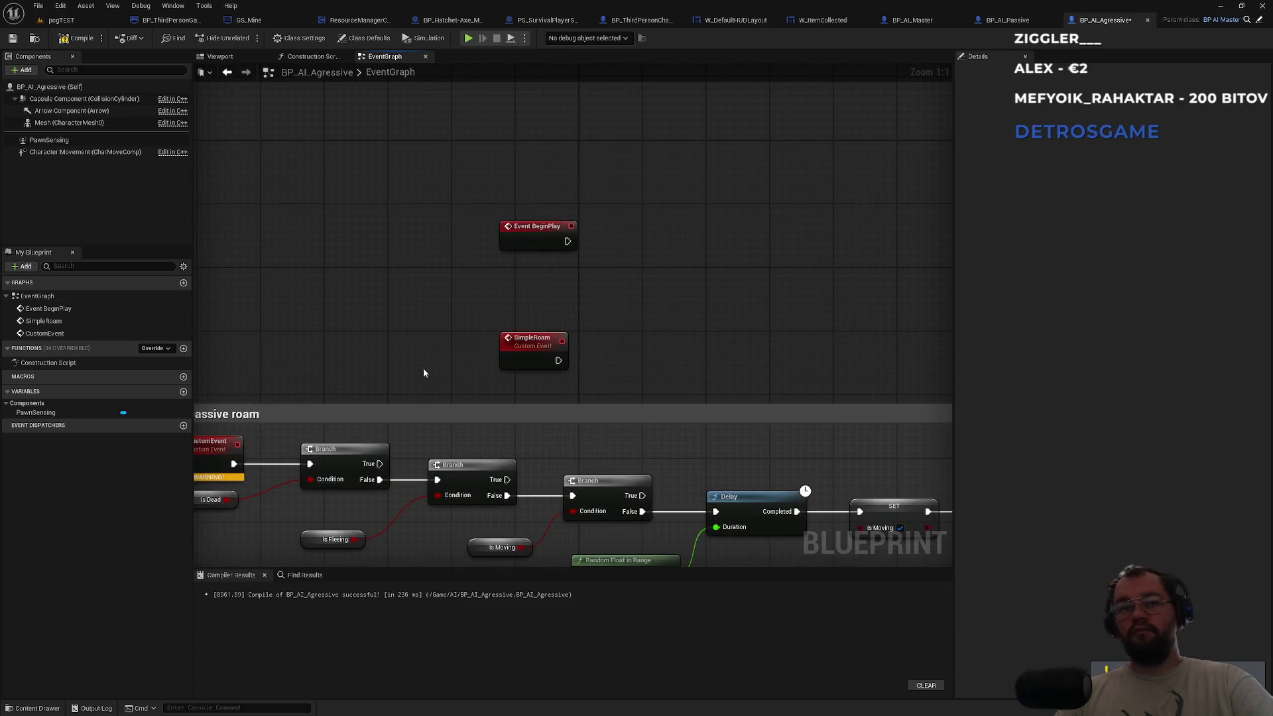
pyautogui.moveTo(425, 373); pyautogui.dragTo(642, 336)
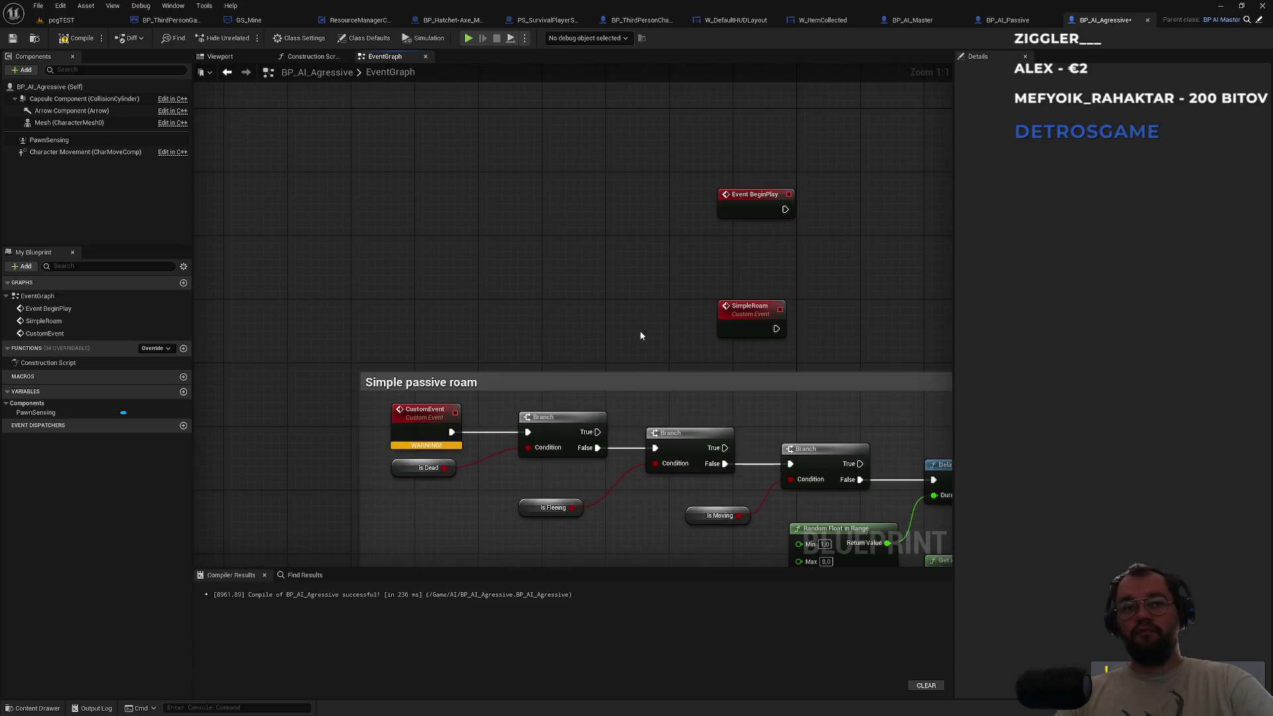
pyautogui.click(749, 306)
pyautogui.press('Delete')
pyautogui.moveTo(738, 308); pyautogui.dragTo(563, 360)
pyautogui.click(78, 38)
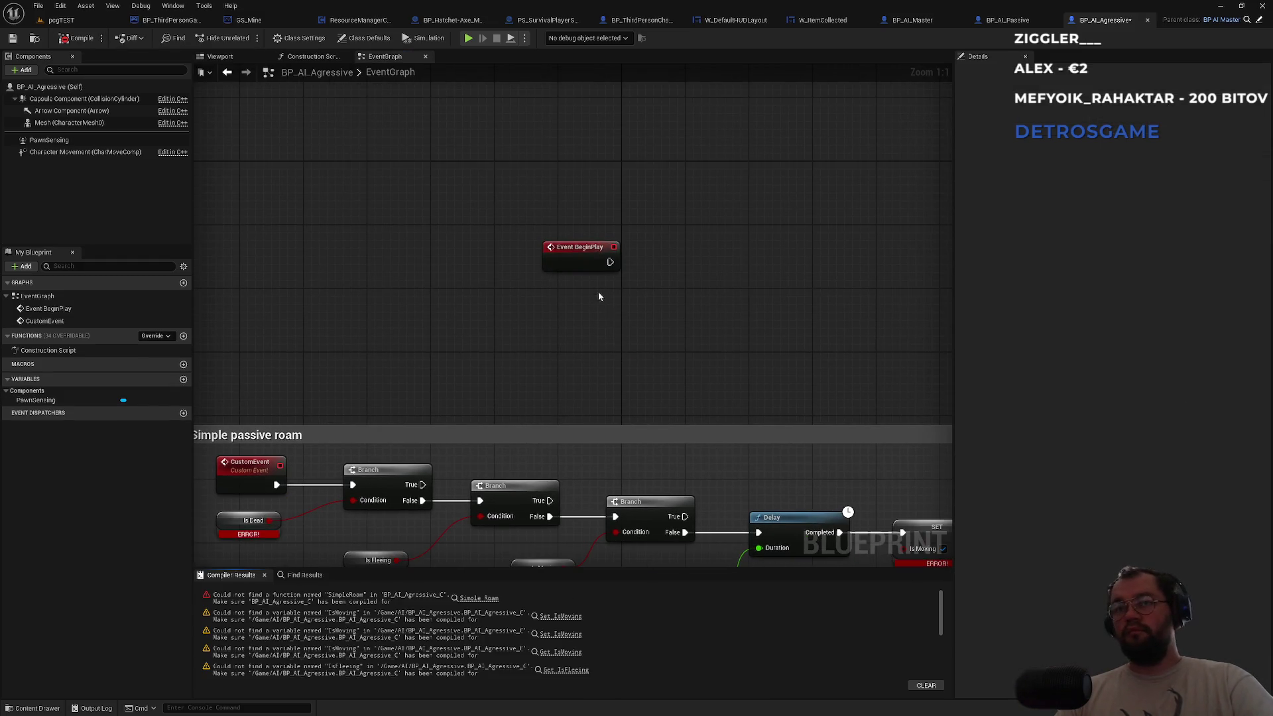
# Restore SimpleRoam, delete the pasted CustomEvent, and wire SimpleRoam into the first Branch.
pyautogui.moveTo(610, 262); pyautogui.dragTo(659, 271)
pyautogui.write('sim')
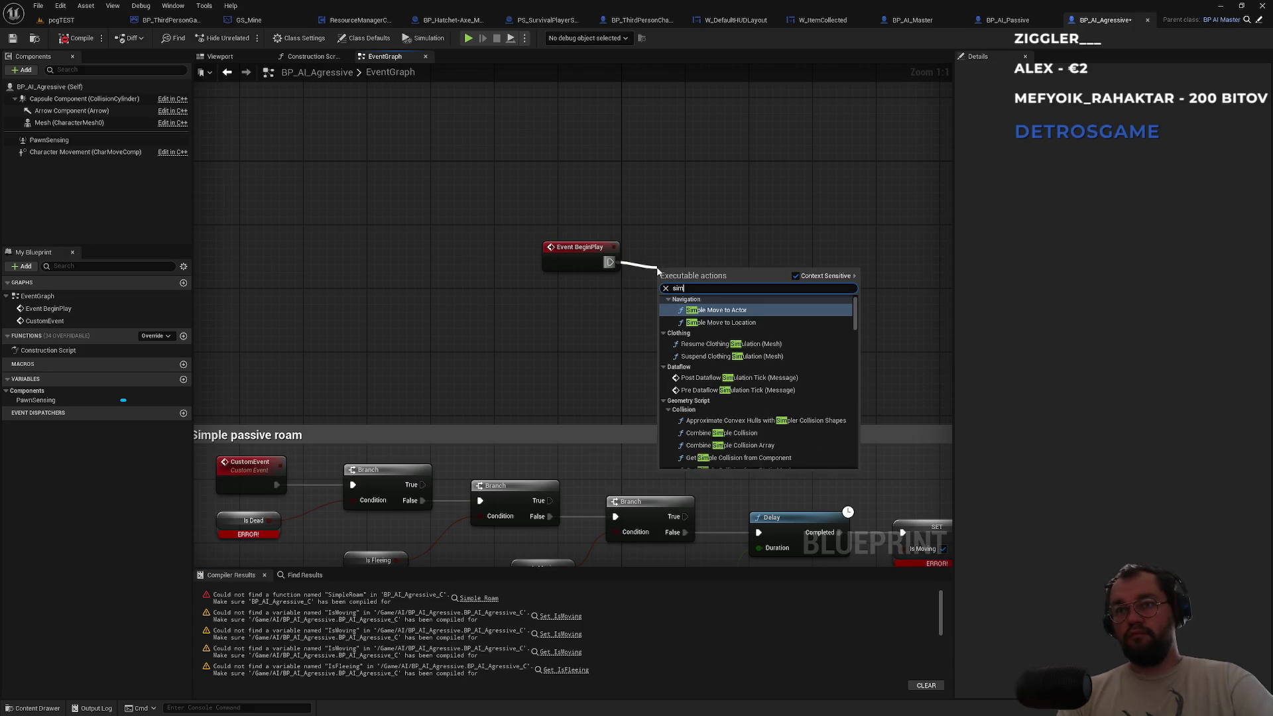
pyautogui.write('ple roam')
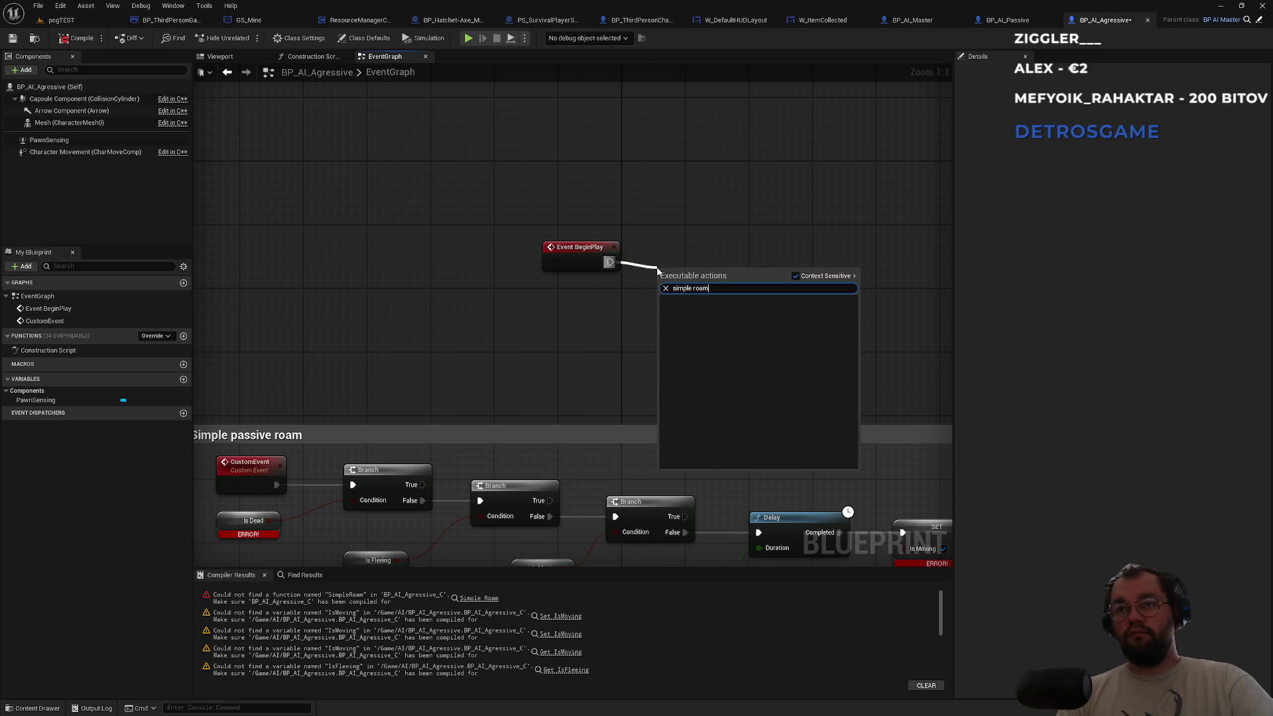
pyautogui.press('Escape')
pyautogui.click(256, 489)
pyautogui.click(447, 374)
pyautogui.hotkey('ctrl', 'v')
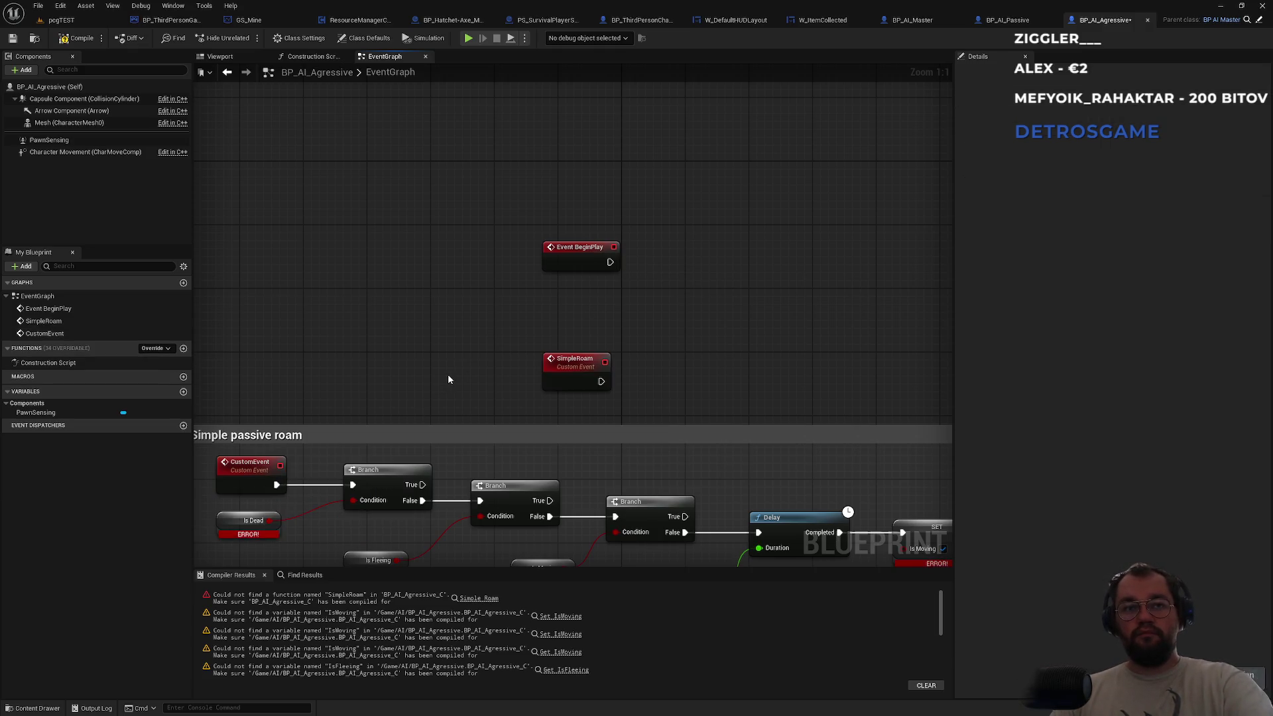
pyautogui.click(258, 471)
pyautogui.press('Delete')
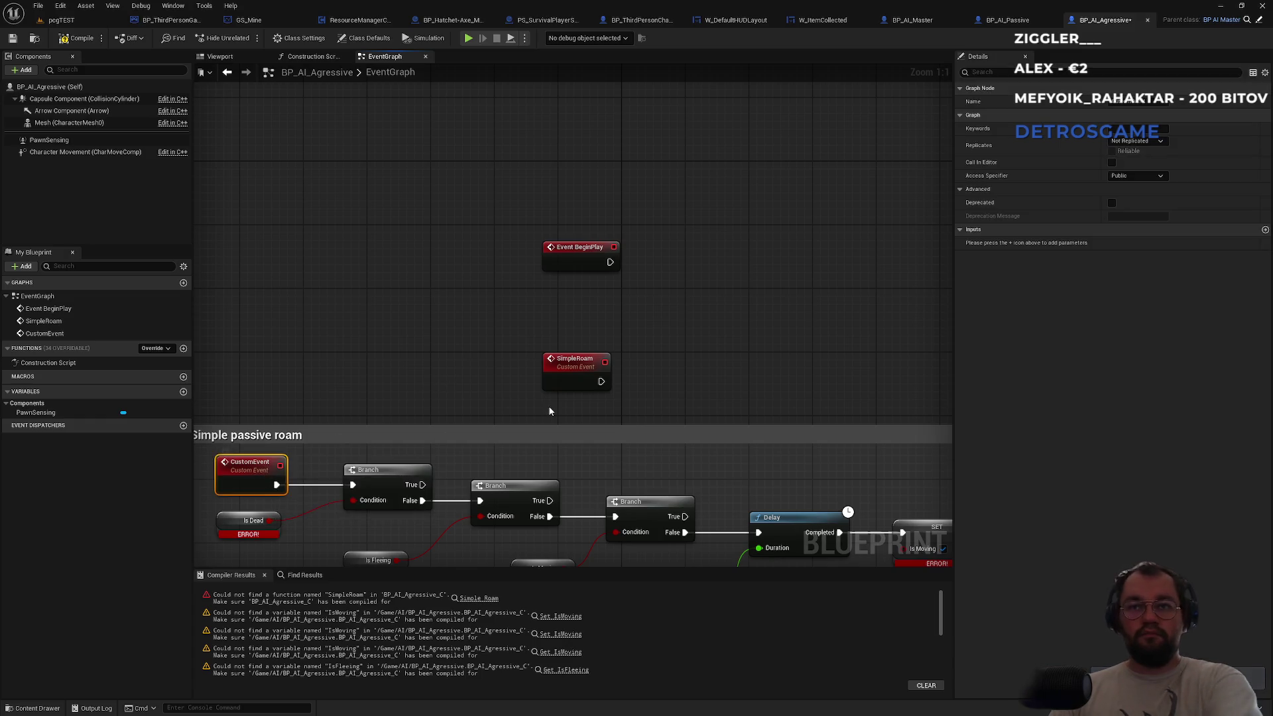
pyautogui.moveTo(600, 381); pyautogui.dragTo(352, 485)
pyautogui.moveTo(570, 370)
pyautogui.mouseDown()
pyautogui.moveTo(374, 415)
pyautogui.moveTo(234, 474)
pyautogui.mouseUp()
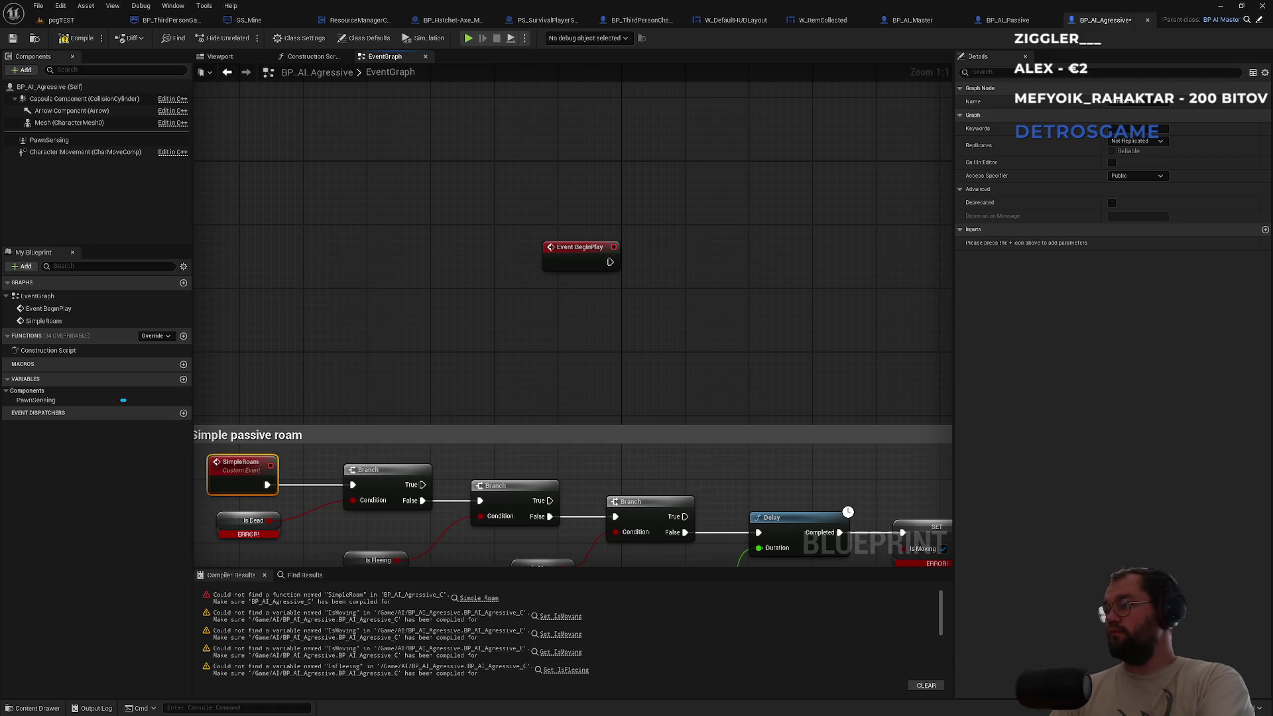
pyautogui.click(598, 286)
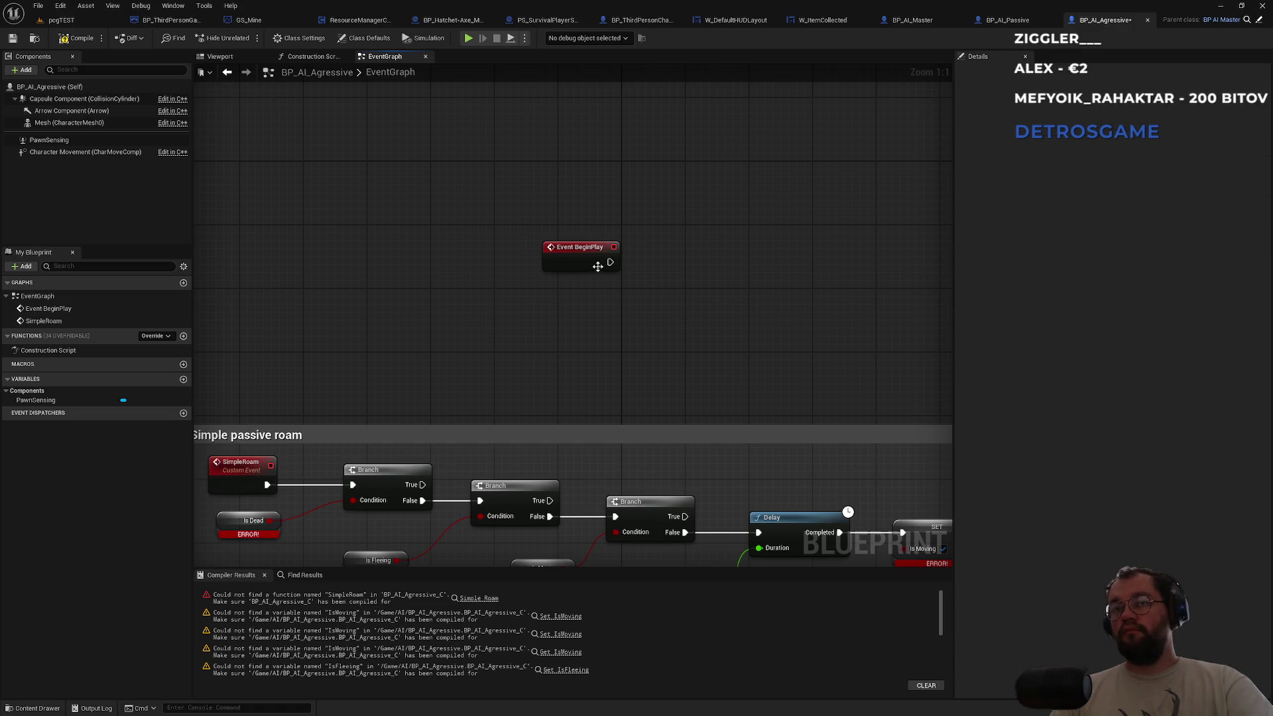
# Connect Event BeginPlay to a new Simple Roam call node placed beside it.
pyautogui.moveTo(610, 262); pyautogui.dragTo(696, 267)
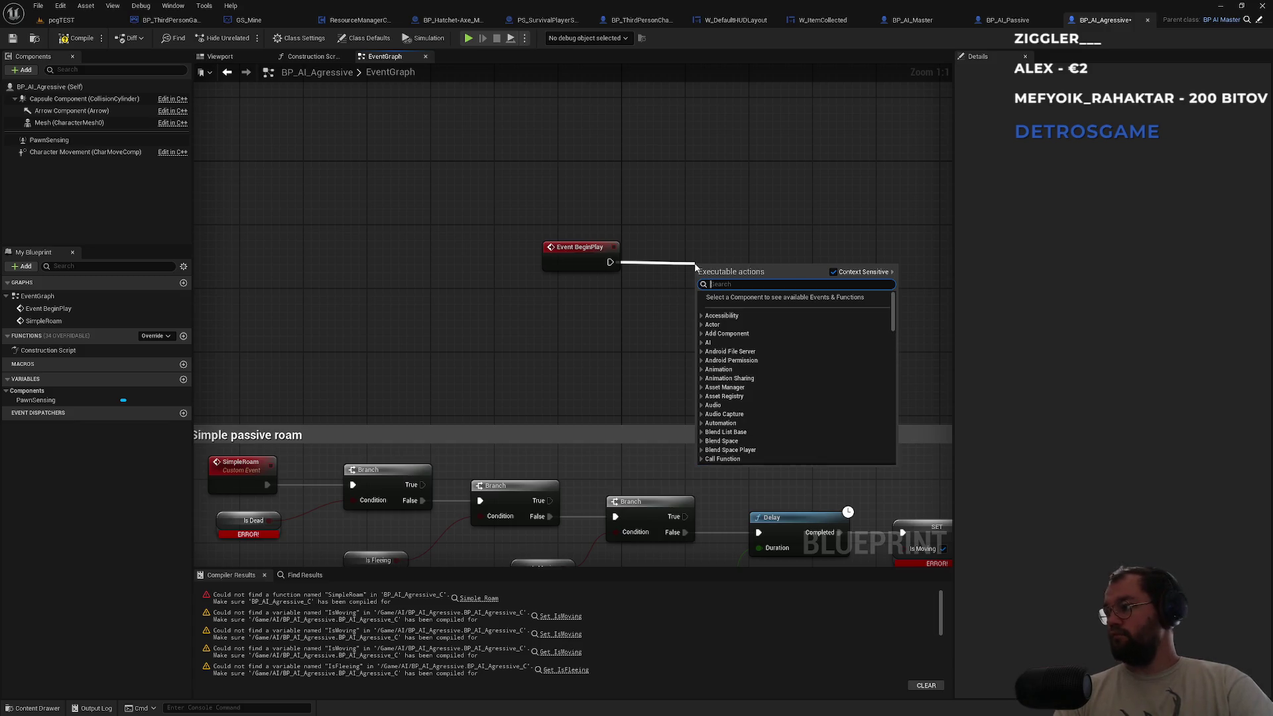
pyautogui.write('simple ro')
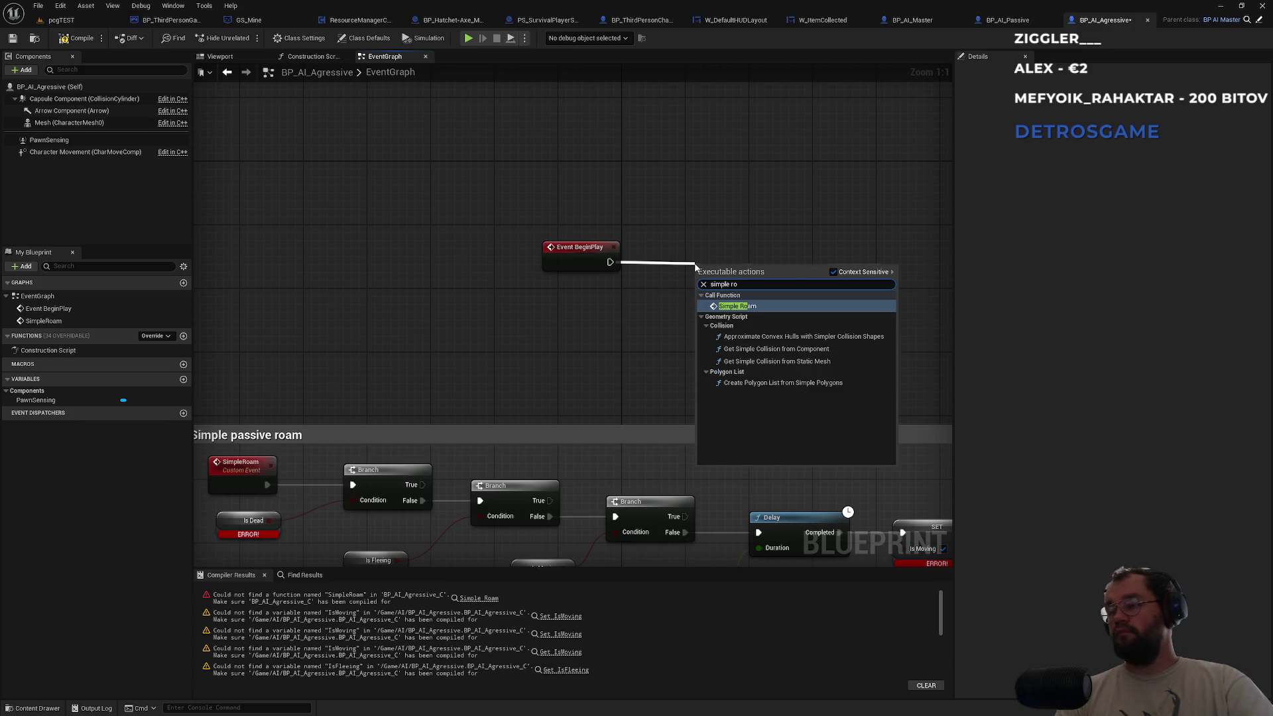
pyautogui.press('Return')
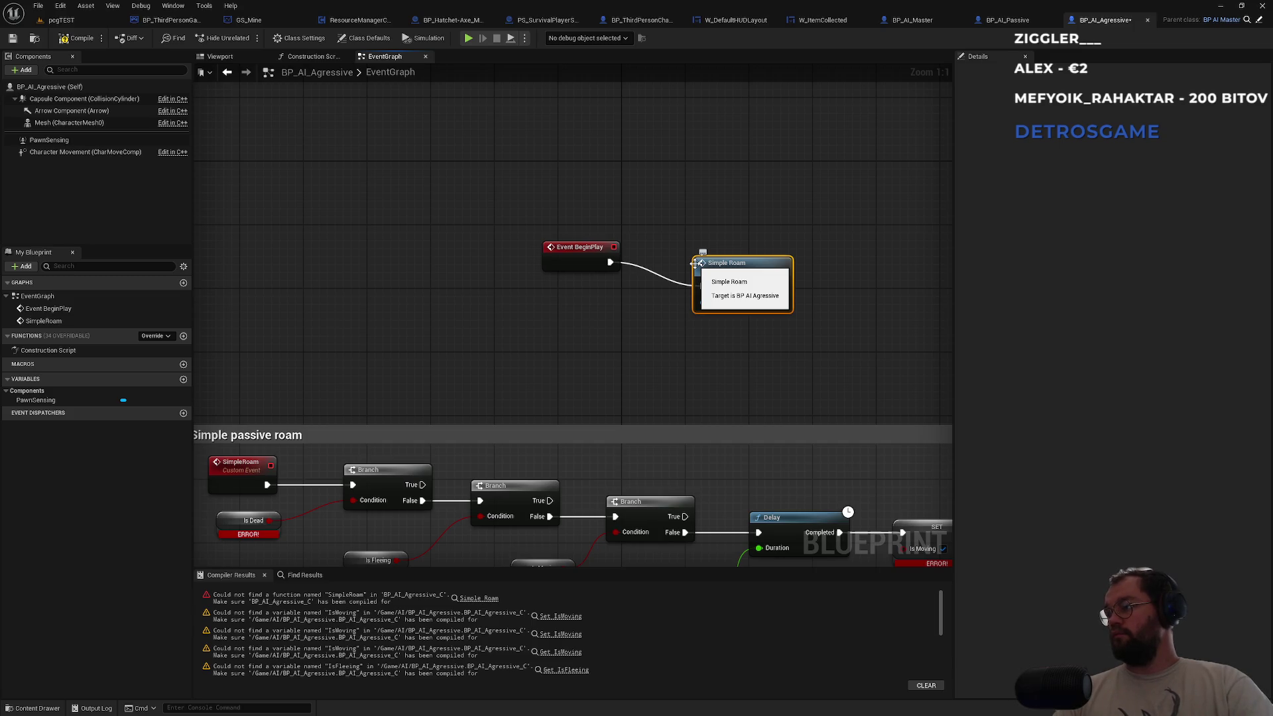
pyautogui.moveTo(696, 264); pyautogui.dragTo(674, 240)
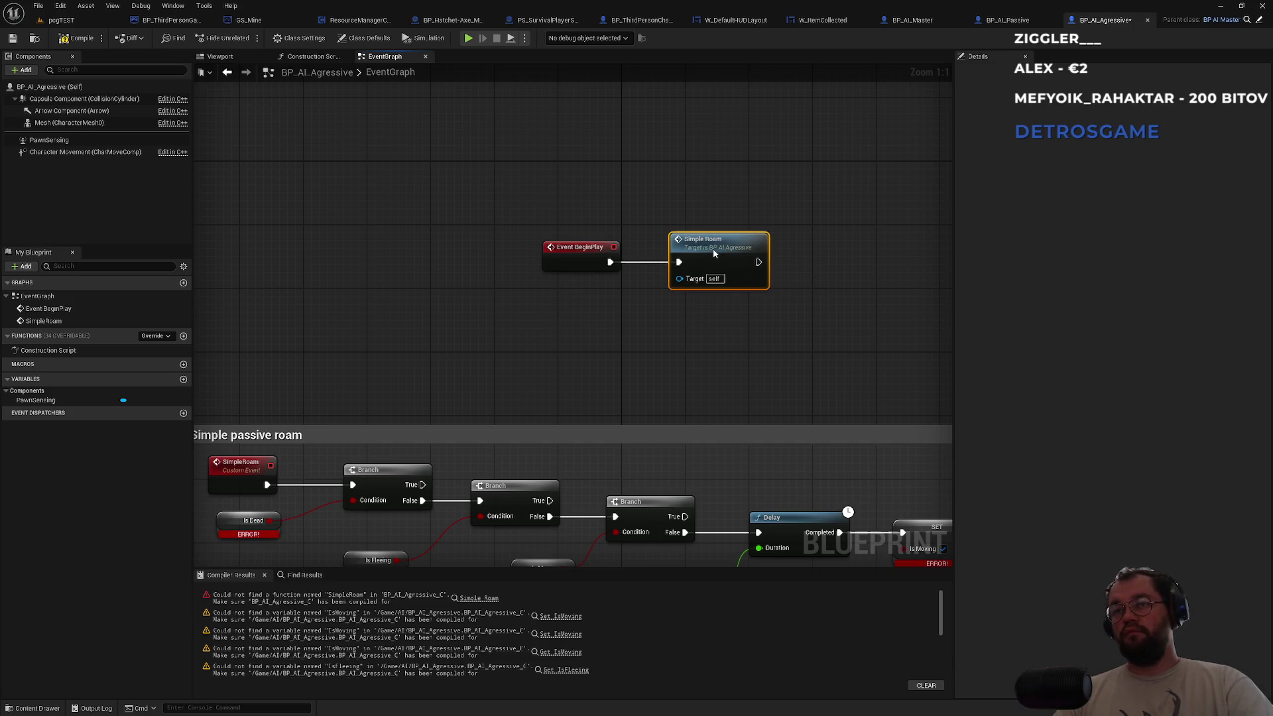
pyautogui.click(647, 321)
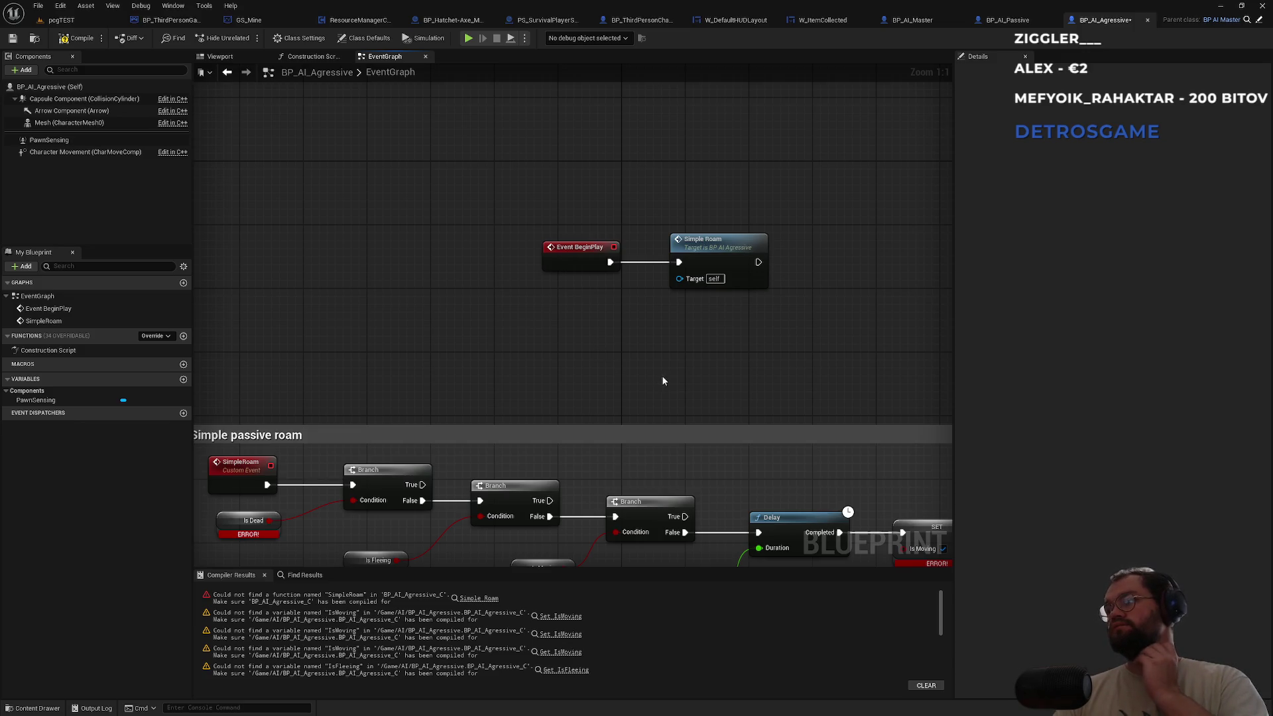
# Create the IsDead variable from the broken Is Dead node and set its Replication to RepNotify.
pyautogui.moveTo(514, 344); pyautogui.dragTo(739, 182)
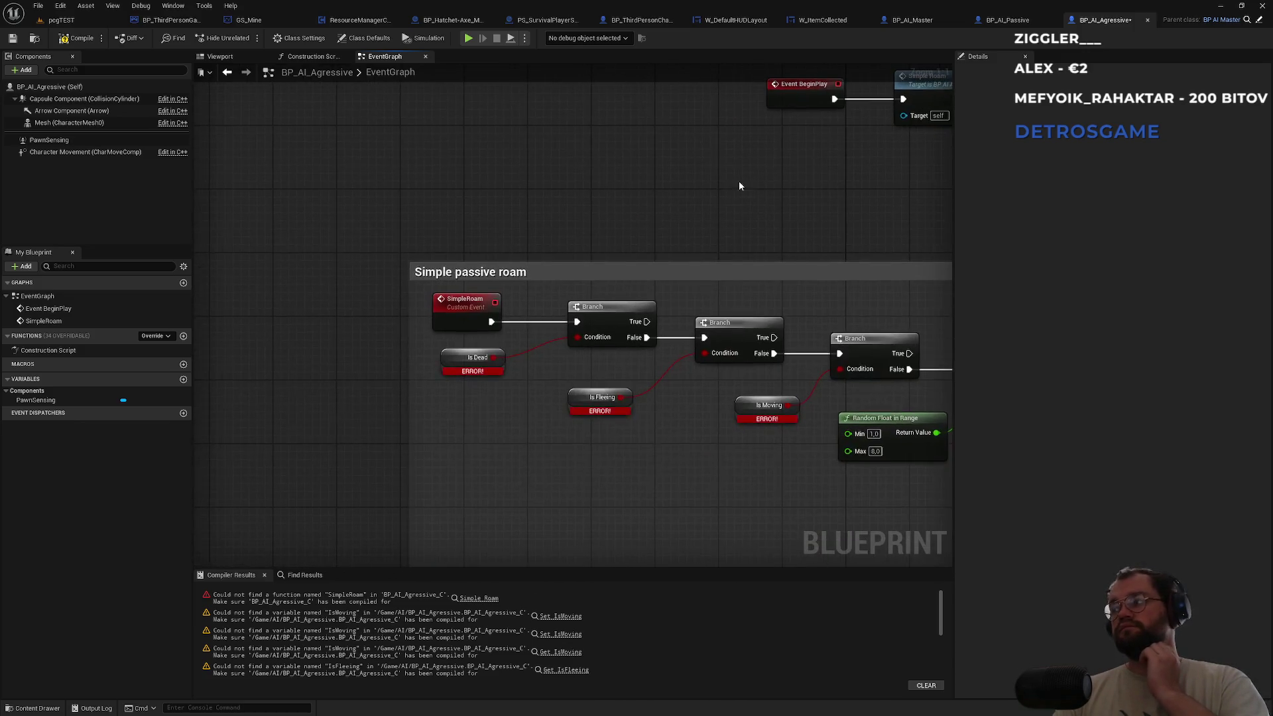
pyautogui.rightClick(459, 355)
pyautogui.click(522, 386)
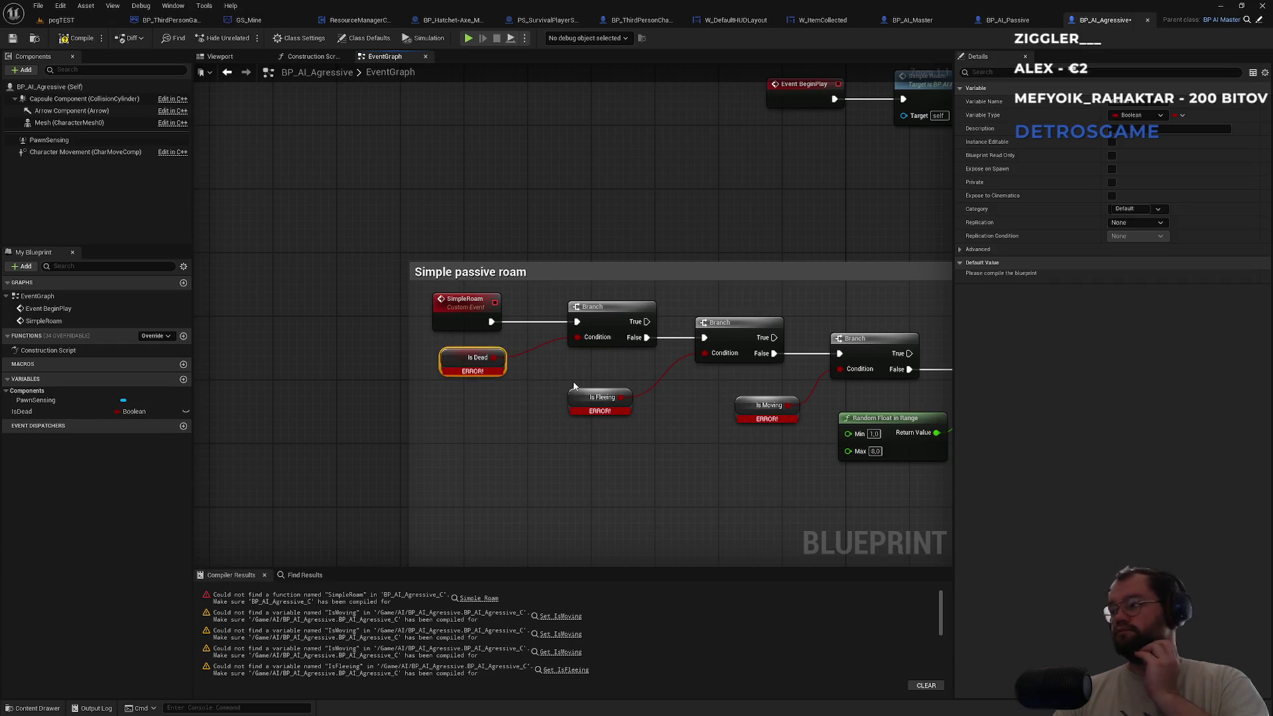
pyautogui.moveTo(521, 390); pyautogui.dragTo(447, 388)
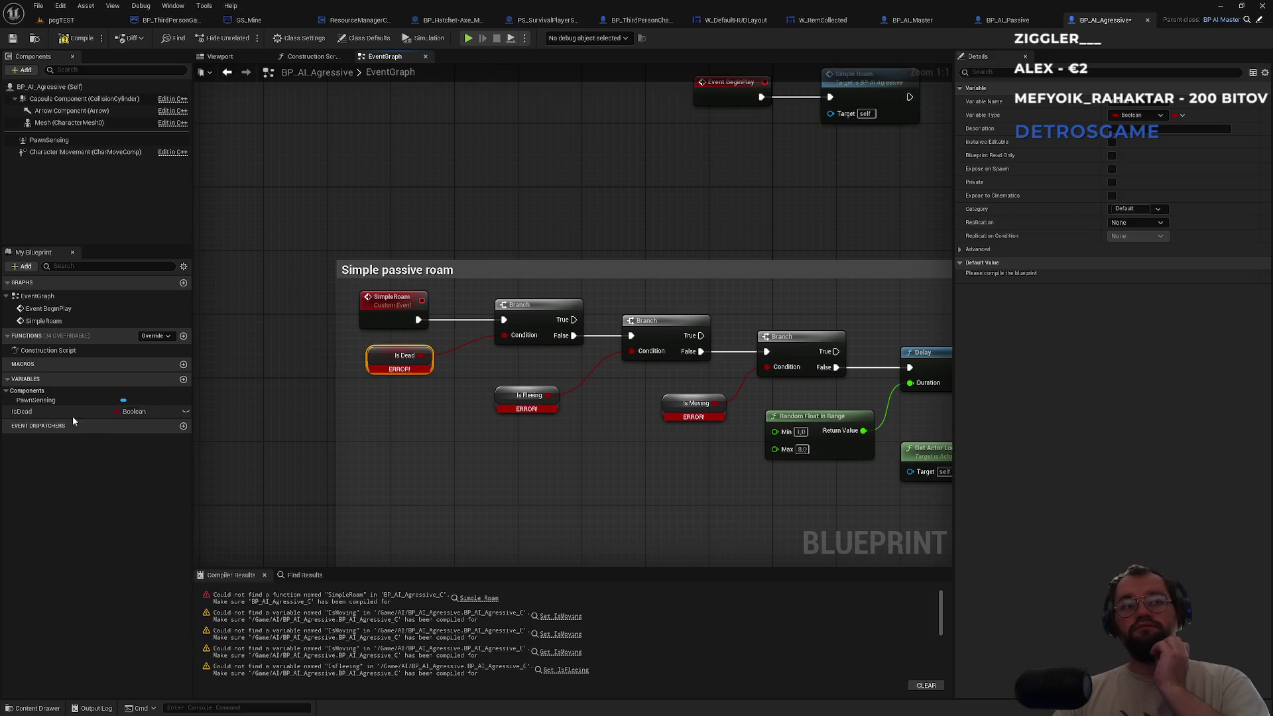
pyautogui.click(26, 411)
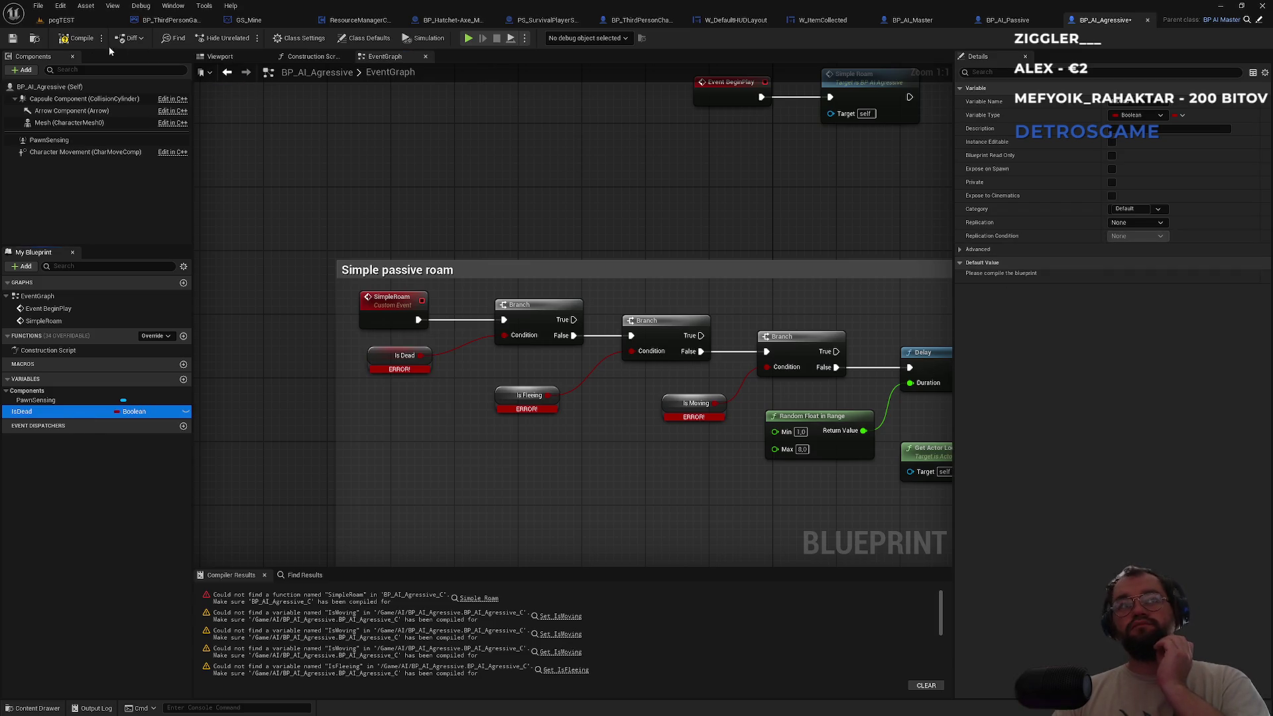
pyautogui.click(78, 37)
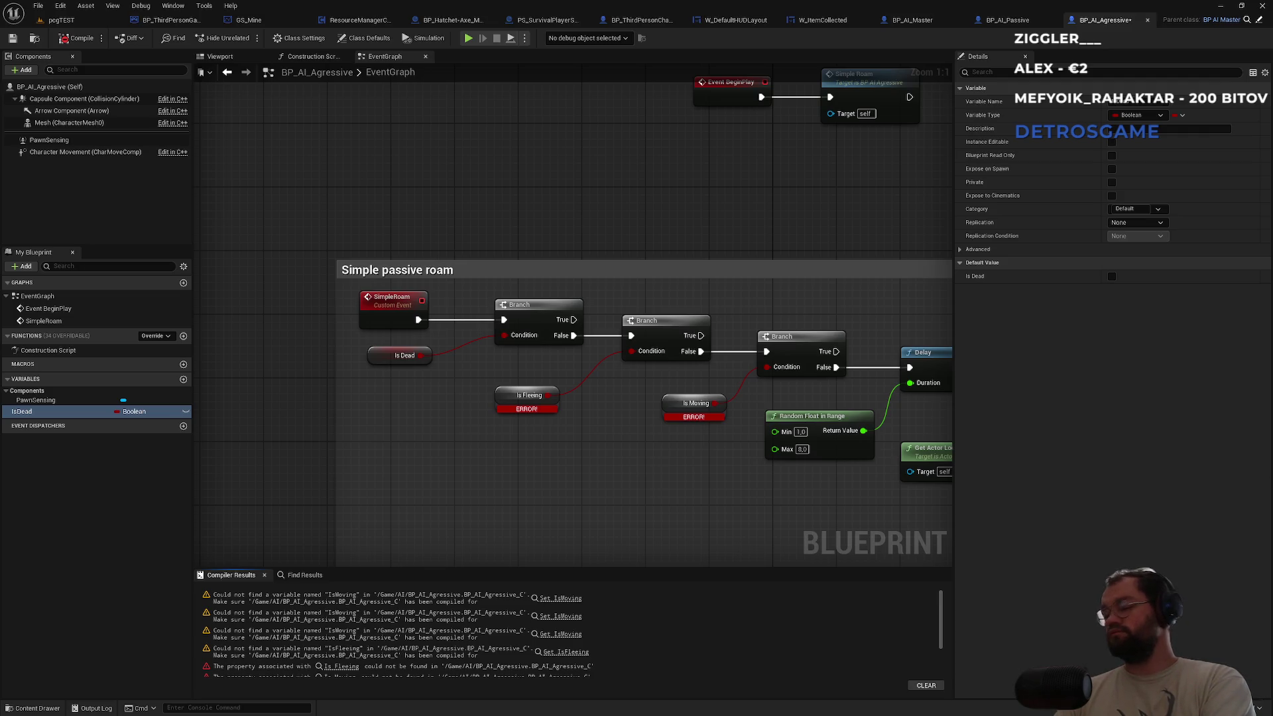
pyautogui.click(1136, 223)
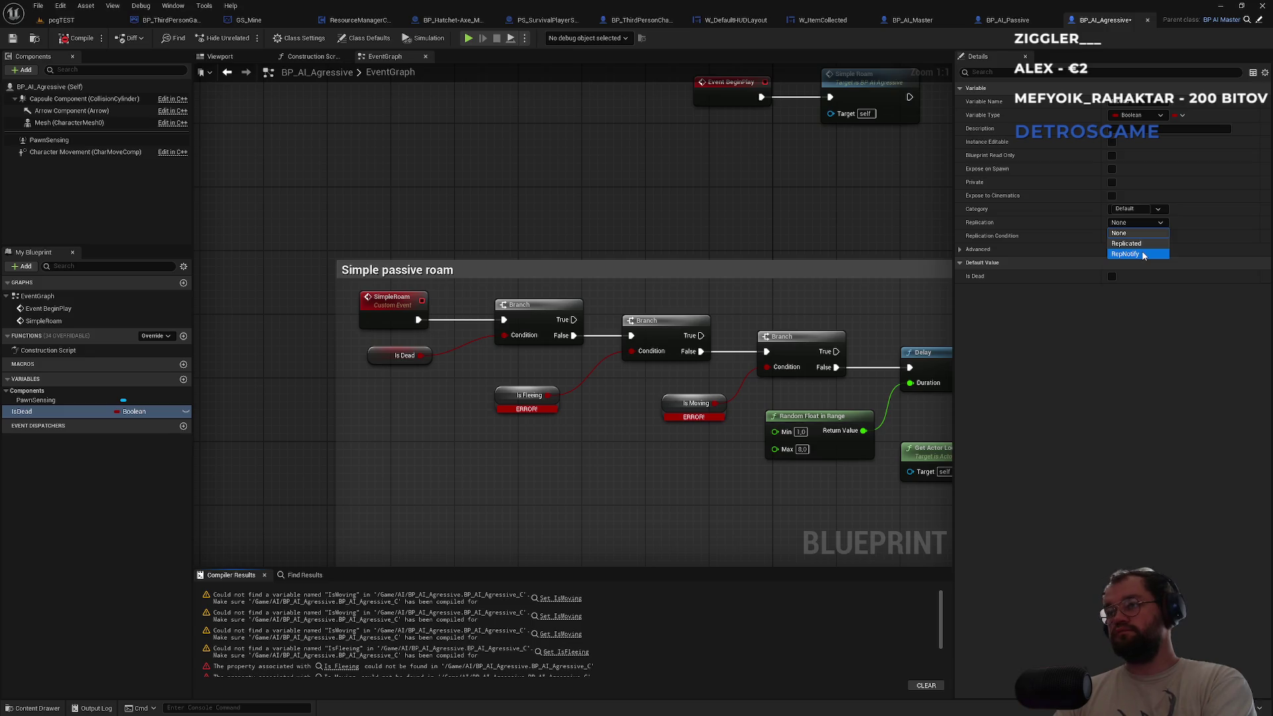
pyautogui.click(1142, 254)
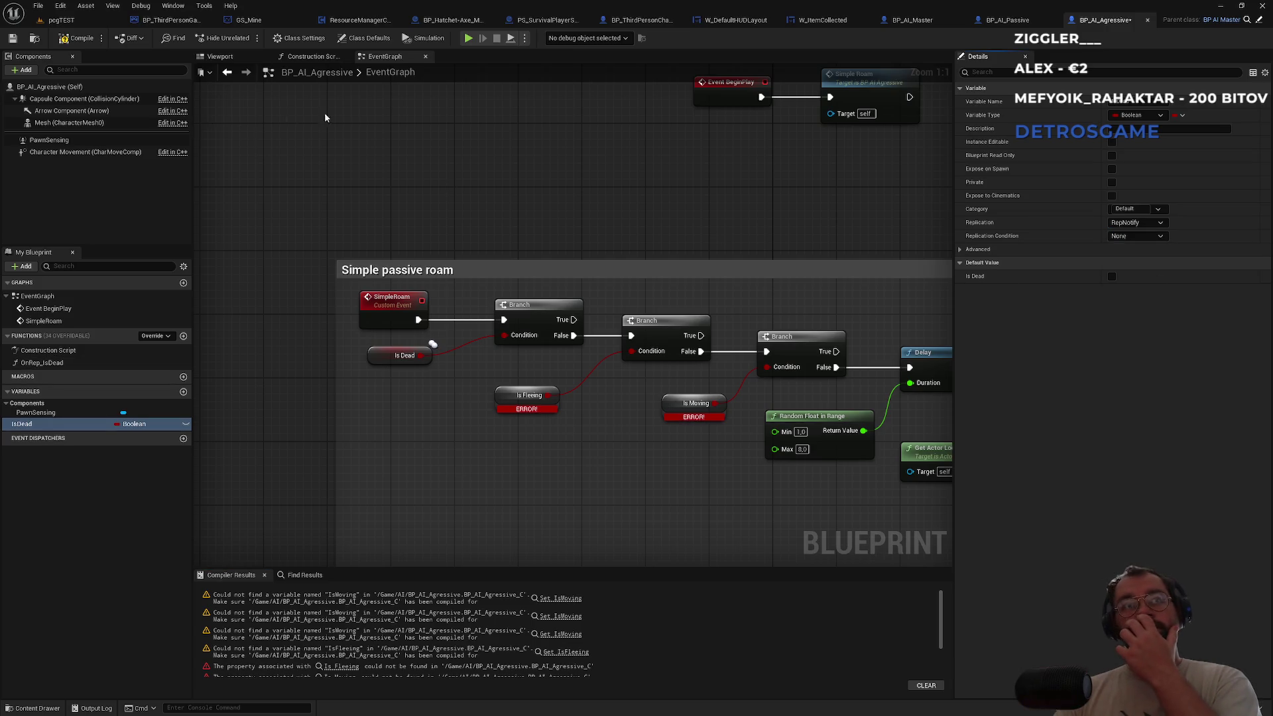
# Check BP_AI_Passive's Is Dead settings, then create IsFleeing and IsMoving variables from their broken nodes.
pyautogui.click(1017, 22)
pyautogui.scroll(6, 475, 264)
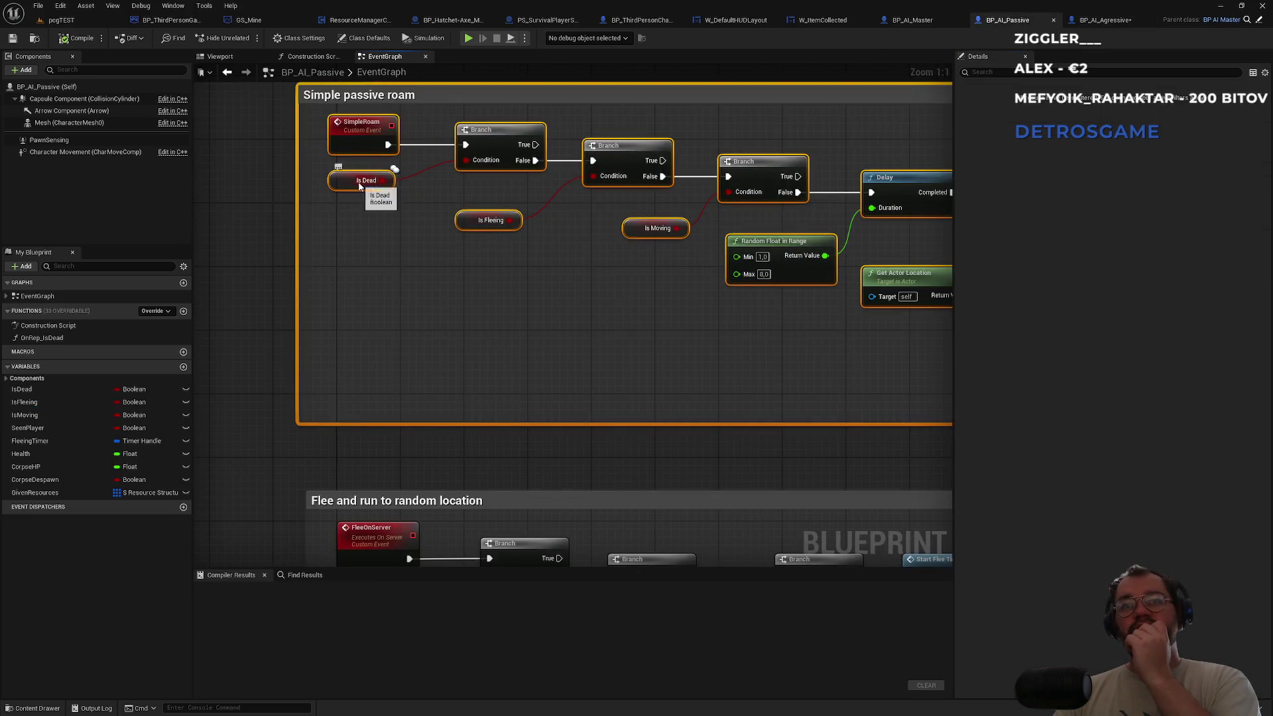
pyautogui.click(367, 184)
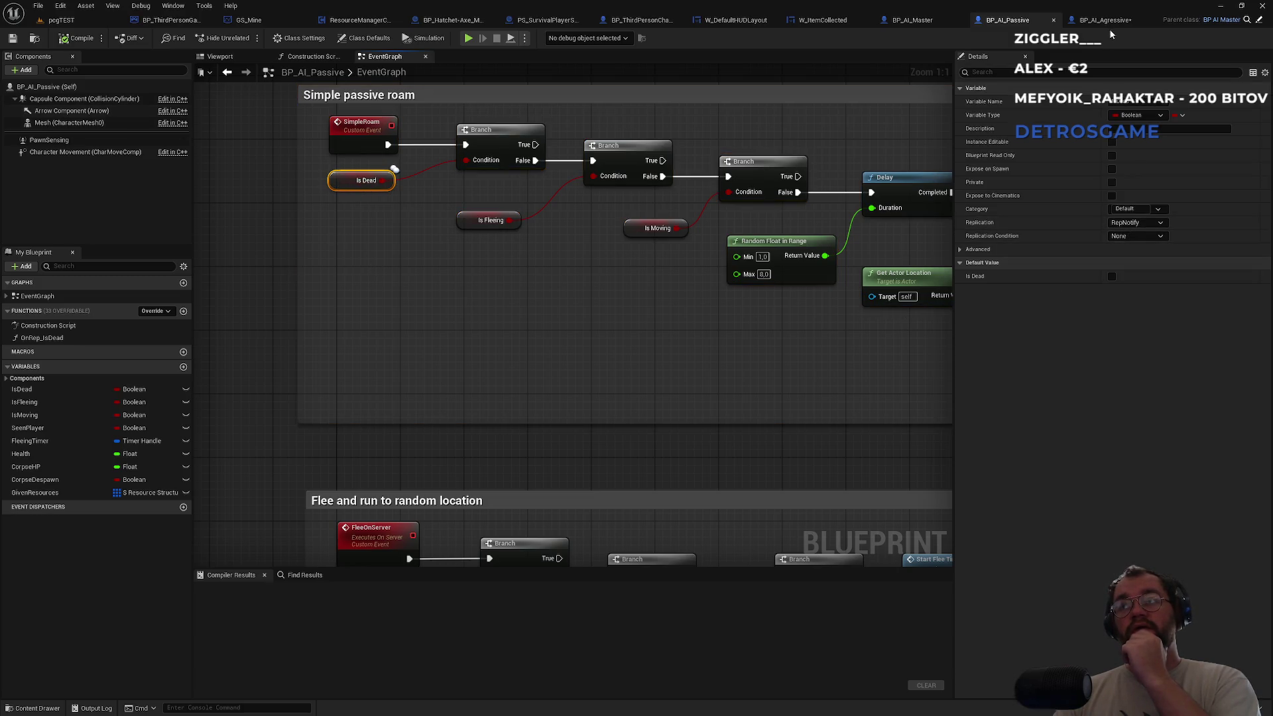
pyautogui.click(1101, 19)
pyautogui.click(405, 356)
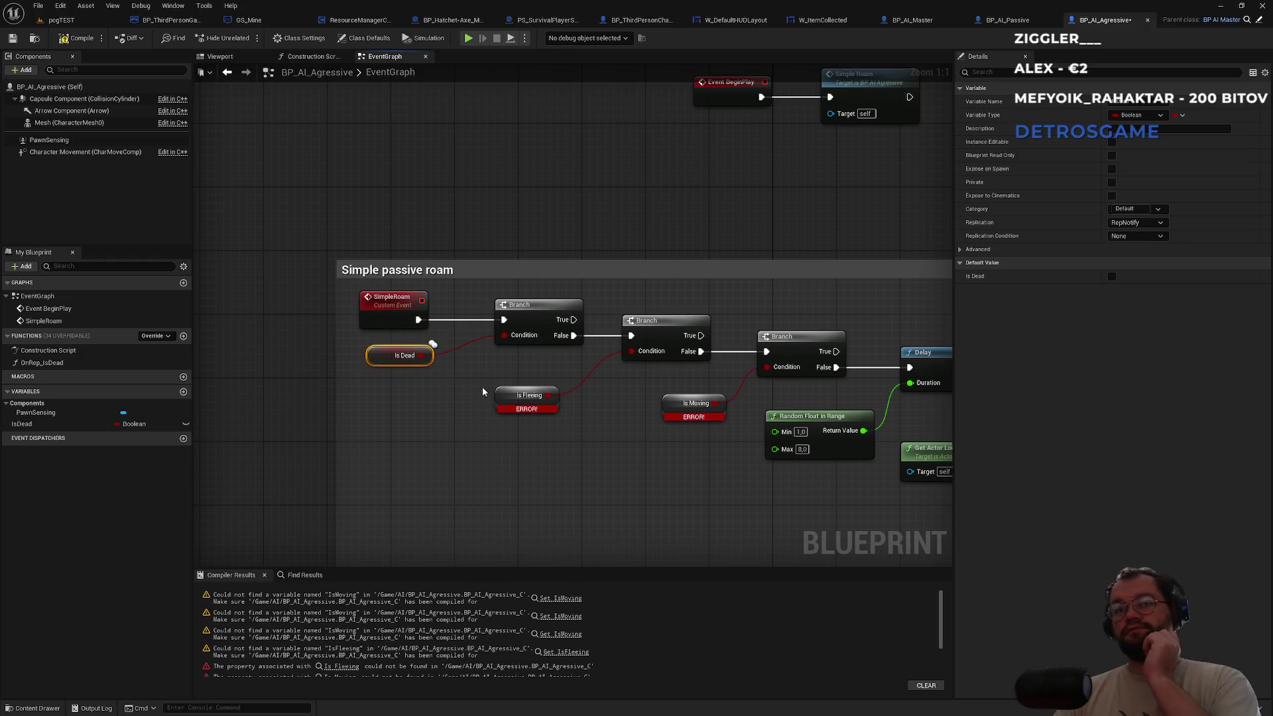
pyautogui.rightClick(508, 396)
pyautogui.click(564, 415)
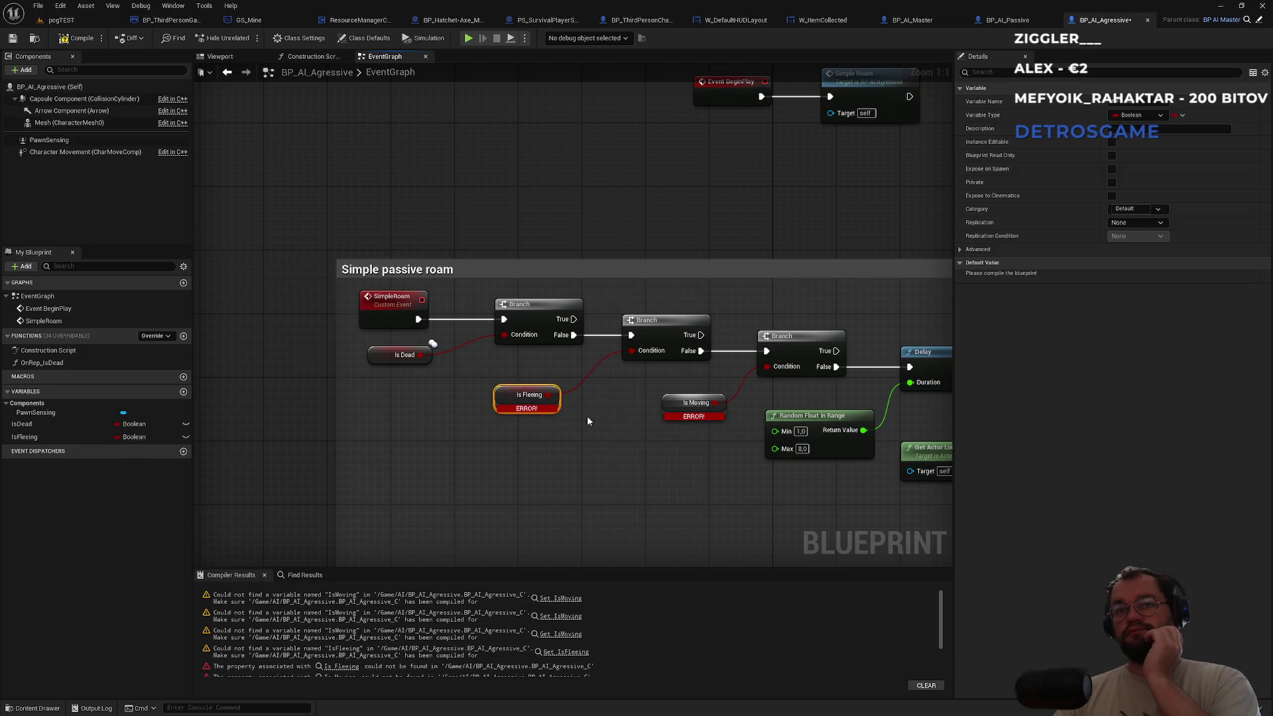
pyautogui.rightClick(666, 408)
pyautogui.click(699, 425)
# Rename the IsFleeing variable to IsChasing and compile the blueprint.
pyautogui.moveTo(781, 310)
pyautogui.mouseDown()
pyautogui.moveTo(527, 284)
pyautogui.moveTo(454, 246)
pyautogui.moveTo(143, 252)
pyautogui.mouseUp()
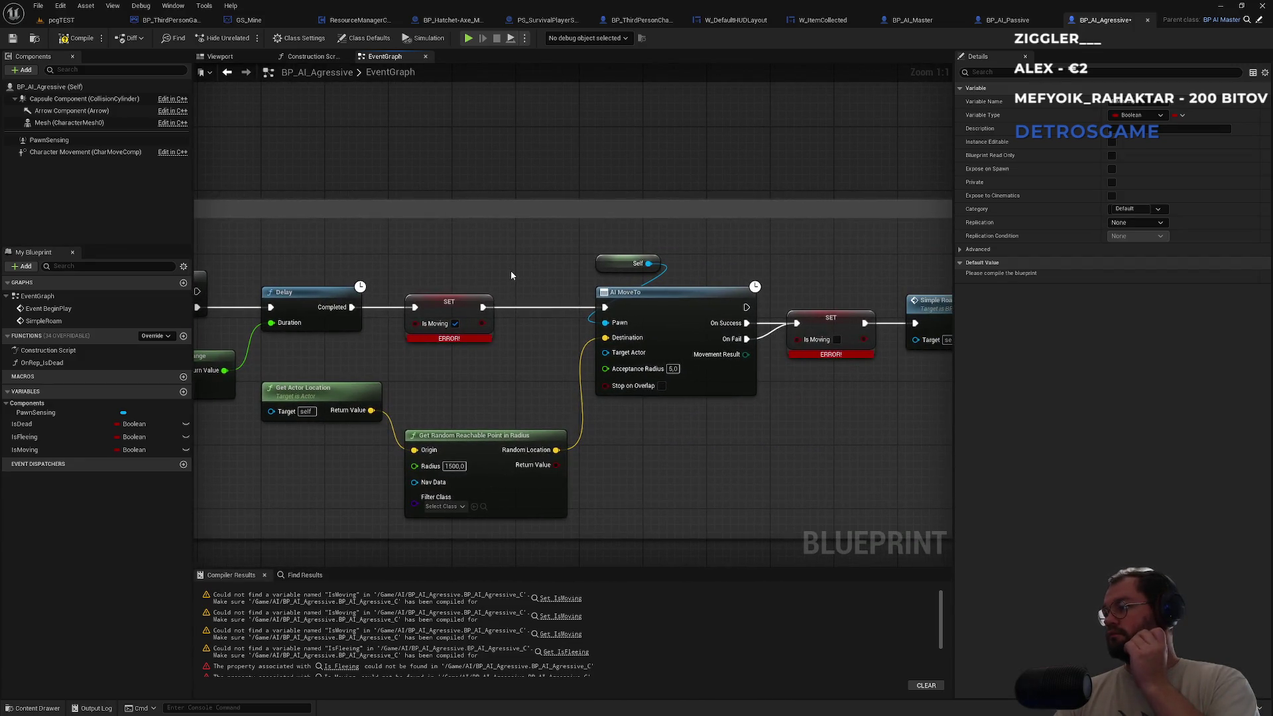
pyautogui.moveTo(277, 317); pyautogui.dragTo(609, 298)
pyautogui.doubleClick(30, 436)
pyautogui.write('I')
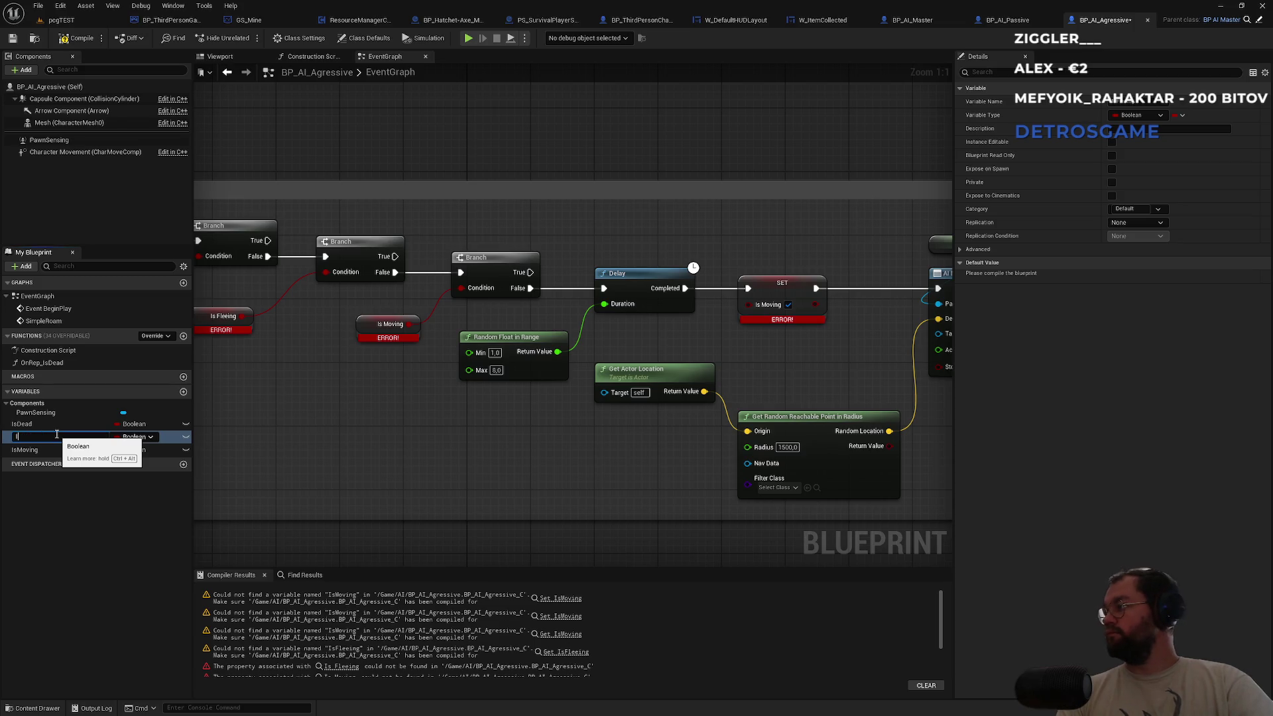
pyautogui.write('sChas')
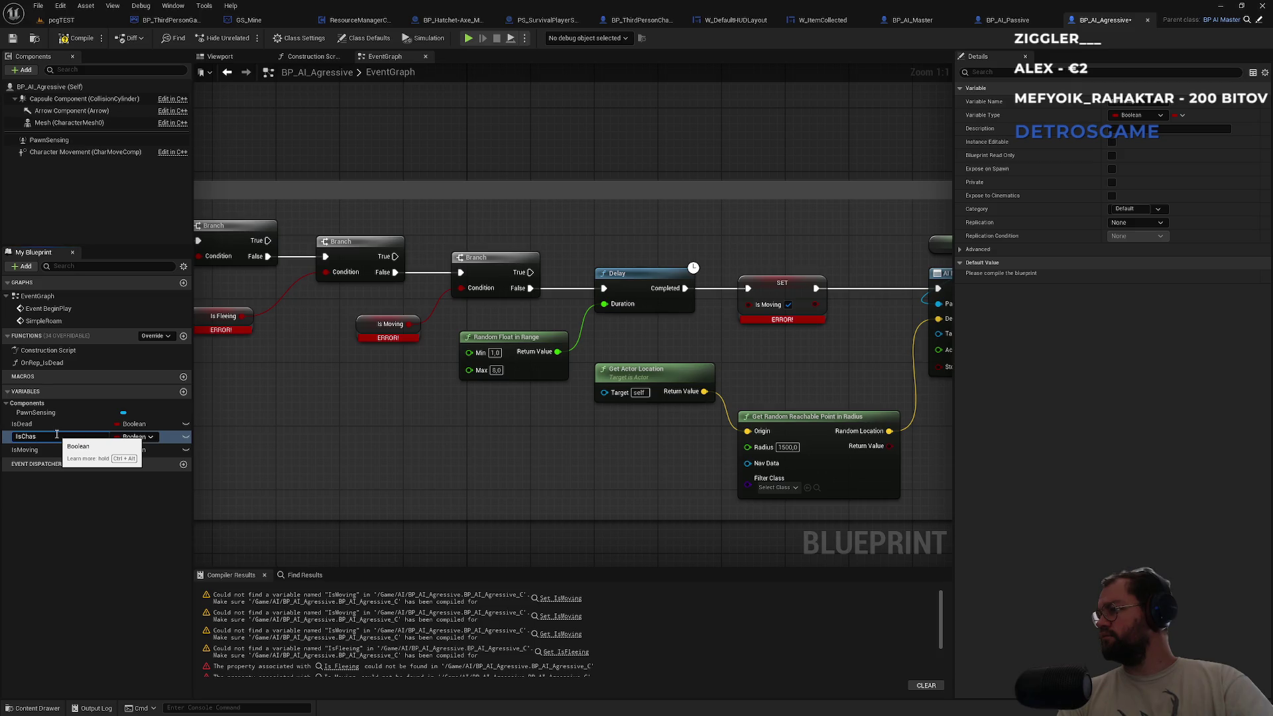
pyautogui.write('ing')
pyautogui.press('Return')
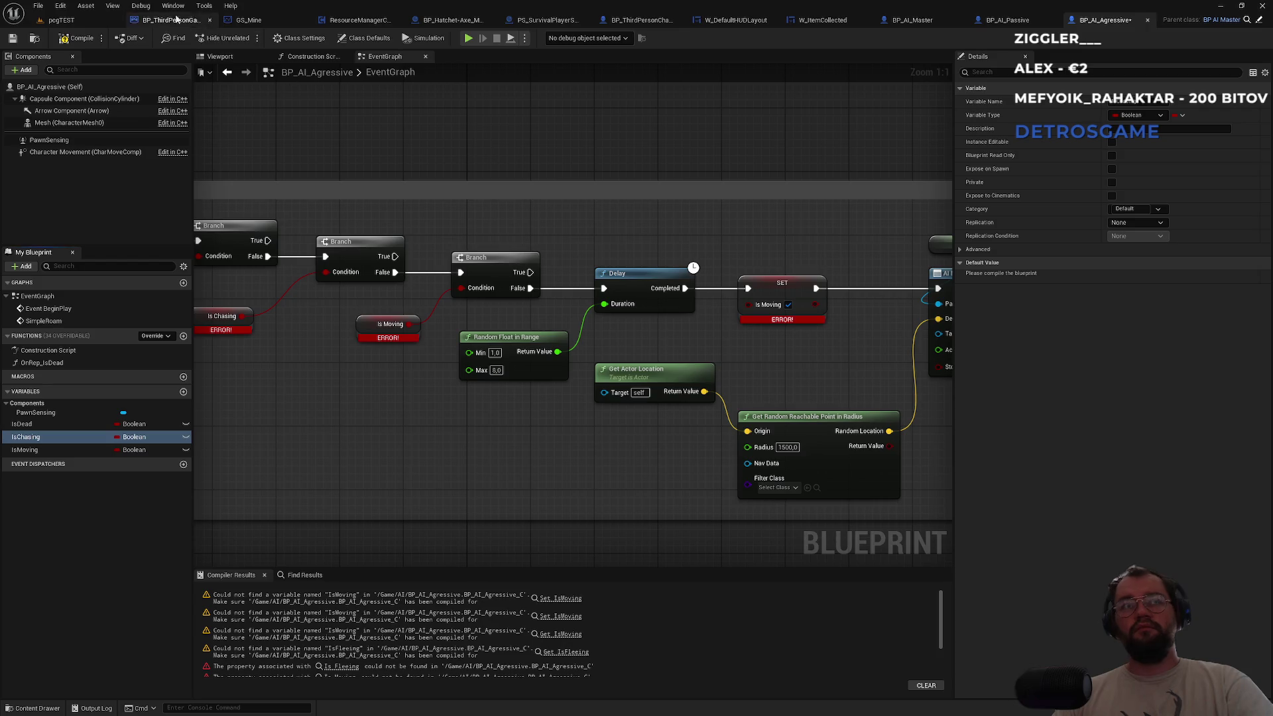
pyautogui.click(77, 38)
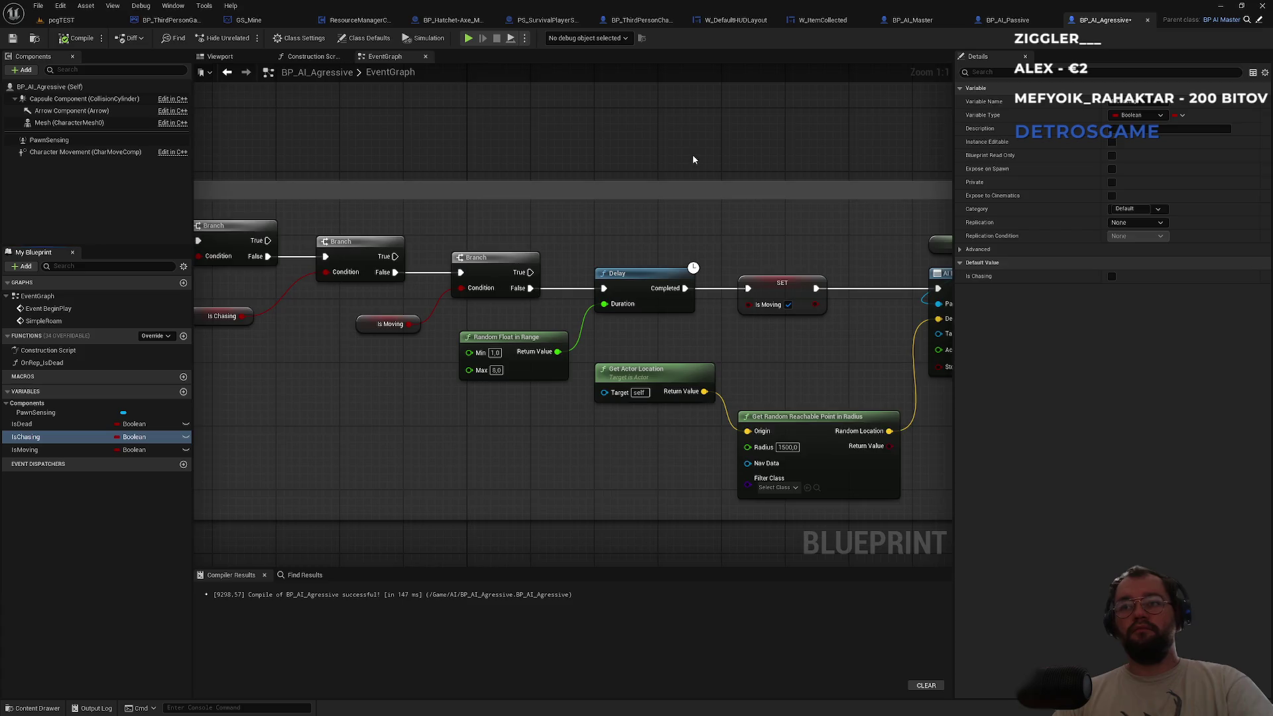
# Pan through the AI MoveTo and SimpleRoam branches, then switch to BP_AI_Passive.
pyautogui.moveTo(693, 160); pyautogui.dragTo(506, 157)
pyautogui.moveTo(748, 191); pyautogui.dragTo(376, 172)
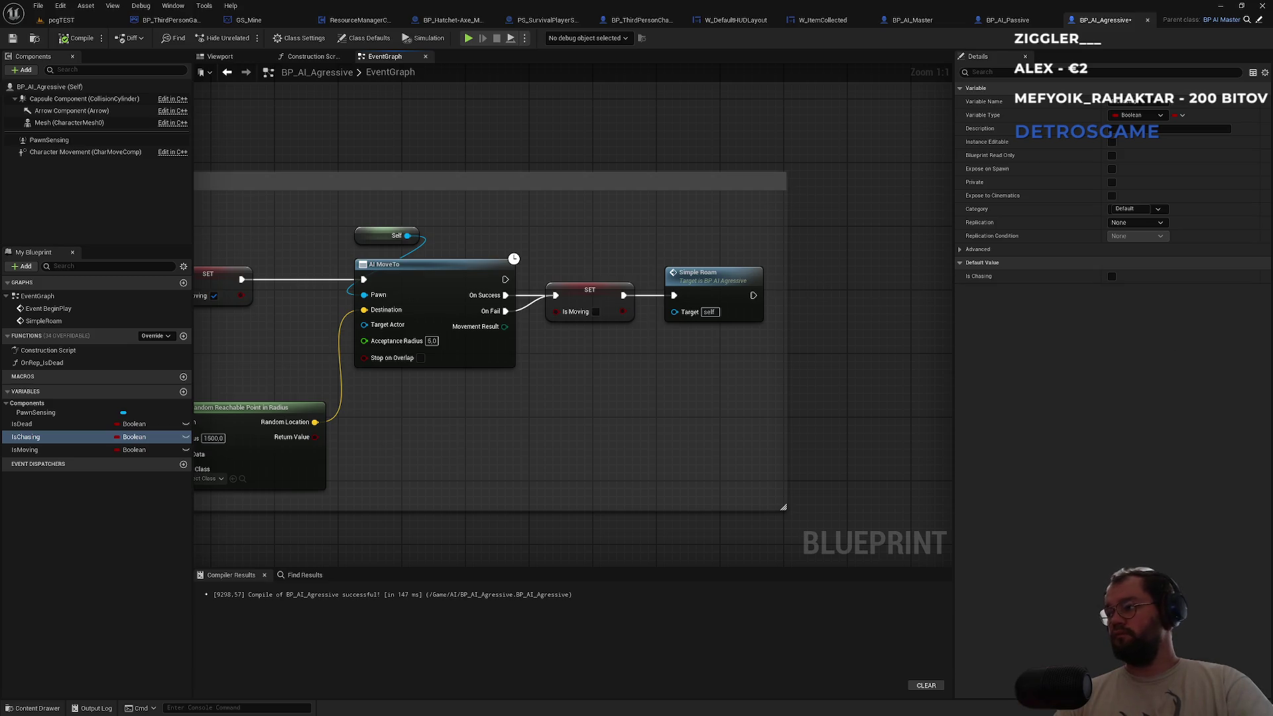
pyautogui.doubleClick(727, 275)
pyautogui.moveTo(728, 267); pyautogui.dragTo(478, 267)
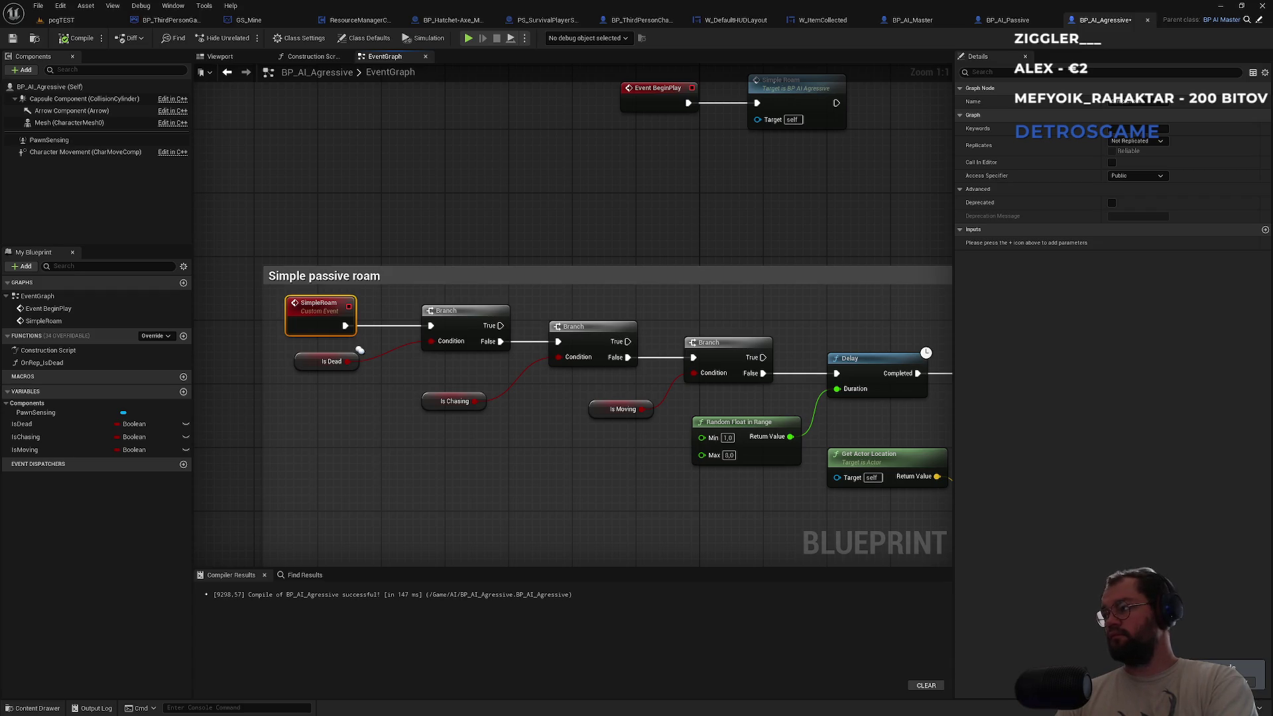
pyautogui.click(1005, 20)
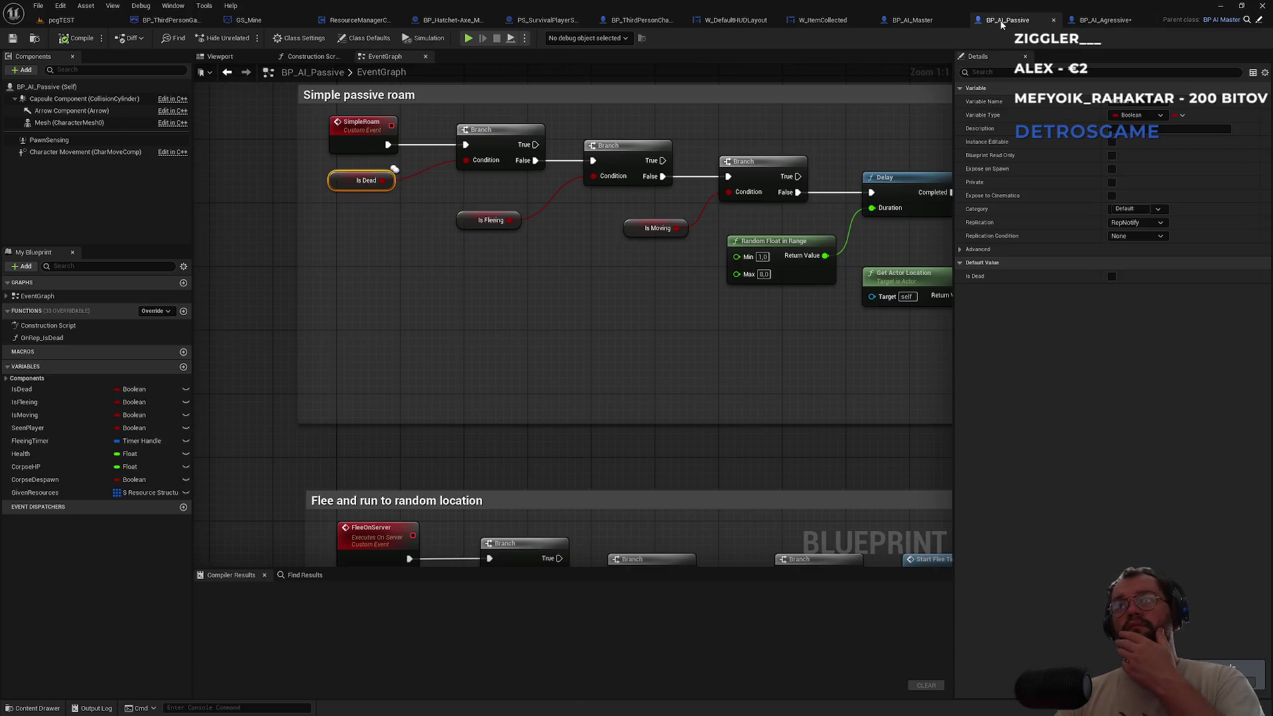
# Back in BP_AI_Agressive, drag Event BeginPlay and Simple Roam down-left above the roam comment.
pyautogui.click(362, 131)
pyautogui.hotkey('ctrl', 'Tab')
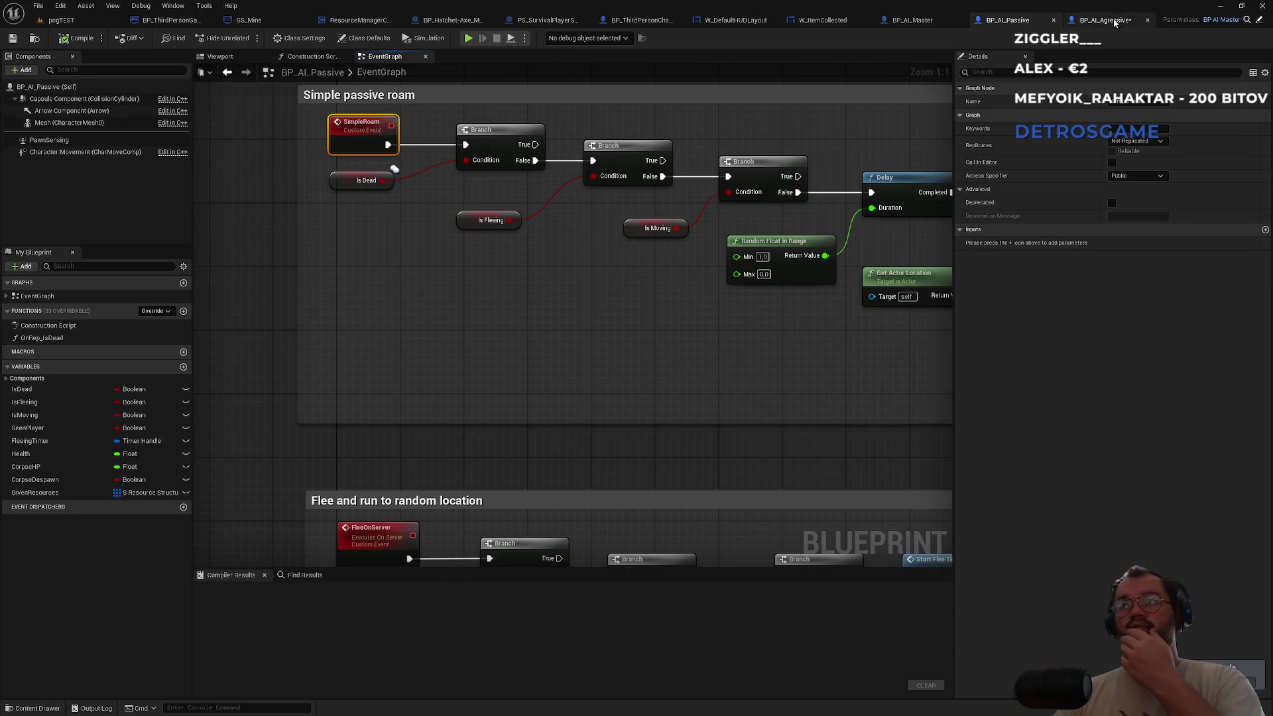
pyautogui.moveTo(642, 227); pyautogui.dragTo(420, 247)
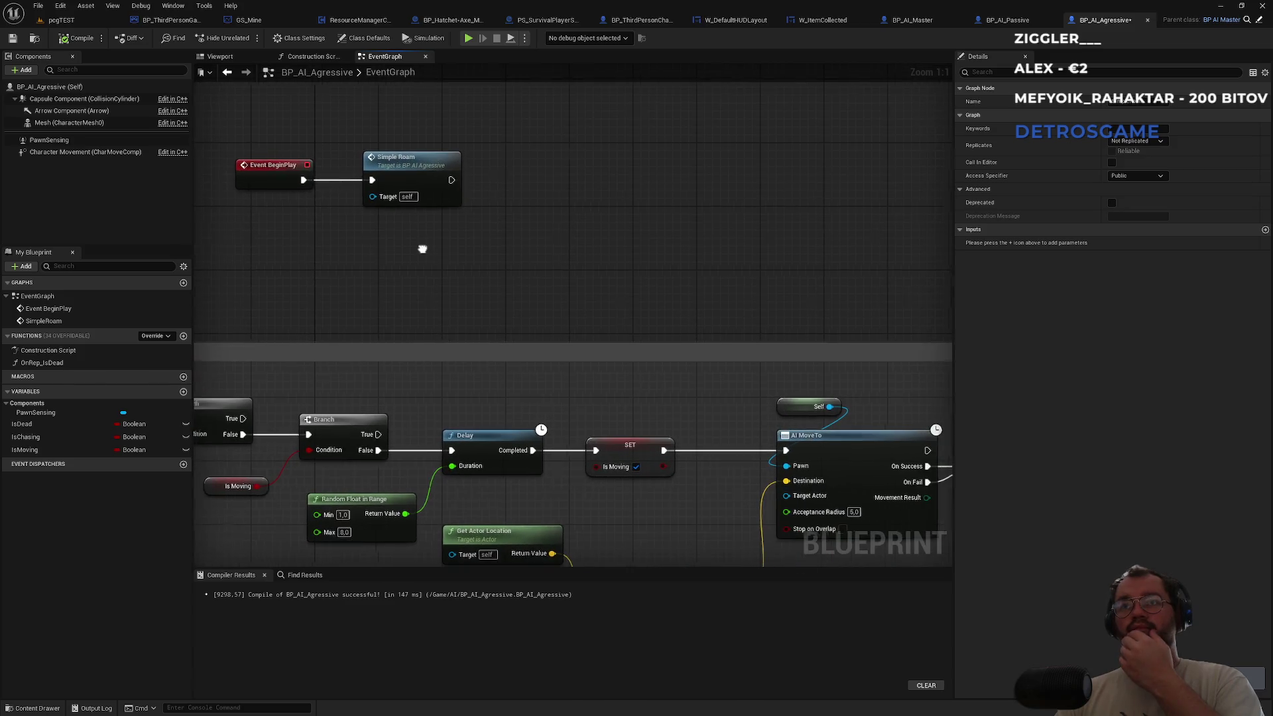
pyautogui.moveTo(722, 343)
pyautogui.mouseDown()
pyautogui.moveTo(500, 184)
pyautogui.moveTo(271, 137)
pyautogui.mouseUp()
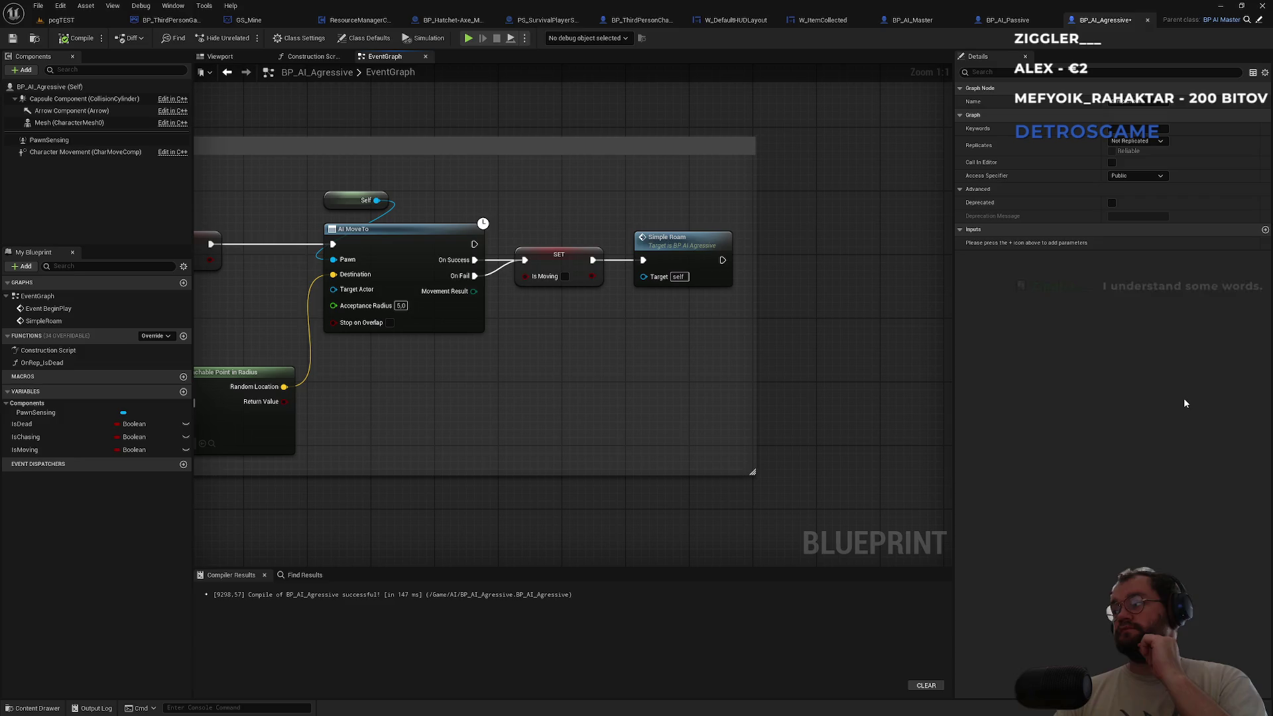
pyautogui.scroll(-2, 666, 397)
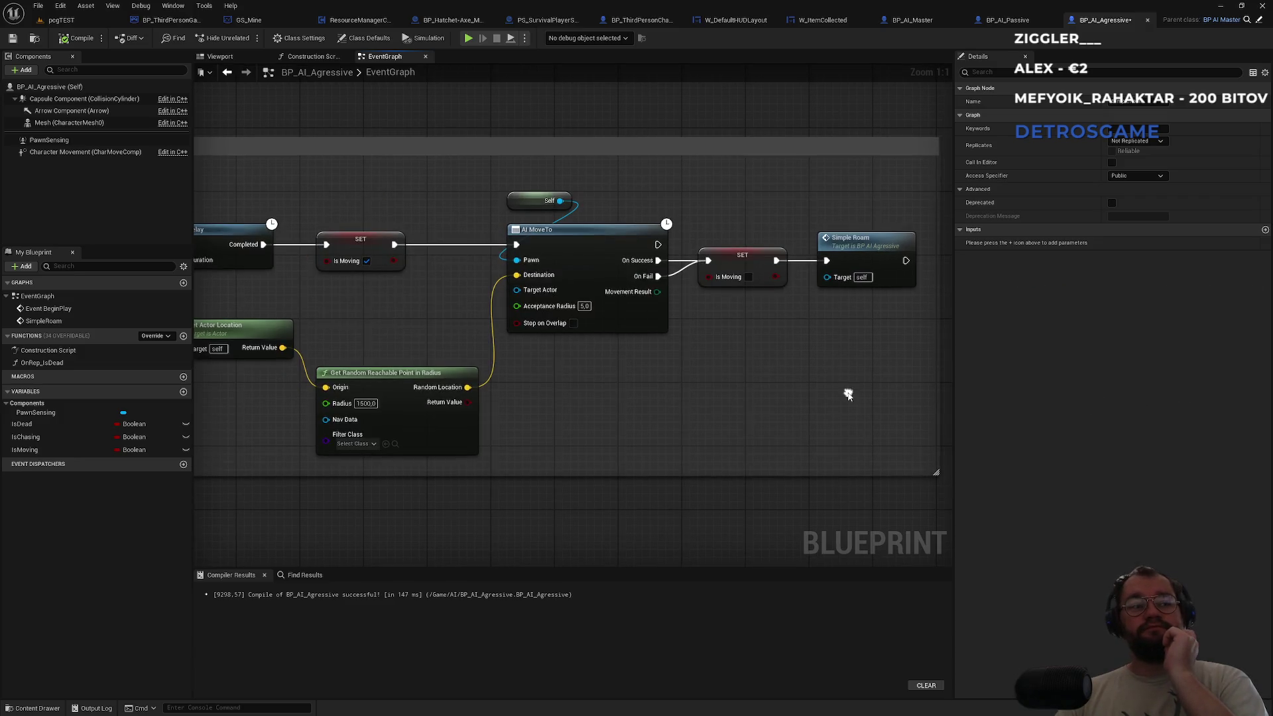
pyautogui.moveTo(327, 352)
pyautogui.mouseDown()
pyautogui.moveTo(588, 398)
pyautogui.moveTo(287, 370)
pyautogui.mouseUp()
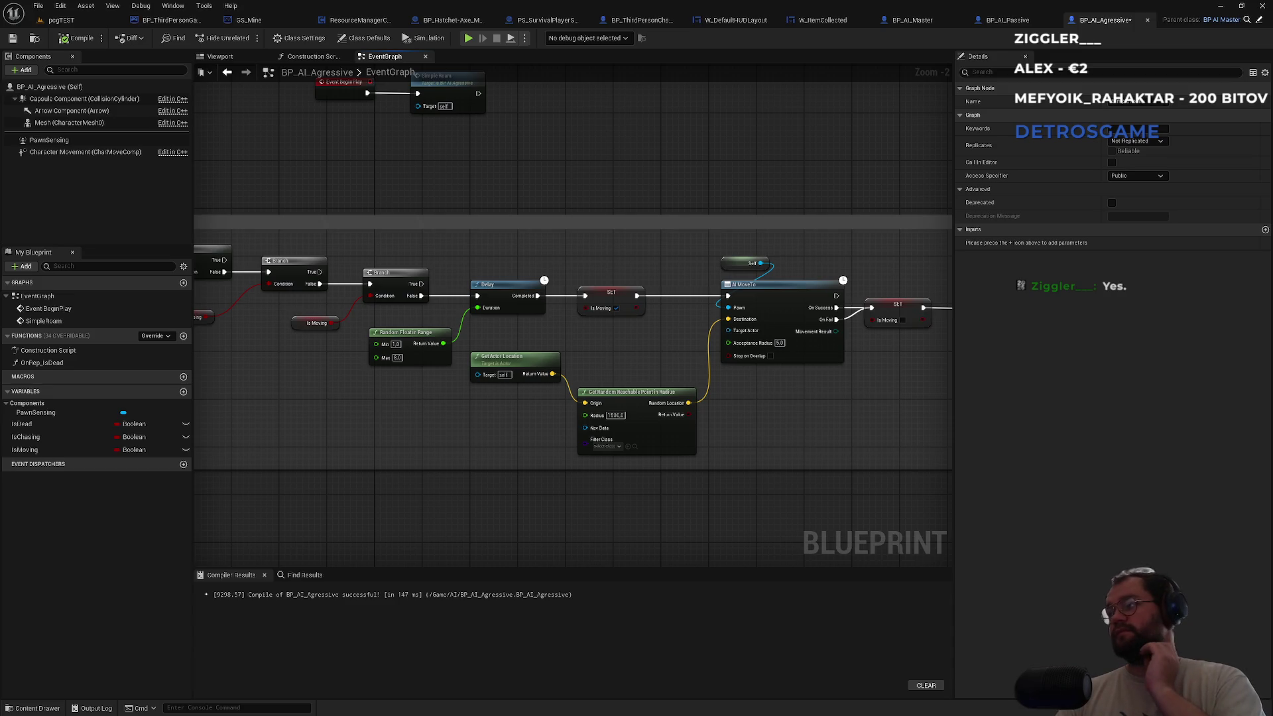
pyautogui.moveTo(614, 185); pyautogui.dragTo(867, 360)
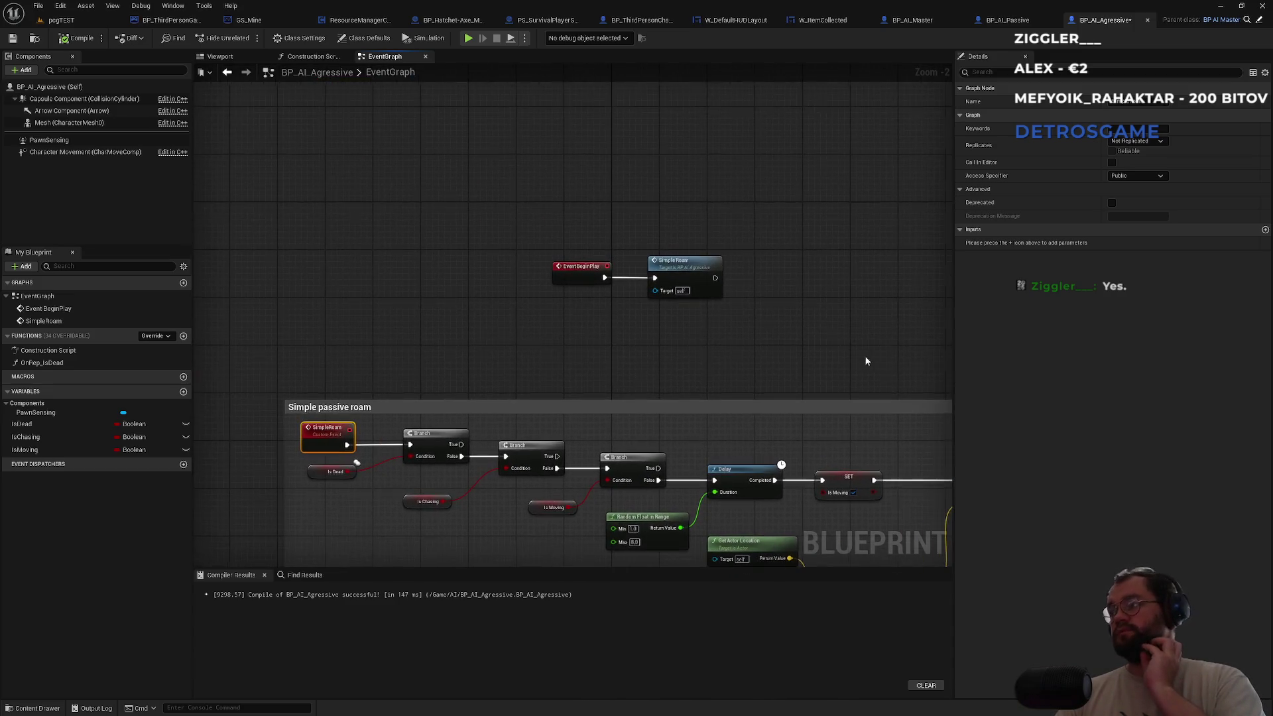
pyautogui.moveTo(733, 242)
pyautogui.mouseDown()
pyautogui.moveTo(587, 309)
pyautogui.moveTo(338, 354)
pyautogui.mouseUp()
pyautogui.click(432, 296)
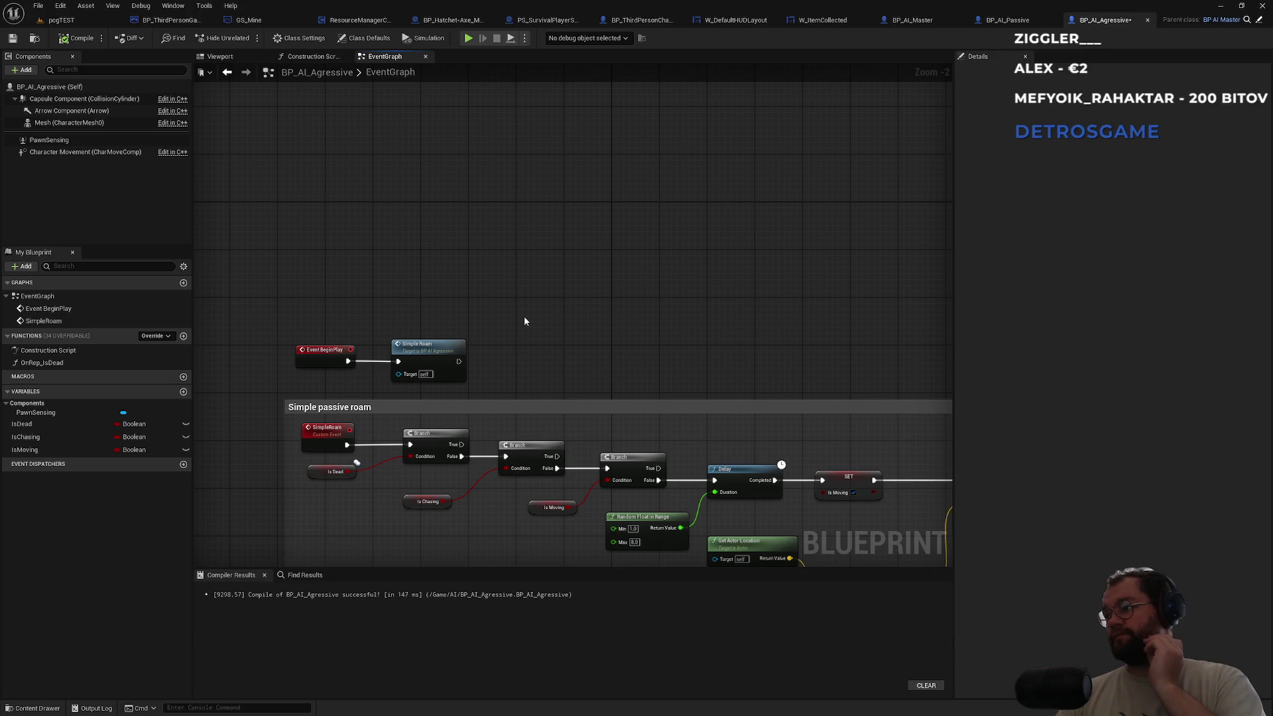
pyautogui.scroll(2, 473, 317)
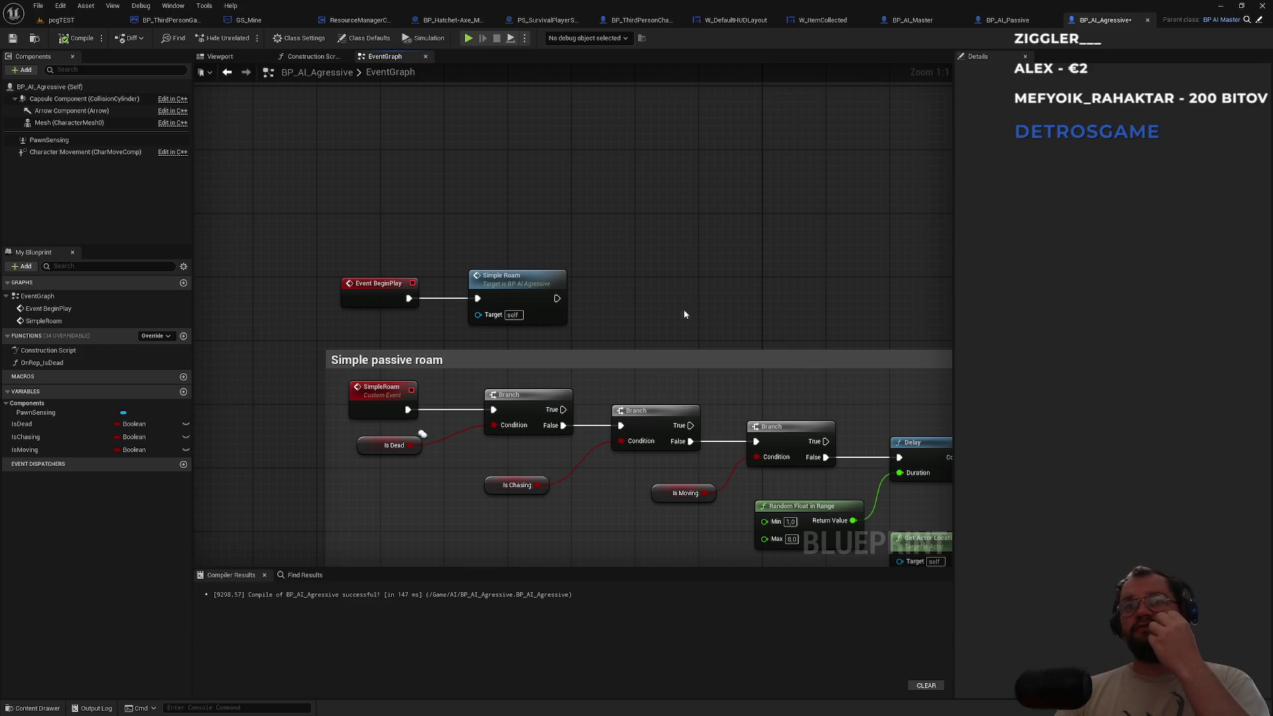
# Shift Event BeginPlay and the Simple Roam node a few pixels right to align the BeginPlay chain.
pyautogui.press('Home')
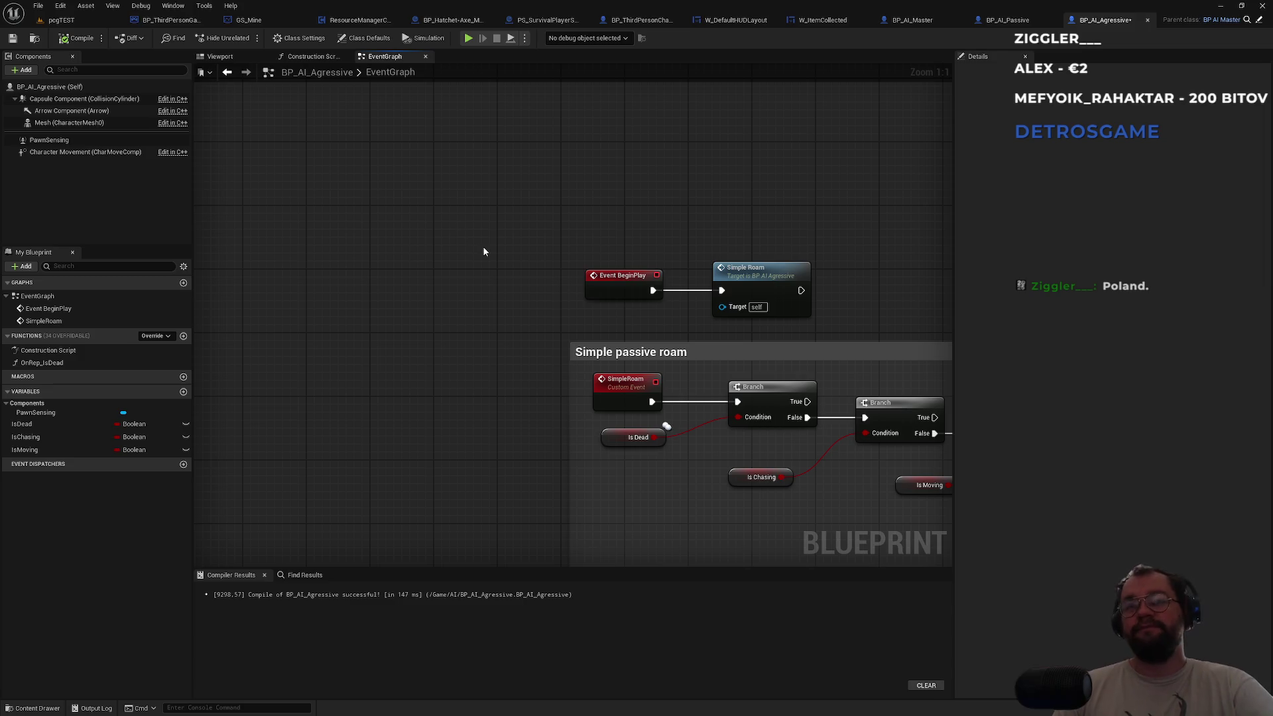
pyautogui.moveTo(580, 238)
pyautogui.mouseDown()
pyautogui.moveTo(777, 307)
pyautogui.moveTo(830, 309)
pyautogui.moveTo(843, 323)
pyautogui.moveTo(619, 240)
pyautogui.moveTo(572, 244)
pyautogui.moveTo(829, 333)
pyautogui.mouseUp()
pyautogui.click(594, 237)
pyautogui.click(829, 334)
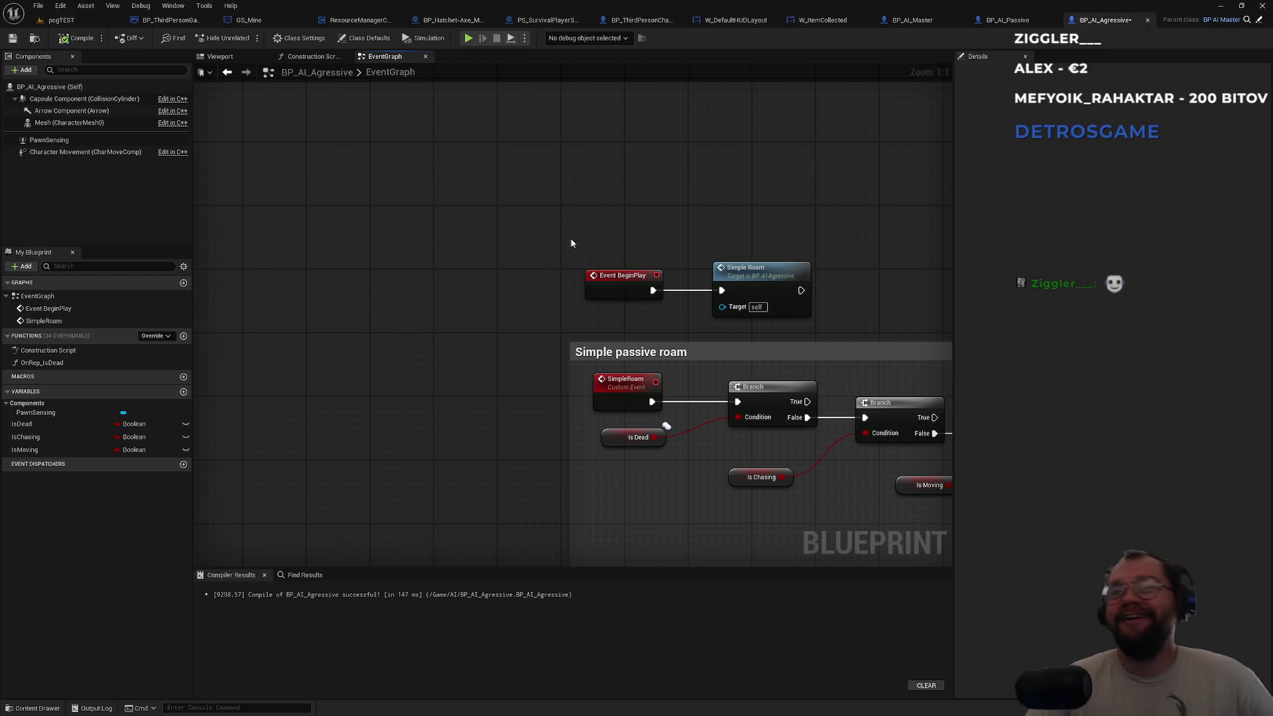
pyautogui.moveTo(565, 226)
pyautogui.mouseDown()
pyautogui.moveTo(755, 323)
pyautogui.moveTo(833, 330)
pyautogui.mouseUp()
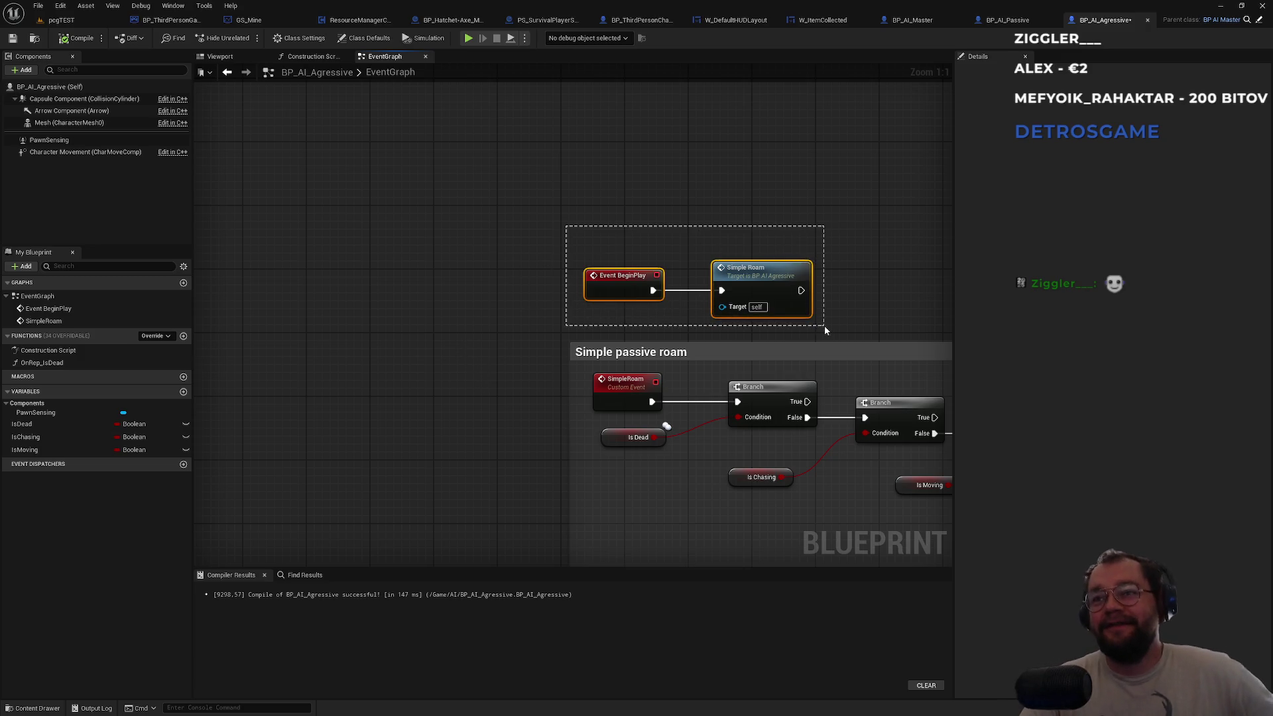
pyautogui.click(824, 332)
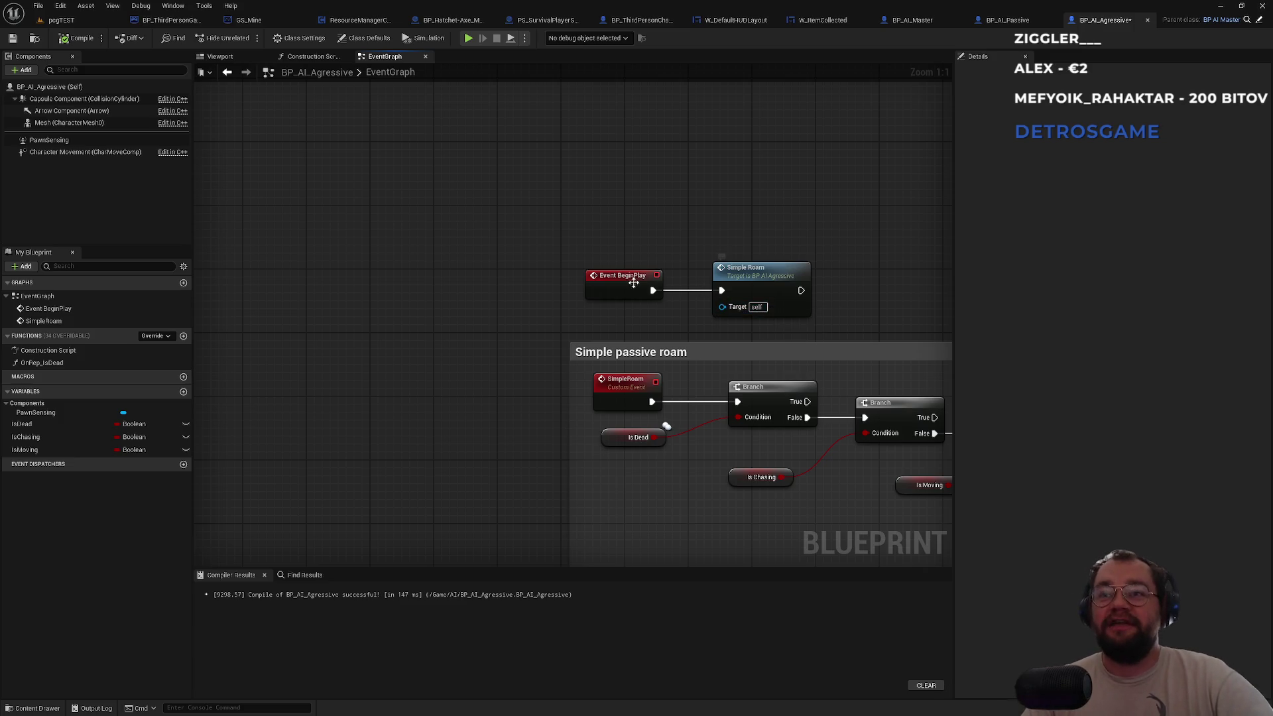
pyautogui.moveTo(632, 288); pyautogui.dragTo(640, 288)
pyautogui.click(647, 241)
pyautogui.moveTo(766, 277); pyautogui.dragTo(782, 278)
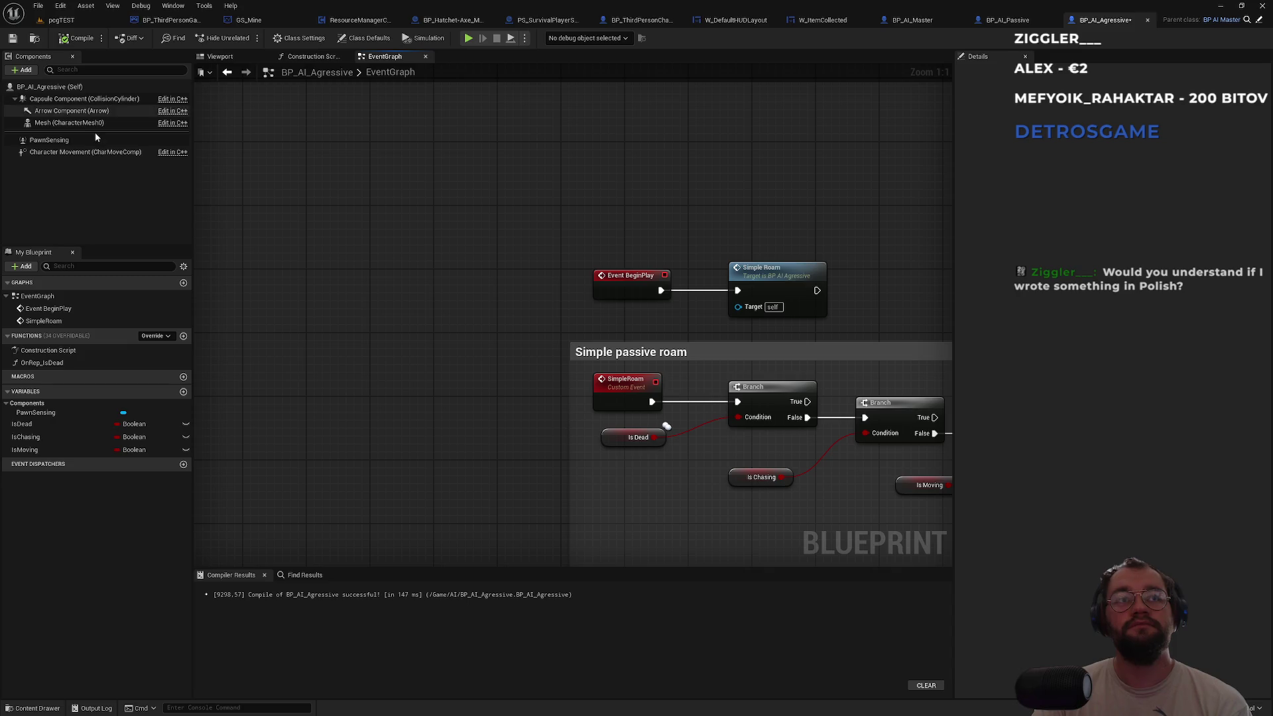
# Add an On See Pawn event for the PawnSensing component, then switch to the BP_AI_Passive blueprint.
pyautogui.click(49, 140)
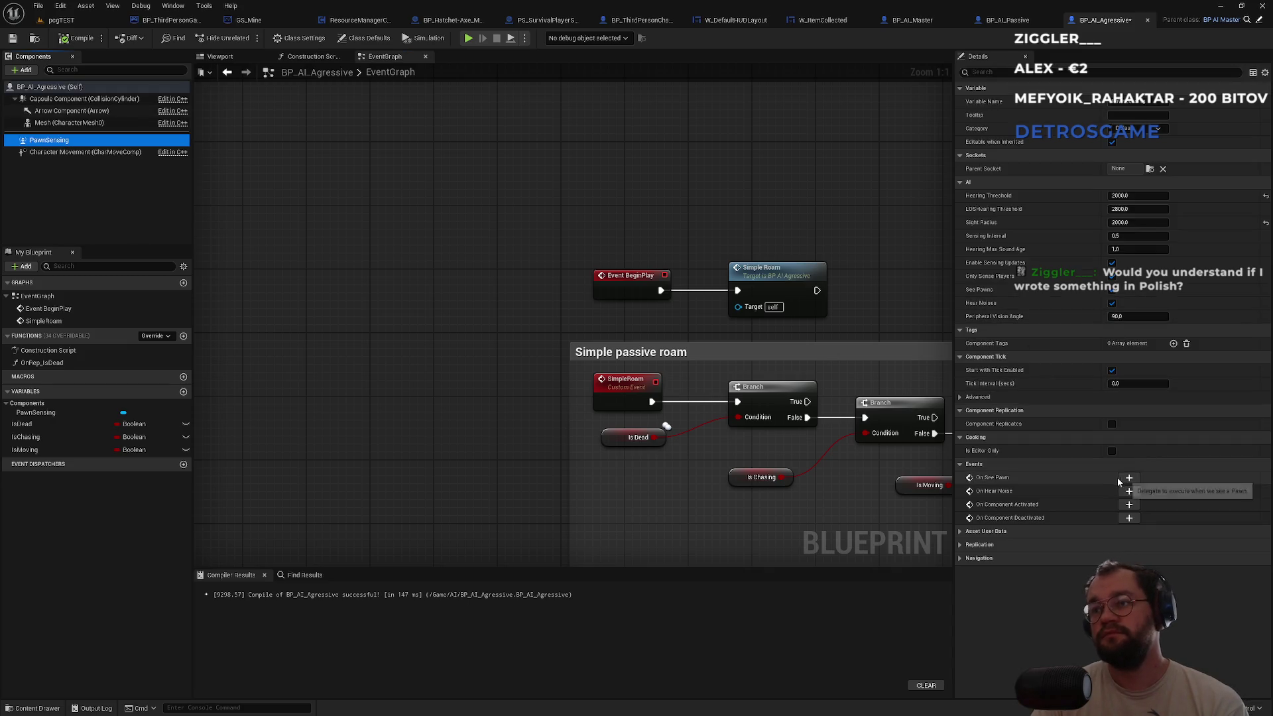
pyautogui.click(1129, 479)
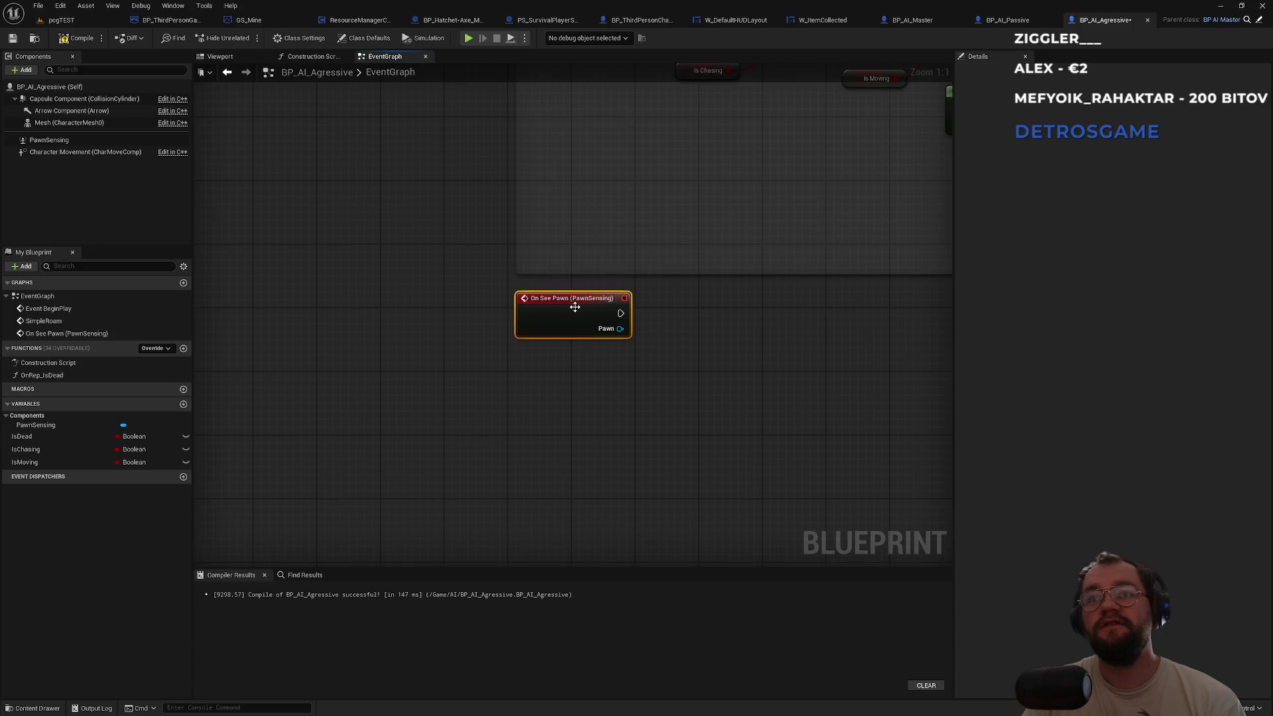
pyautogui.click(594, 309)
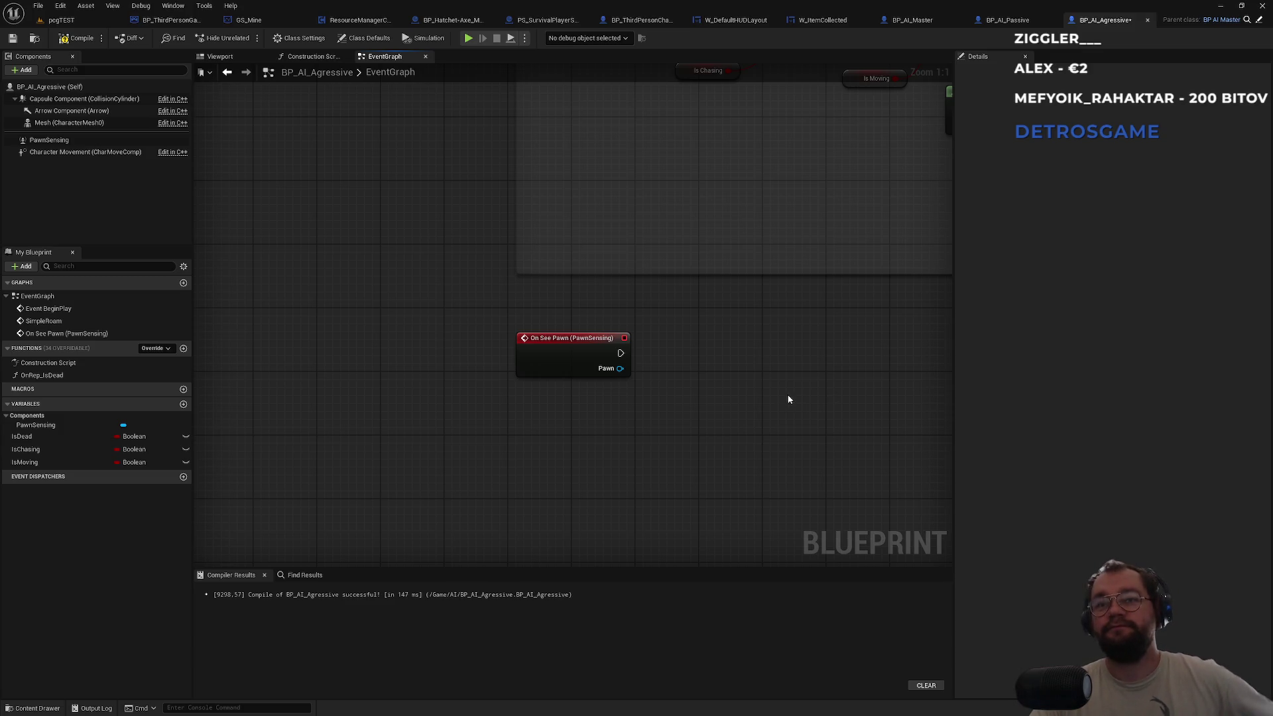
pyautogui.moveTo(747, 404); pyautogui.dragTo(577, 406)
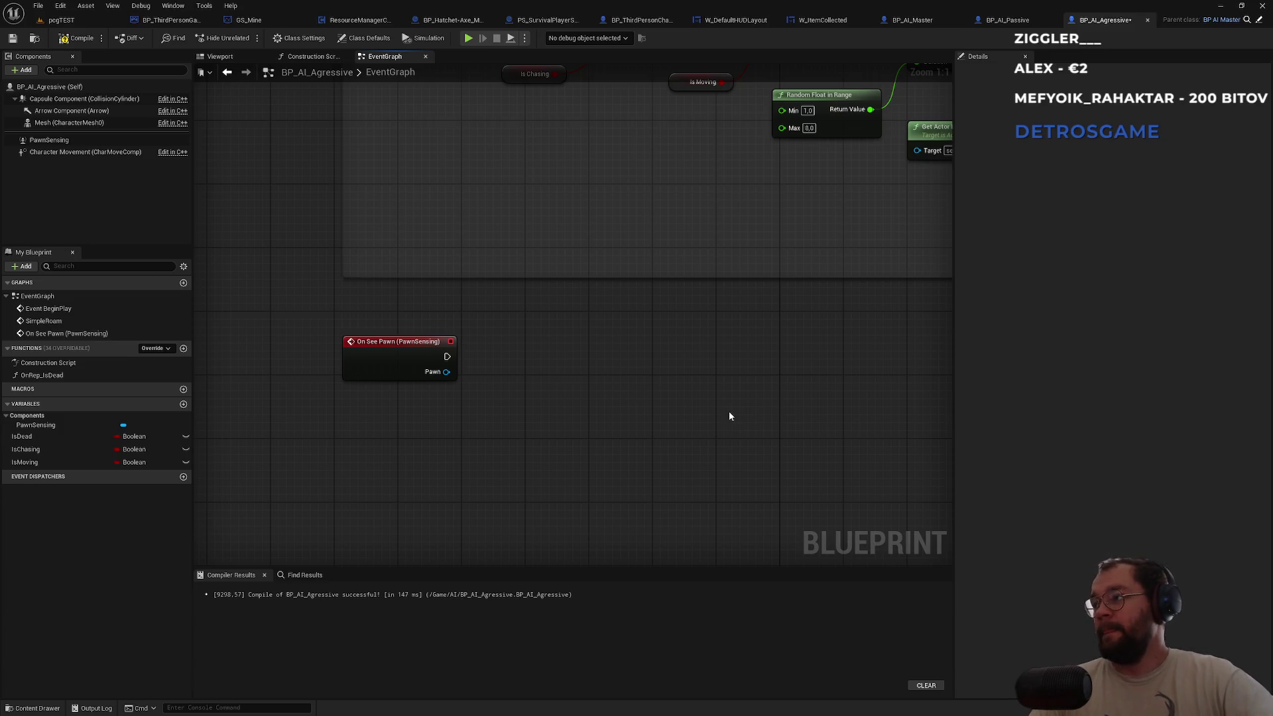
pyautogui.click(1032, 21)
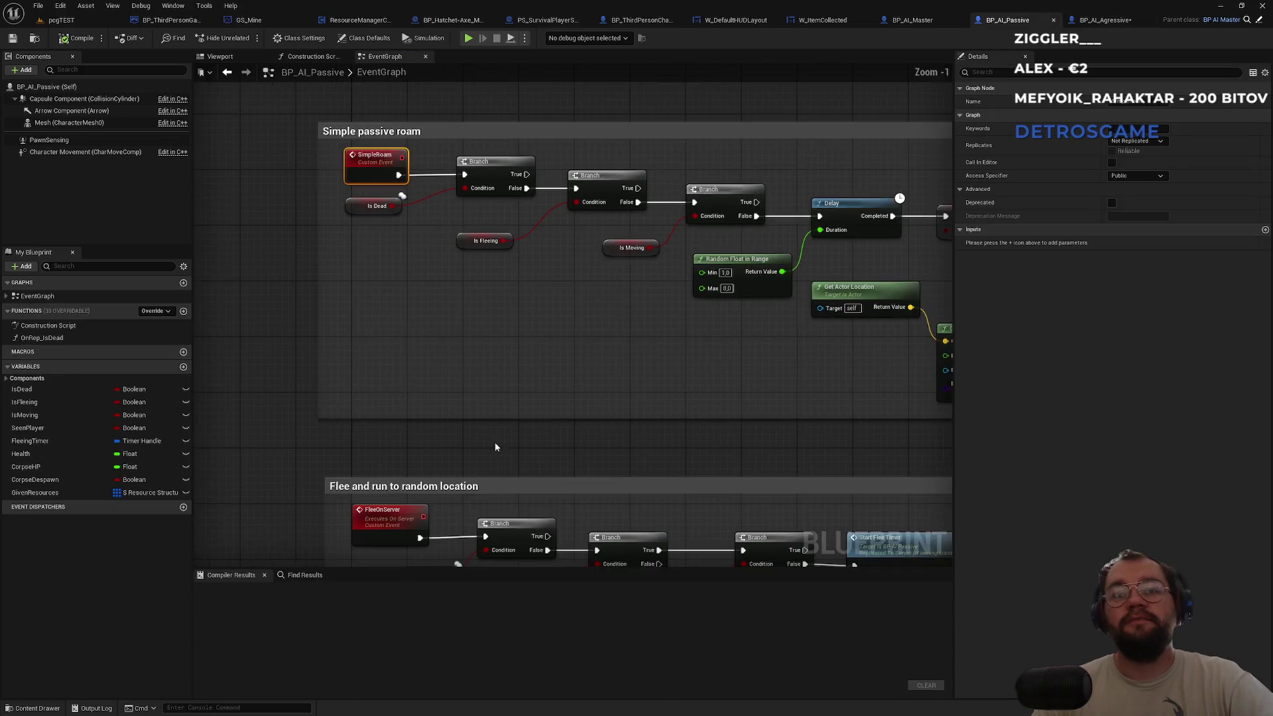
# Inspect BP_AI_Passive's Sense if player nearby chain, then return to the BP_AI_Agressive graph.
pyautogui.moveTo(561, 441)
pyautogui.mouseDown()
pyautogui.moveTo(605, 284)
pyautogui.moveTo(629, 269)
pyautogui.mouseUp()
pyautogui.moveTo(736, 194); pyautogui.dragTo(650, 242)
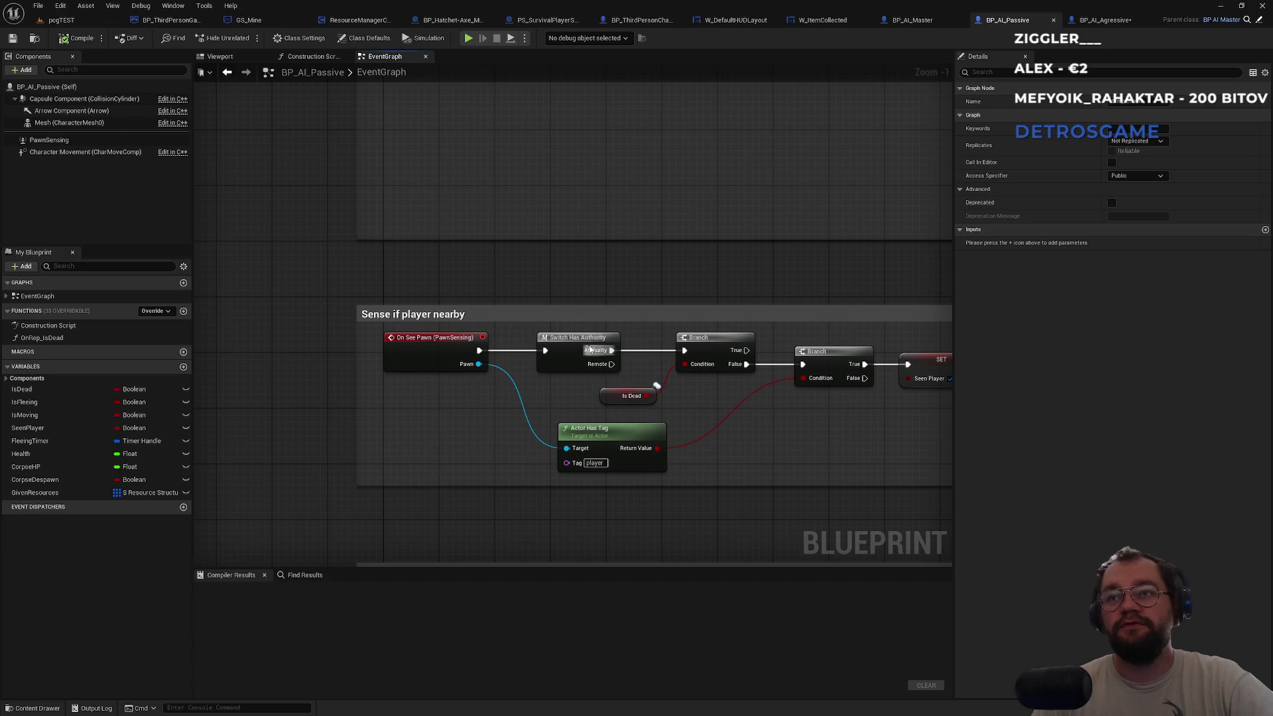
pyautogui.click(1105, 20)
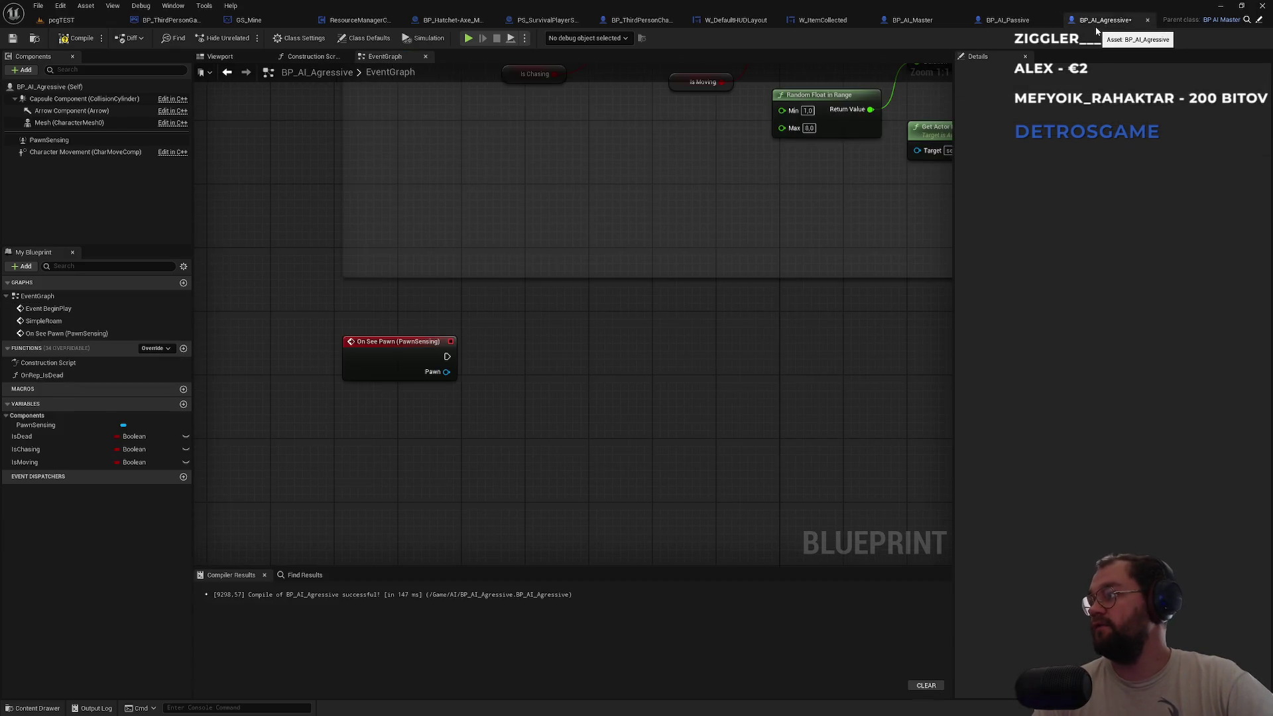
pyautogui.click(1014, 25)
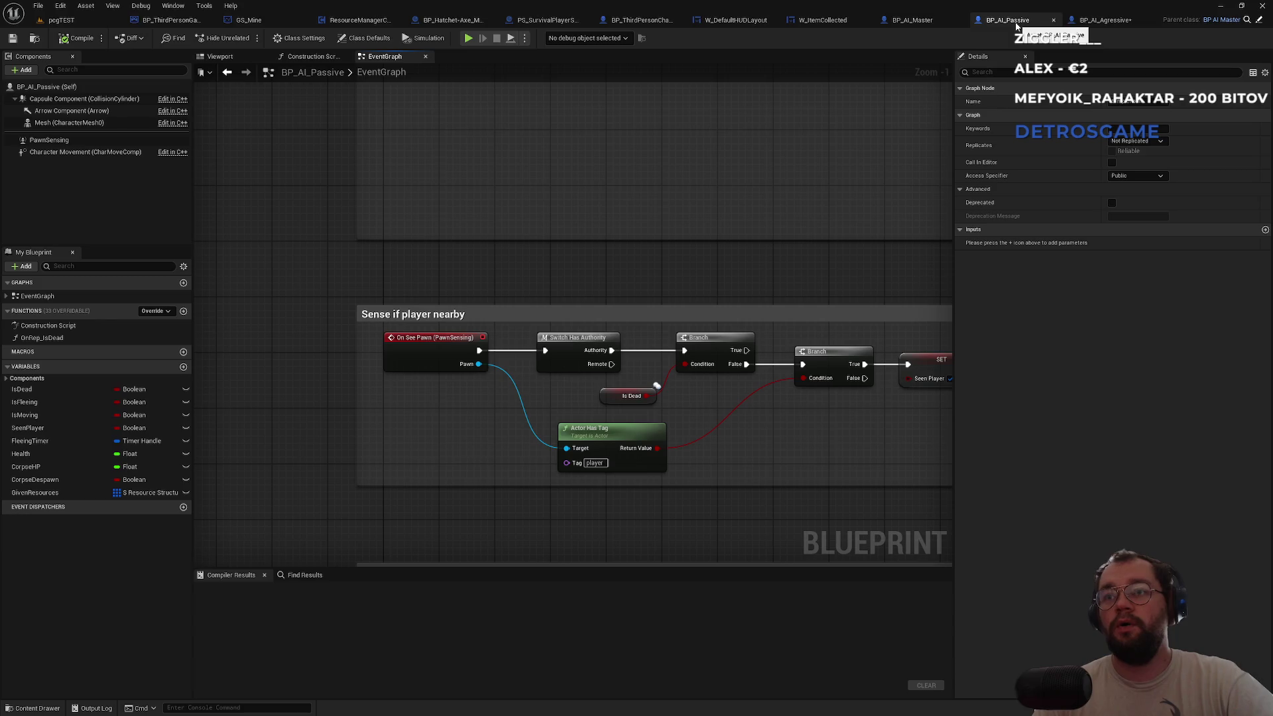
pyautogui.click(1099, 21)
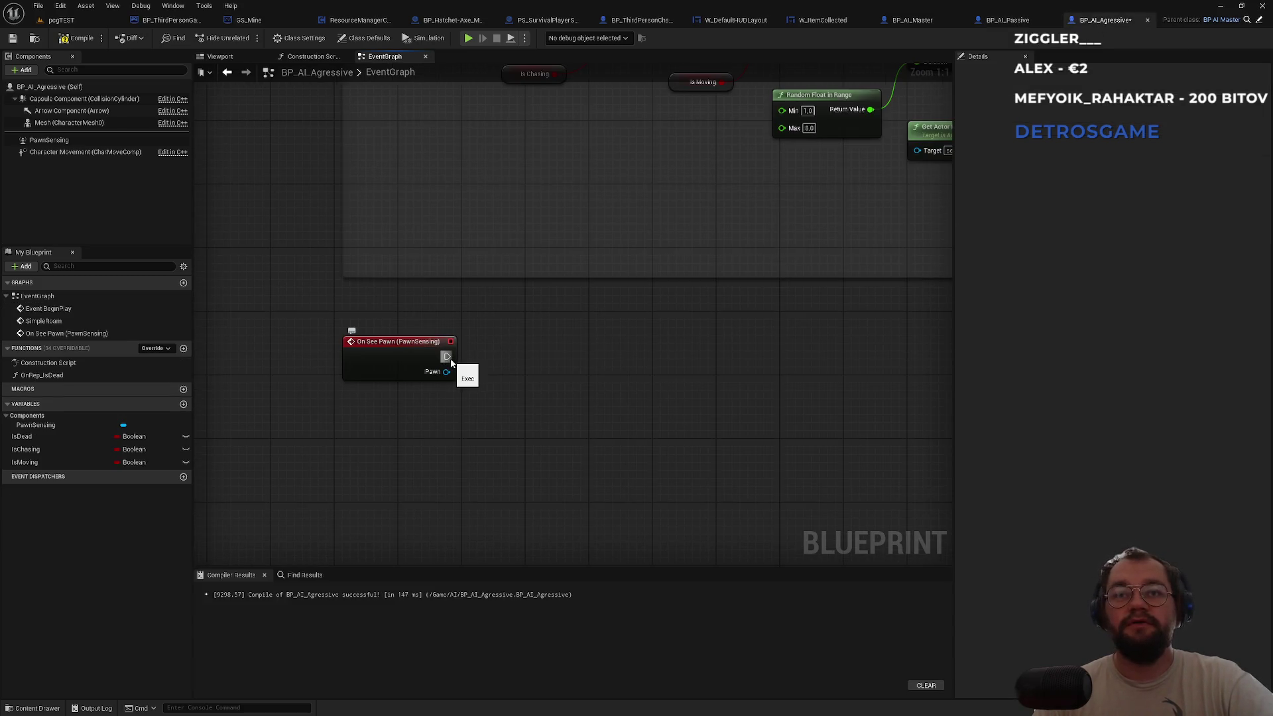
# Connect a Switch Has Authority node to On See Pawn's execution output.
pyautogui.moveTo(447, 358); pyautogui.dragTo(606, 364)
pyautogui.write('has au')
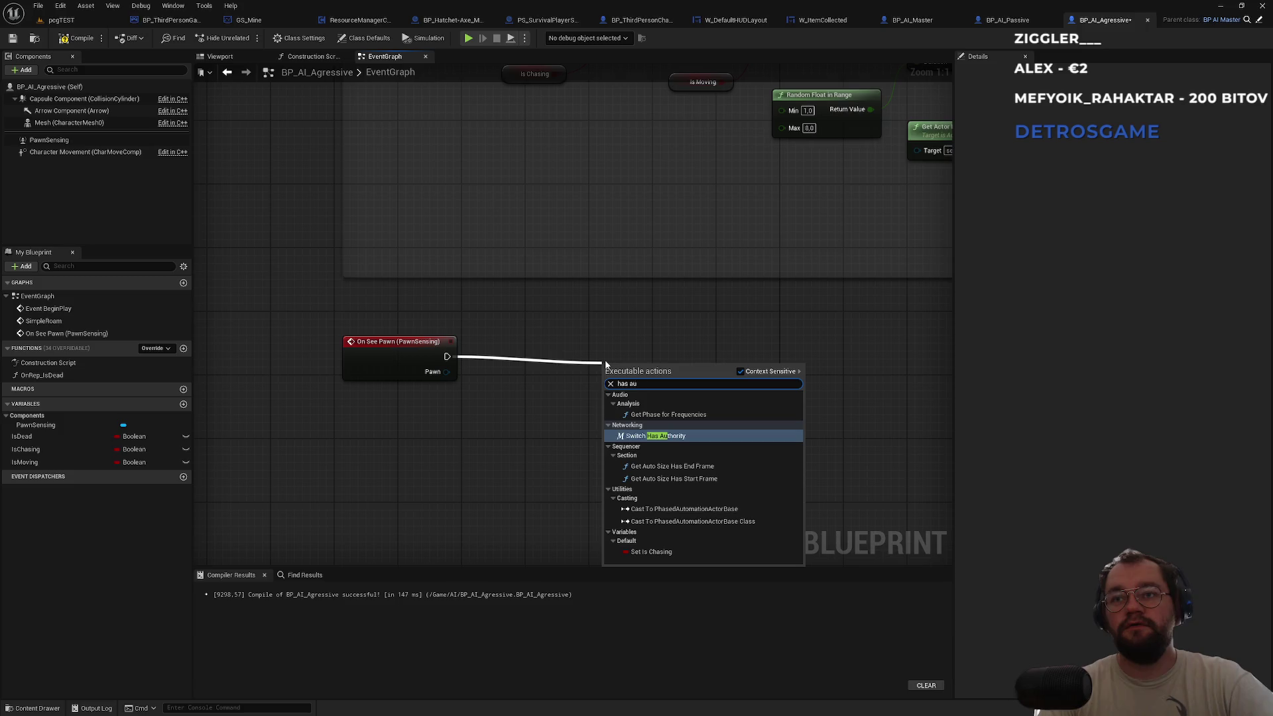
pyautogui.press('Return')
pyautogui.moveTo(539, 360); pyautogui.dragTo(524, 351)
pyautogui.click(478, 392)
# Add a Branch driven by an Is Dead getter after Switch Has Authority.
pyautogui.moveTo(22, 436)
pyautogui.mouseDown()
pyautogui.moveTo(475, 479)
pyautogui.moveTo(671, 401)
pyautogui.moveTo(685, 380)
pyautogui.moveTo(683, 395)
pyautogui.moveTo(585, 359)
pyautogui.mouseUp()
pyautogui.write('br')
pyautogui.press('Return')
pyautogui.moveTo(724, 383)
pyautogui.mouseDown()
pyautogui.moveTo(637, 377)
pyautogui.moveTo(701, 343)
pyautogui.mouseUp()
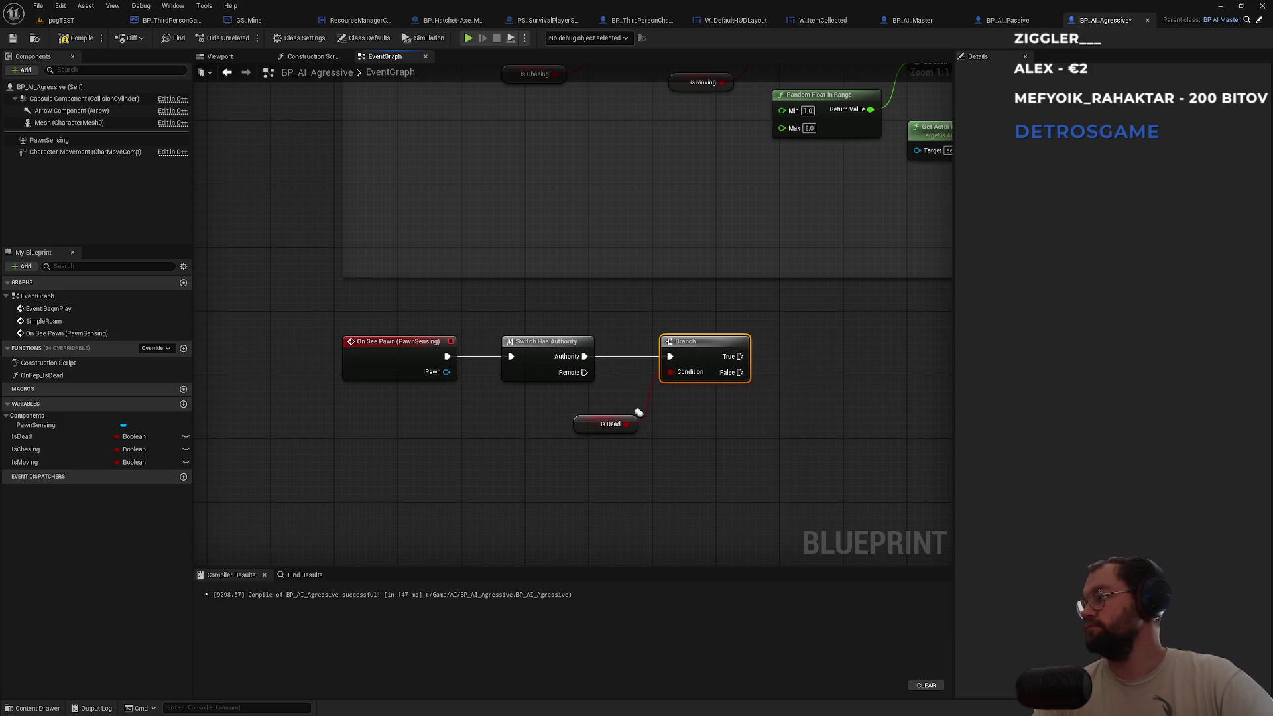
pyautogui.moveTo(581, 429); pyautogui.dragTo(534, 405)
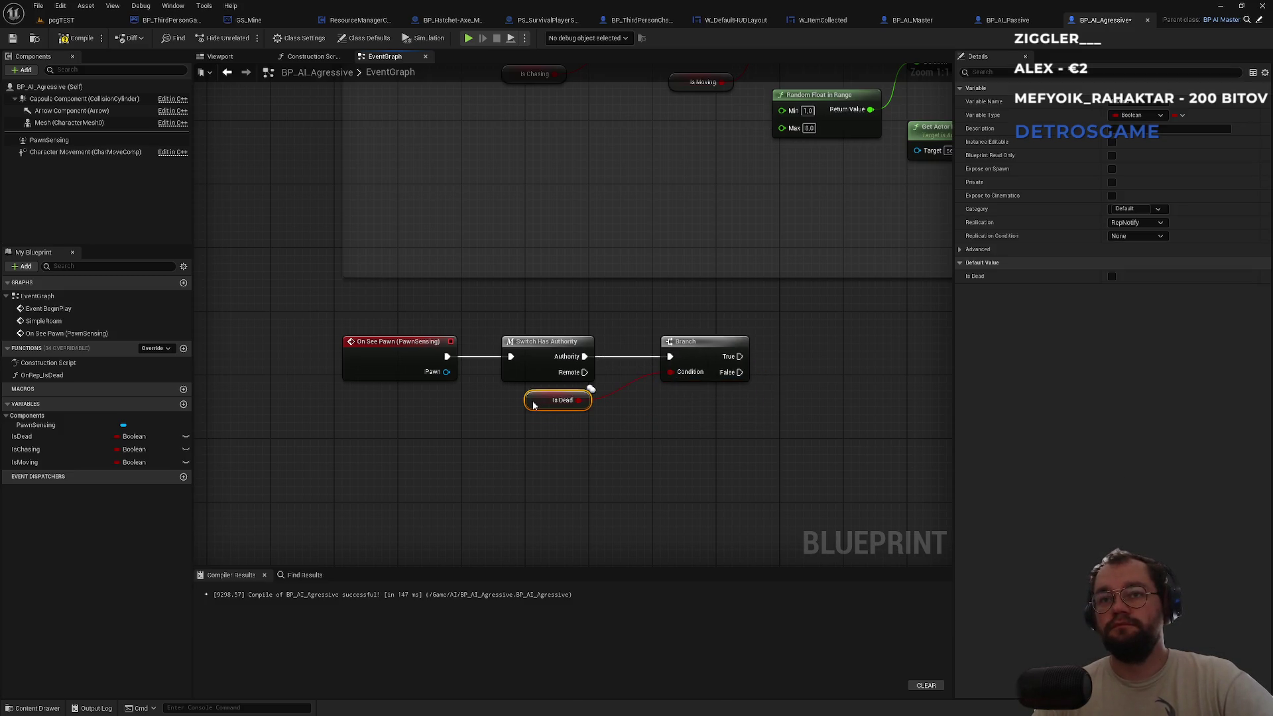
pyautogui.click(854, 459)
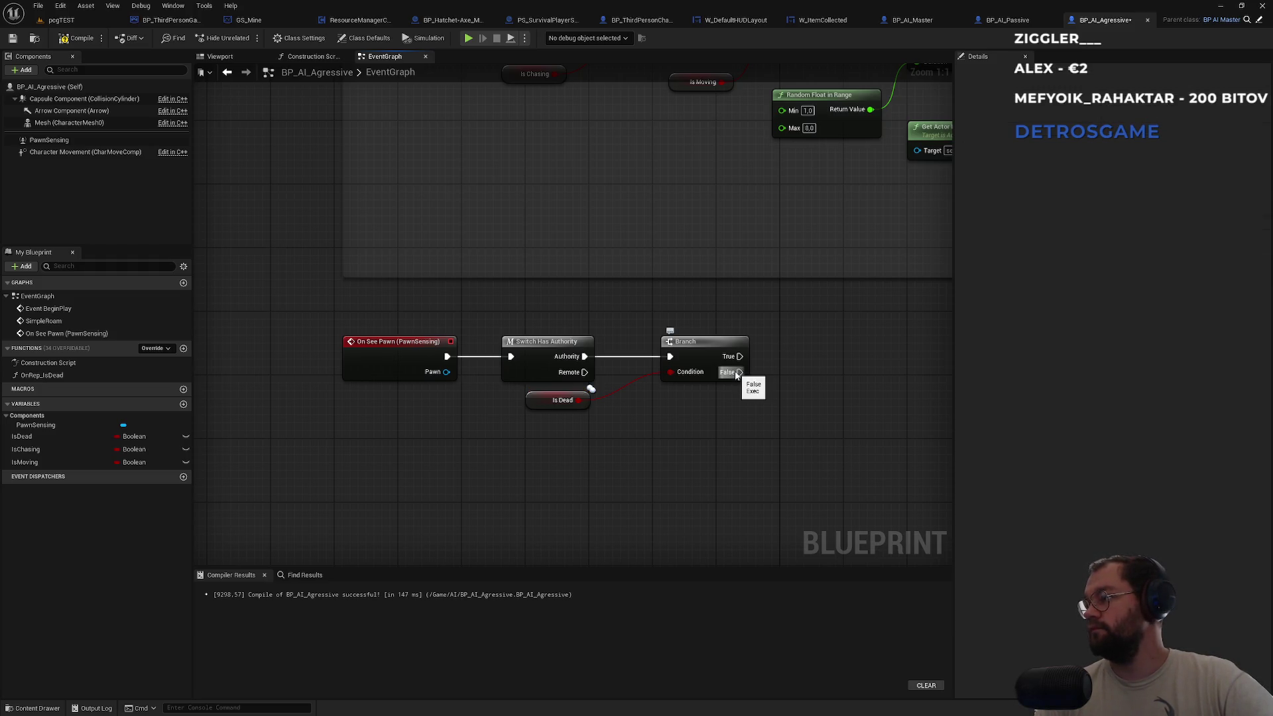
# Feed the seen Pawn into a new Actor Has Tag node, checking BP_AI_Passive's version for reference.
pyautogui.moveTo(447, 372)
pyautogui.mouseDown()
pyautogui.moveTo(633, 456)
pyautogui.moveTo(819, 477)
pyautogui.mouseUp()
pyautogui.write('actor h')
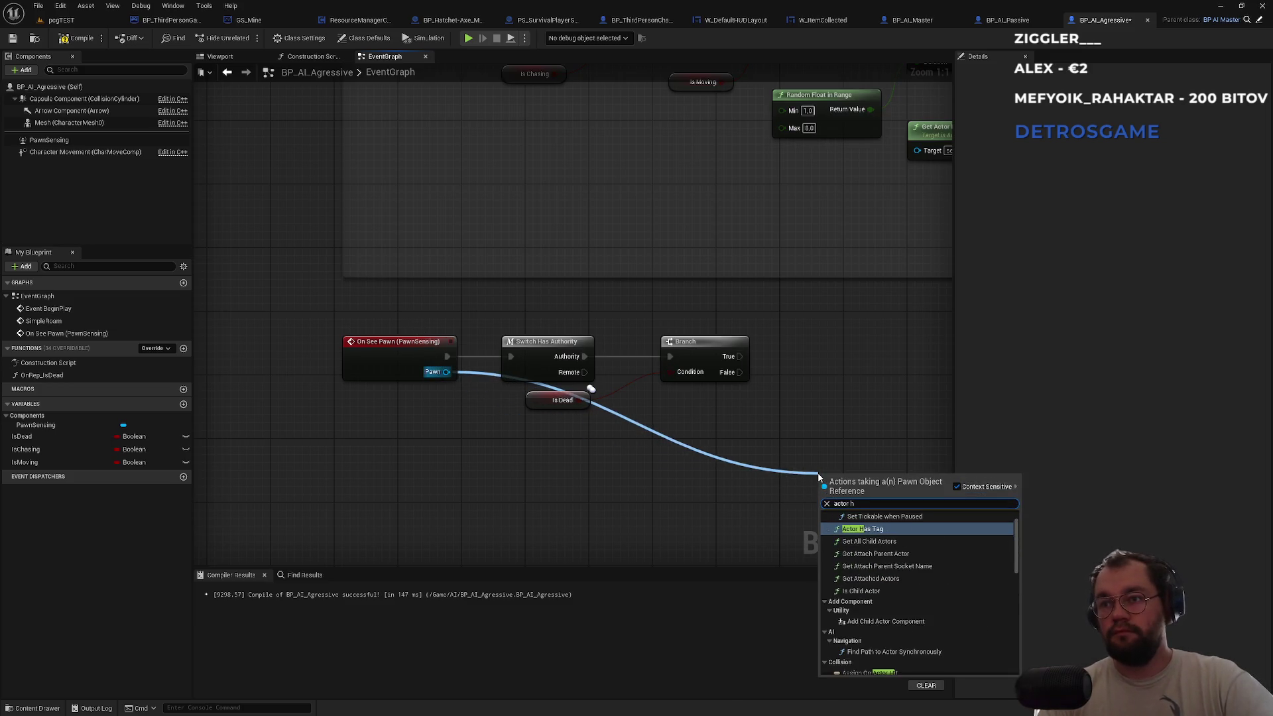
pyautogui.press('Return')
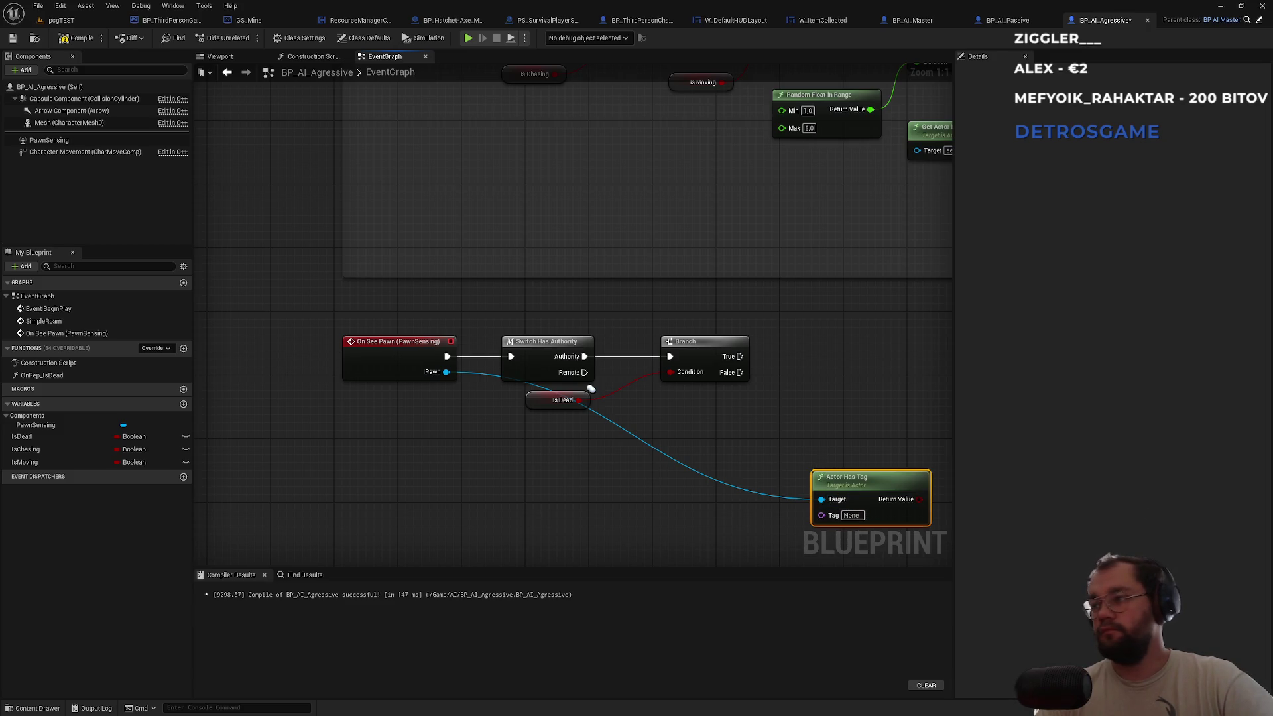
pyautogui.click(1008, 19)
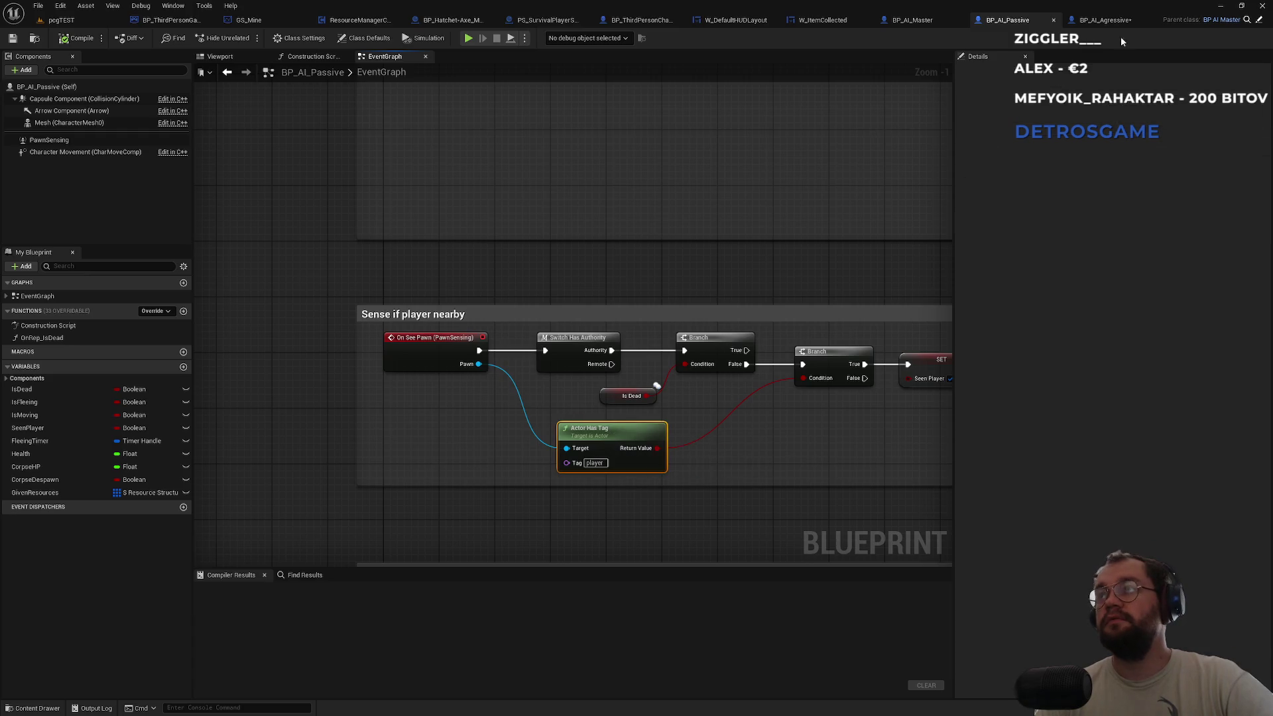
pyautogui.click(1104, 20)
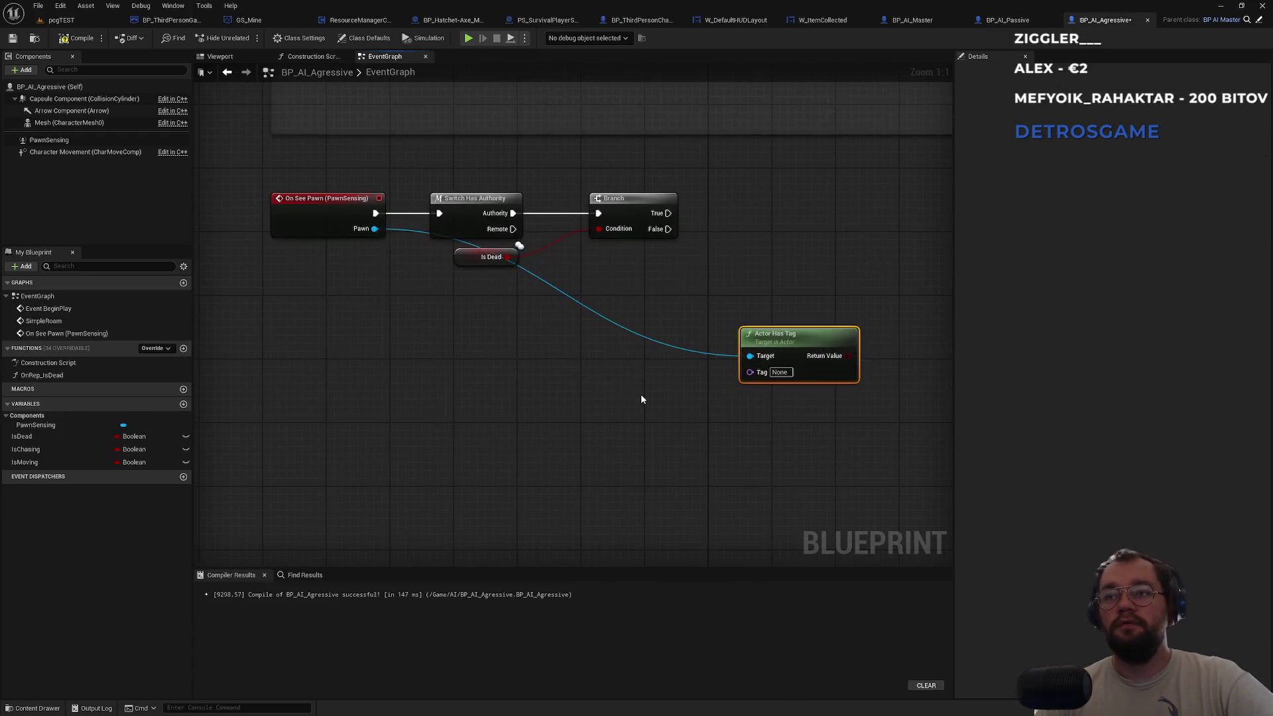
# Paste an Actor Has Tag node with the player tag, wire the seen Pawn in, and delete the untagged one.
pyautogui.hotkey('ctrl', 'v')
pyautogui.moveTo(374, 229); pyautogui.dragTo(638, 420)
pyautogui.moveTo(775, 313); pyautogui.dragTo(881, 380)
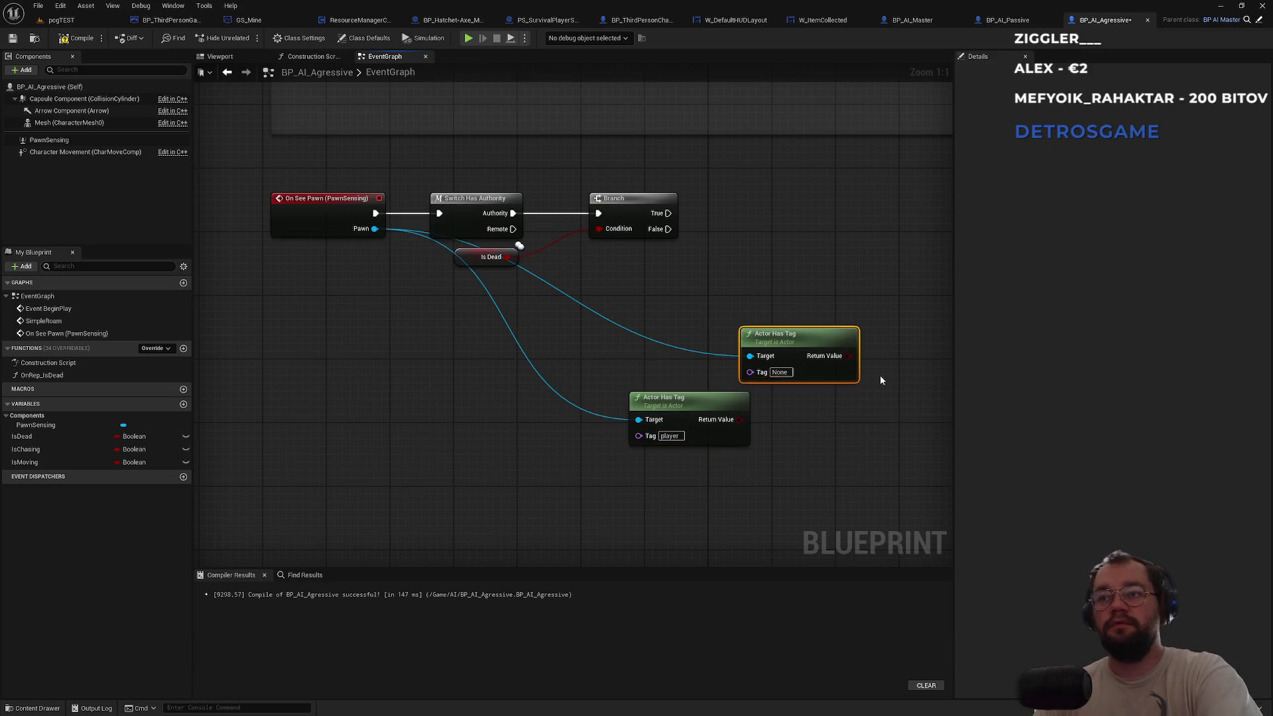
pyautogui.press('Delete')
# Add a Branch on the player-tag result, run from the Is Dead Branch's False output.
pyautogui.moveTo(739, 419); pyautogui.dragTo(821, 276)
pyautogui.click(732, 249)
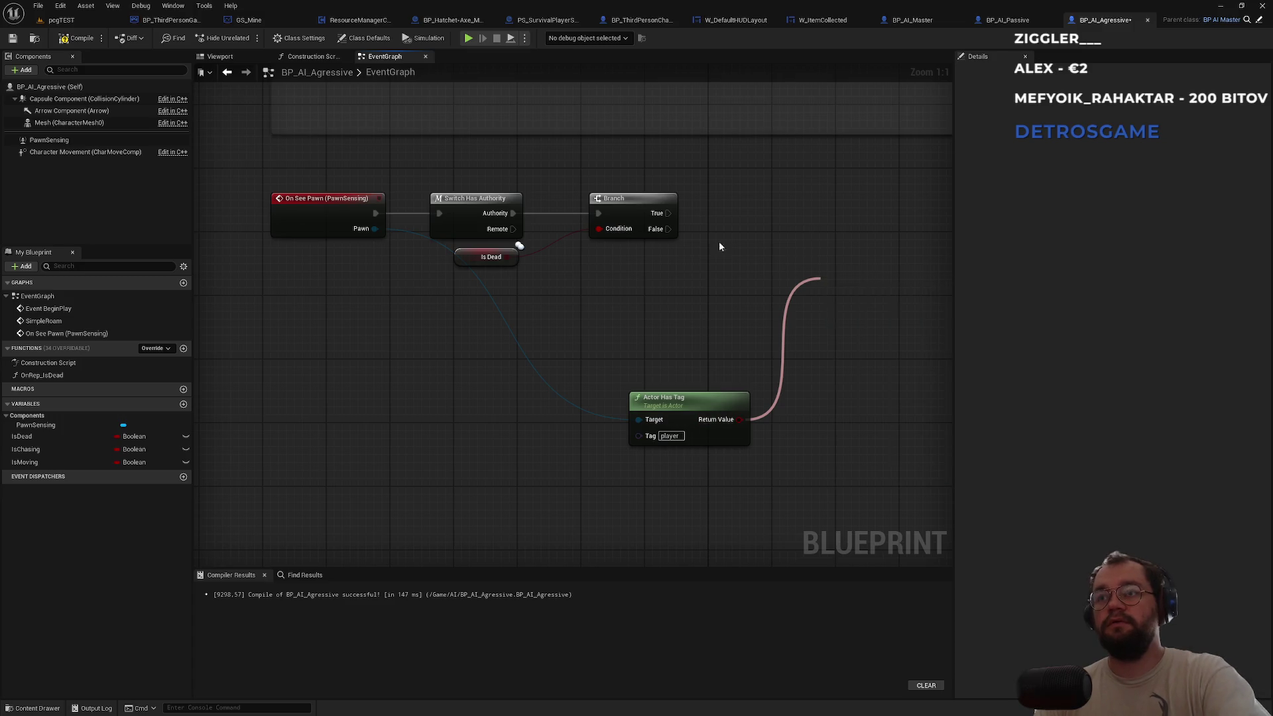
pyautogui.moveTo(668, 229); pyautogui.dragTo(829, 292)
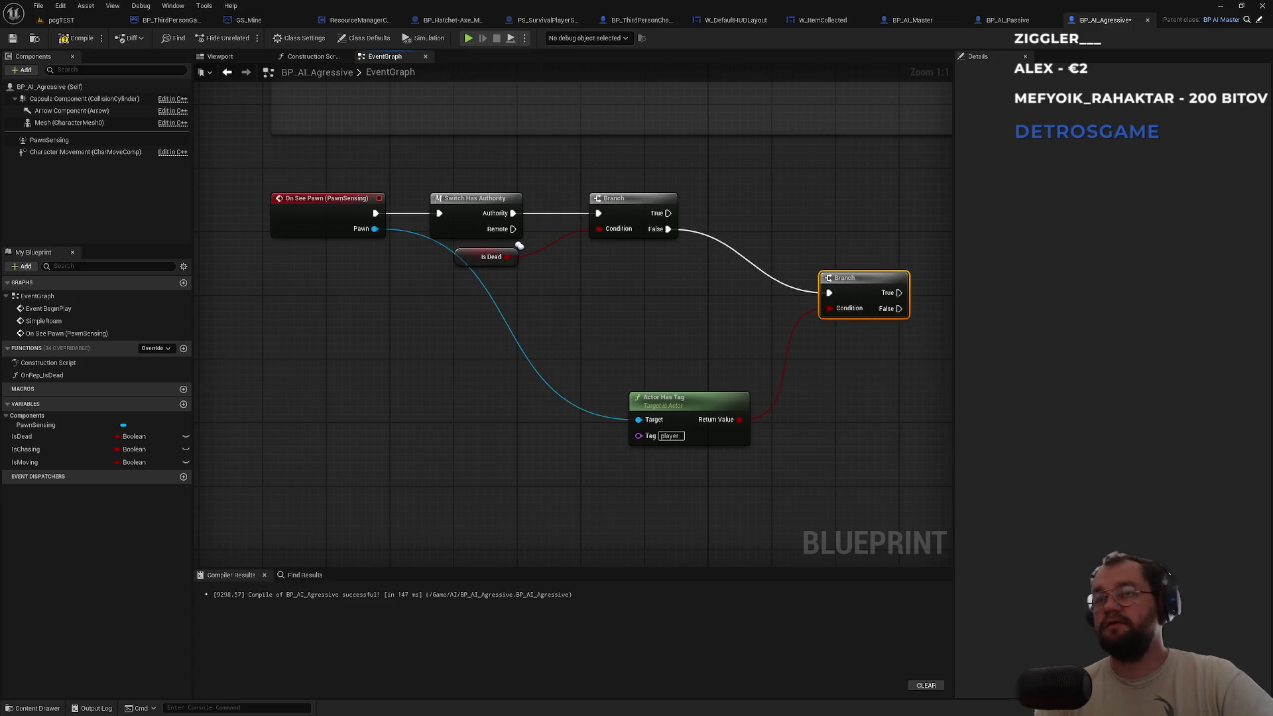
pyautogui.moveTo(851, 284); pyautogui.dragTo(842, 221)
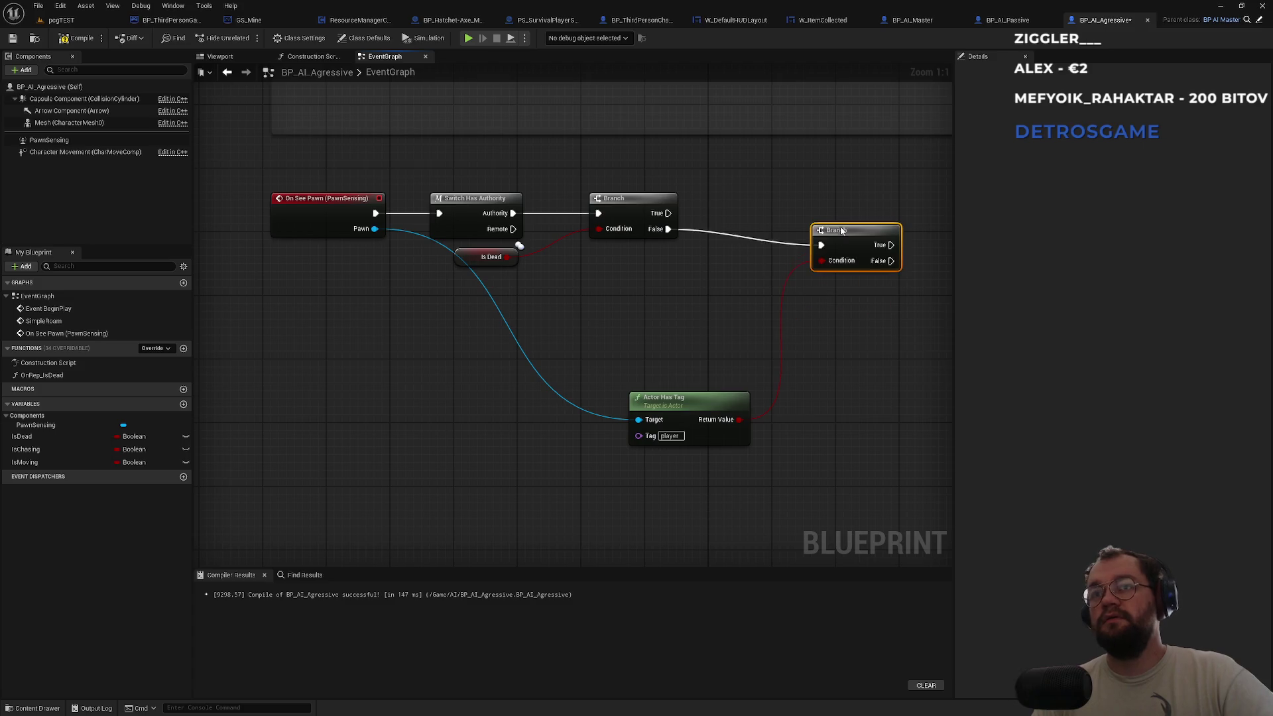
pyautogui.moveTo(689, 402)
pyautogui.mouseDown()
pyautogui.moveTo(617, 328)
pyautogui.moveTo(561, 306)
pyautogui.mouseUp()
pyautogui.click(683, 289)
# Add a third Branch from the tag Branch's True output.
pyautogui.moveTo(683, 289); pyautogui.dragTo(374, 288)
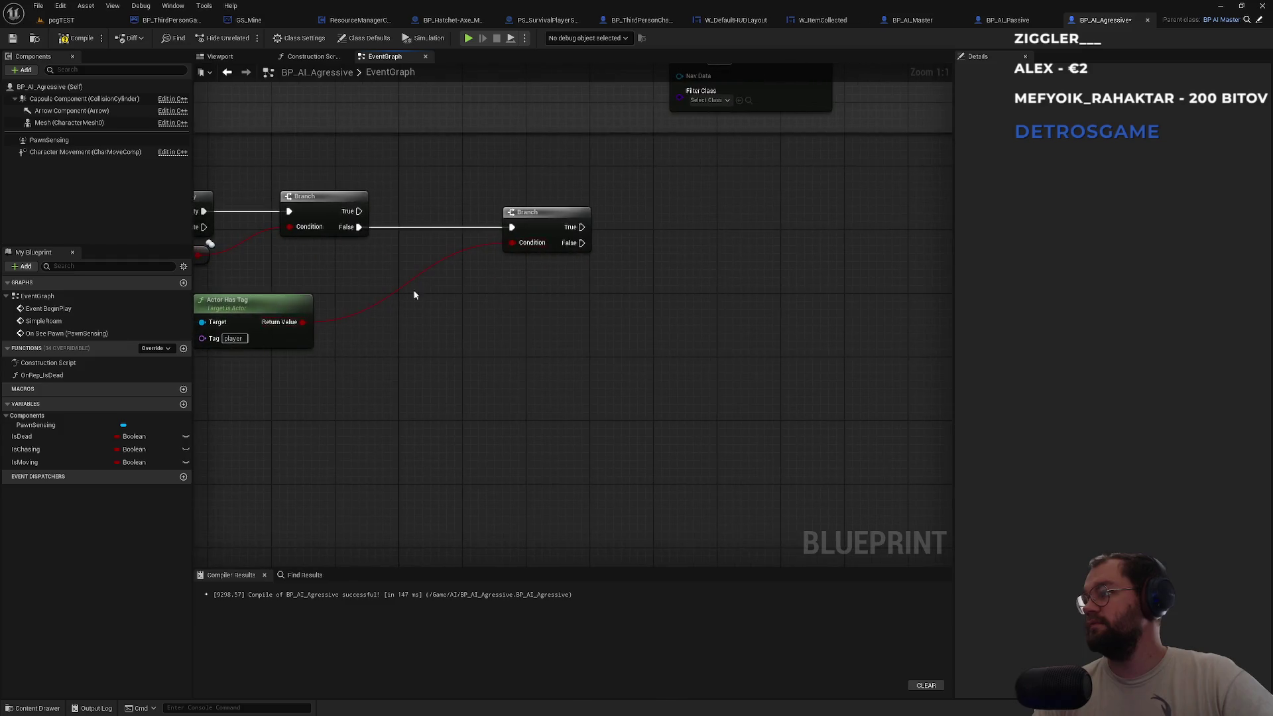
pyautogui.moveTo(582, 228)
pyautogui.mouseDown()
pyautogui.moveTo(601, 241)
pyautogui.moveTo(710, 236)
pyautogui.moveTo(716, 225)
pyautogui.moveTo(686, 207)
pyautogui.mouseUp()
pyautogui.write('branch')
pyautogui.press('Return')
pyautogui.click(708, 351)
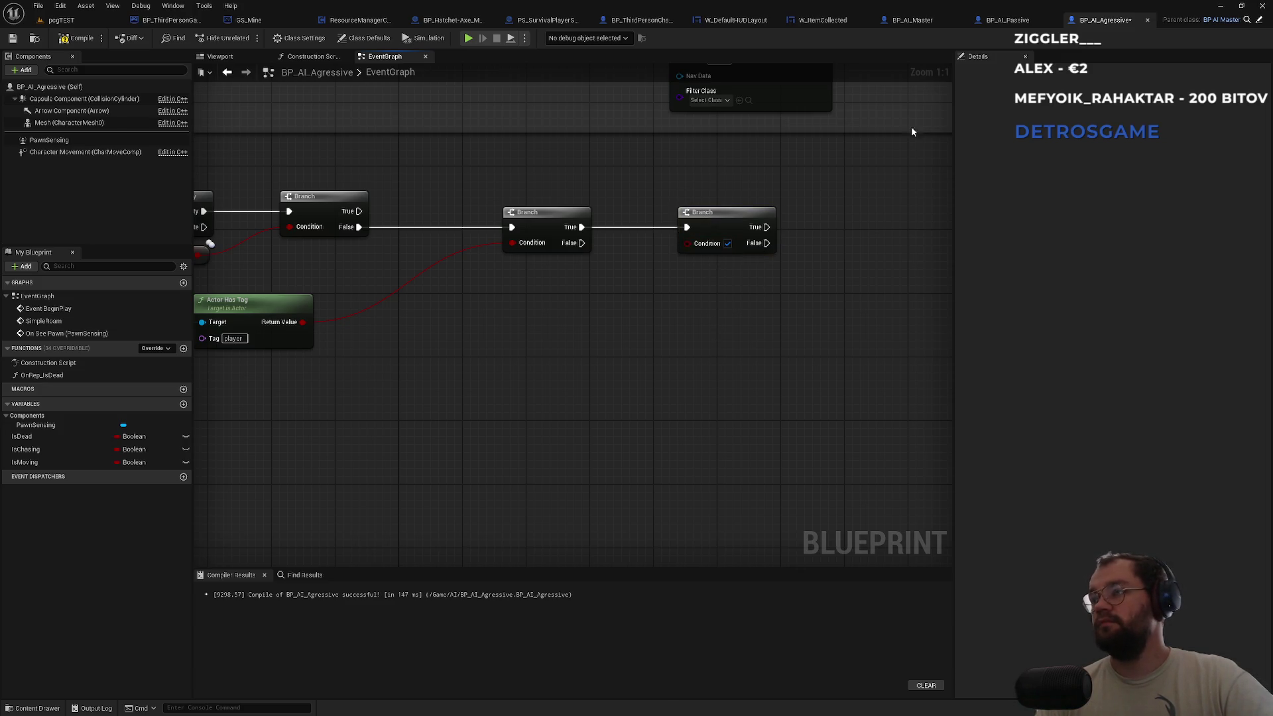
pyautogui.click(1007, 20)
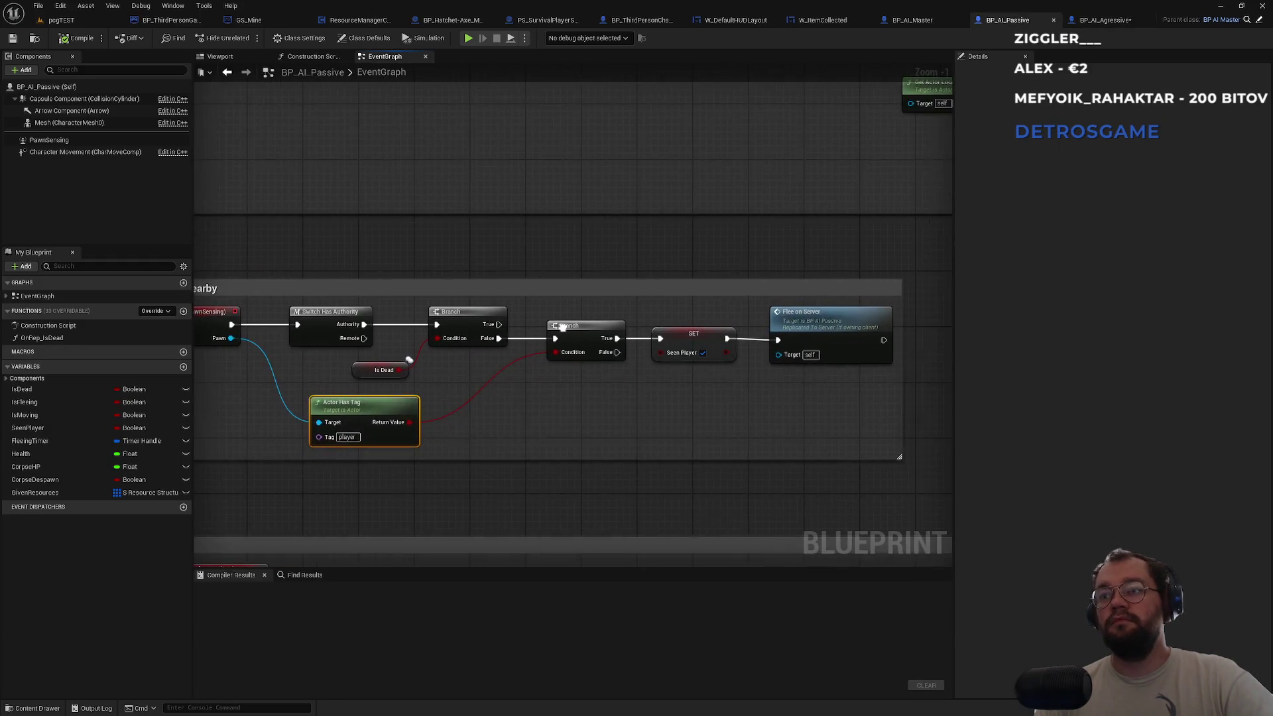
pyautogui.click(1105, 20)
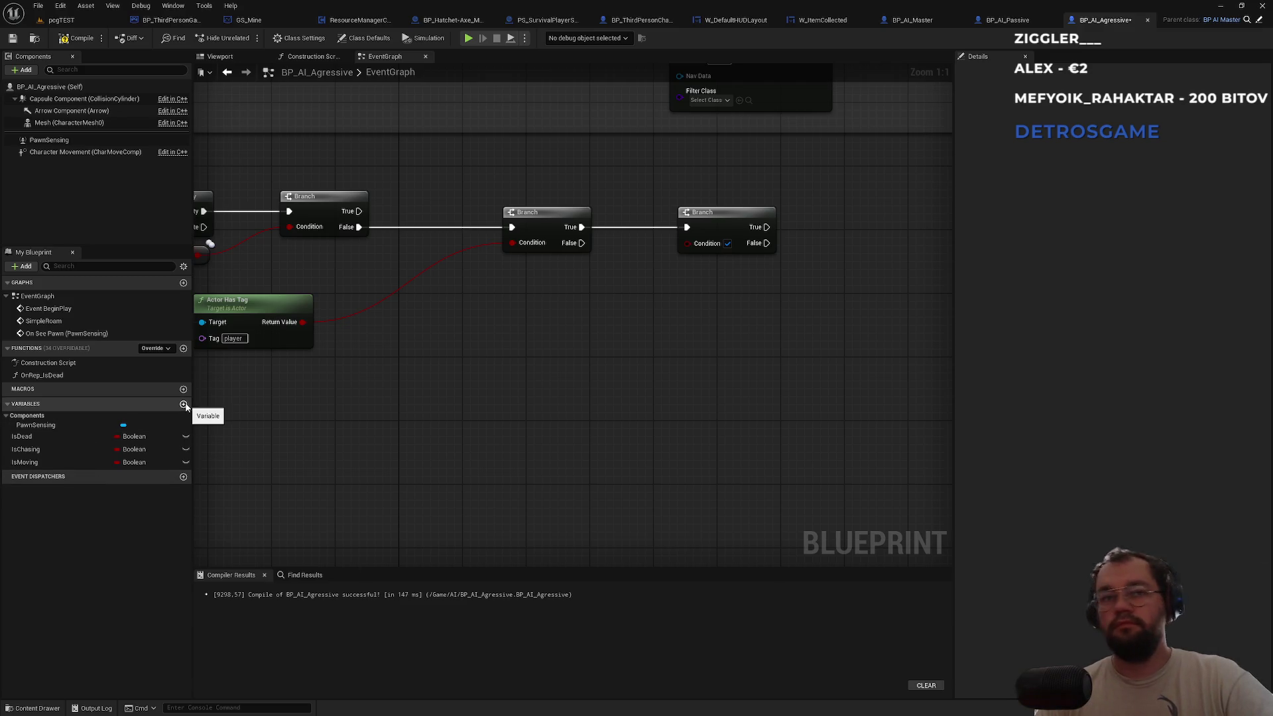
# Create a Boolean variable HasTarget and use it as the third Branch's condition.
pyautogui.click(184, 404)
pyautogui.write('HasTarget')
pyautogui.press('Return')
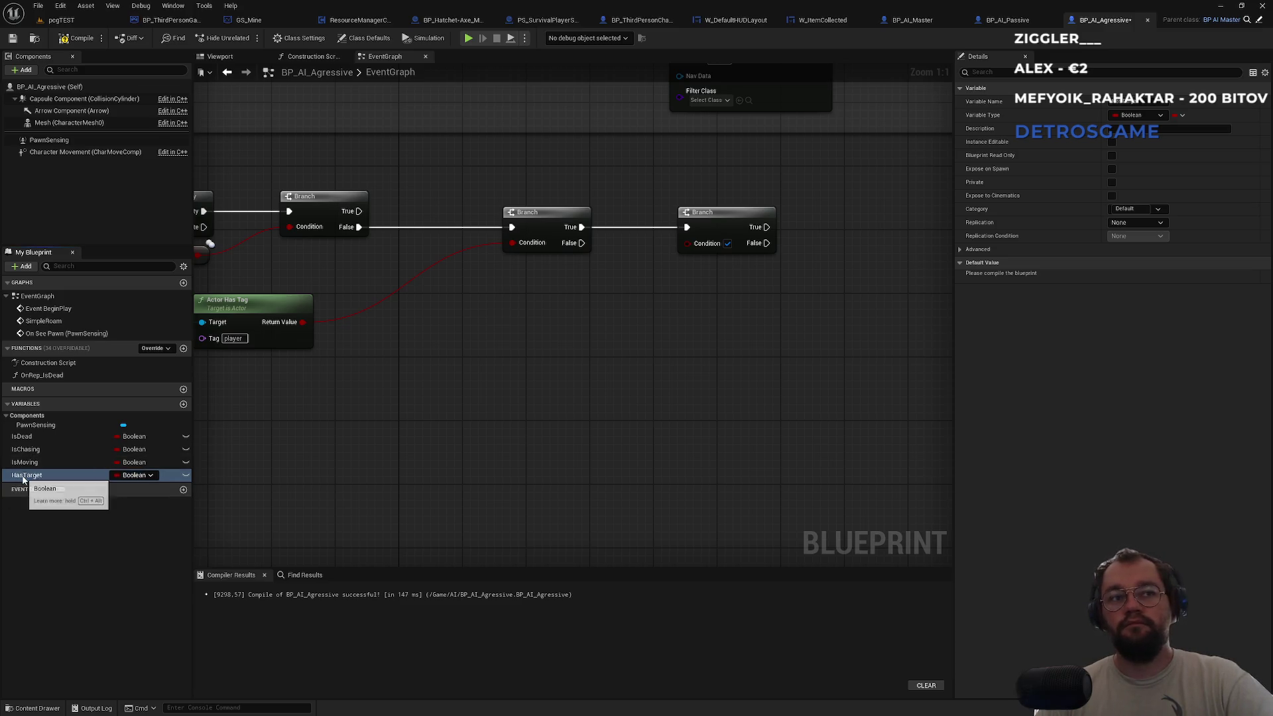
pyautogui.moveTo(23, 478)
pyautogui.mouseDown()
pyautogui.moveTo(438, 461)
pyautogui.moveTo(690, 244)
pyautogui.moveTo(545, 287)
pyautogui.mouseUp()
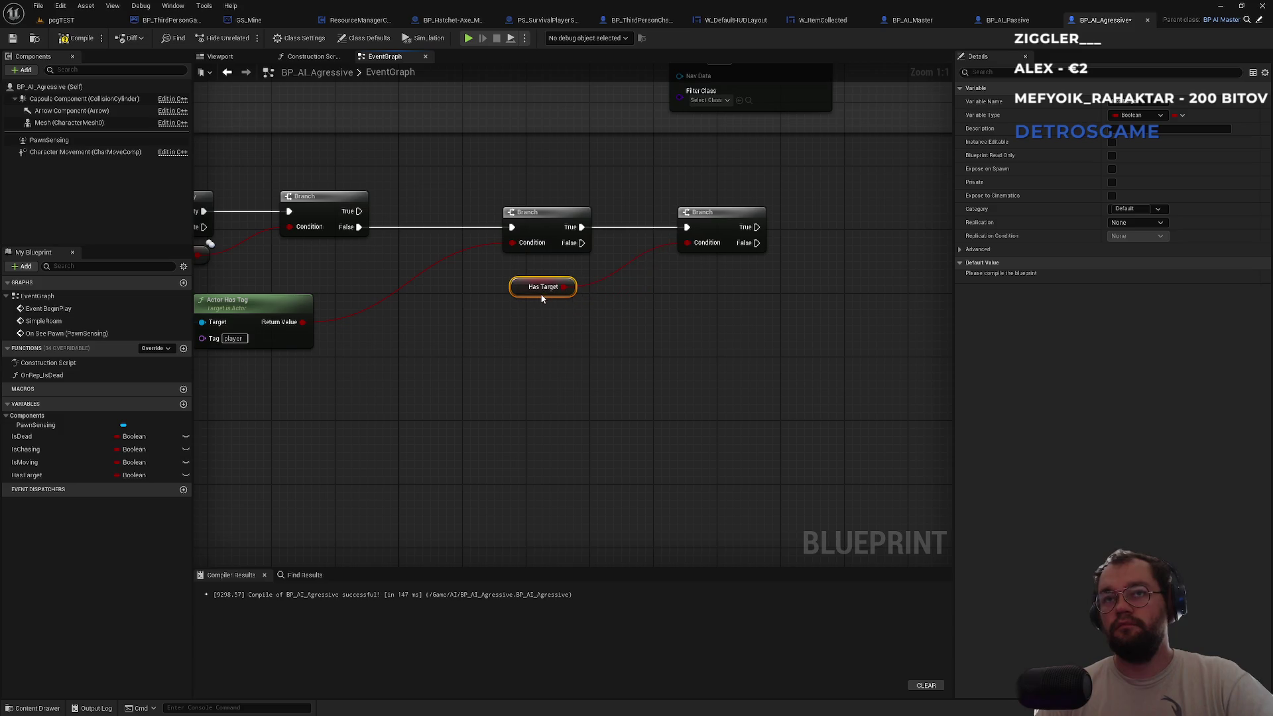
pyautogui.click(630, 362)
pyautogui.moveTo(630, 362); pyautogui.dragTo(458, 389)
# Set HasTarget to true from the third Branch's False output and compile.
pyautogui.moveTo(41, 473)
pyautogui.mouseDown()
pyautogui.moveTo(605, 329)
pyautogui.moveTo(635, 278)
pyautogui.moveTo(664, 314)
pyautogui.mouseUp()
pyautogui.click(715, 280)
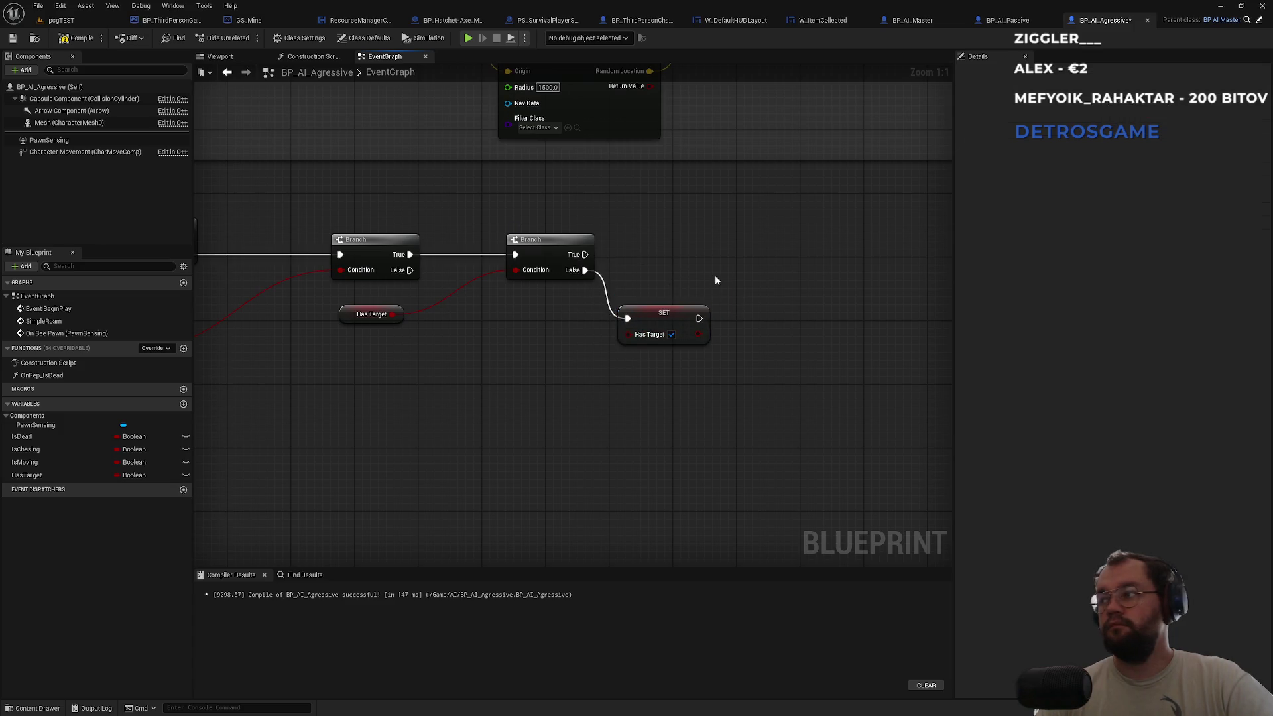
pyautogui.moveTo(715, 281); pyautogui.dragTo(586, 278)
pyautogui.click(77, 37)
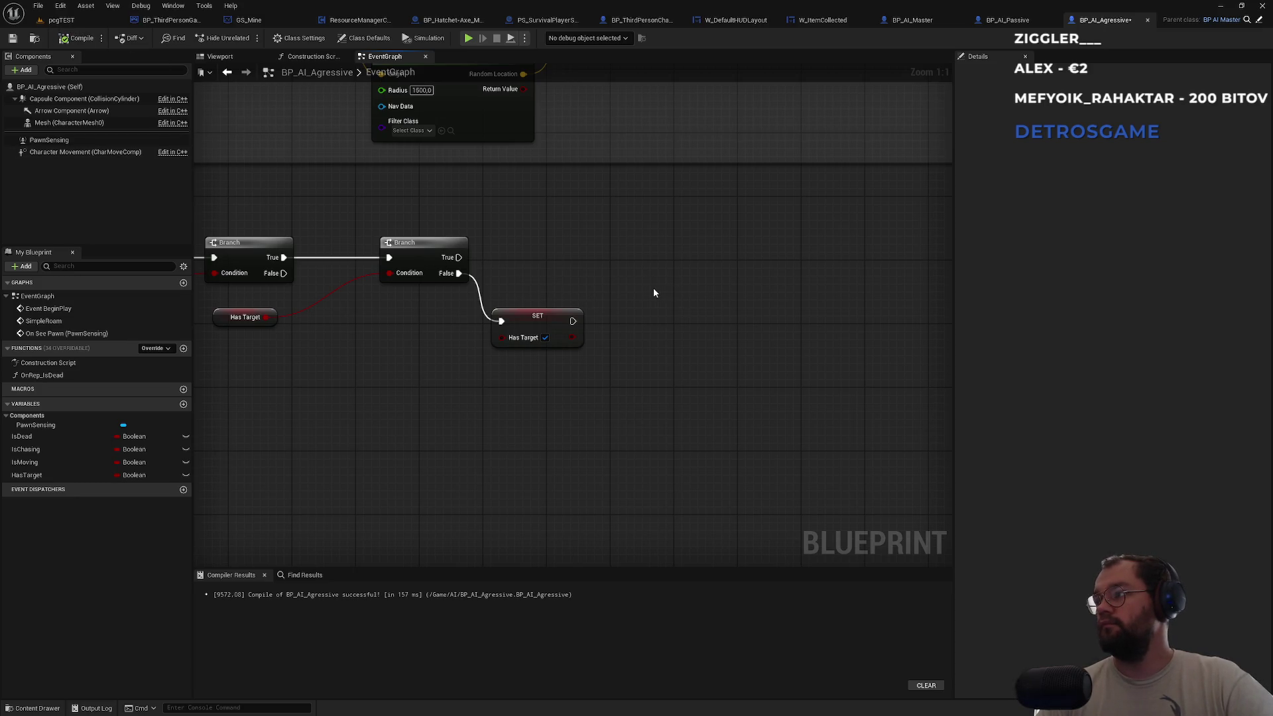
# Promote On See Pawn's Pawn output to a new variable named TargetRef.
pyautogui.moveTo(404, 234); pyautogui.dragTo(684, 232)
pyautogui.scroll(-3, 902, 262)
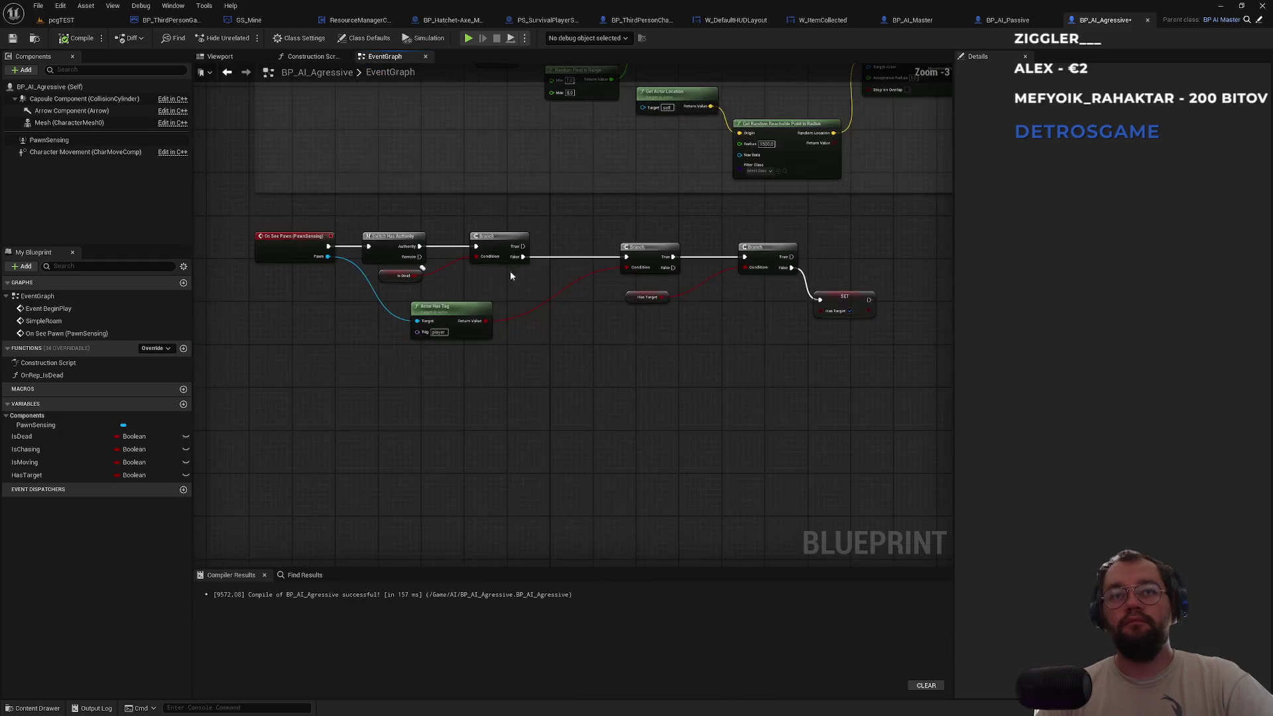
pyautogui.moveTo(323, 259)
pyautogui.mouseDown()
pyautogui.moveTo(905, 313)
pyautogui.moveTo(817, 321)
pyautogui.mouseUp()
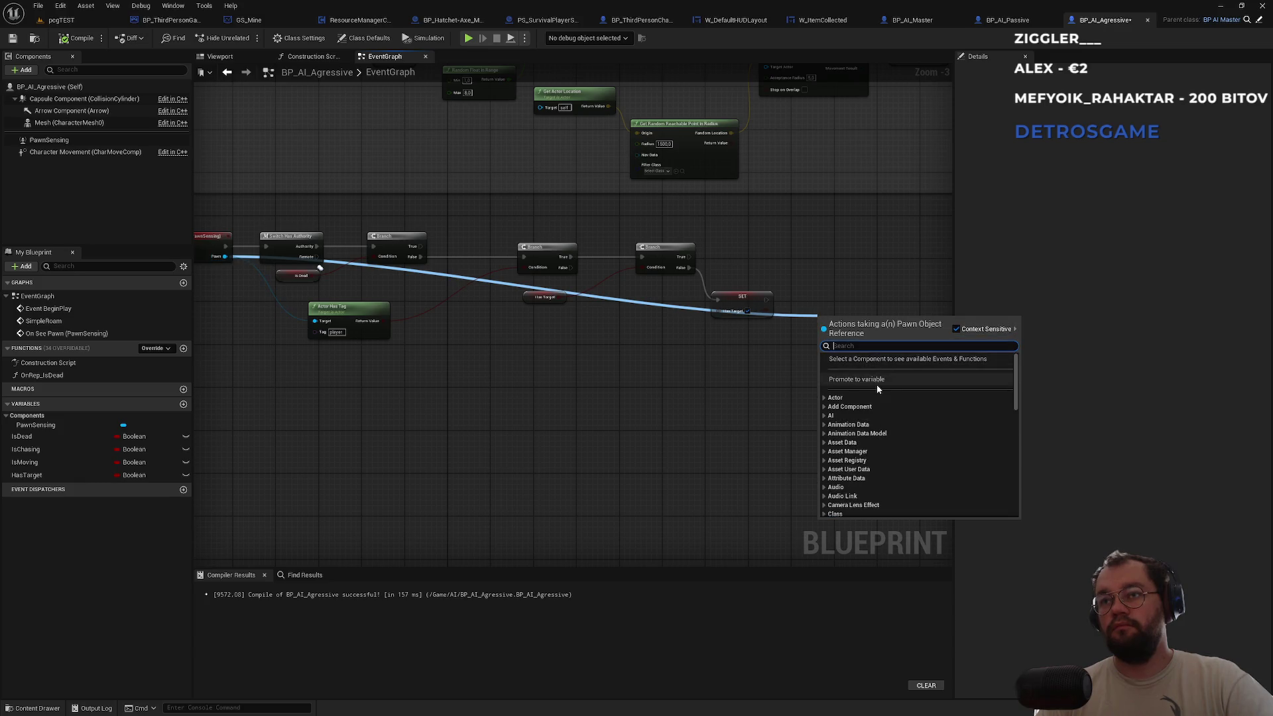
pyautogui.click(871, 380)
pyautogui.write('TargetRef')
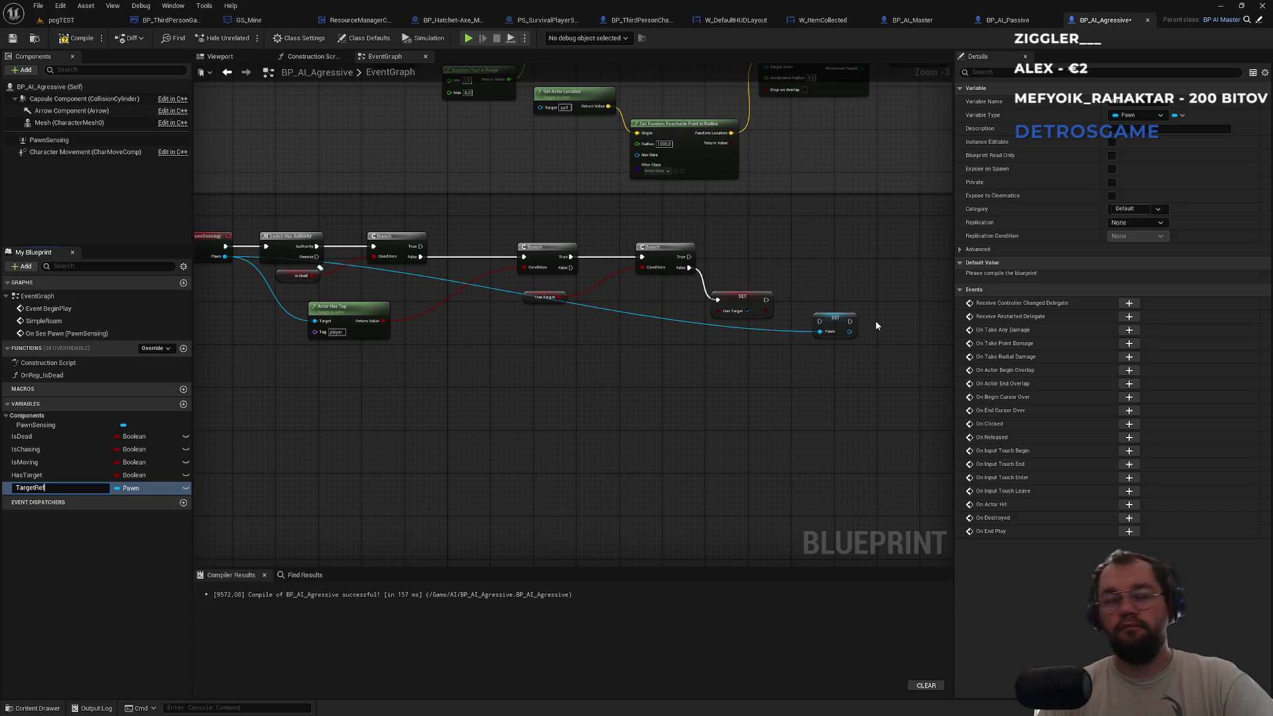
pyautogui.press('Return')
# Run the TargetRef setter after the HasTarget setter and align both nodes.
pyautogui.scroll(3, 662, 329)
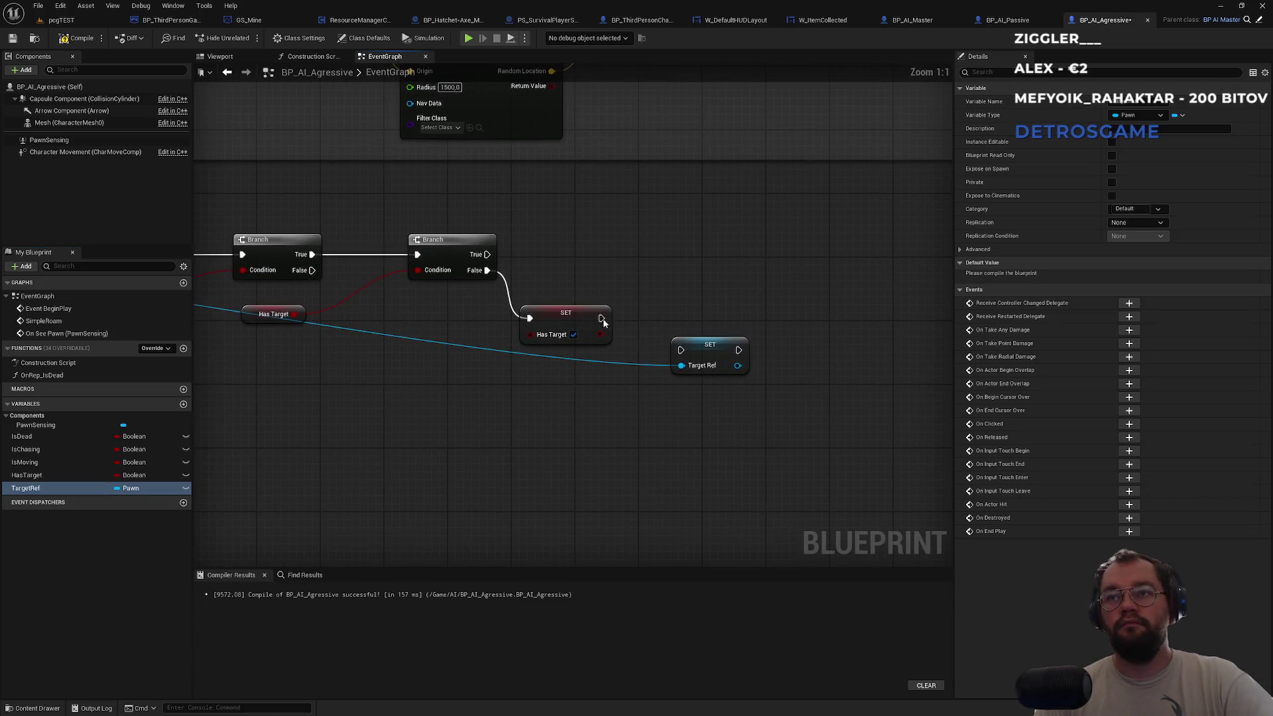
pyautogui.moveTo(601, 318); pyautogui.dragTo(682, 351)
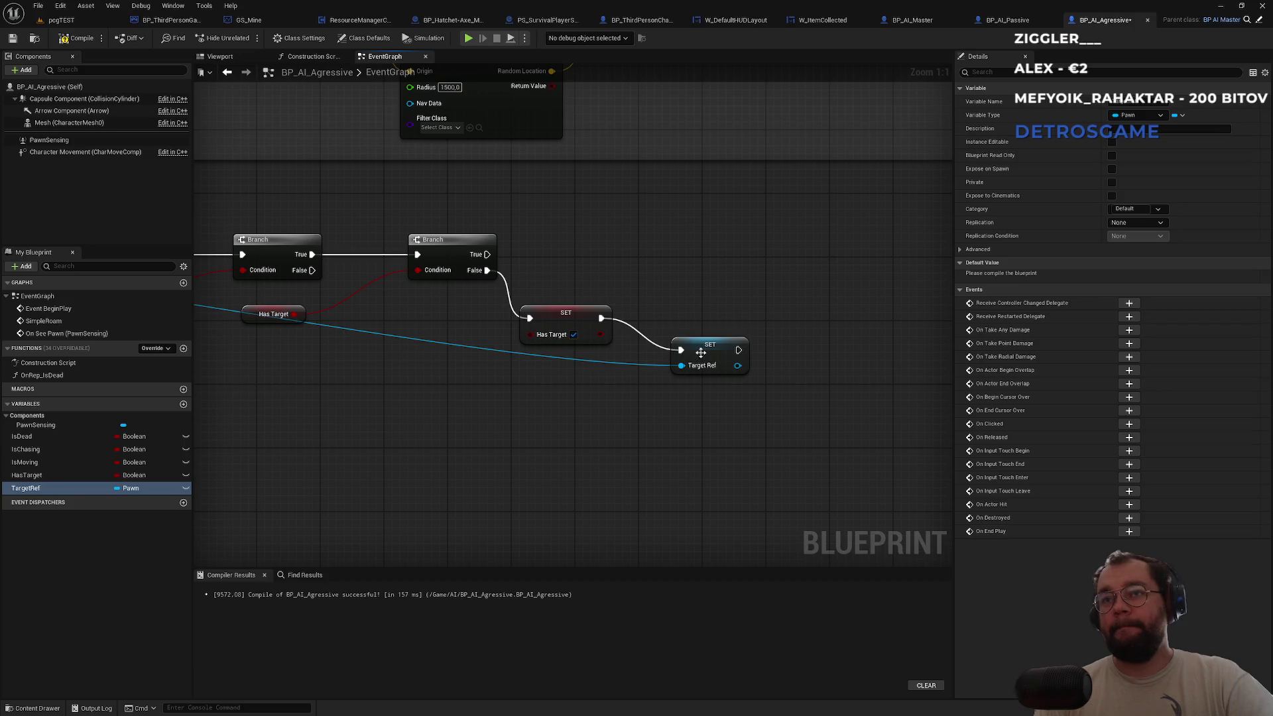
pyautogui.moveTo(701, 358); pyautogui.dragTo(672, 329)
pyautogui.keyDown('ctrl'); pyautogui.click(569, 323); pyautogui.keyUp('ctrl')
pyautogui.moveTo(569, 323); pyautogui.dragTo(569, 307)
pyautogui.click(615, 273)
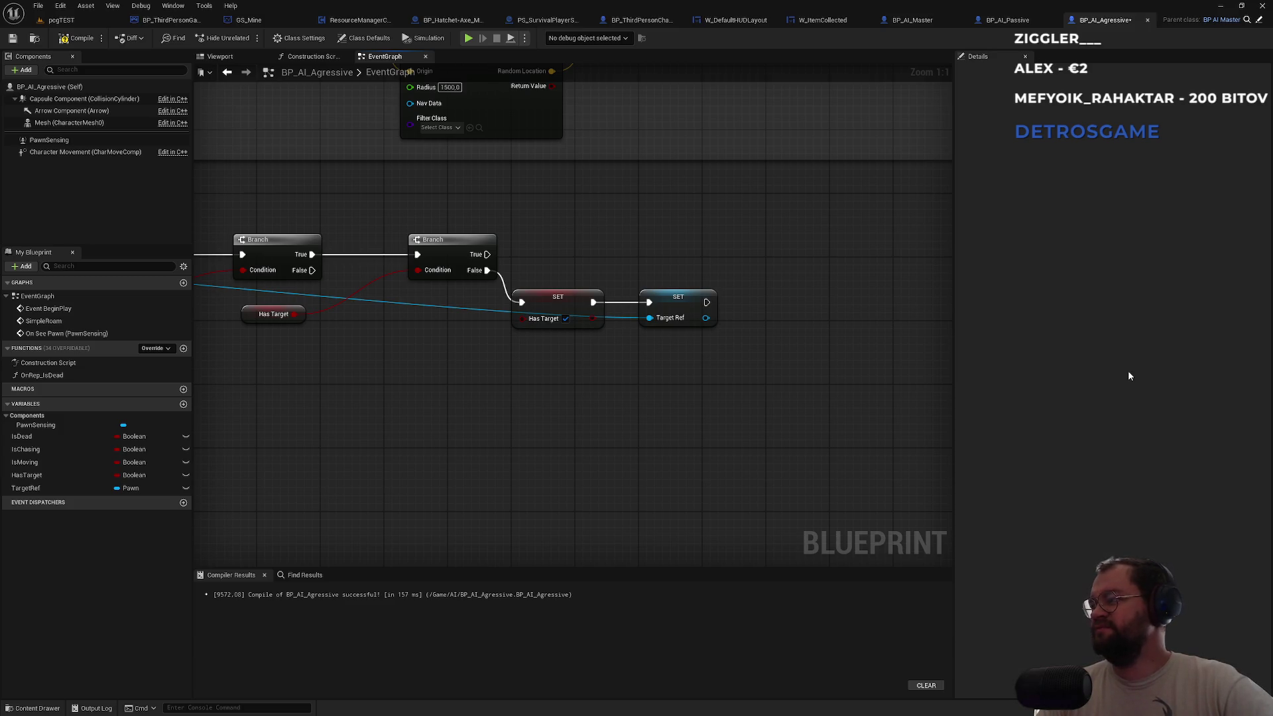
pyautogui.click(85, 152)
# Set Character Movement's default Max Walk Speed to 1500 in the Details panel.
pyautogui.scroll(-3, 1121, 345)
pyautogui.click(1152, 358)
pyautogui.write('15')
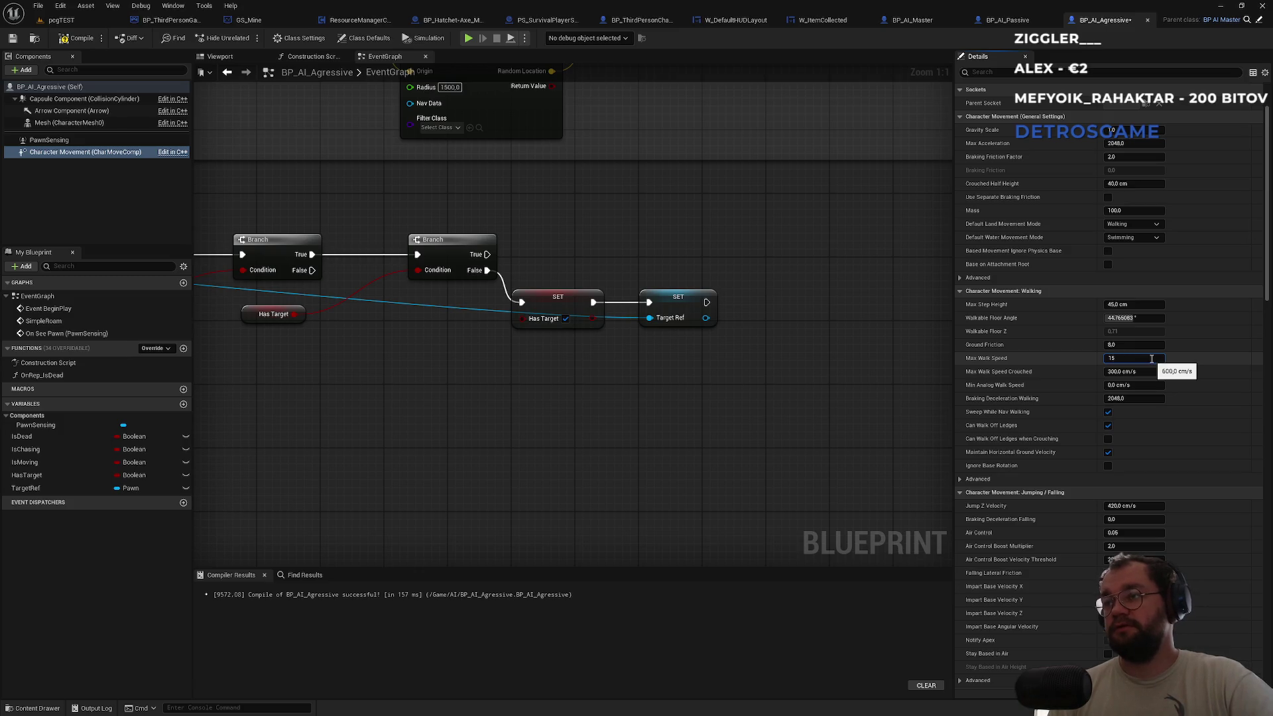
pyautogui.write('00')
pyautogui.press('Return')
pyautogui.click(825, 405)
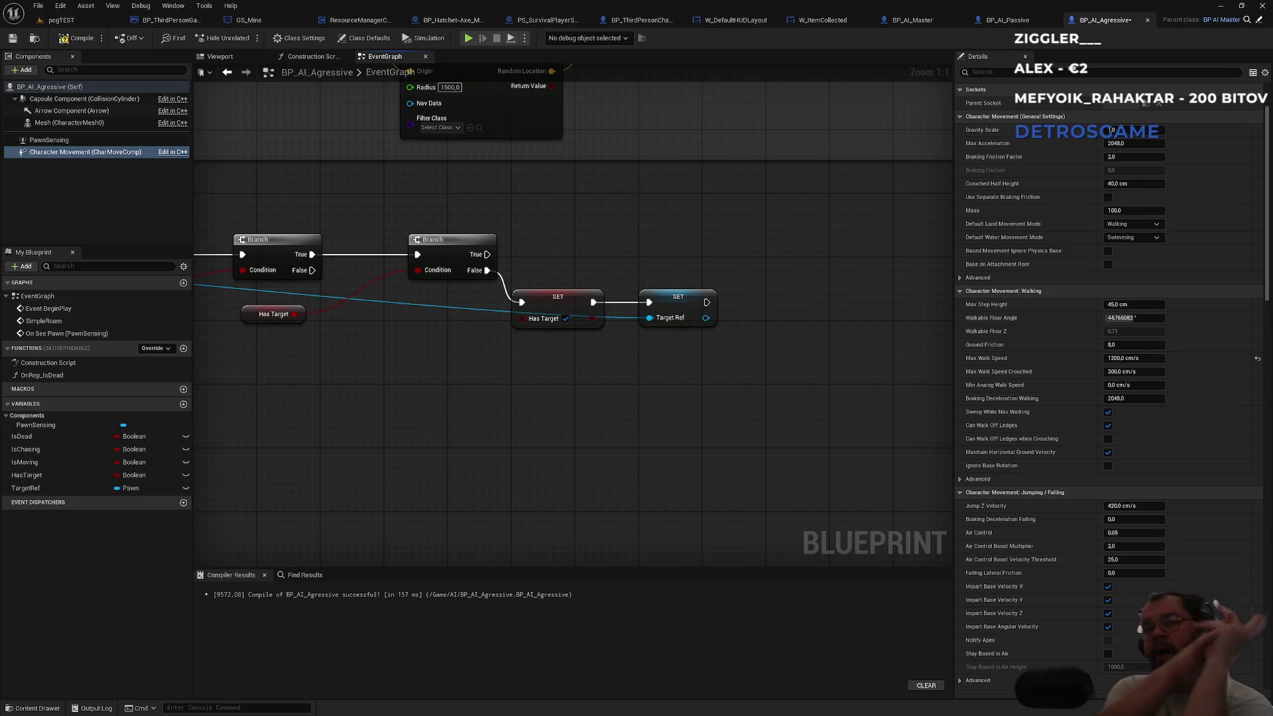
# Place a Character Movement reference in the graph and add a Set Max Walk Speed node from it.
pyautogui.moveTo(85, 152)
pyautogui.mouseDown()
pyautogui.moveTo(726, 395)
pyautogui.moveTo(665, 390)
pyautogui.mouseUp()
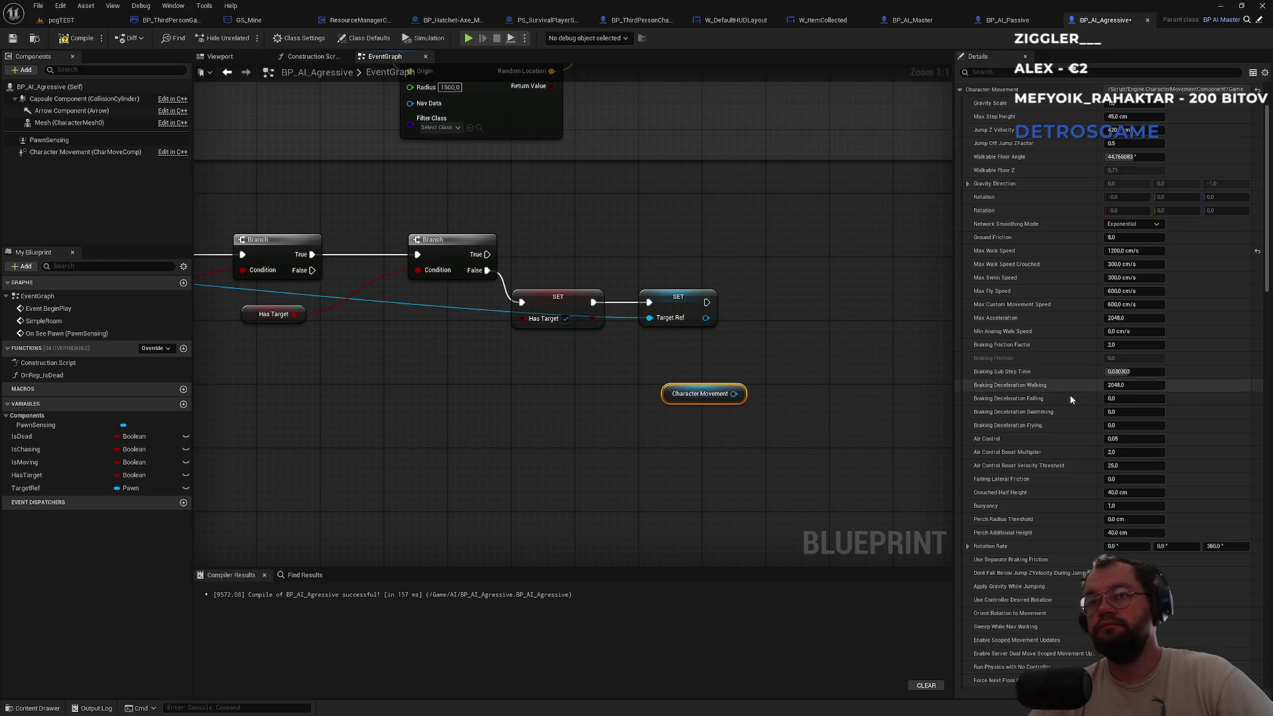
pyautogui.moveTo(735, 393)
pyautogui.mouseDown()
pyautogui.moveTo(759, 390)
pyautogui.moveTo(793, 349)
pyautogui.mouseUp()
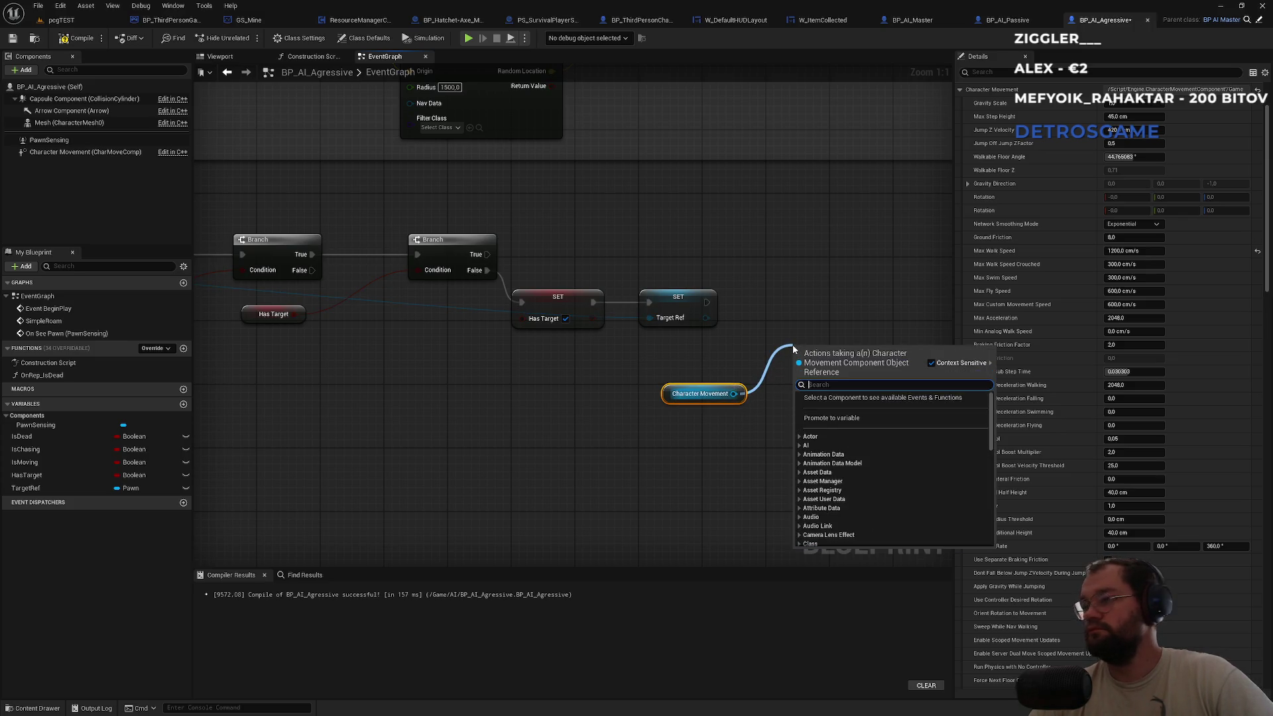
pyautogui.write('set max')
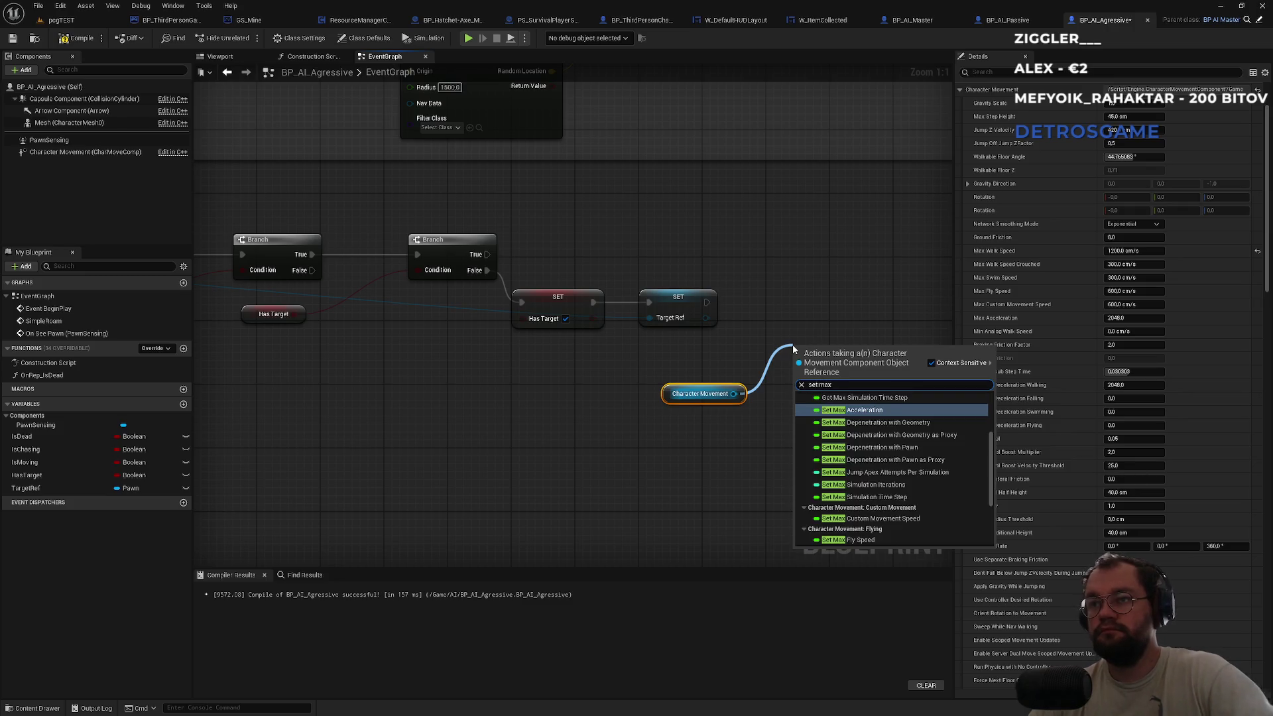
pyautogui.write(' spe')
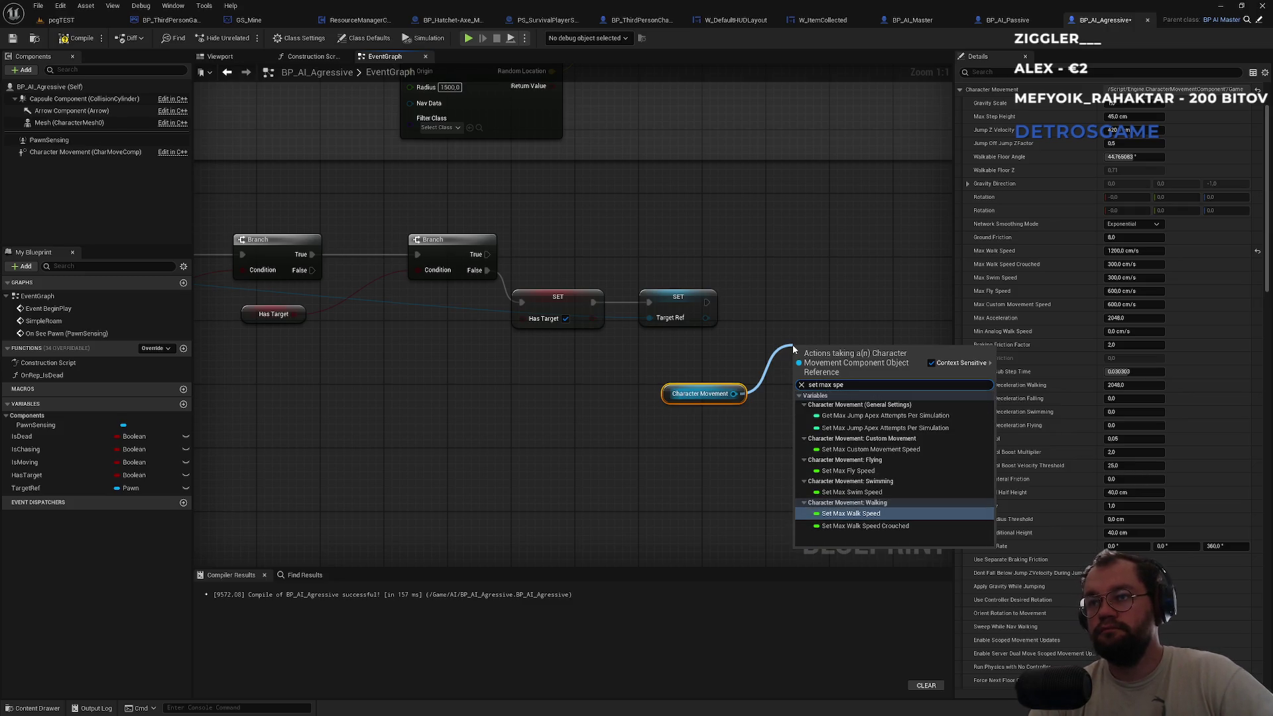
pyautogui.press('Return')
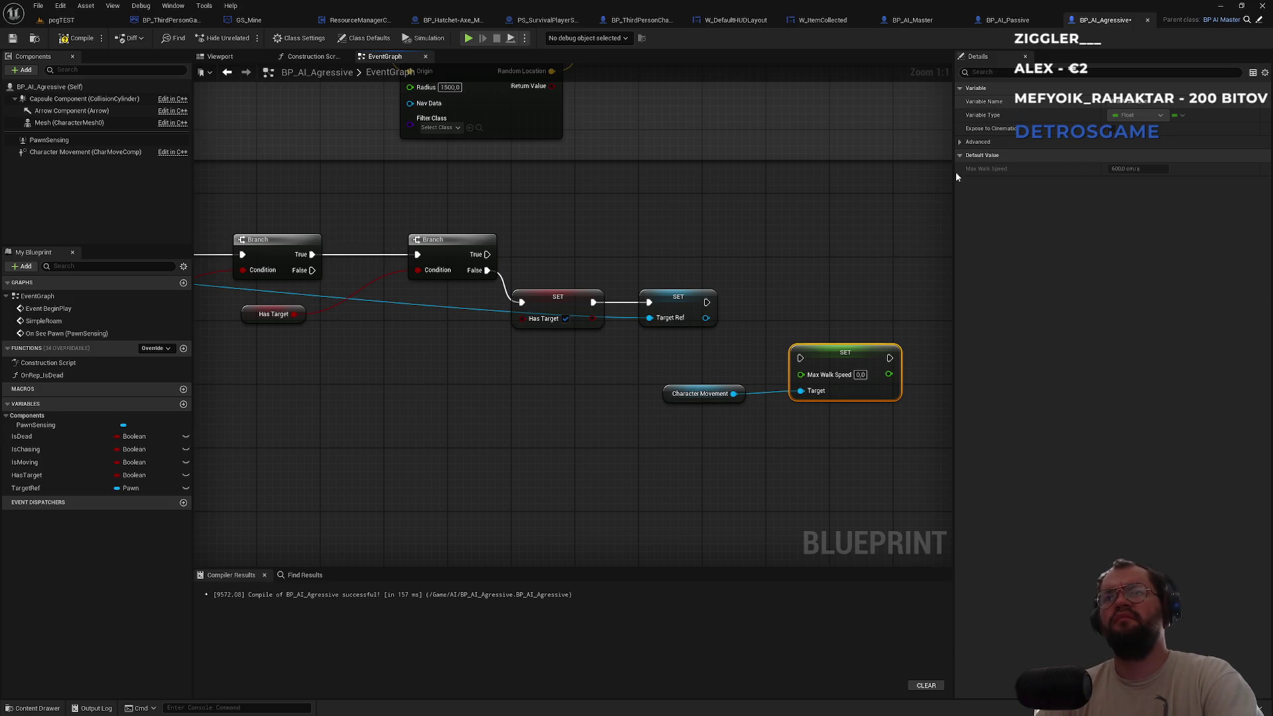
pyautogui.click(62, 153)
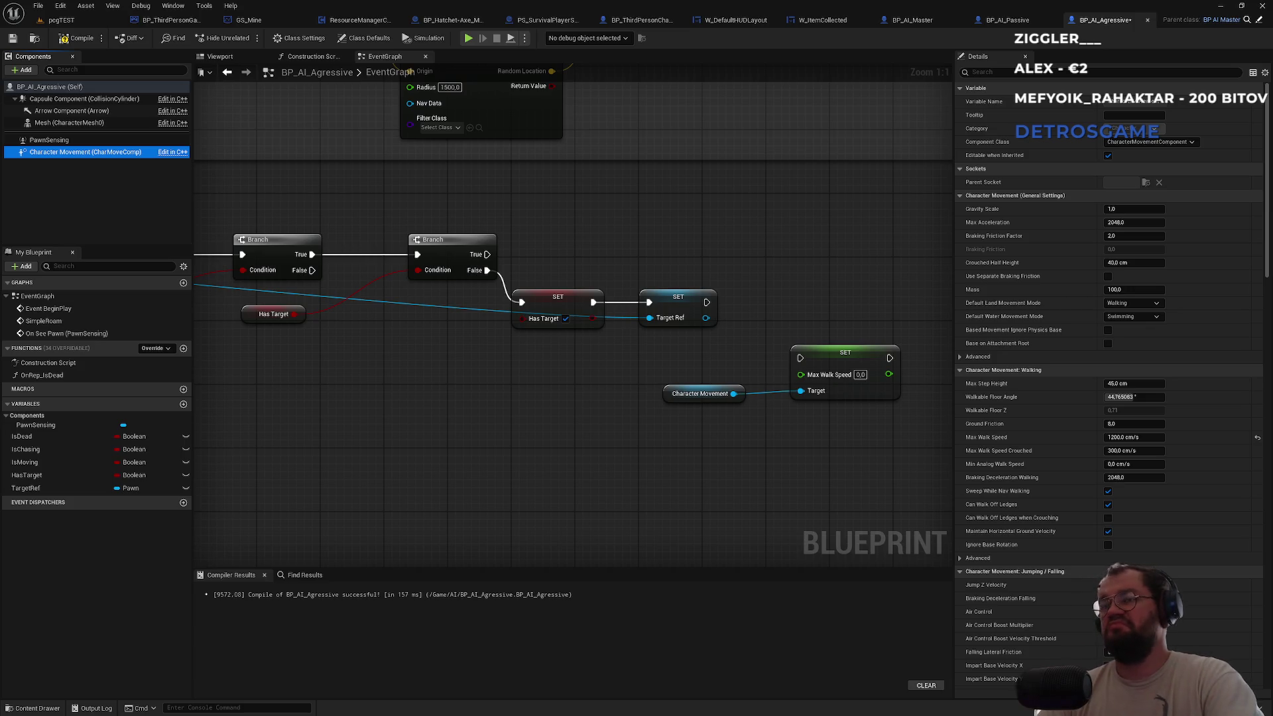
# Give Set Max Walk Speed a value of 600 and wire it after the TargetRef setter.
pyautogui.click(861, 375)
pyautogui.write('600')
pyautogui.press('Return')
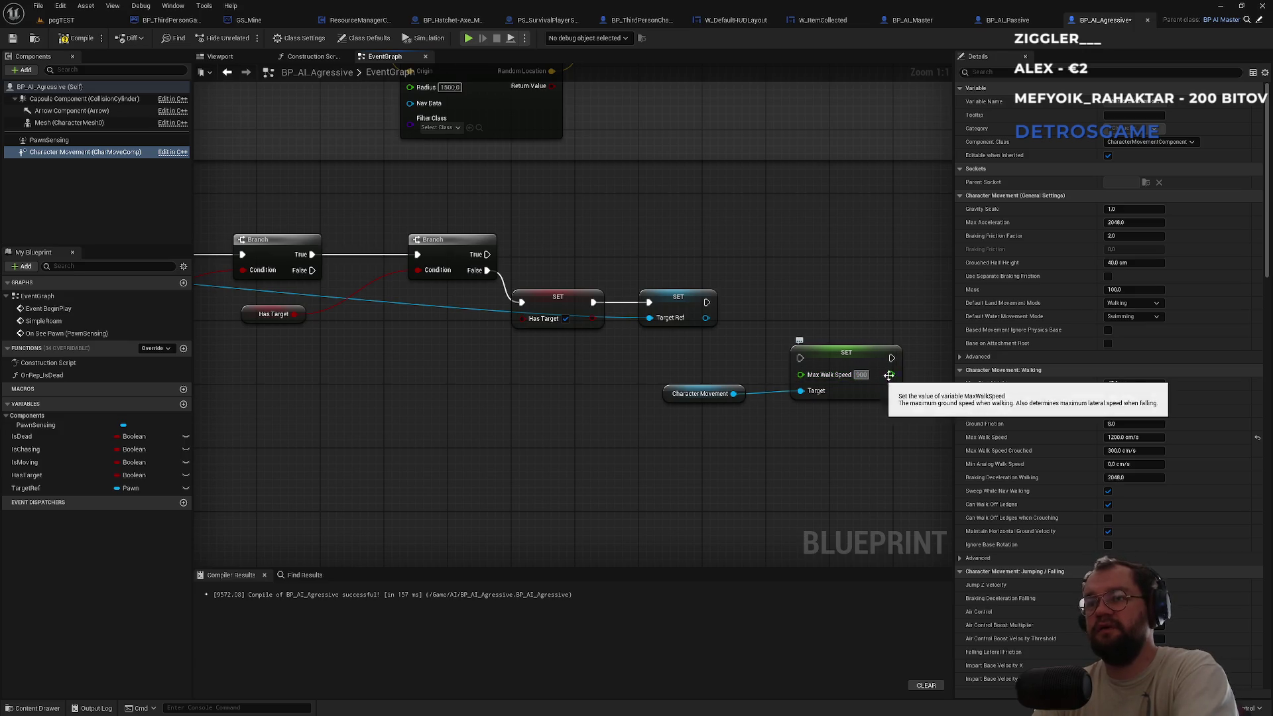
pyautogui.moveTo(800, 358); pyautogui.dragTo(707, 303)
pyautogui.moveTo(675, 388)
pyautogui.mouseDown()
pyautogui.moveTo(807, 287)
pyautogui.moveTo(769, 275)
pyautogui.mouseUp()
pyautogui.moveTo(833, 367); pyautogui.dragTo(799, 312)
pyautogui.click(713, 254)
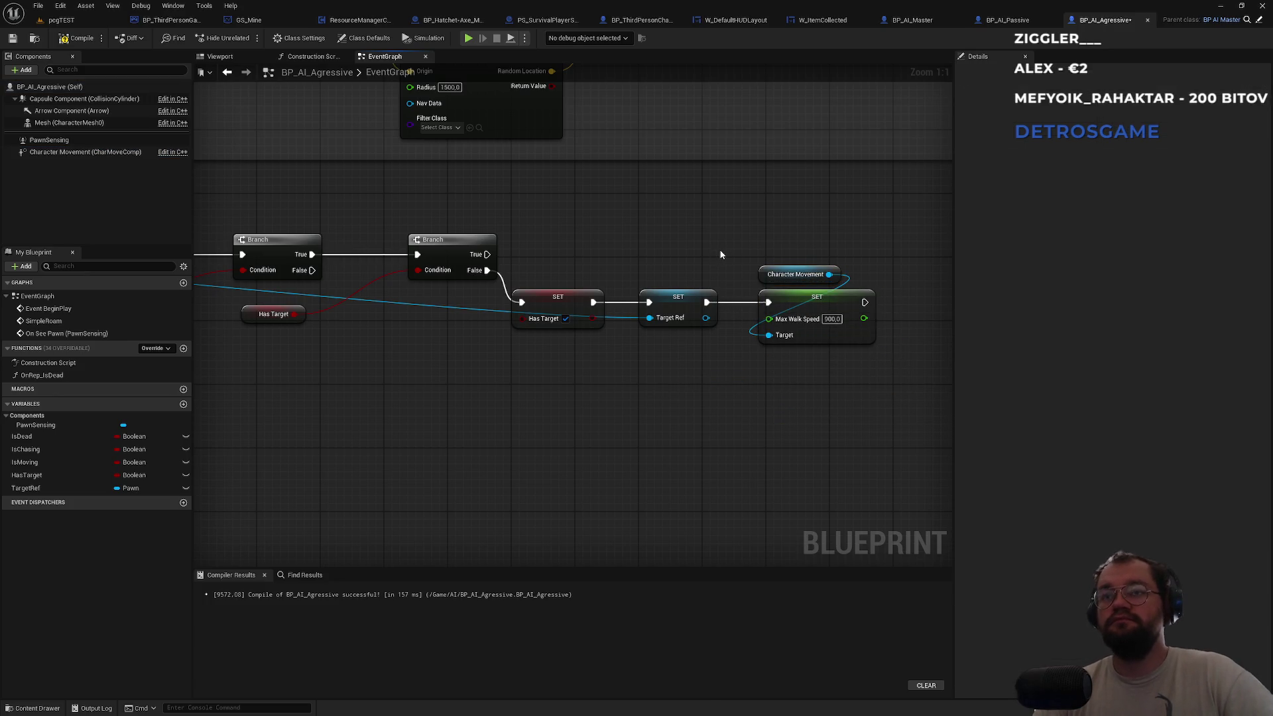